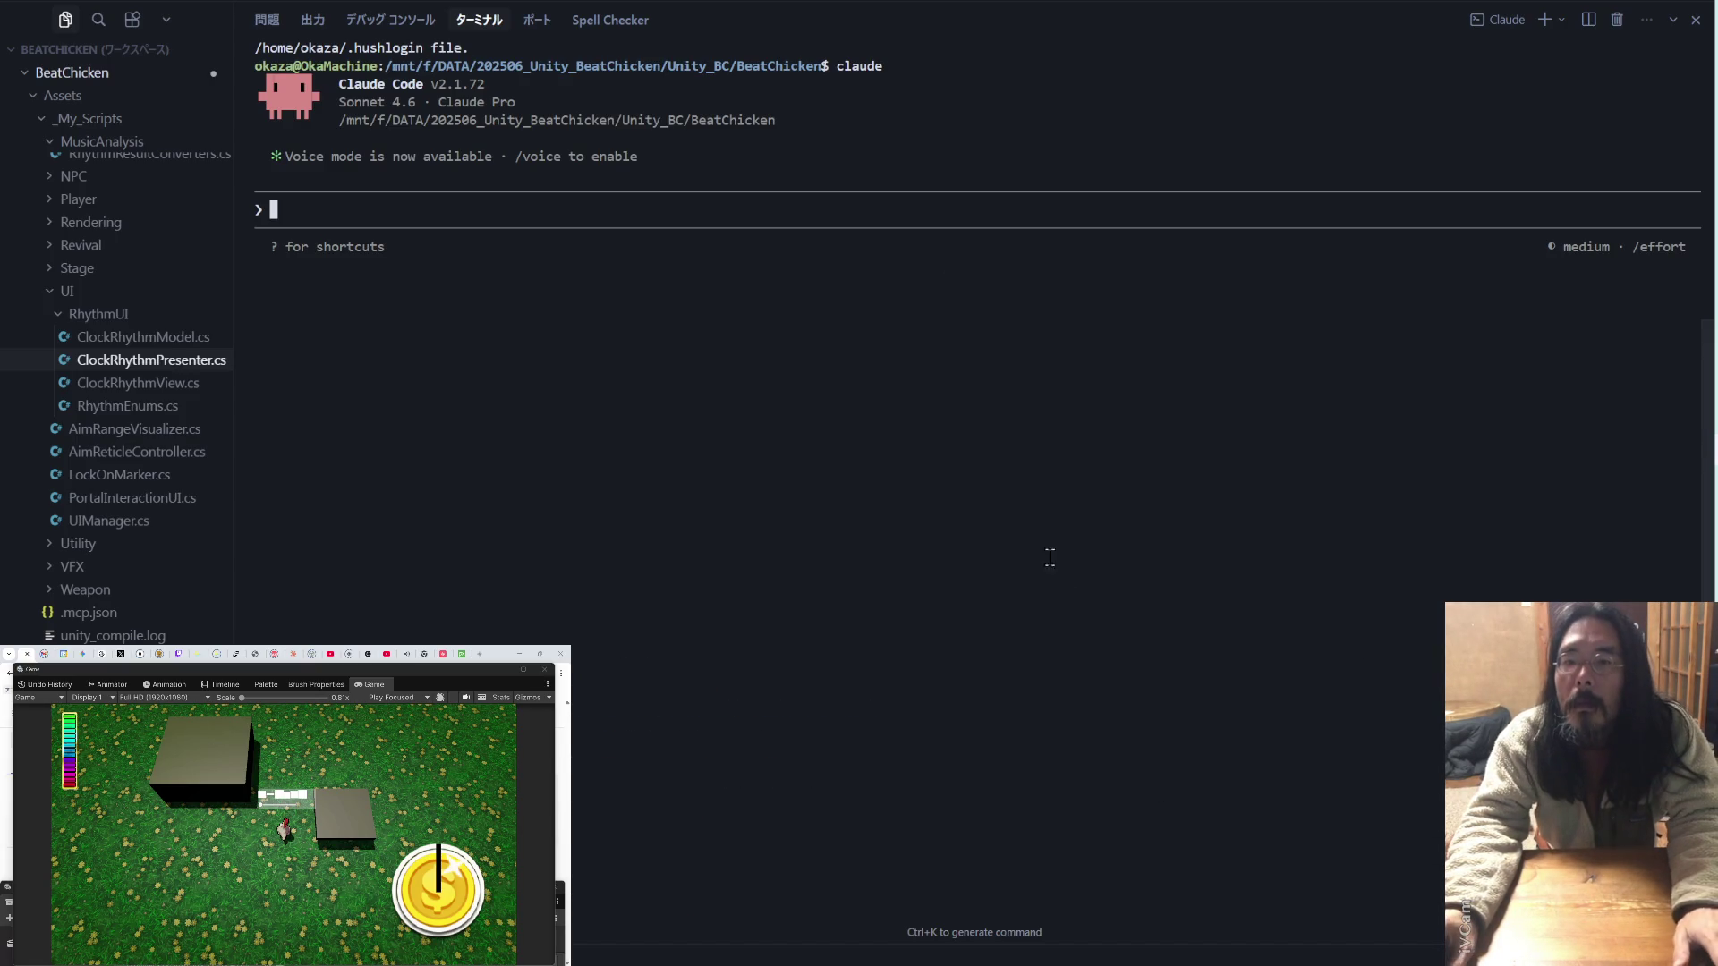
- Turn on 'accept edits on' in Claude Code, then paste and submit the Japanese investigation prompt
key("shift+Tab")
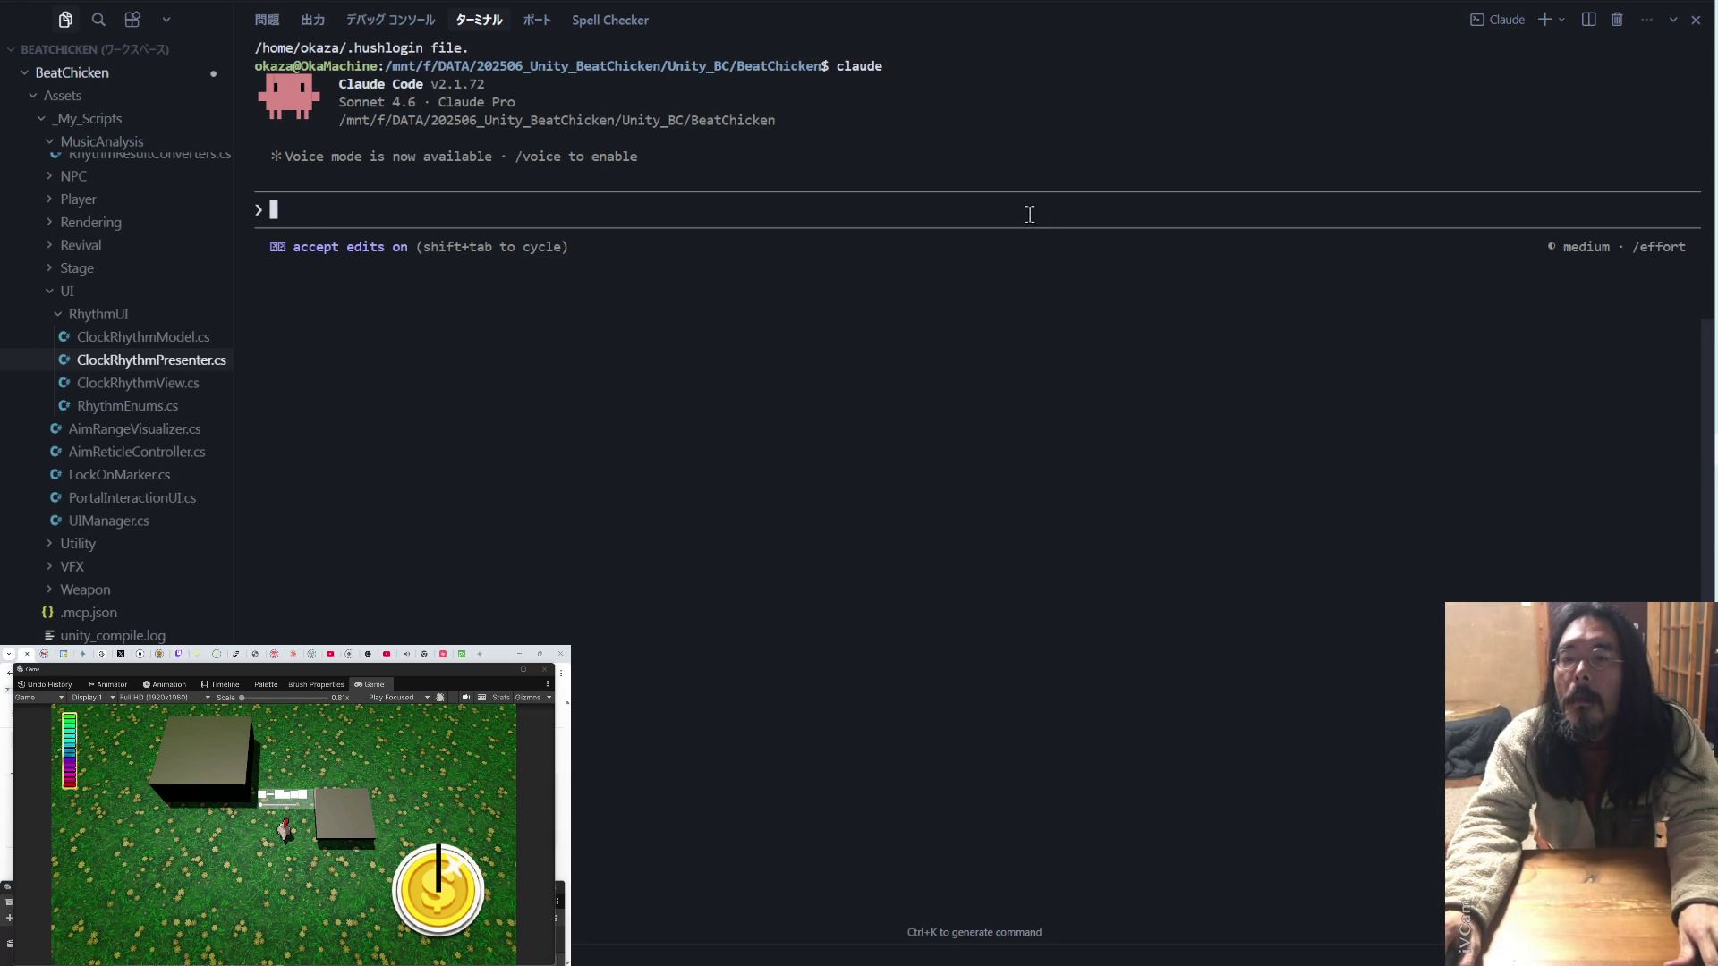
key("ctrl+v")
key("Return")
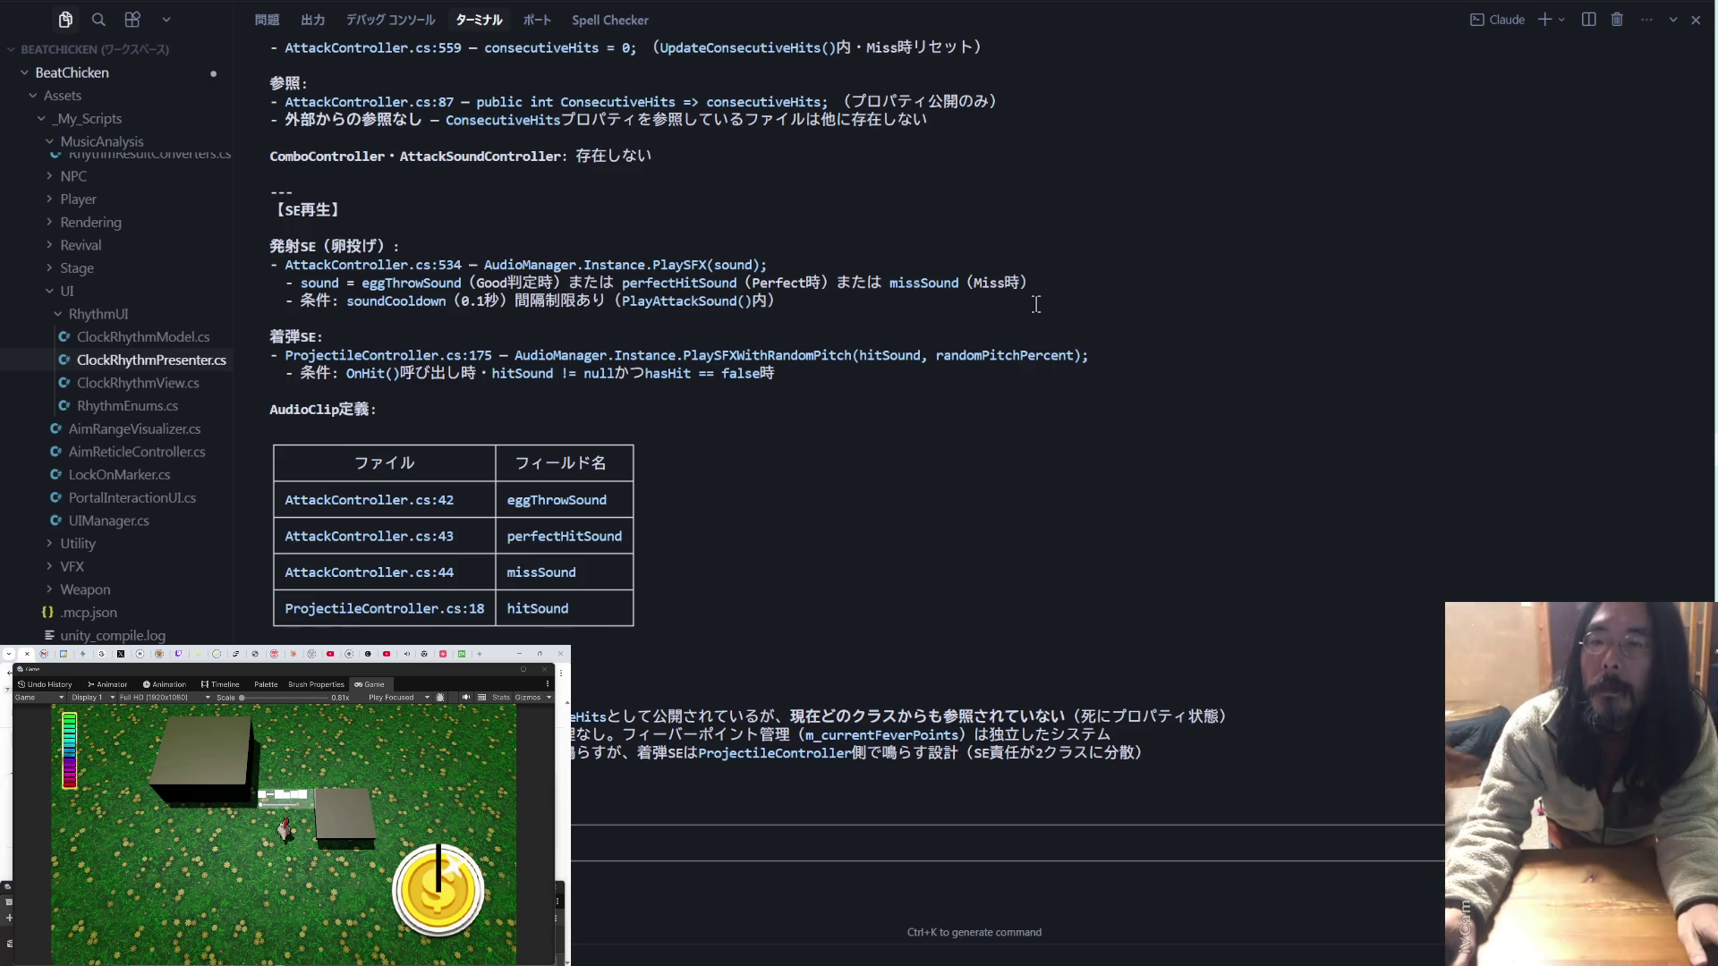
- Select and copy Claude Code's whole 調査結果 report, from heading to end
scroll(1029, 312, "up", 8)
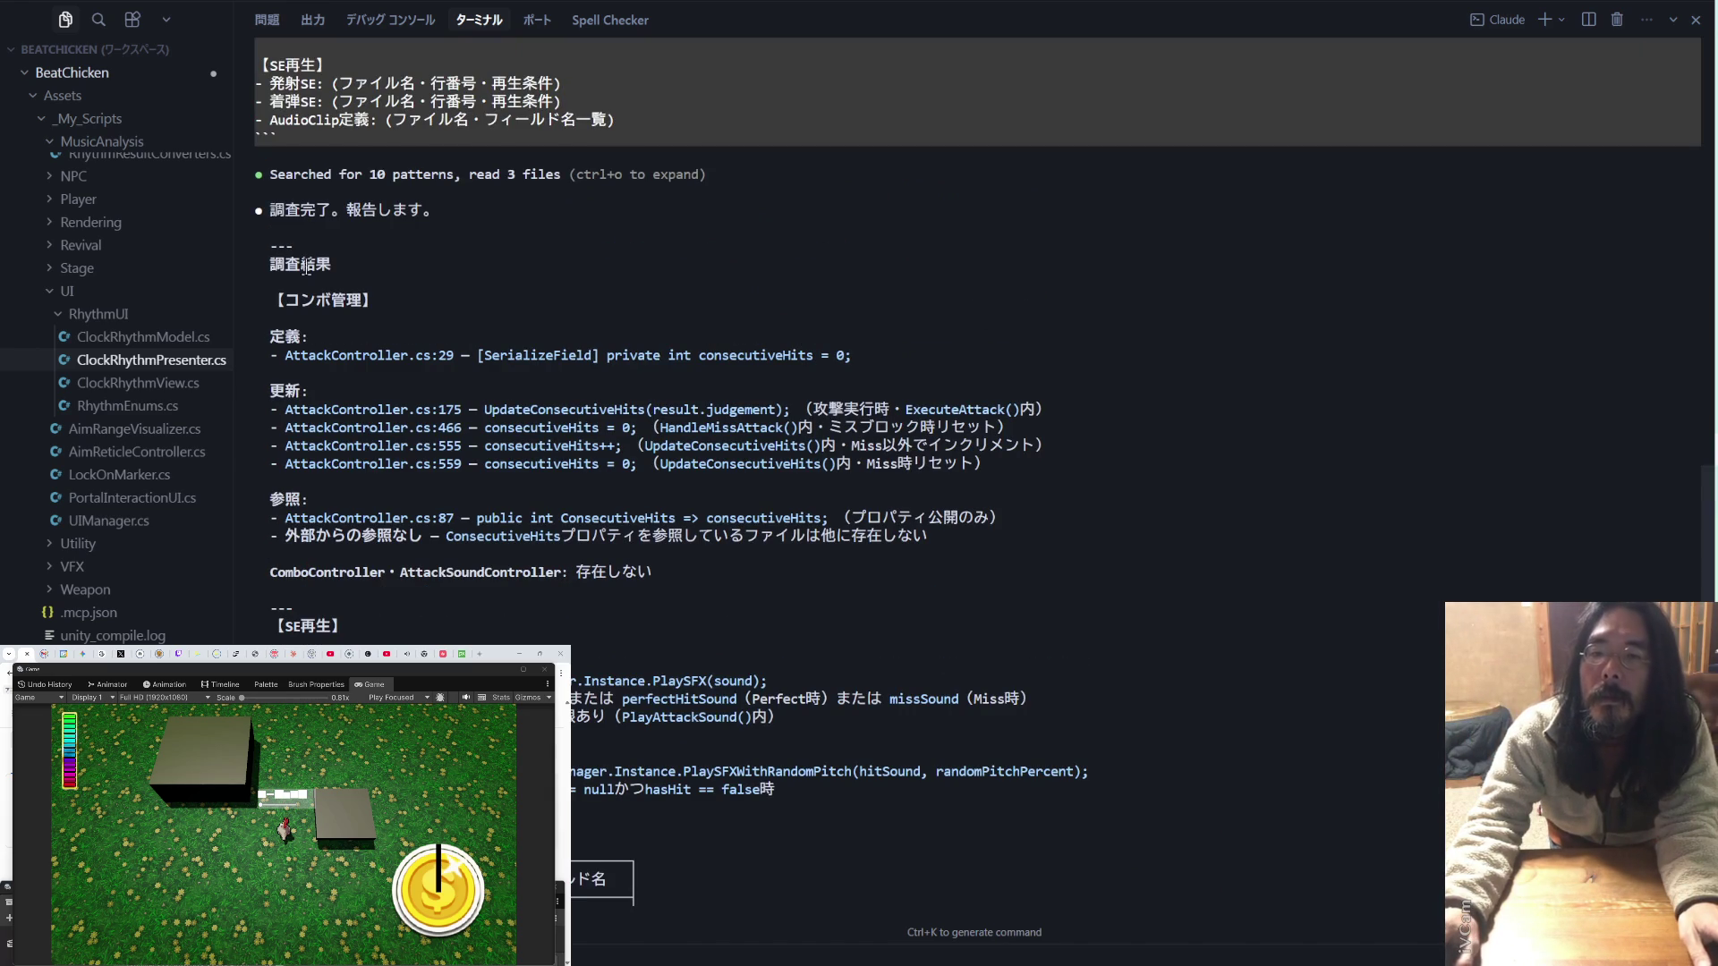
left_click_drag(270, 262, 379, 268)
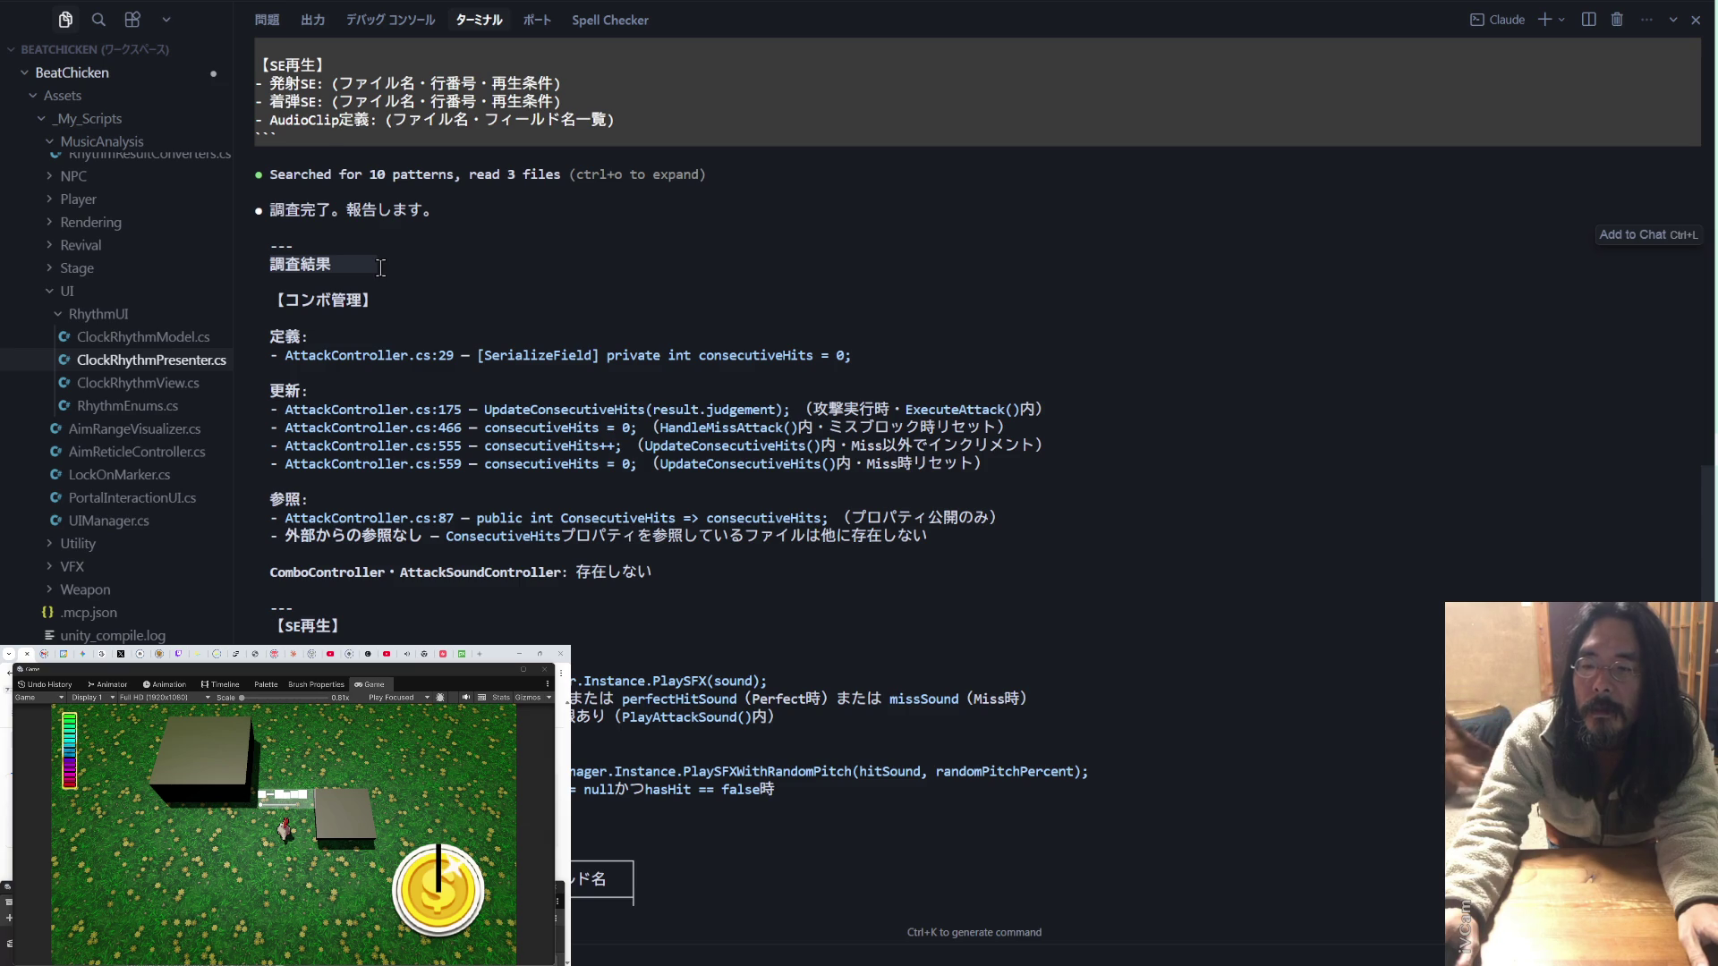
scroll(505, 308, "down", 1)
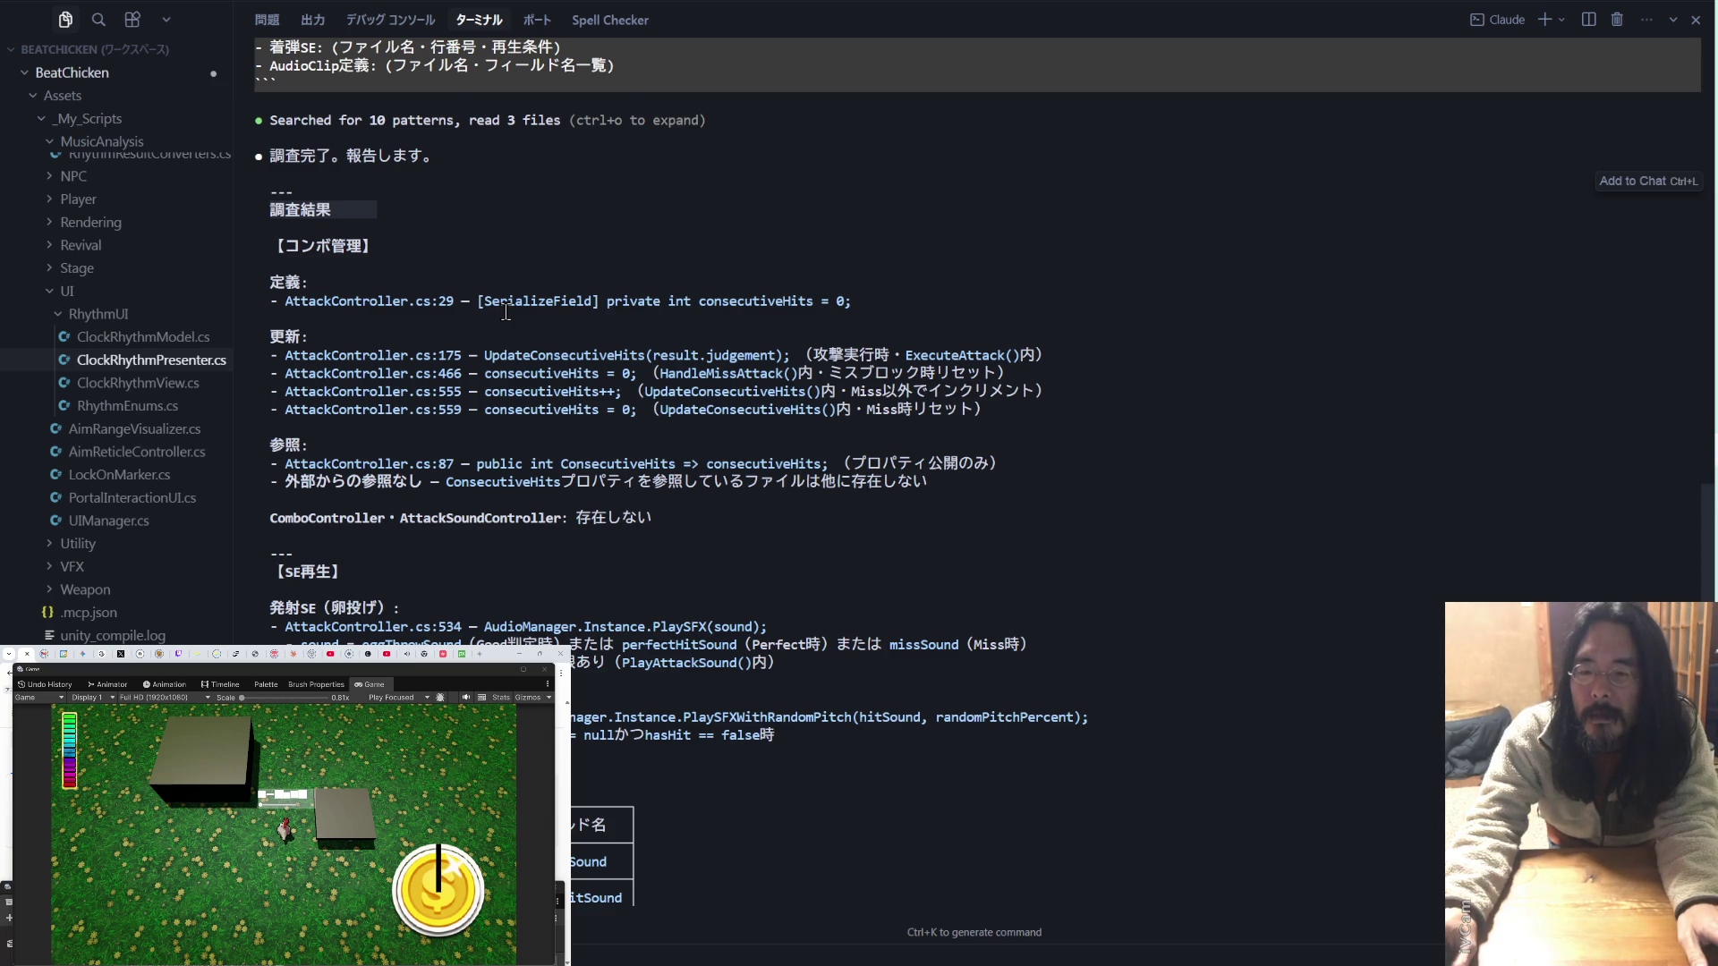
scroll(506, 311, "down", 1)
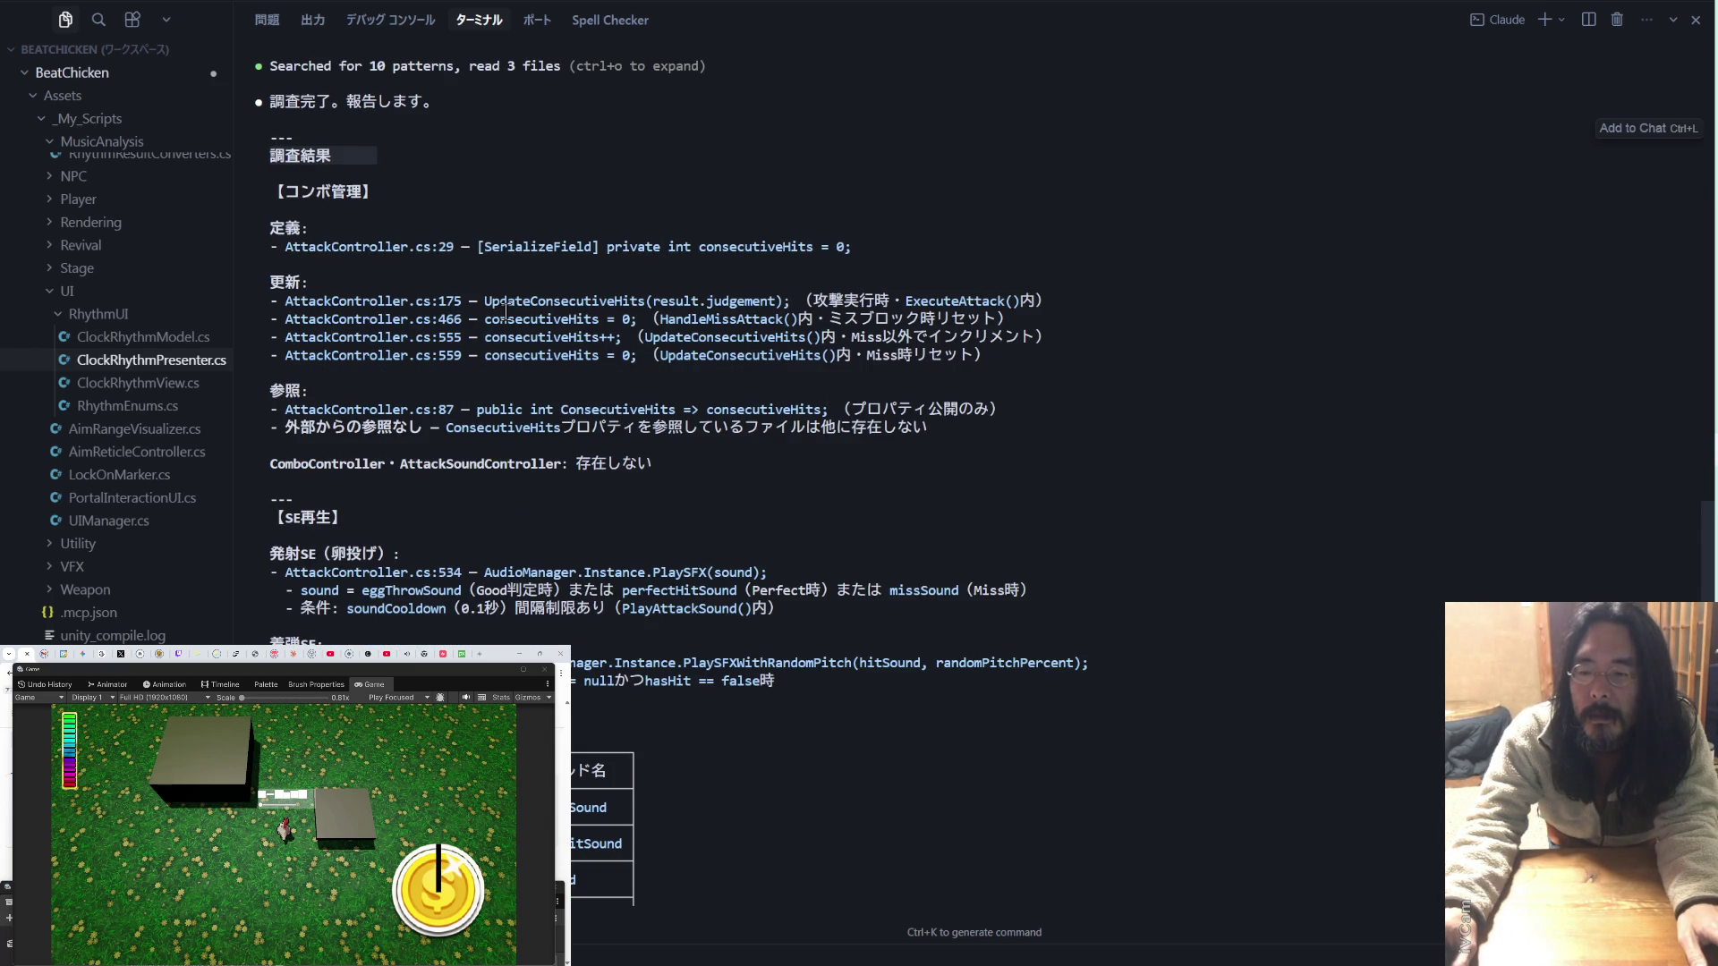
scroll(506, 311, "down", 5)
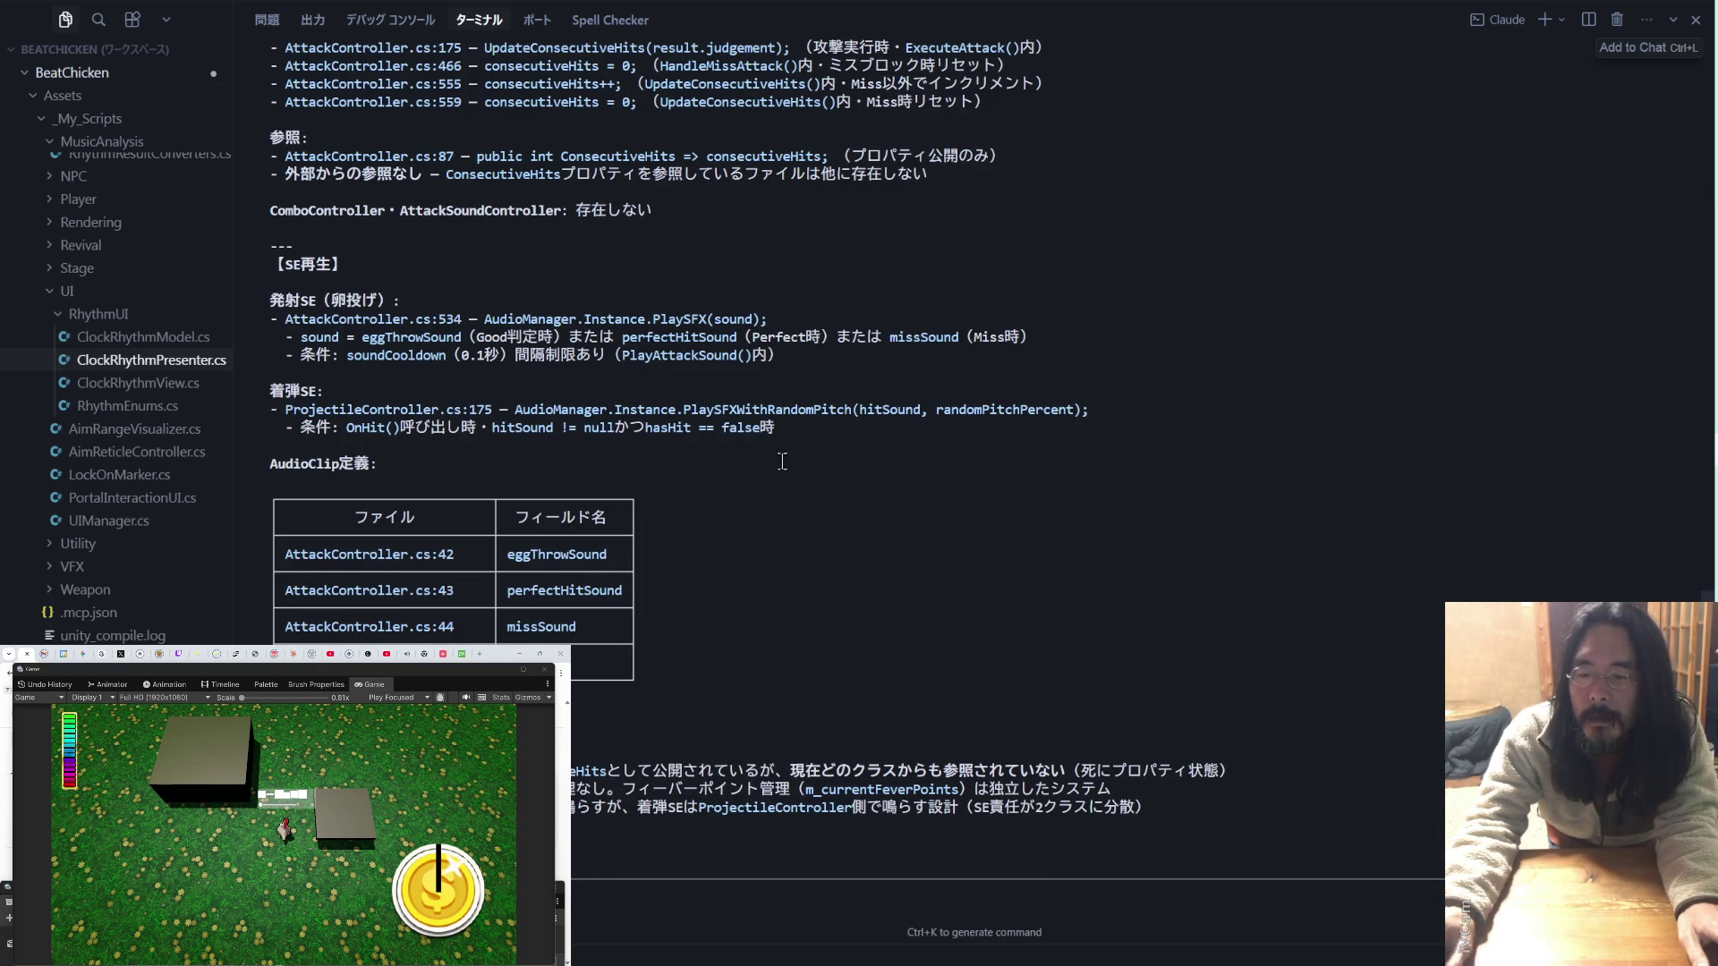
left_click(1169, 809, "shift")
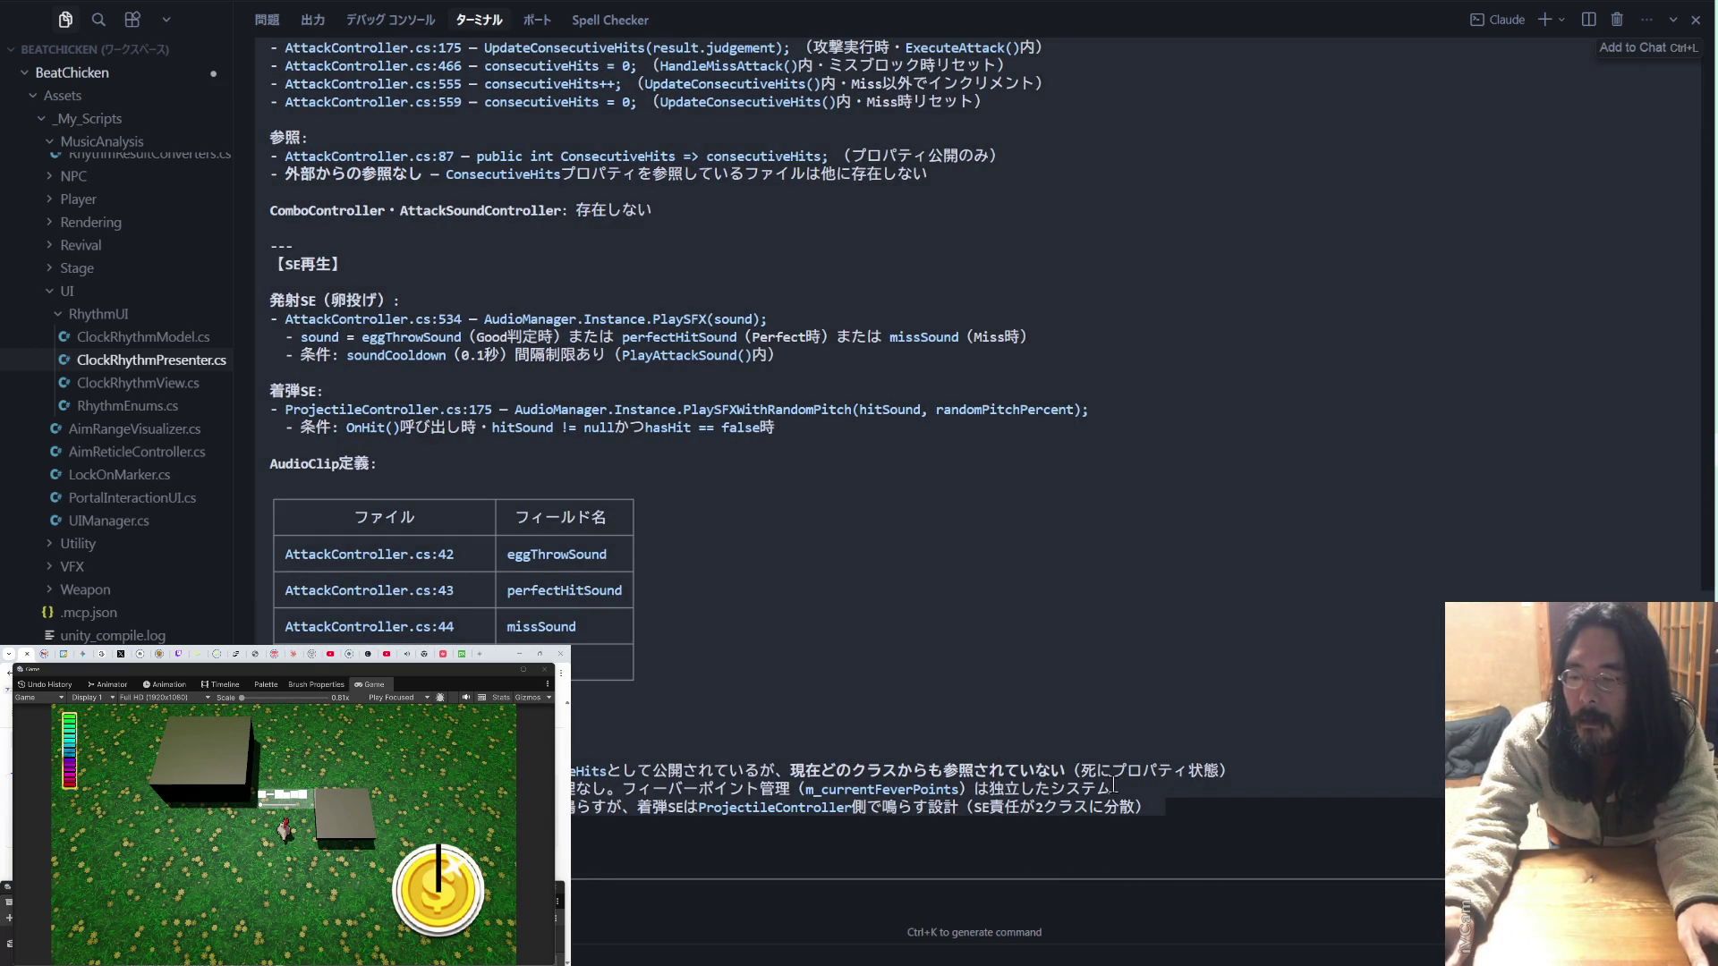
key("ctrl+c")
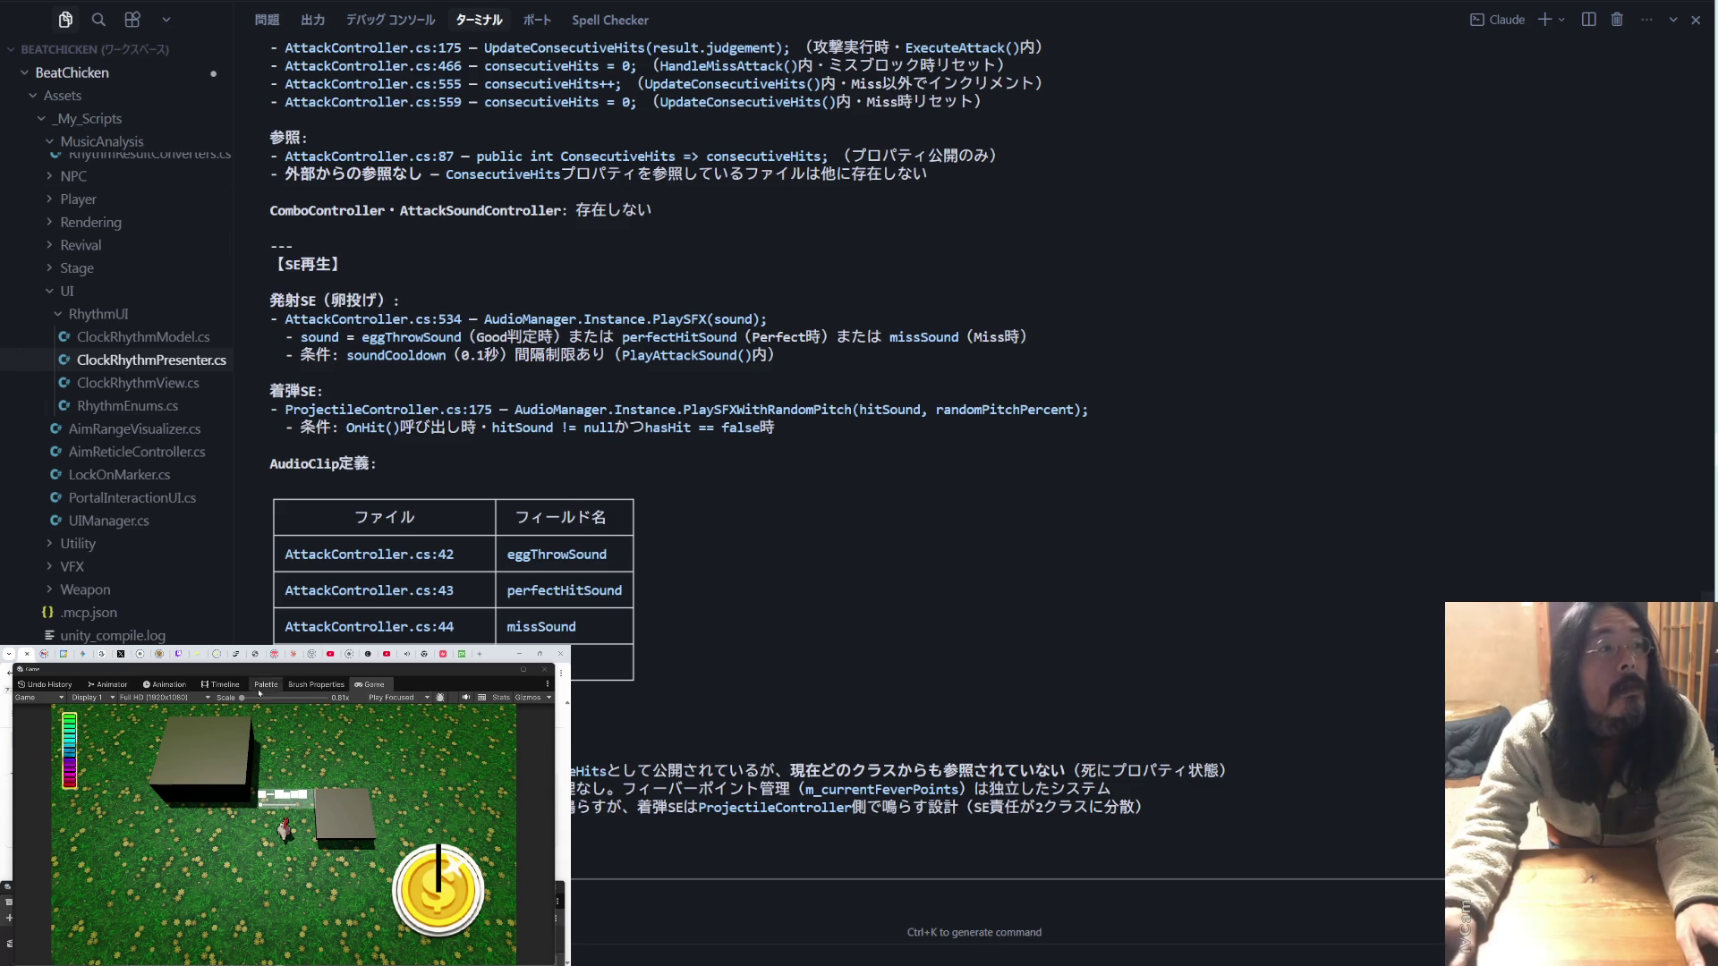
left_click(180, 659)
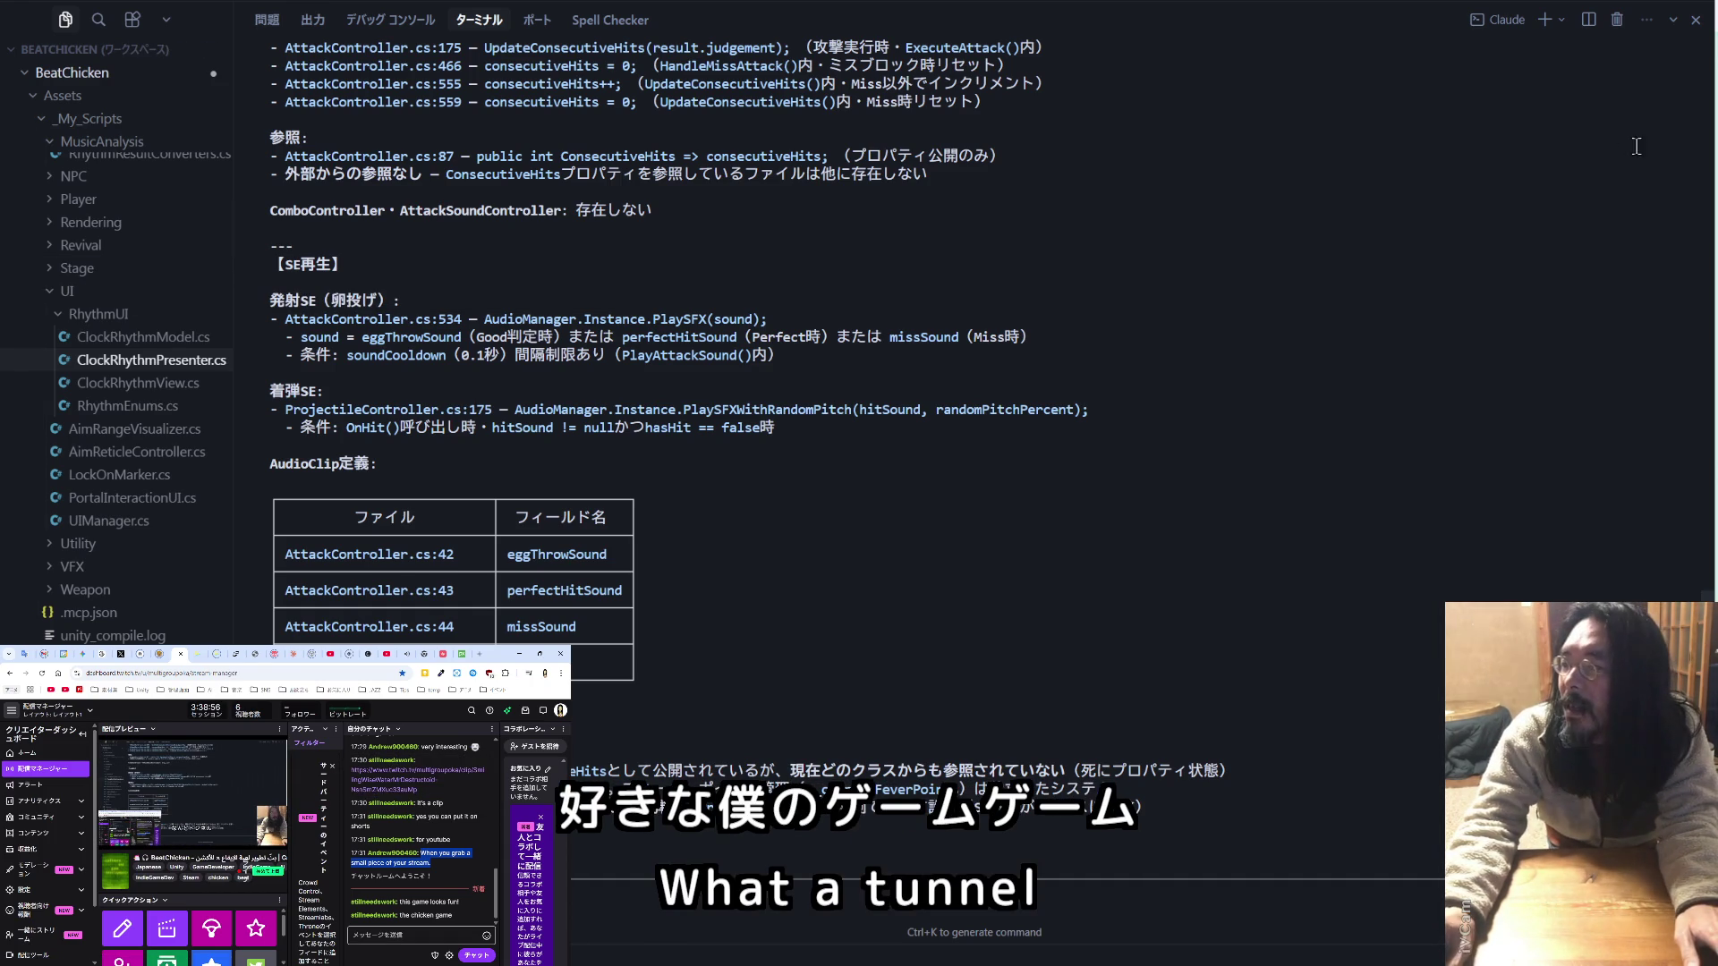
key("alt+Tab")
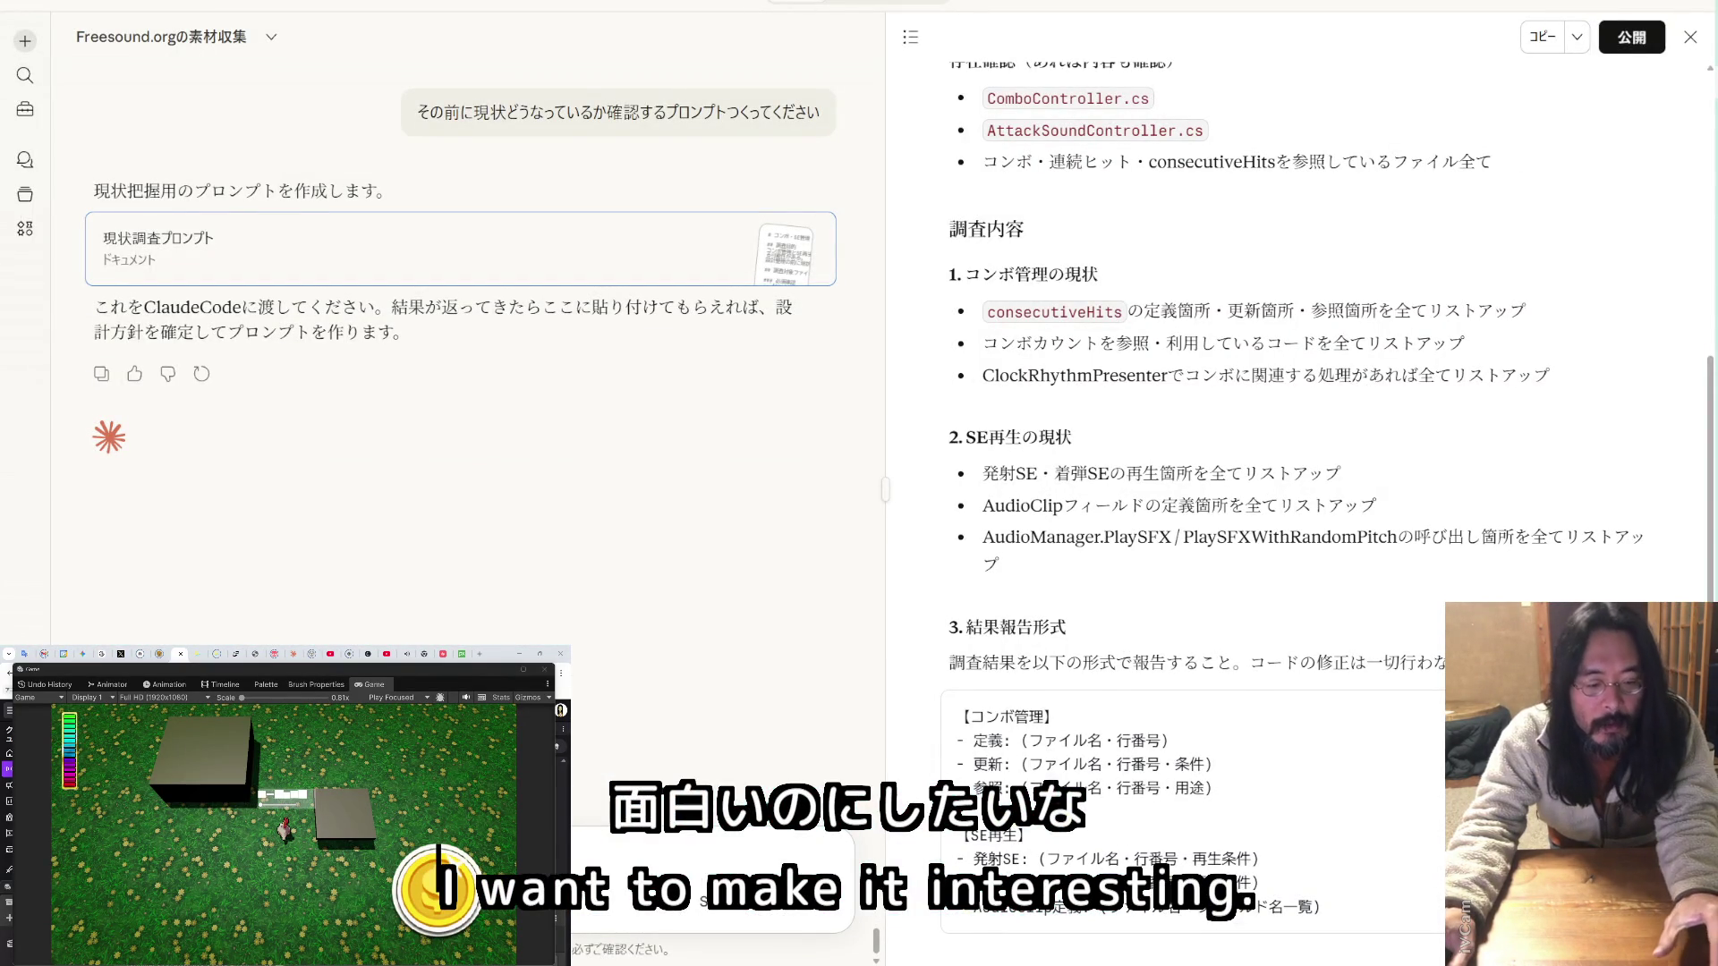
- Paste the investigation report into the Claude chat and send it to get a redone design
key("ctrl+v")
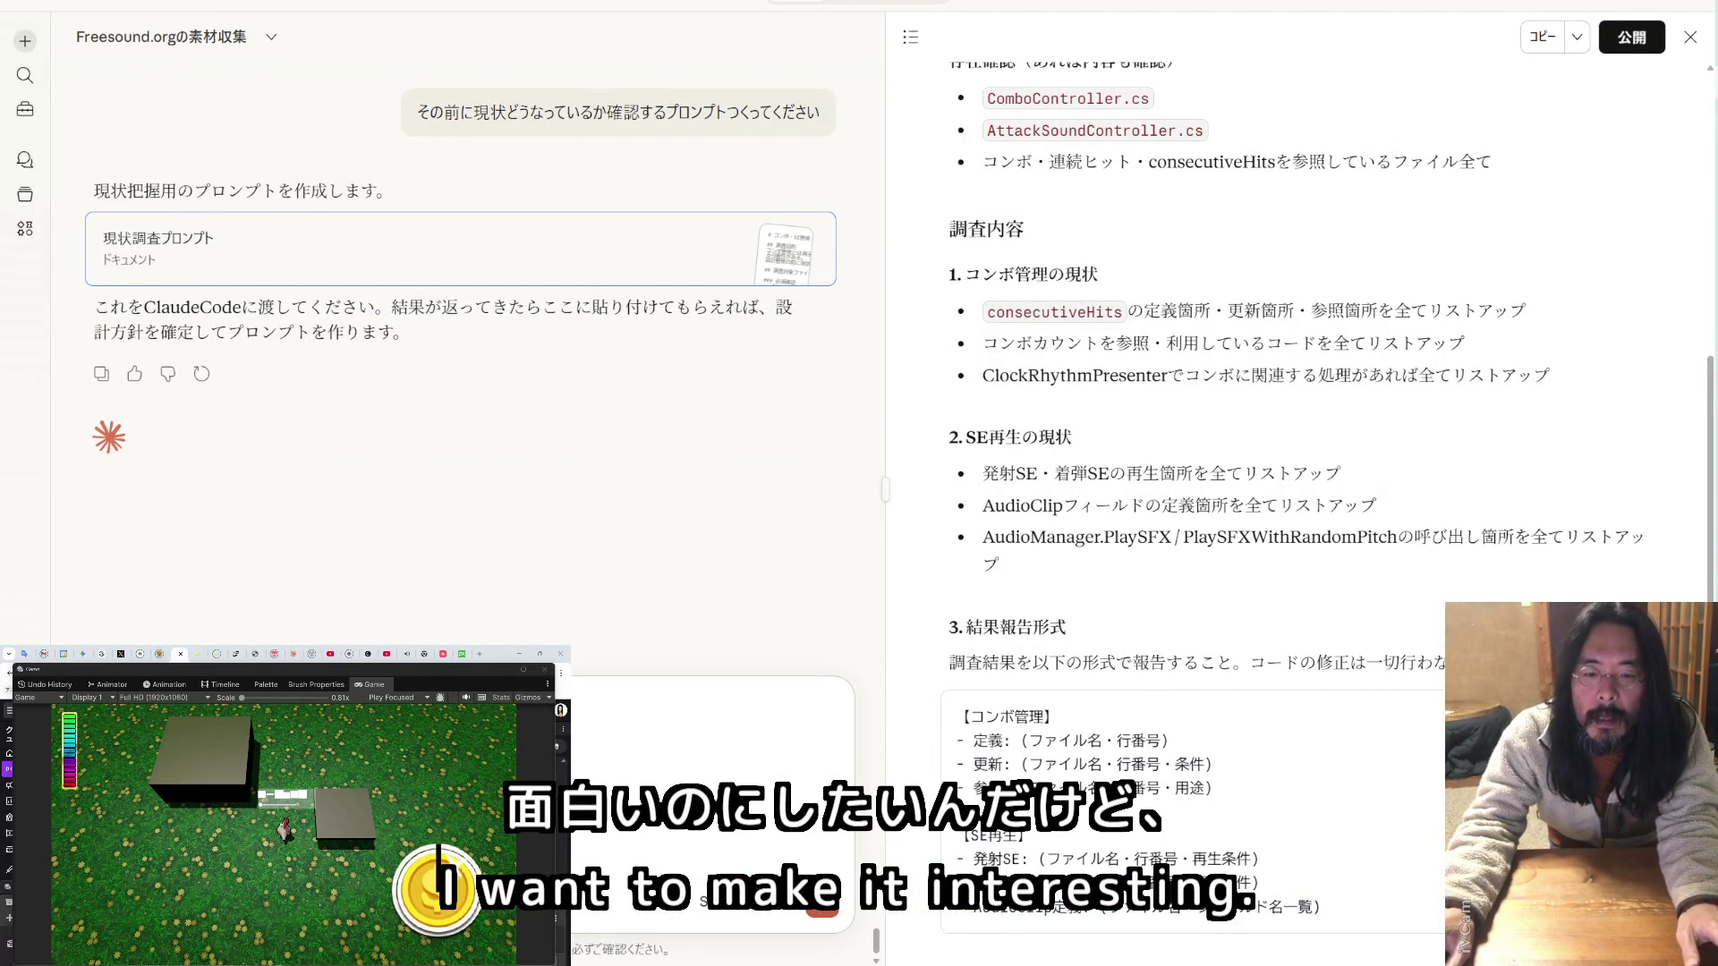
scroll(852, 484, "down", 1)
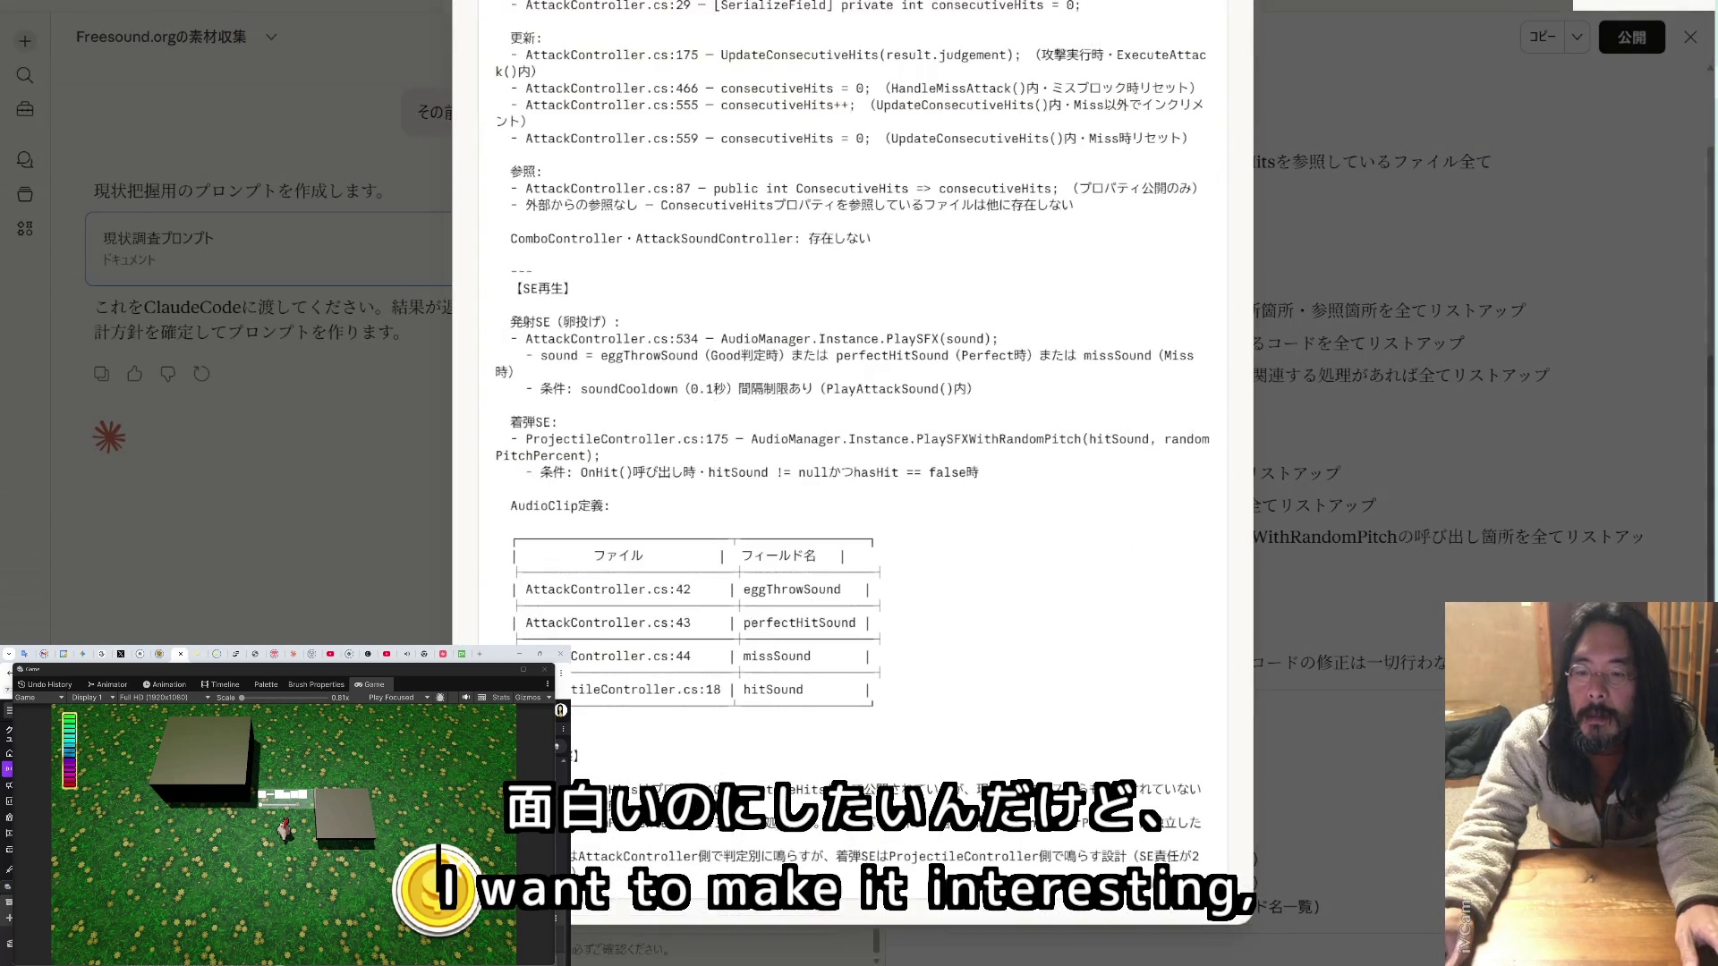
key("Escape")
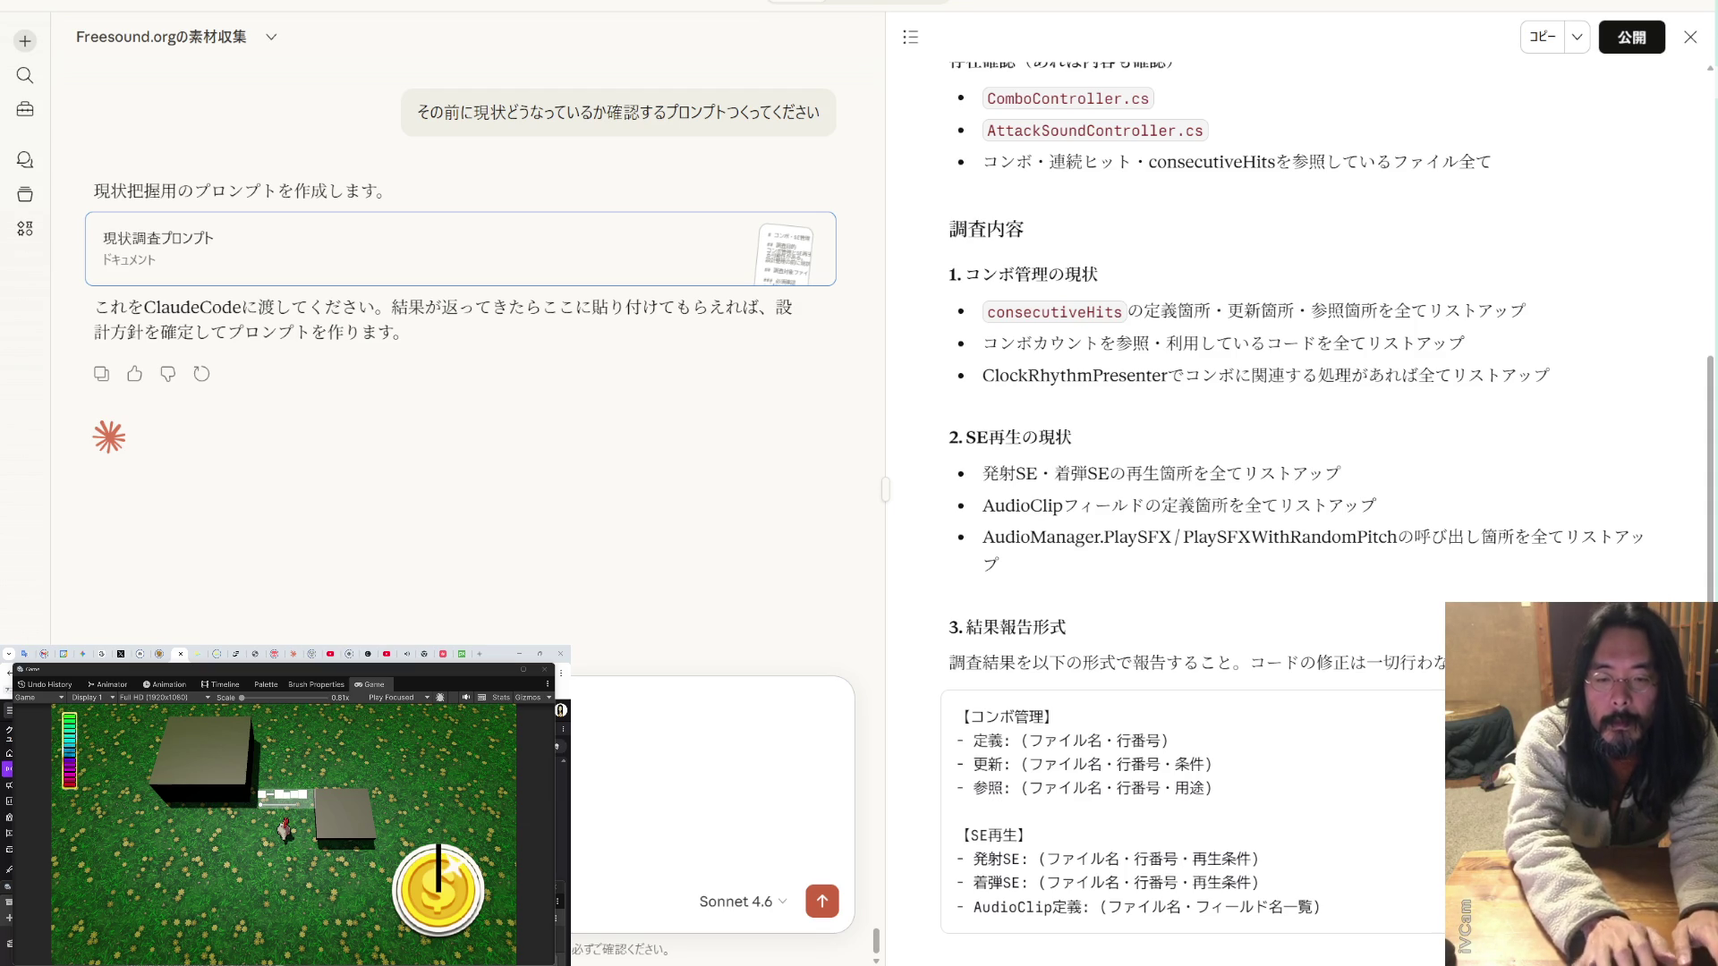
key("Return")
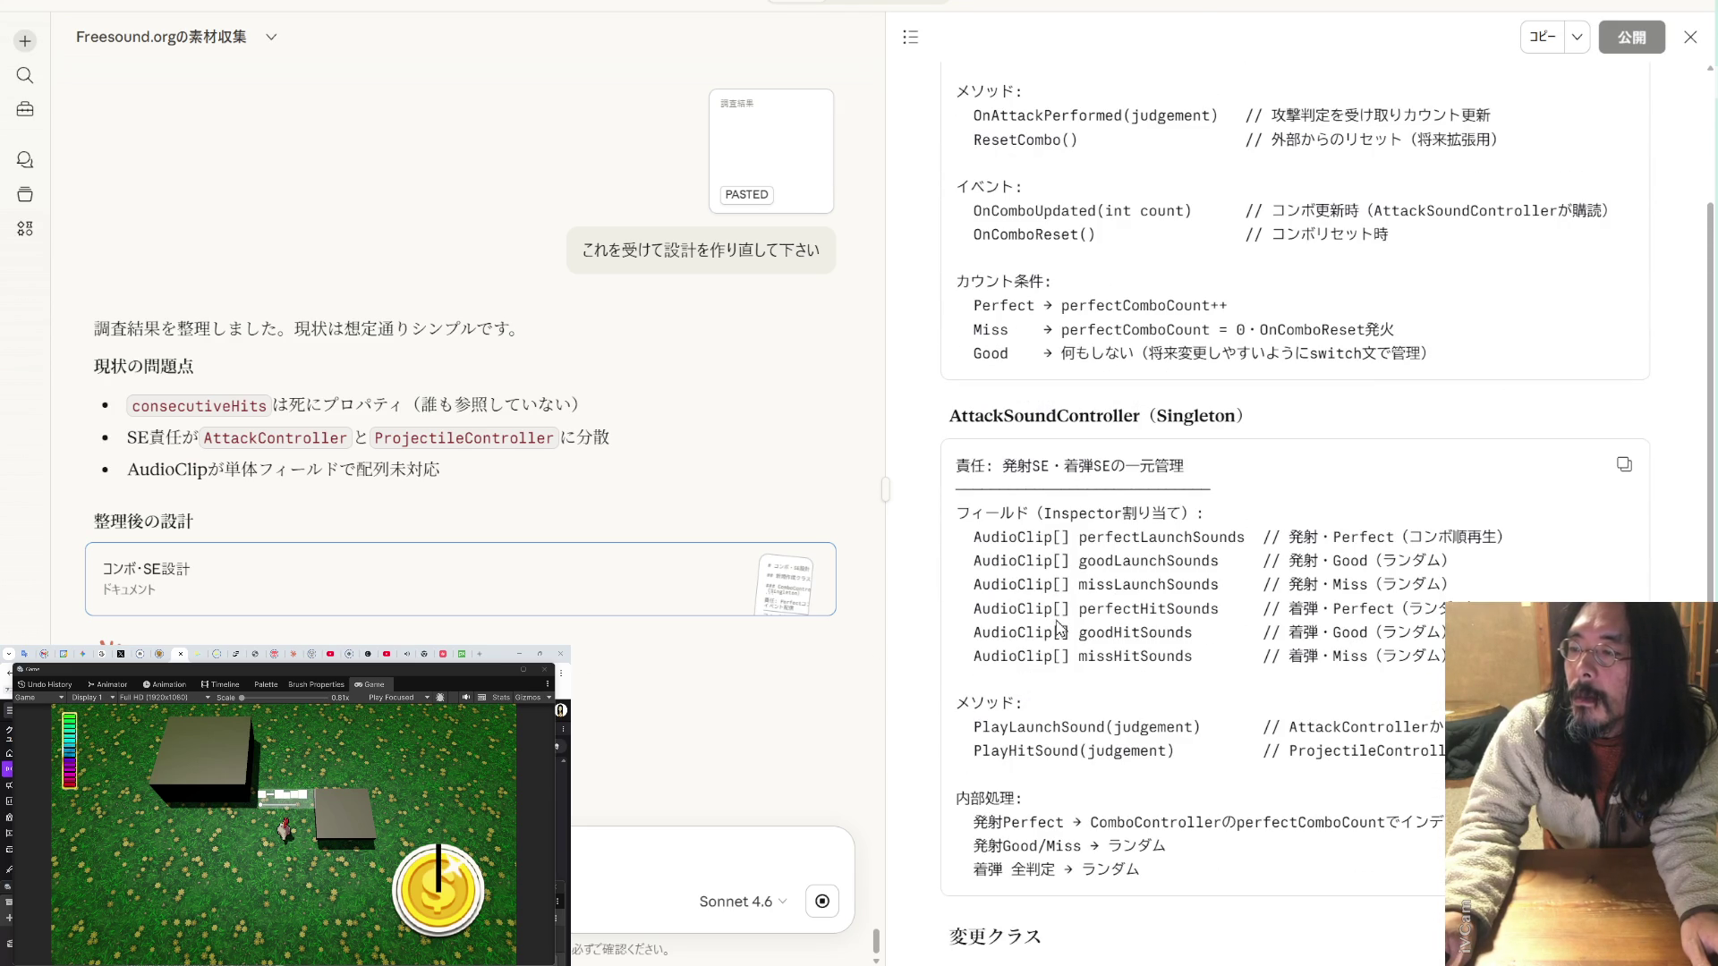
scroll(1057, 625, "up", 2)
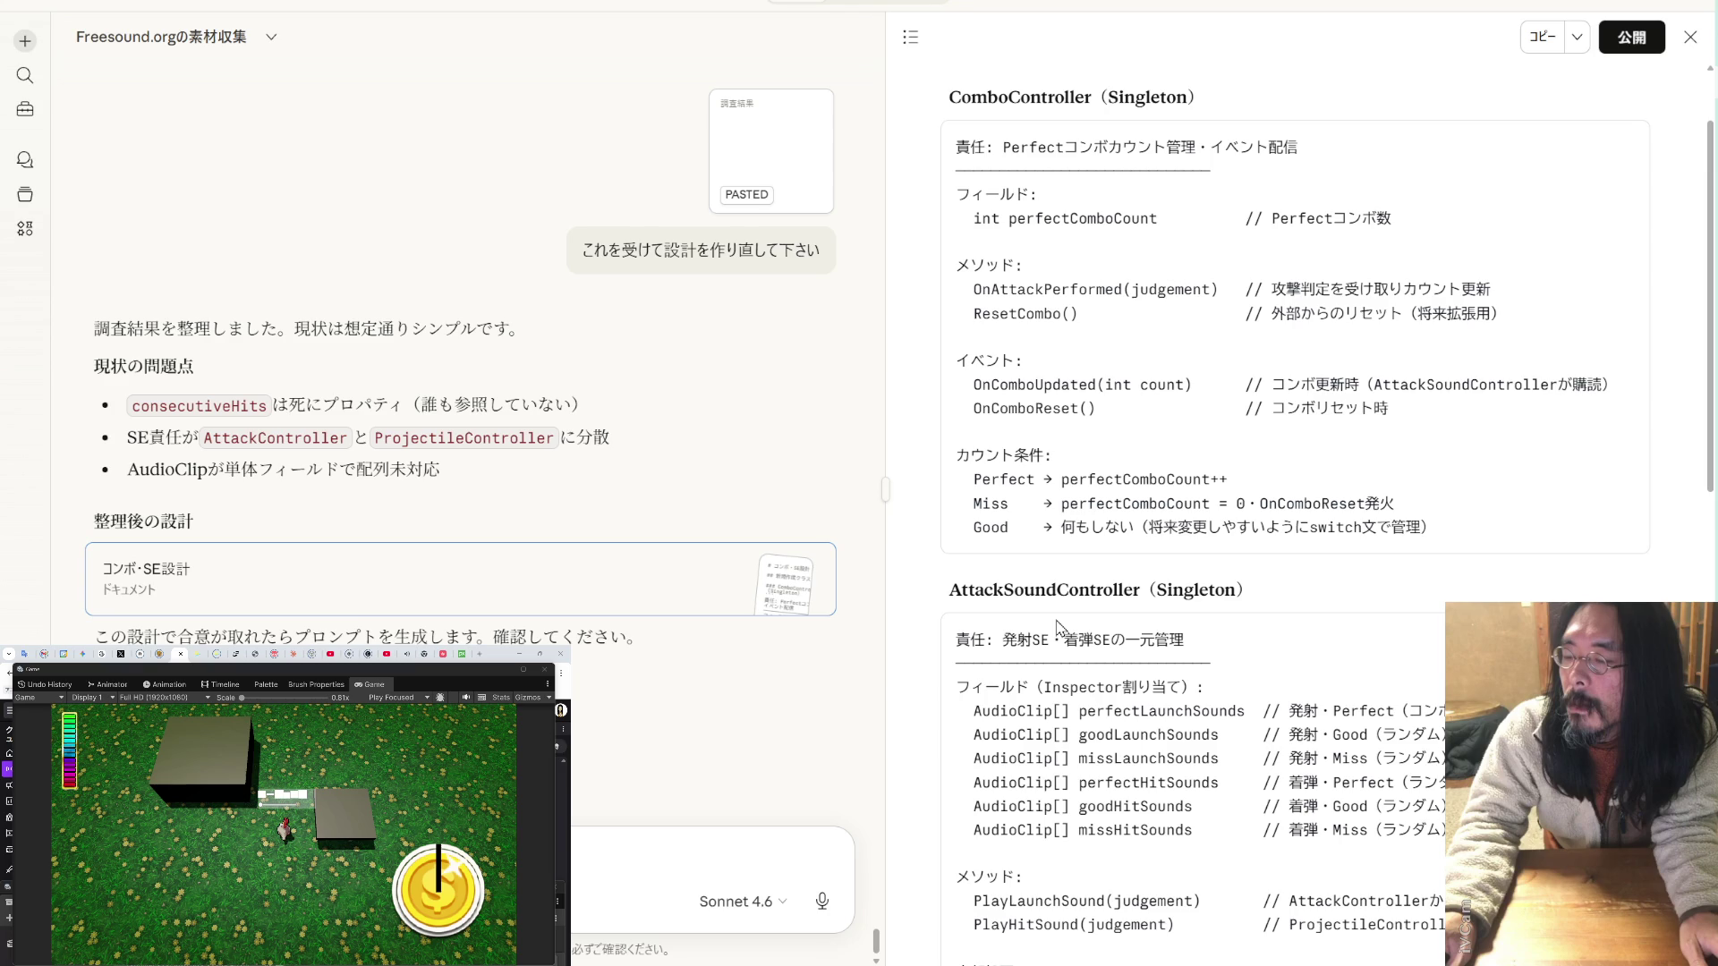
scroll(1057, 626, "down", 2)
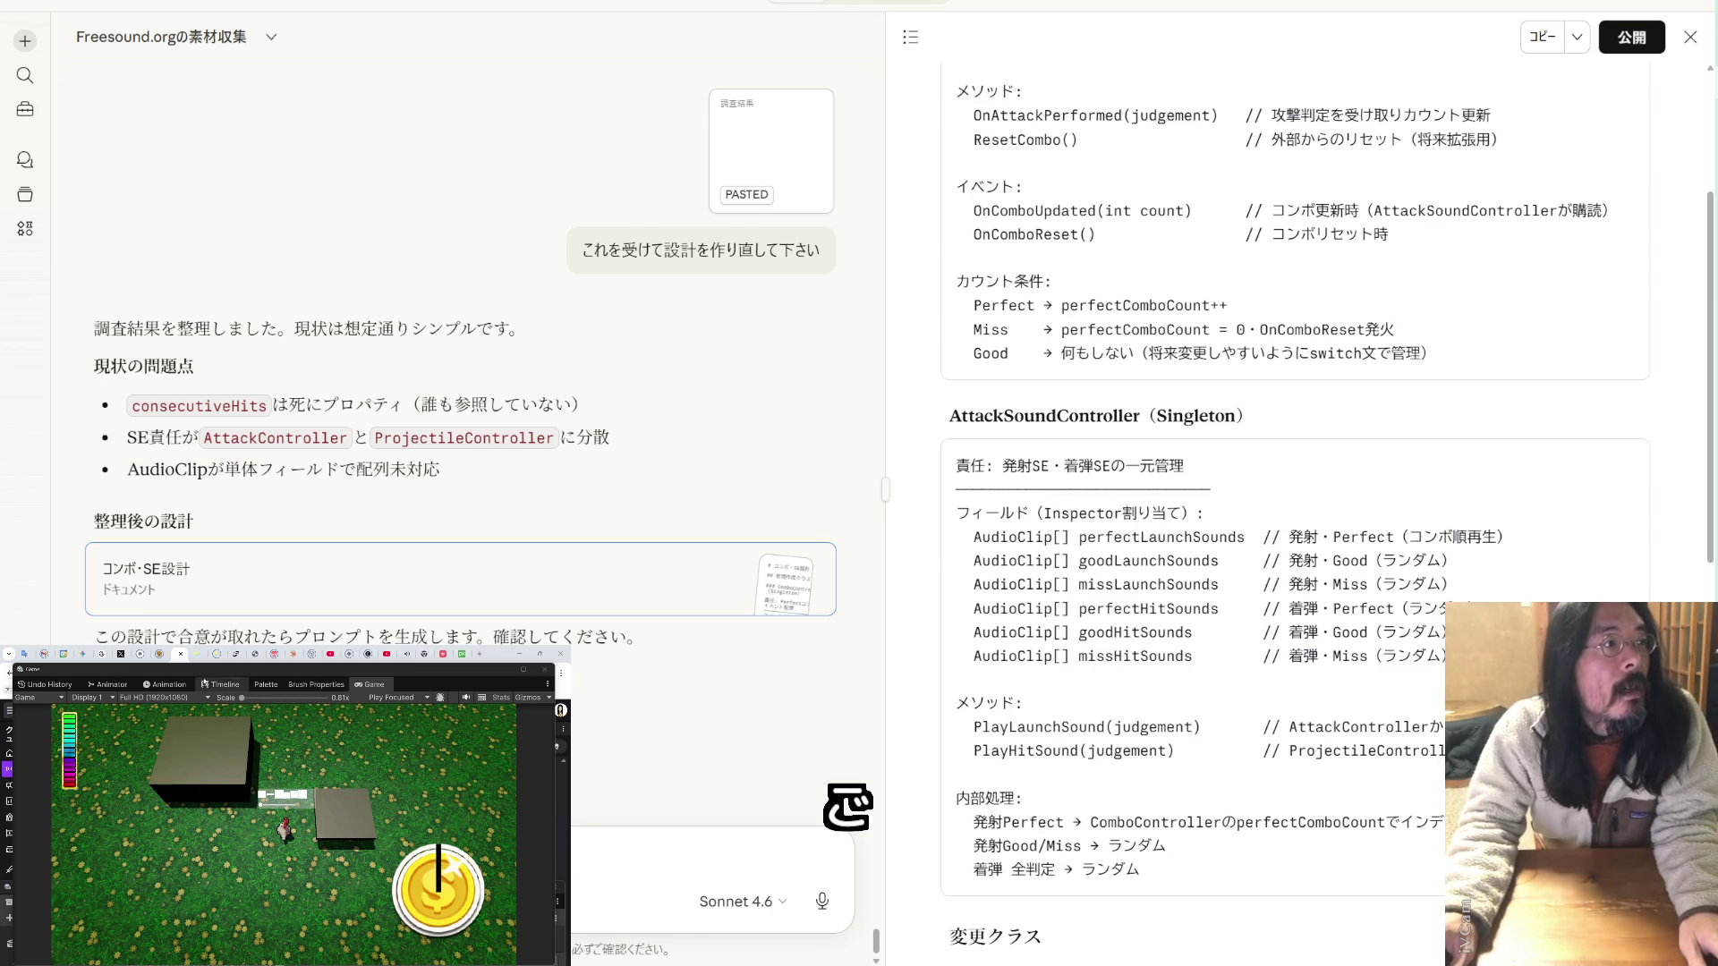
left_click(176, 661)
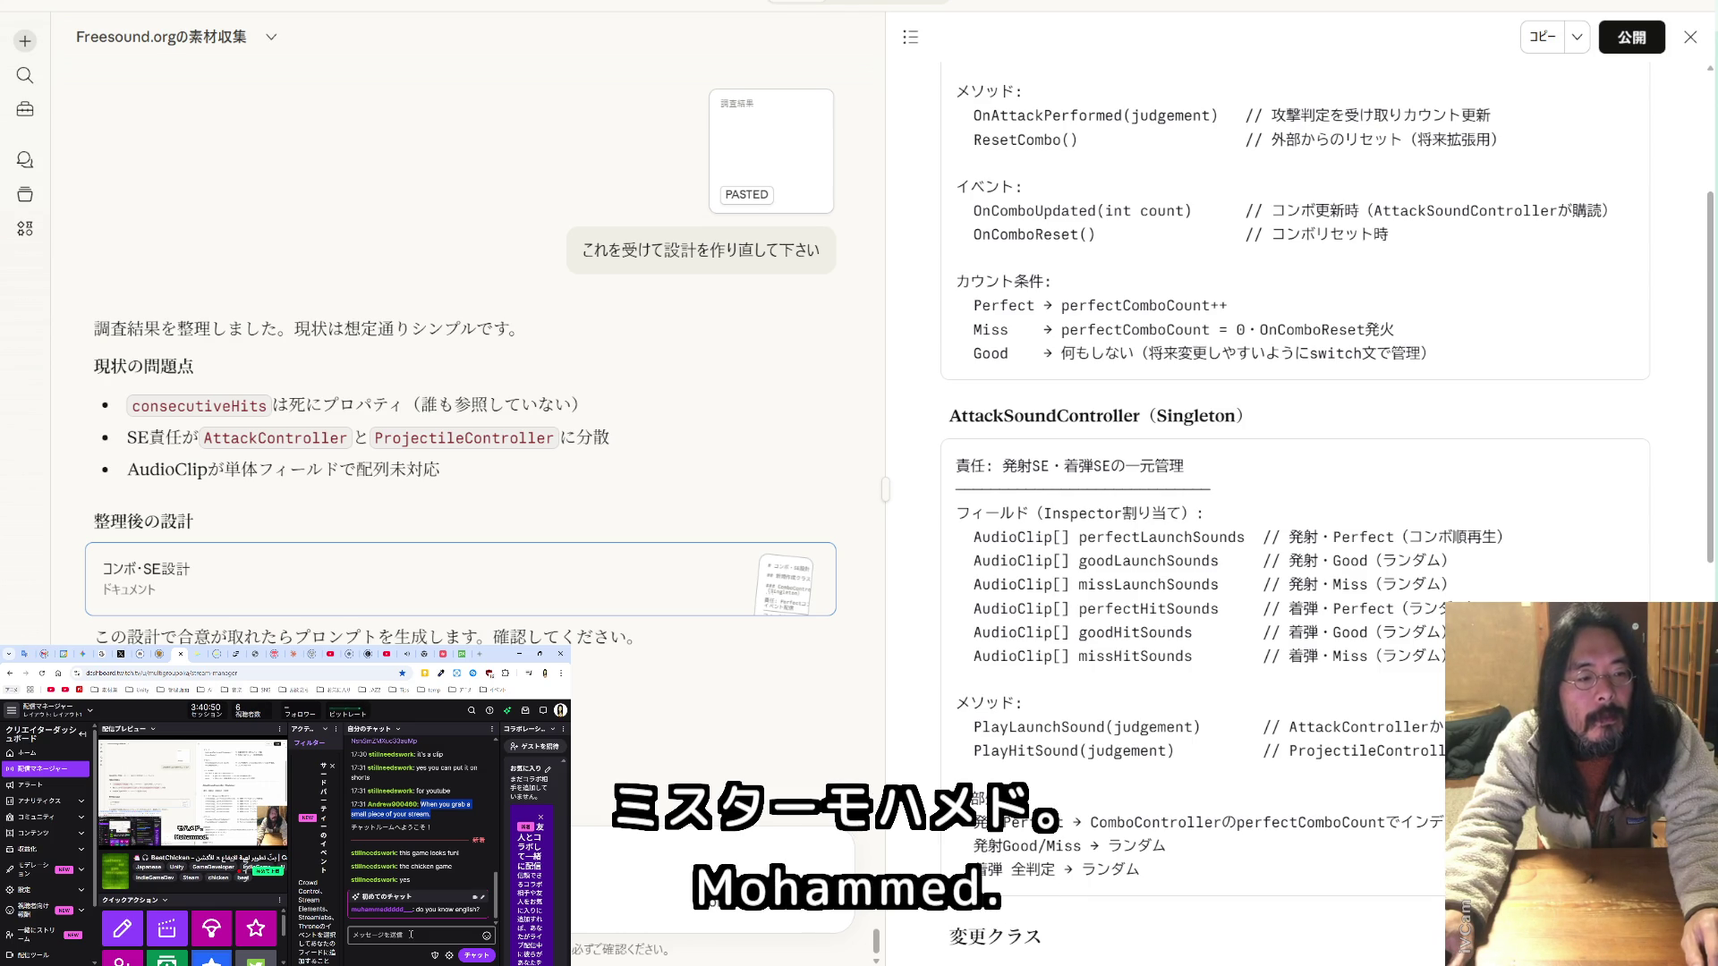
left_click(410, 934)
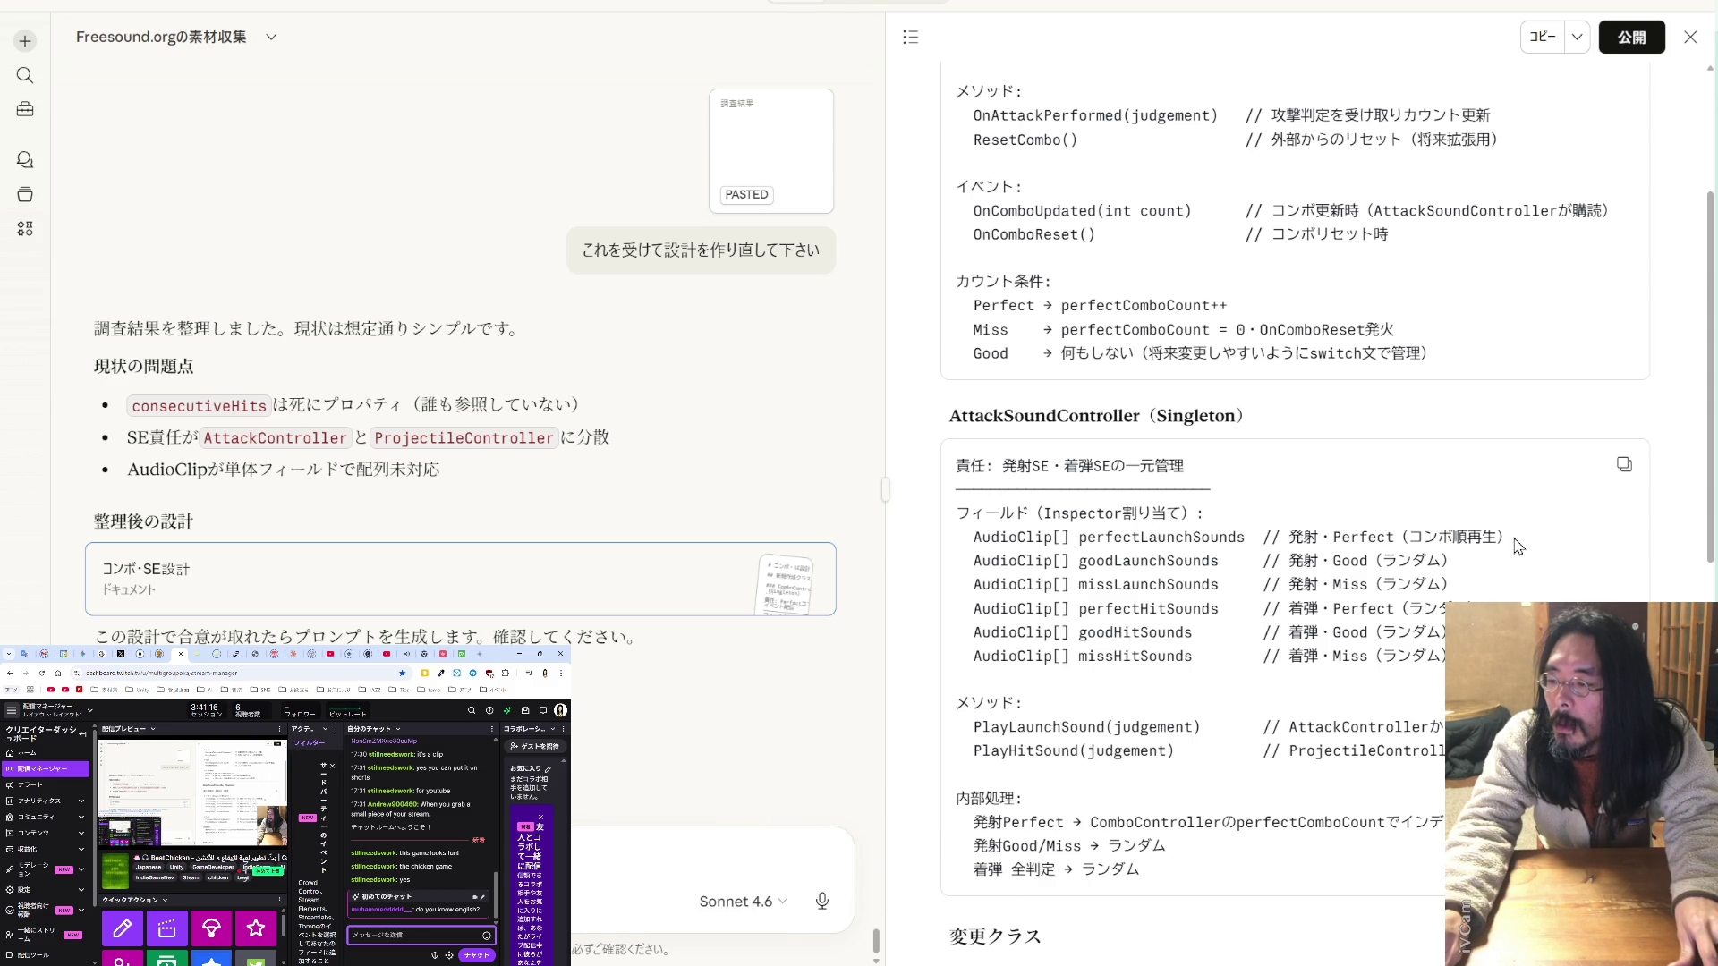
scroll(1409, 539, "down", 4)
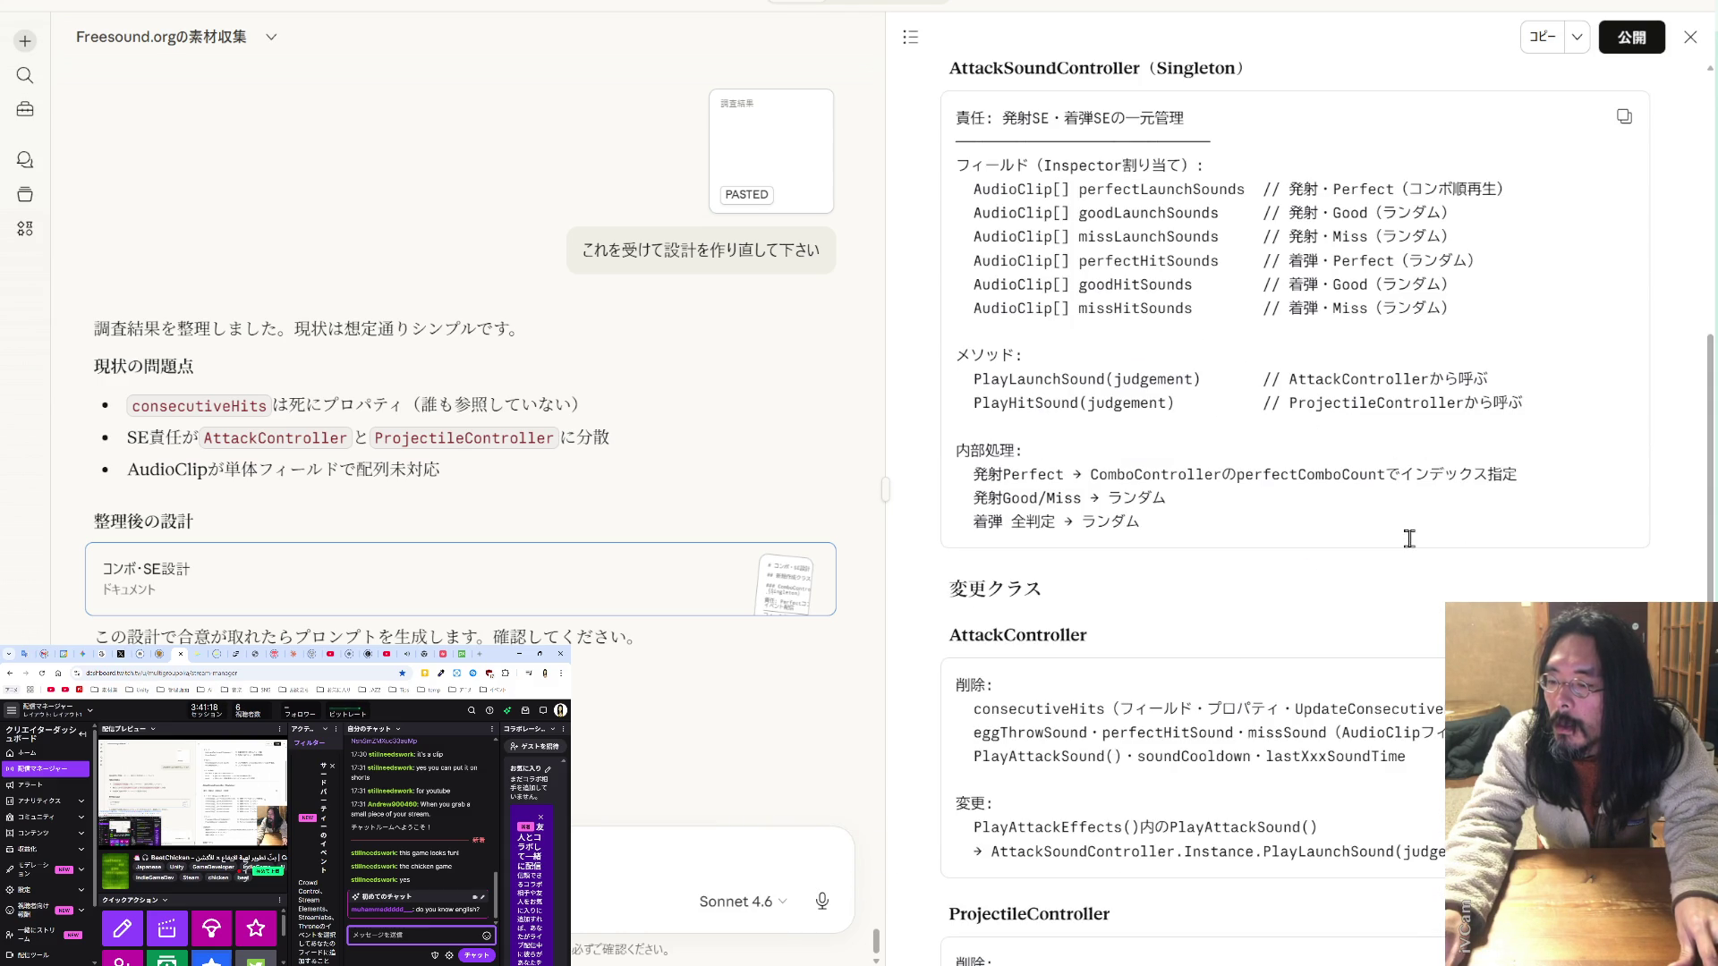
scroll(1409, 538, "down", 2)
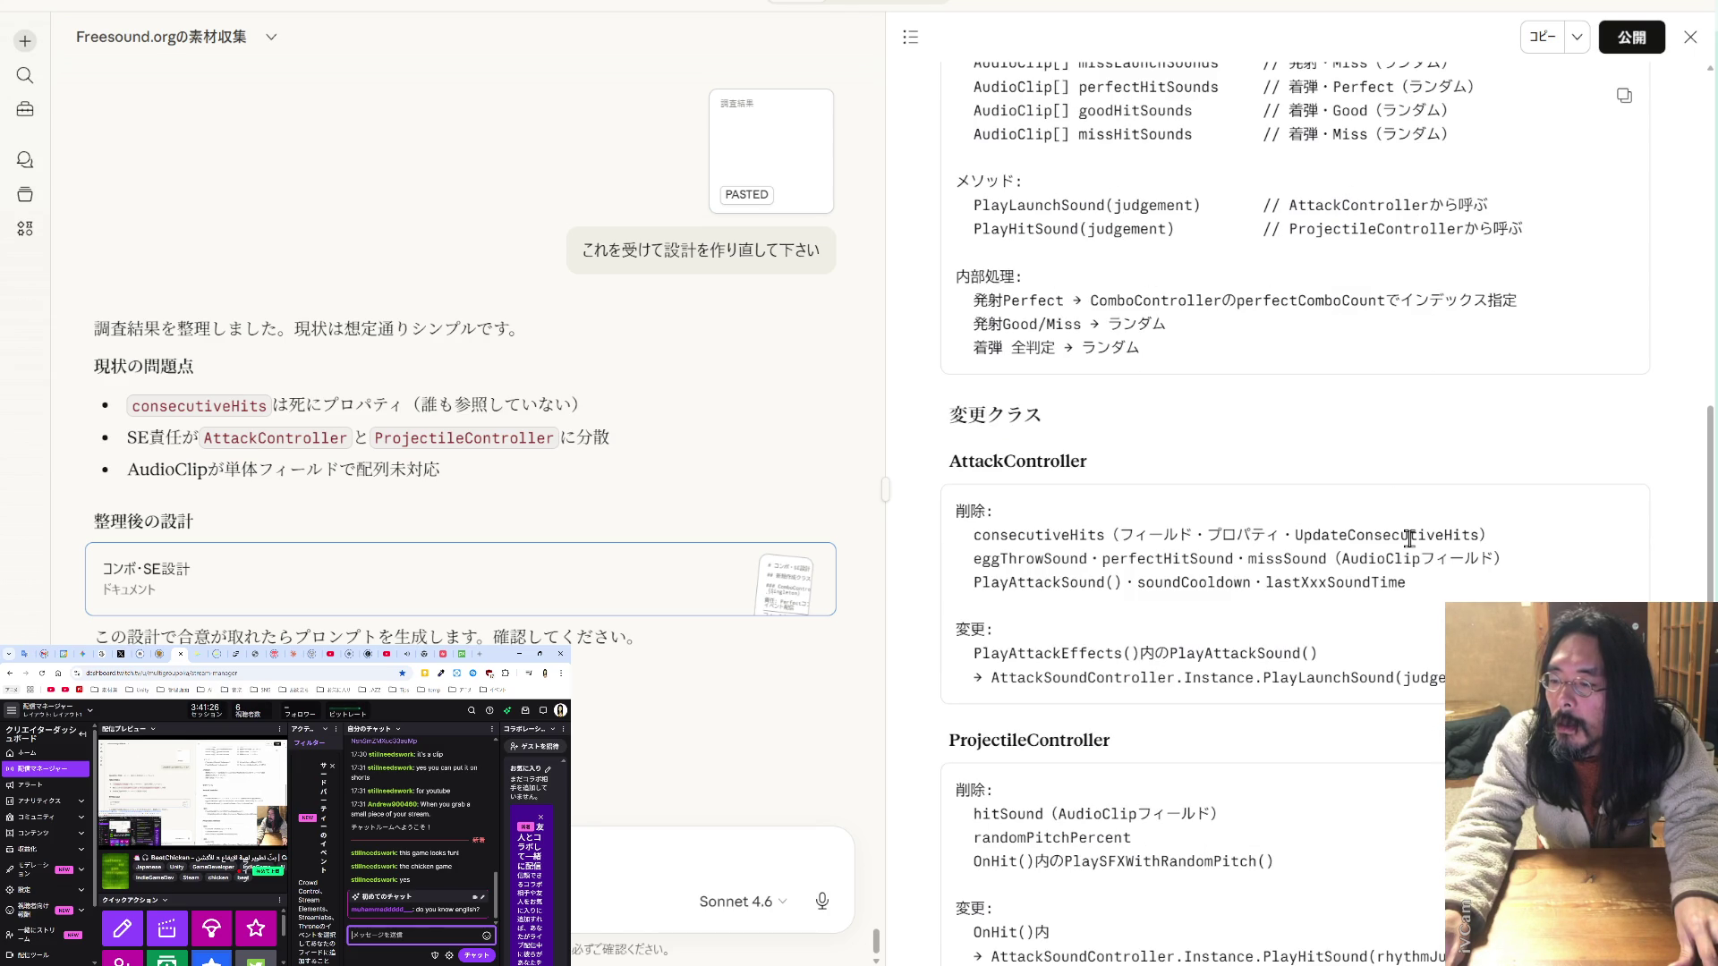
scroll(1409, 538, "down", 5)
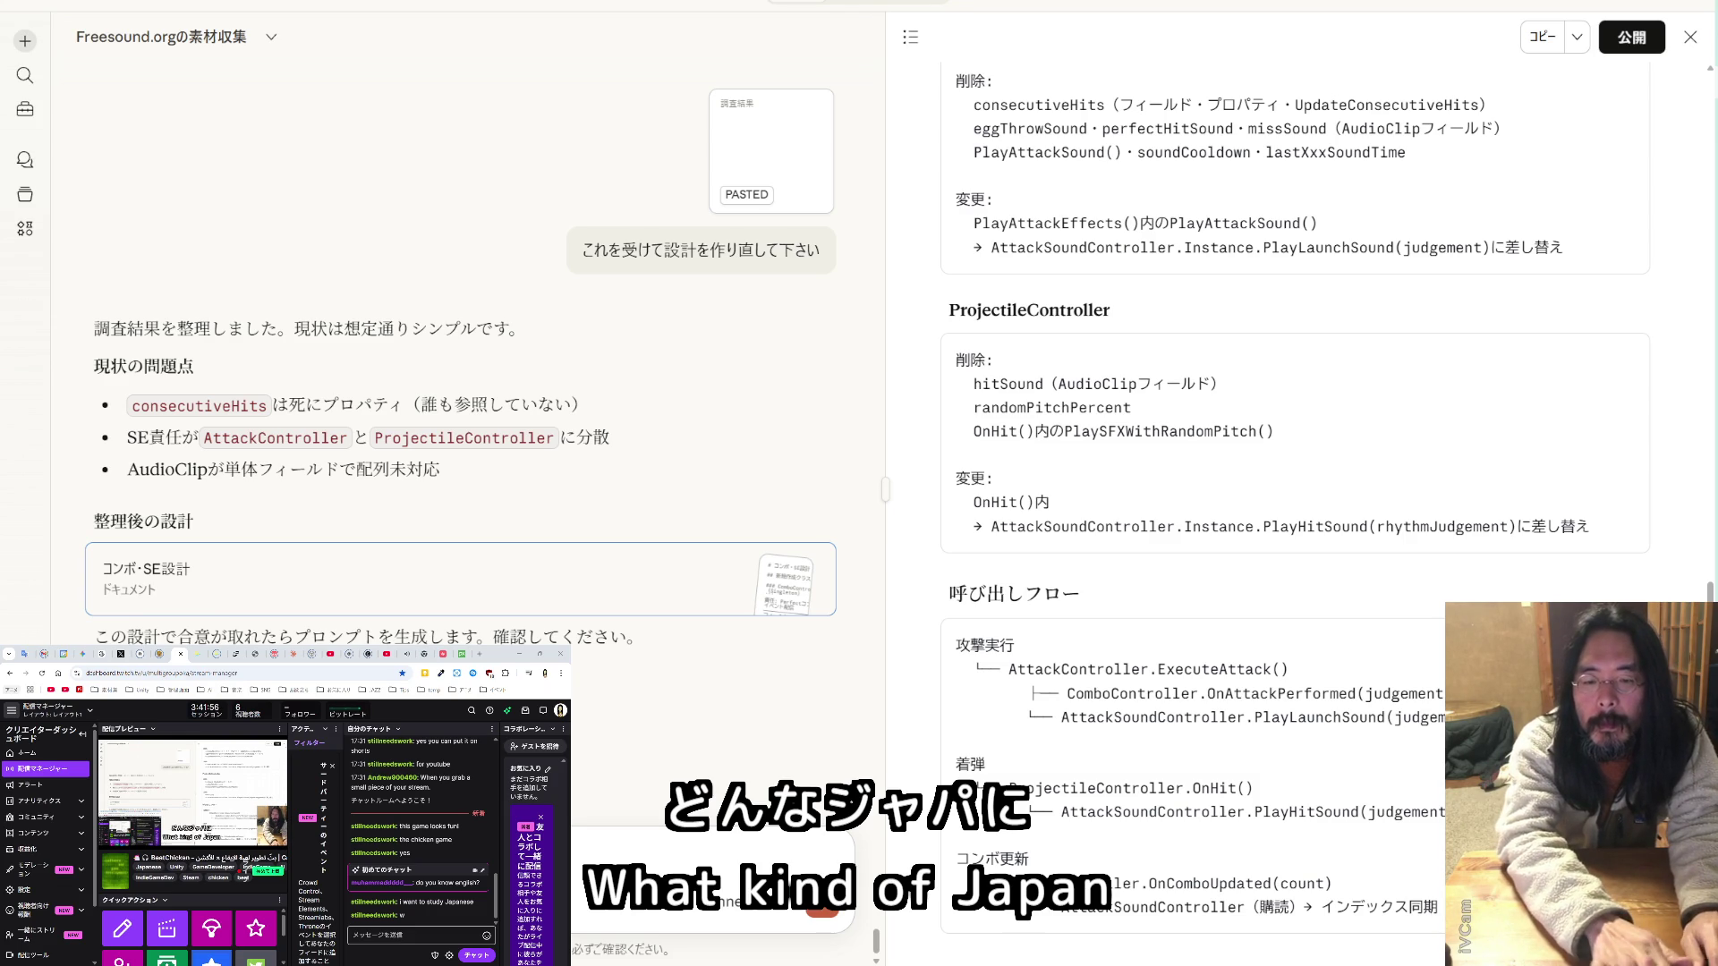
key("Return")
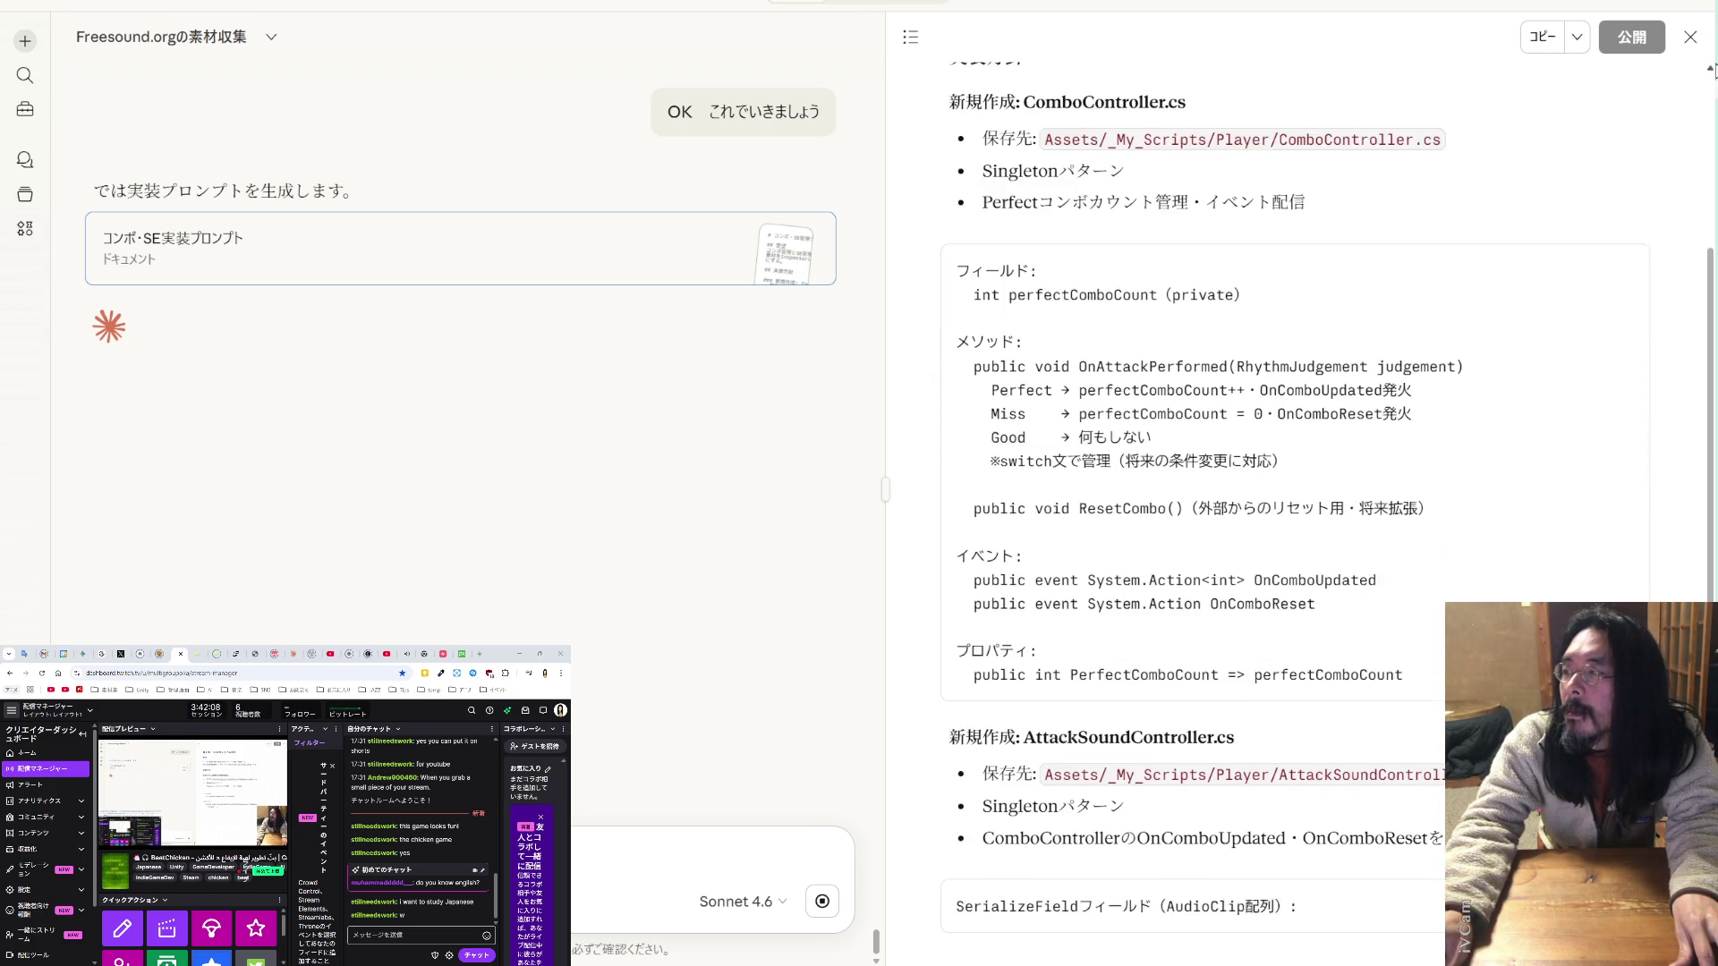
- Create a new folder named 0315_1753 inside BC_RollBack_PFC
left_click_drag(0, 35, 1054, 82)
scroll(197, 547, "up", 5)
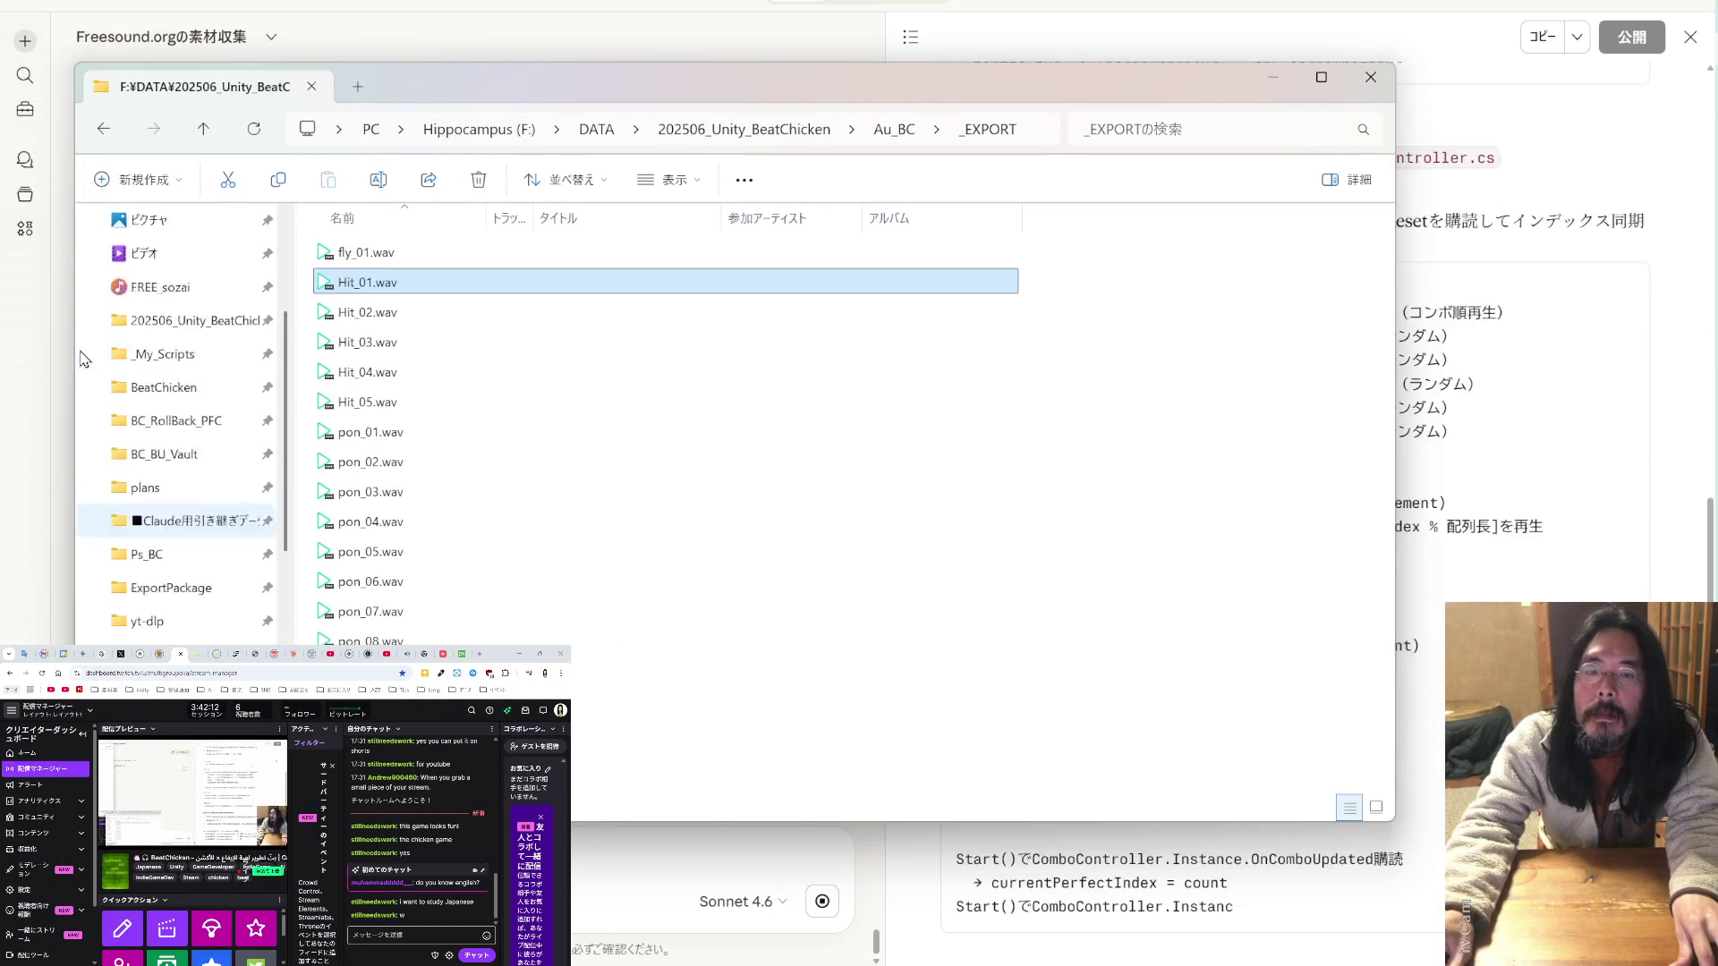
left_click(192, 591)
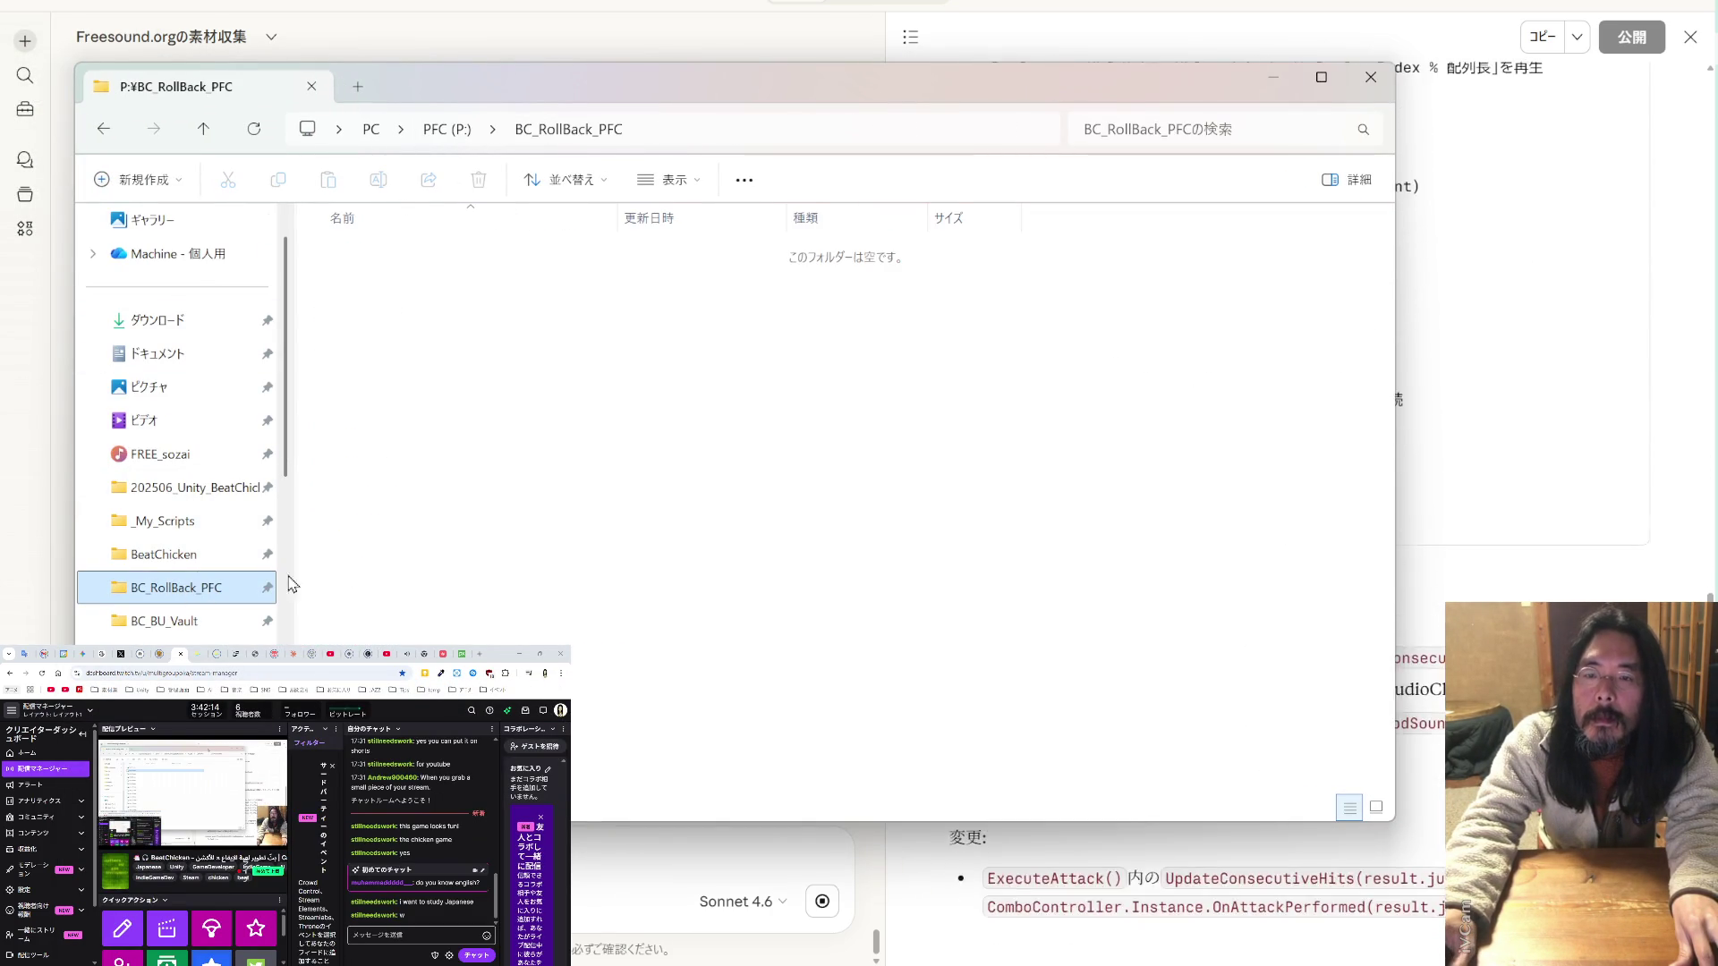
right_click(455, 428)
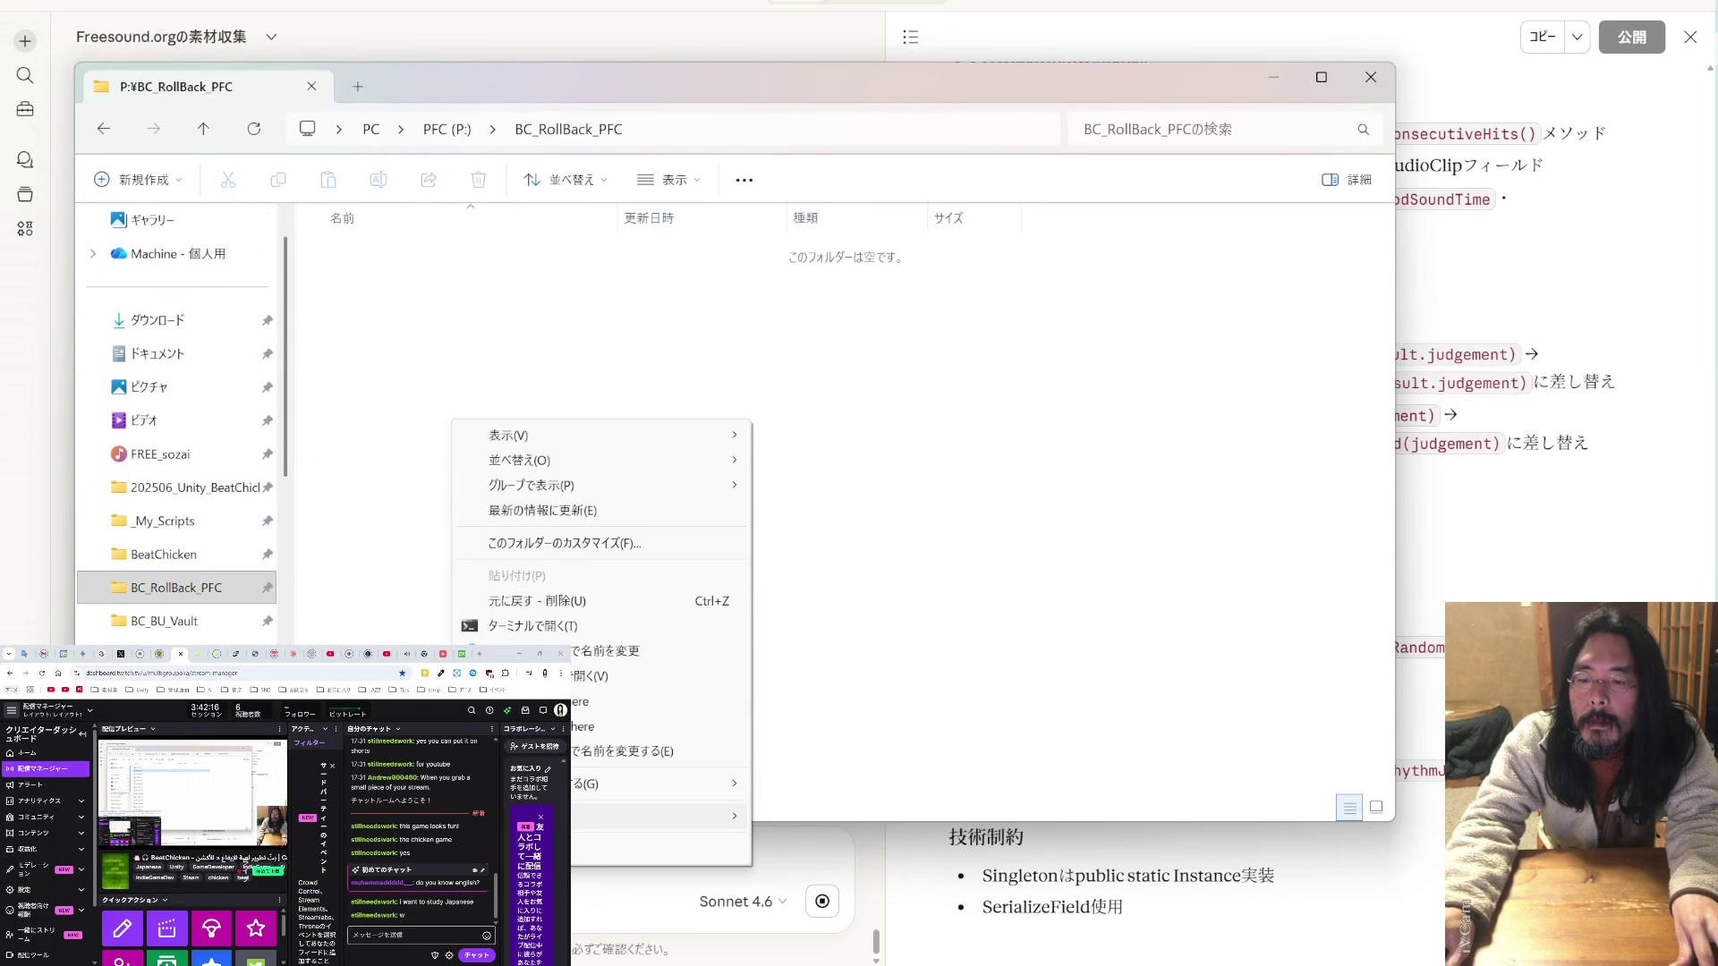
mouse_move(707, 816)
left_click(828, 695)
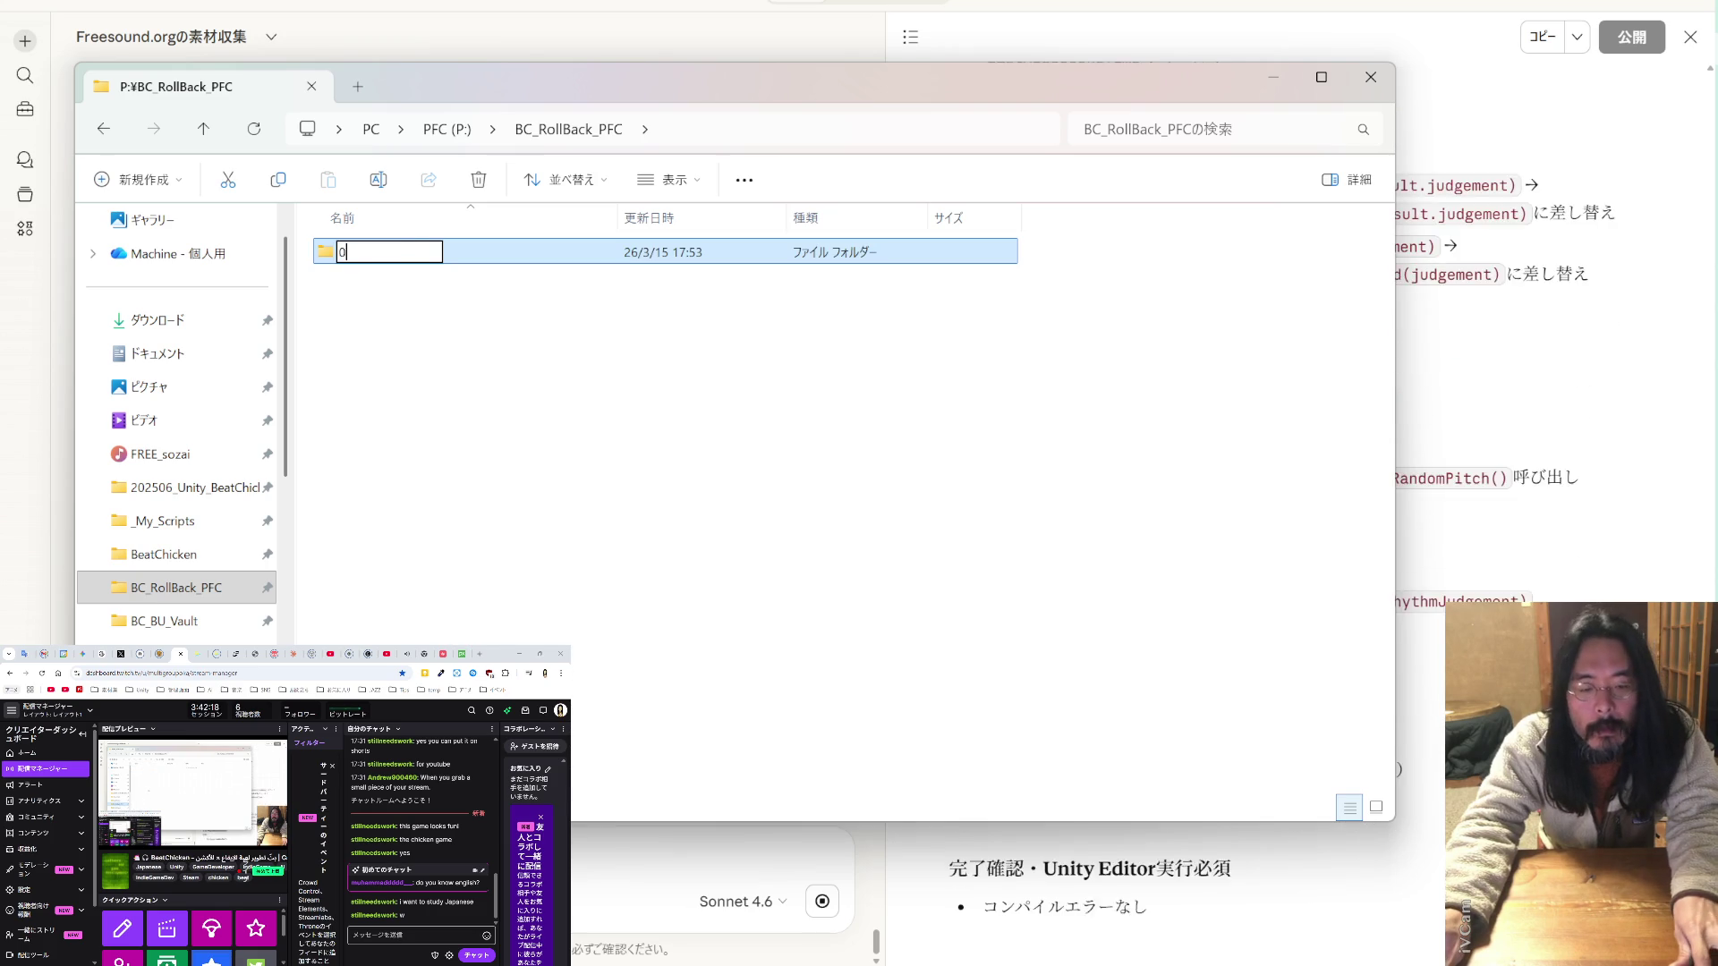
type("0315_1753")
key("Return")
key("Return")
- Paste the _My_Scripts folder into 0315_1753 and bring the Claude chat back up
scroll(191, 376, "up", 5)
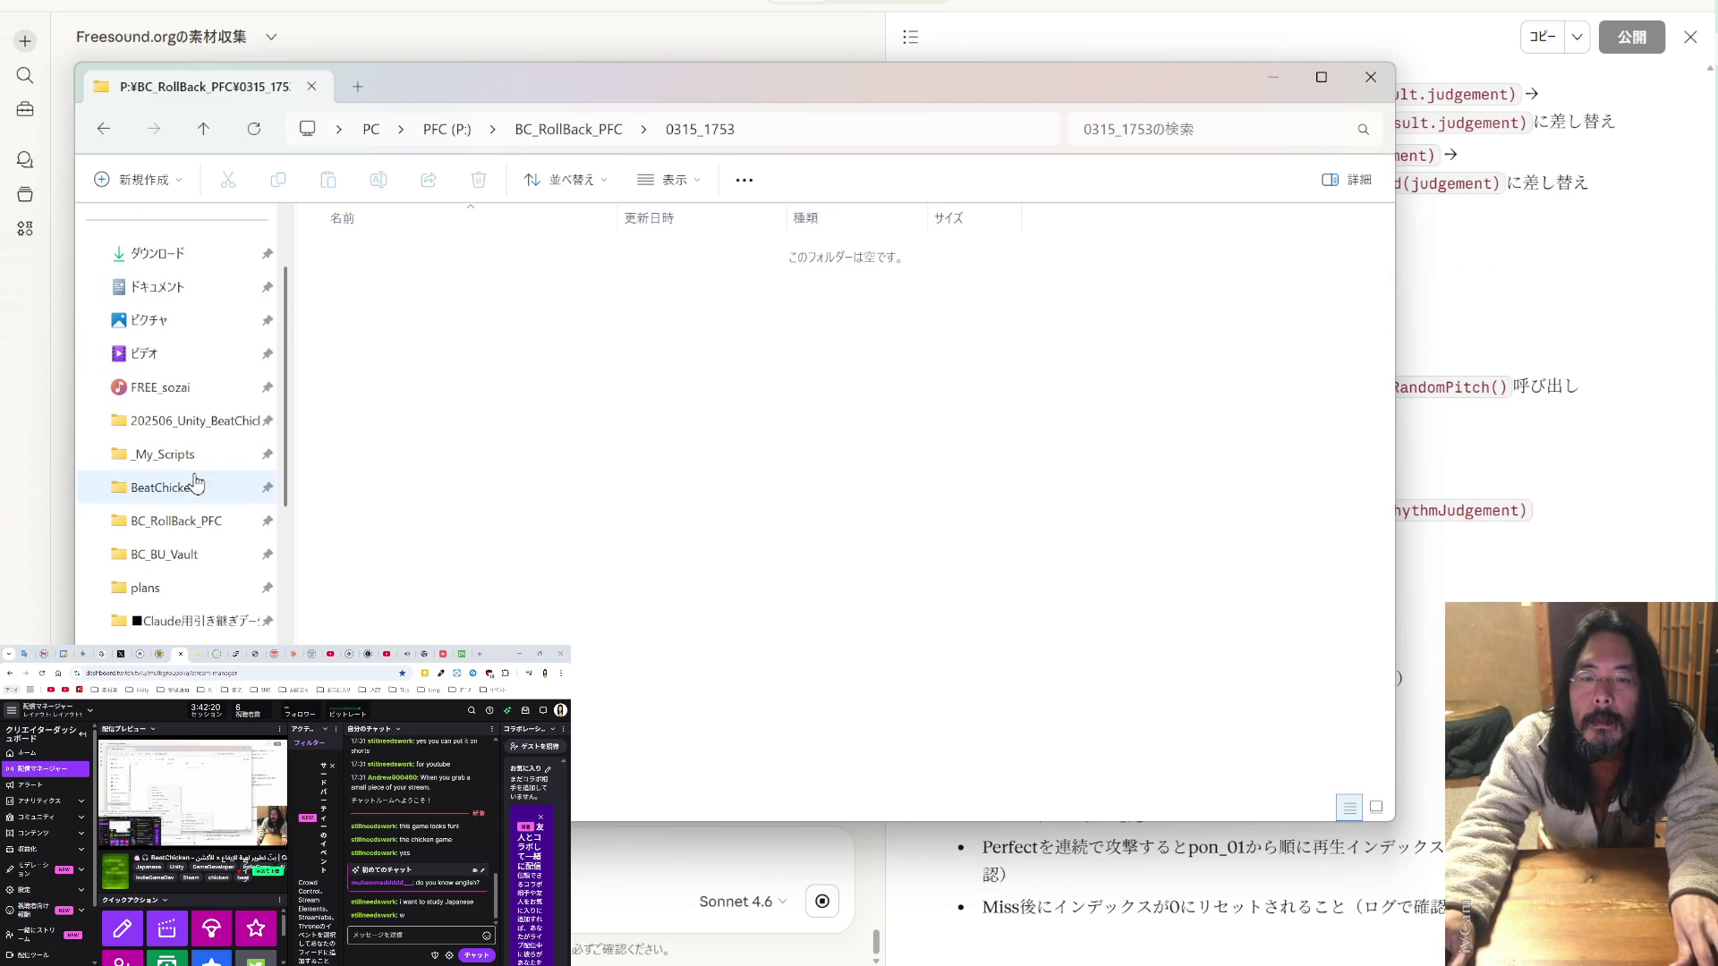
key("ctrl+v")
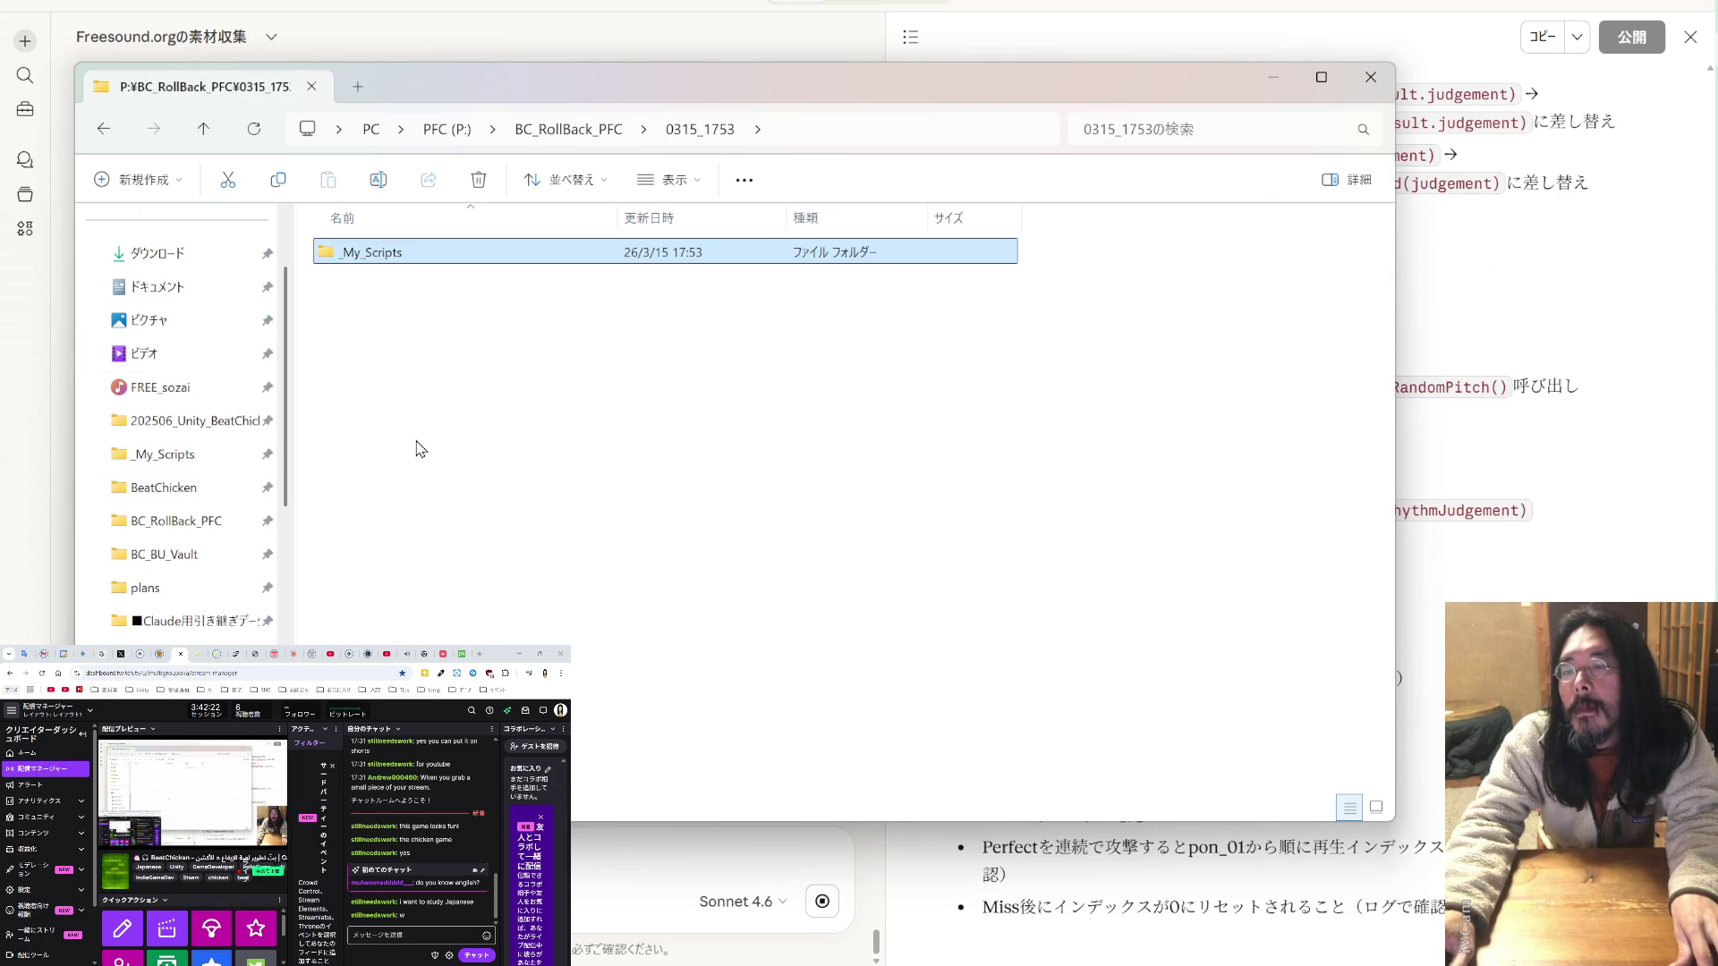
left_click(1112, 30)
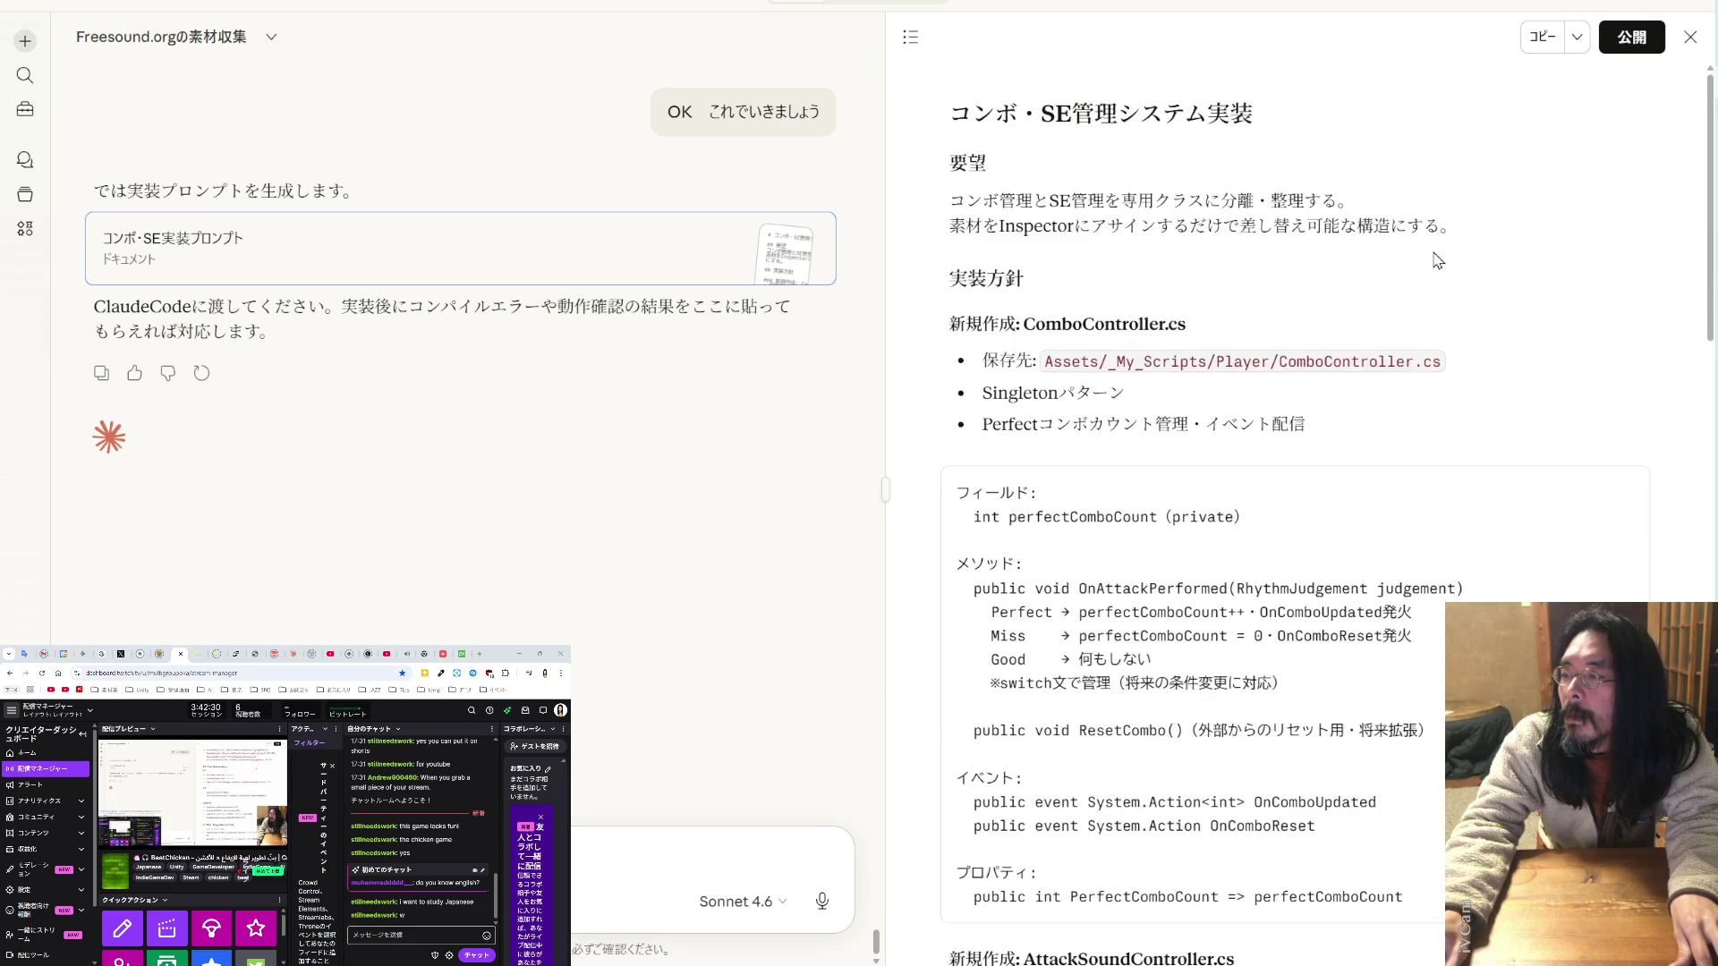
- Copy the コンボ・SE実装プロンプト document from Claude and return to Cursor's terminal
left_click(1541, 37)
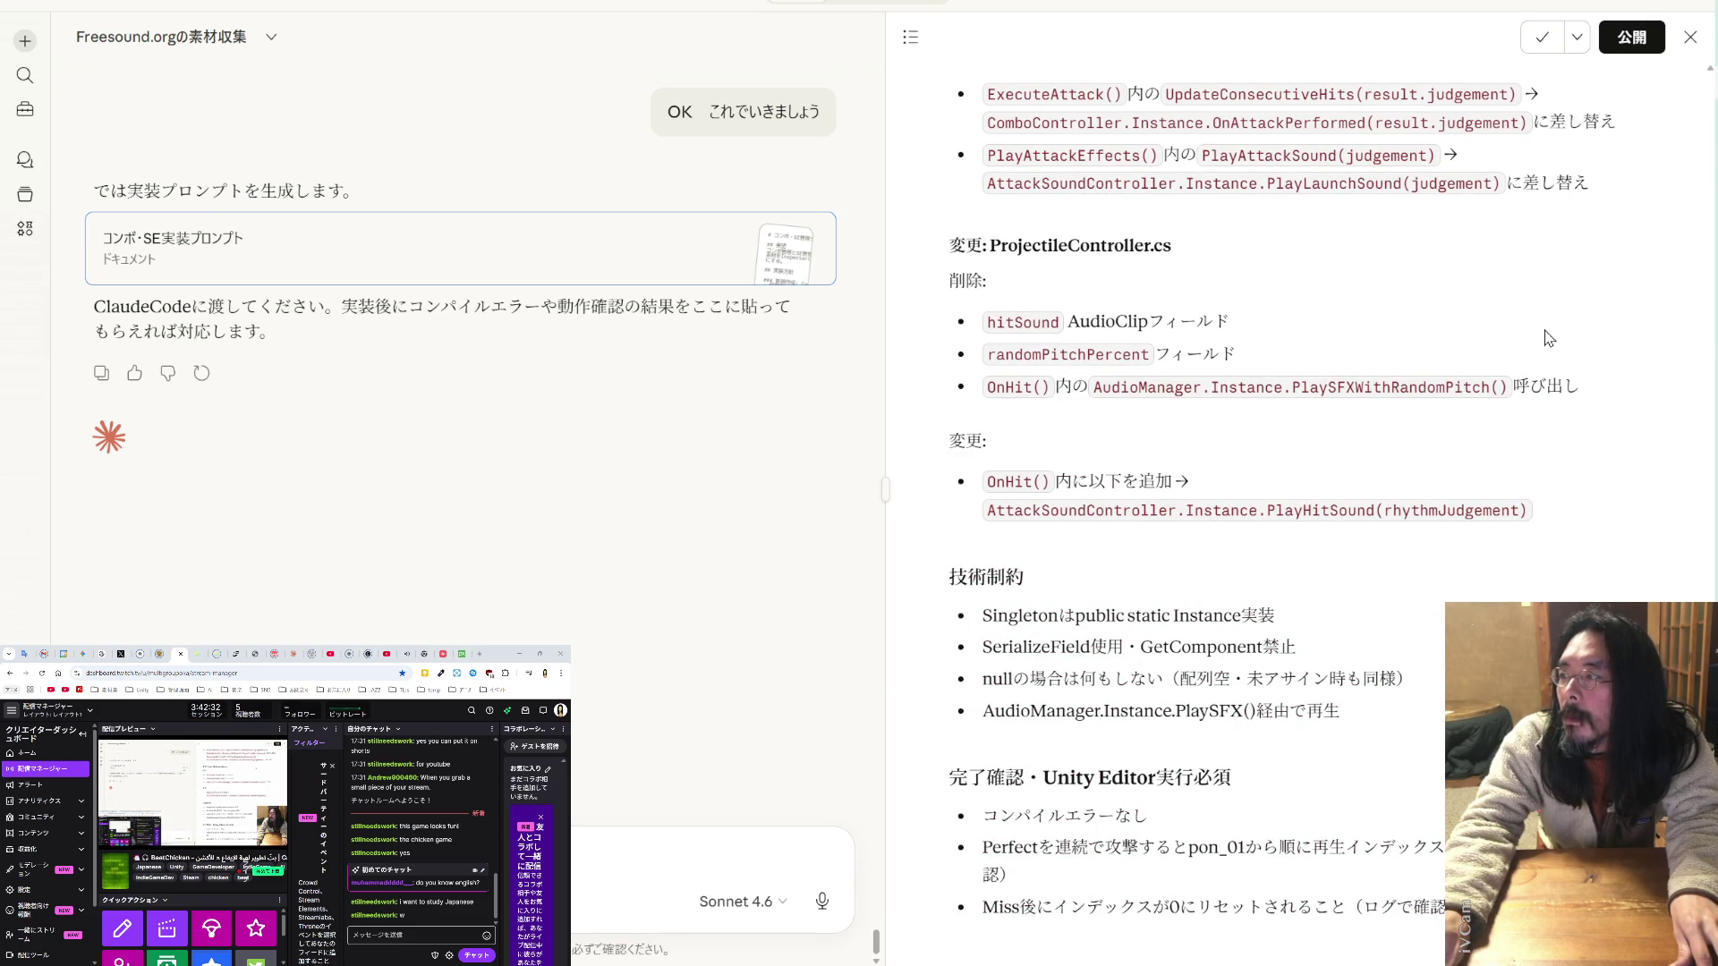
key("alt+Tab")
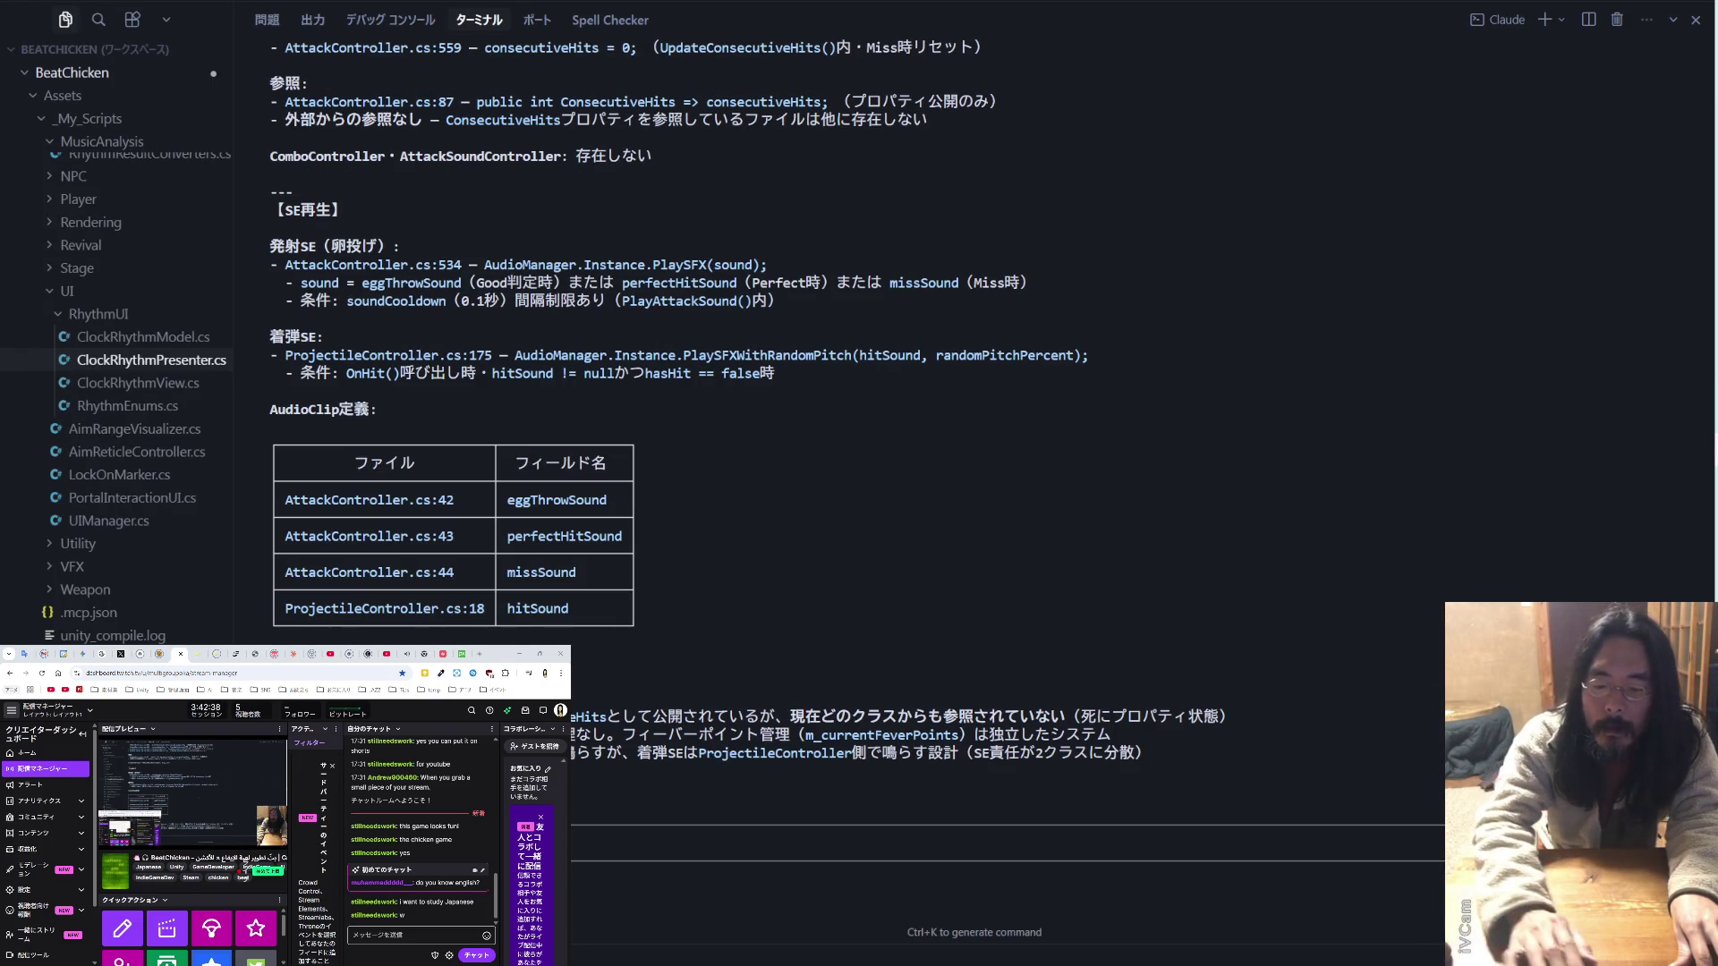
- Paste the implementation prompt into Claude Code and submit it
key("ctrl+v")
key("Return")
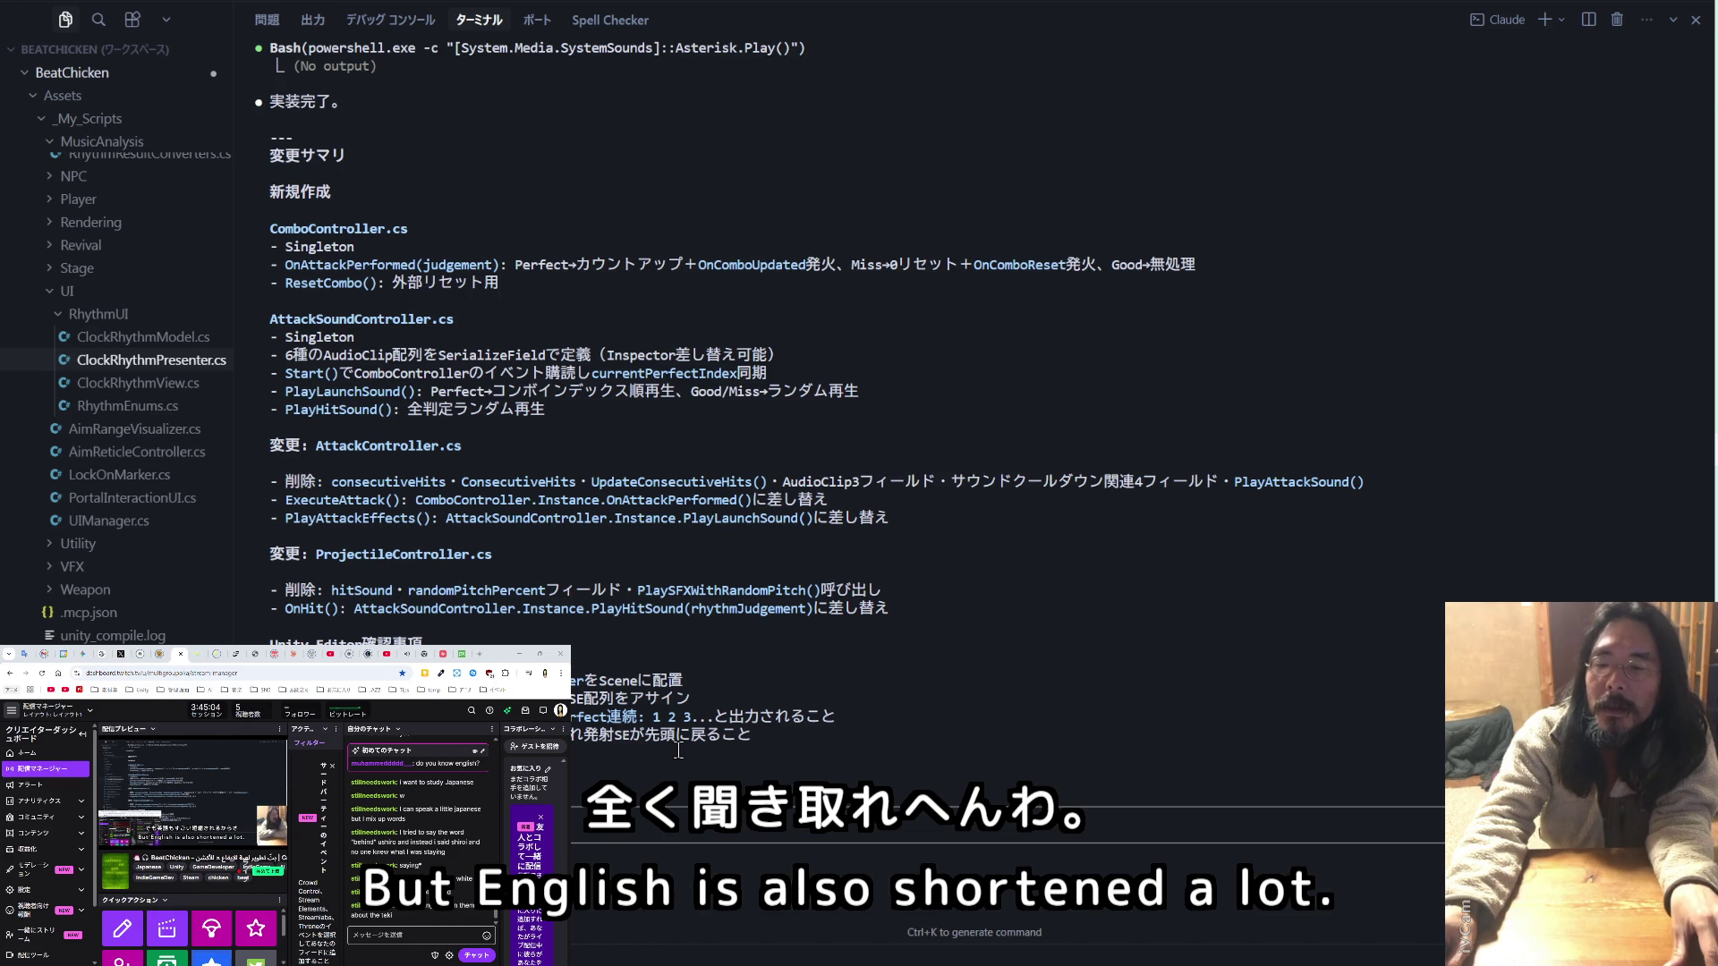
- Scroll through Claude Code's change summary, then bring Unity forward to compile the new scripts
scroll(678, 750, "up", 4)
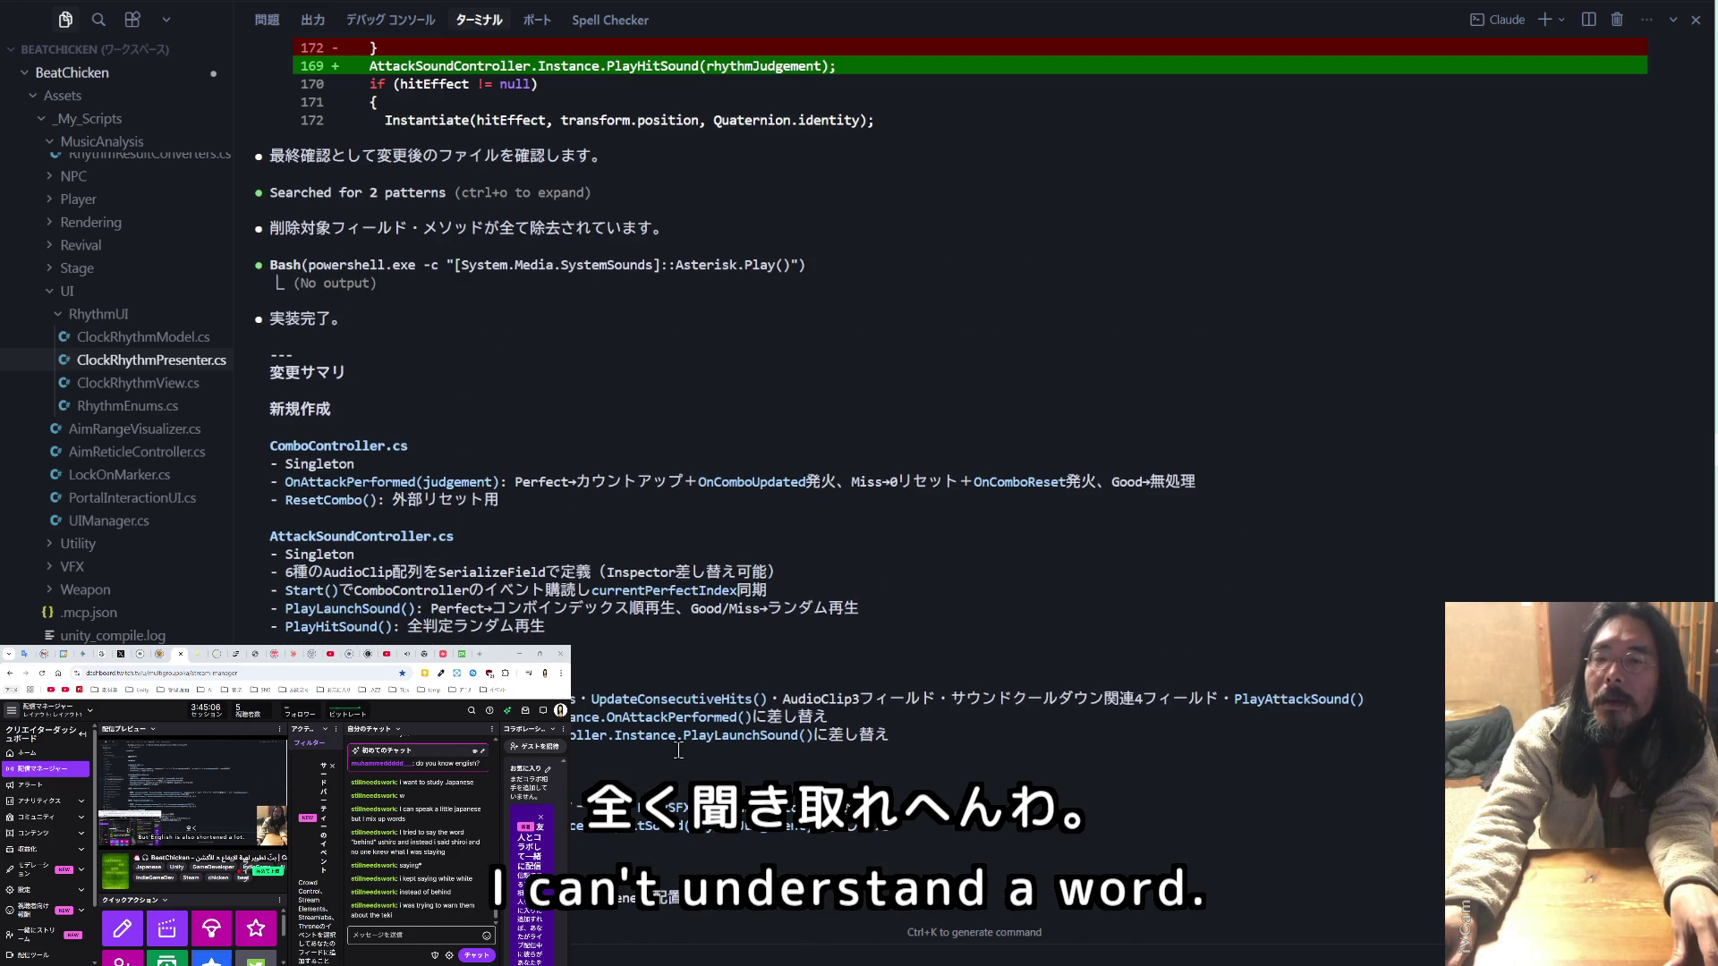
scroll(678, 750, "down", 4)
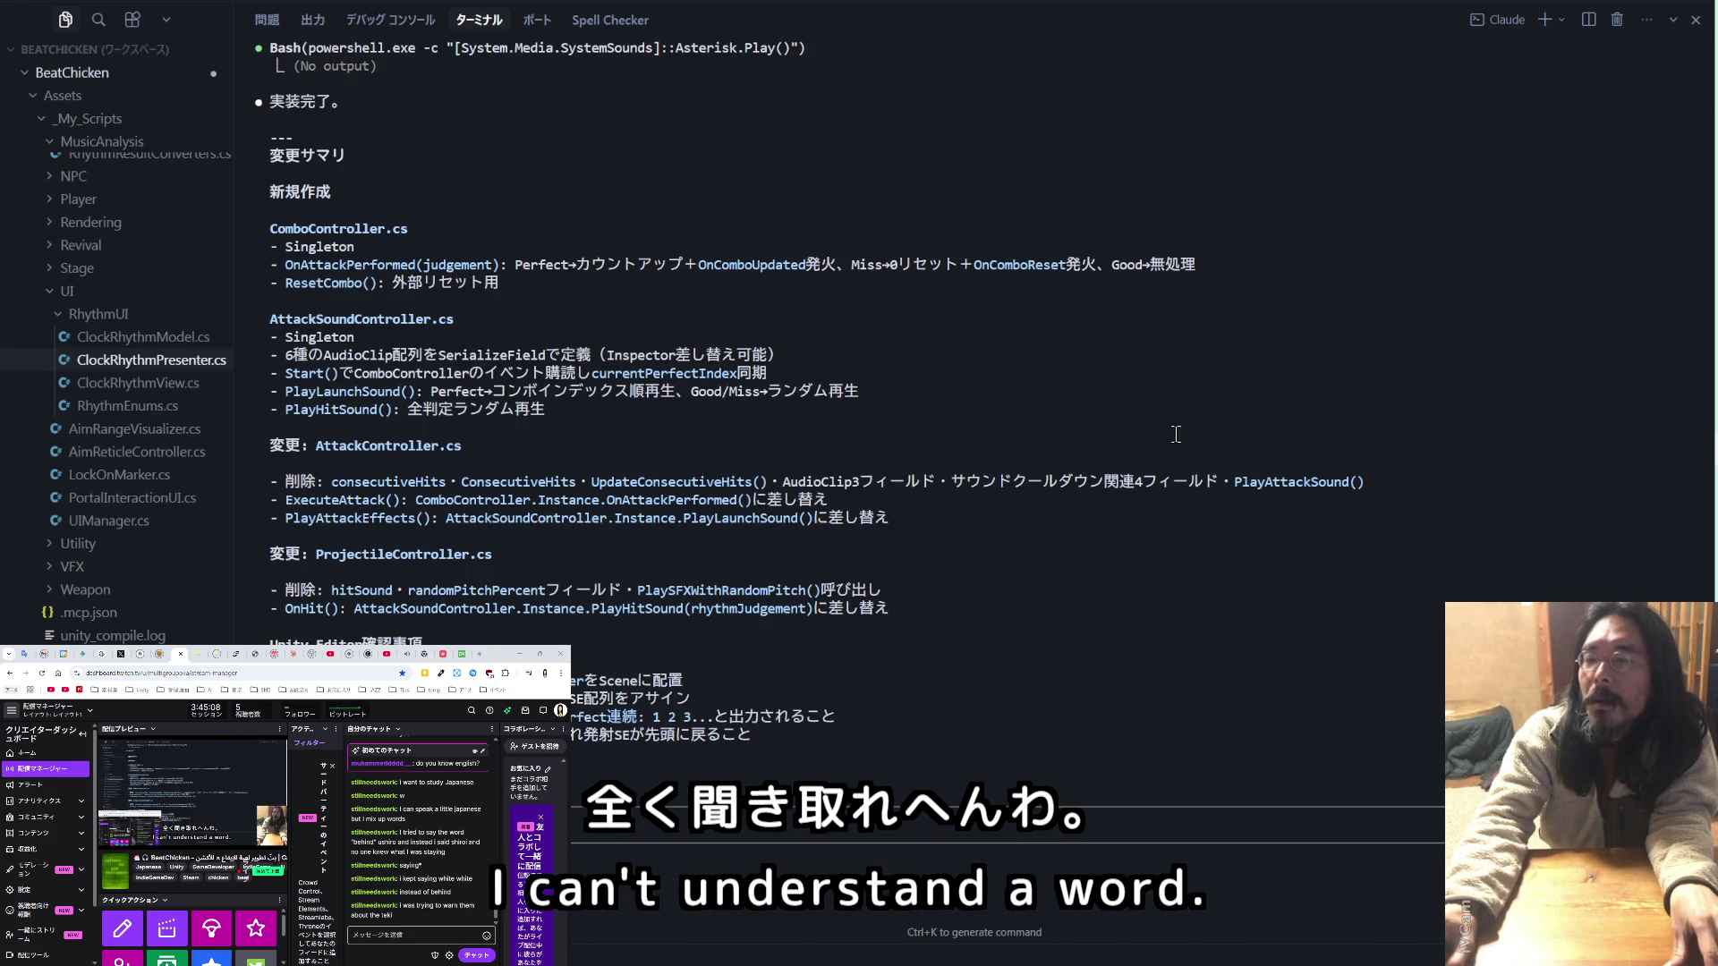
key("alt+Tab")
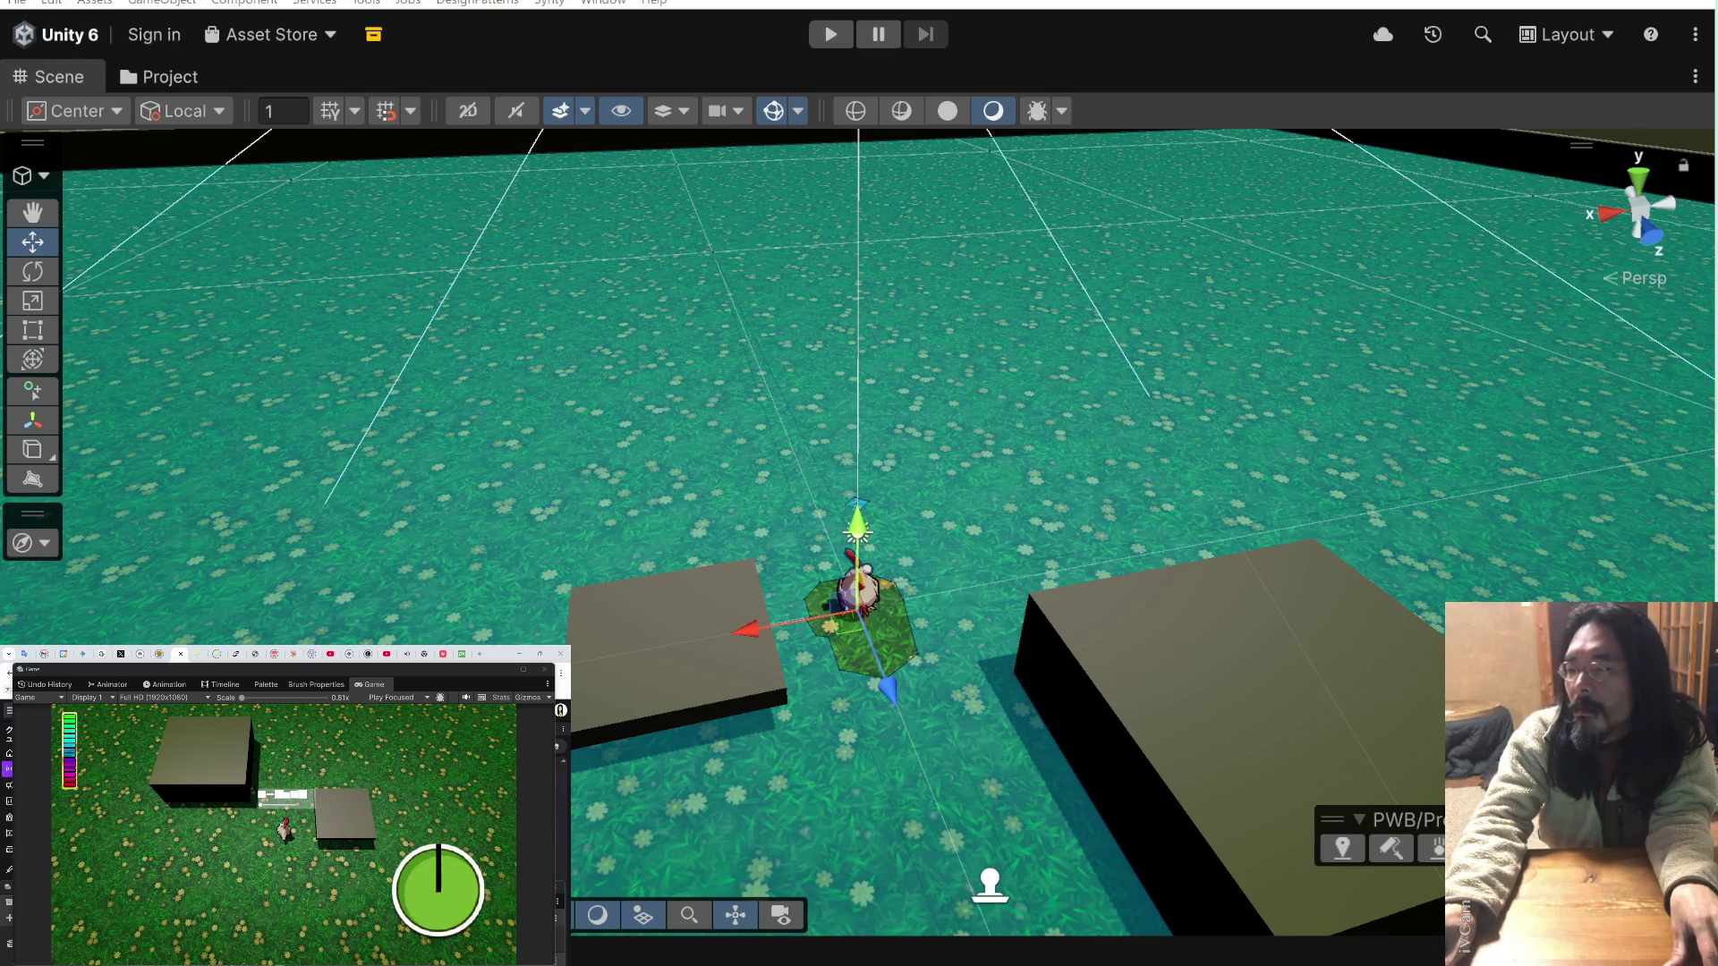
- Return to Claude Code's change summary once Unity finishes compiling
key("alt+Tab")
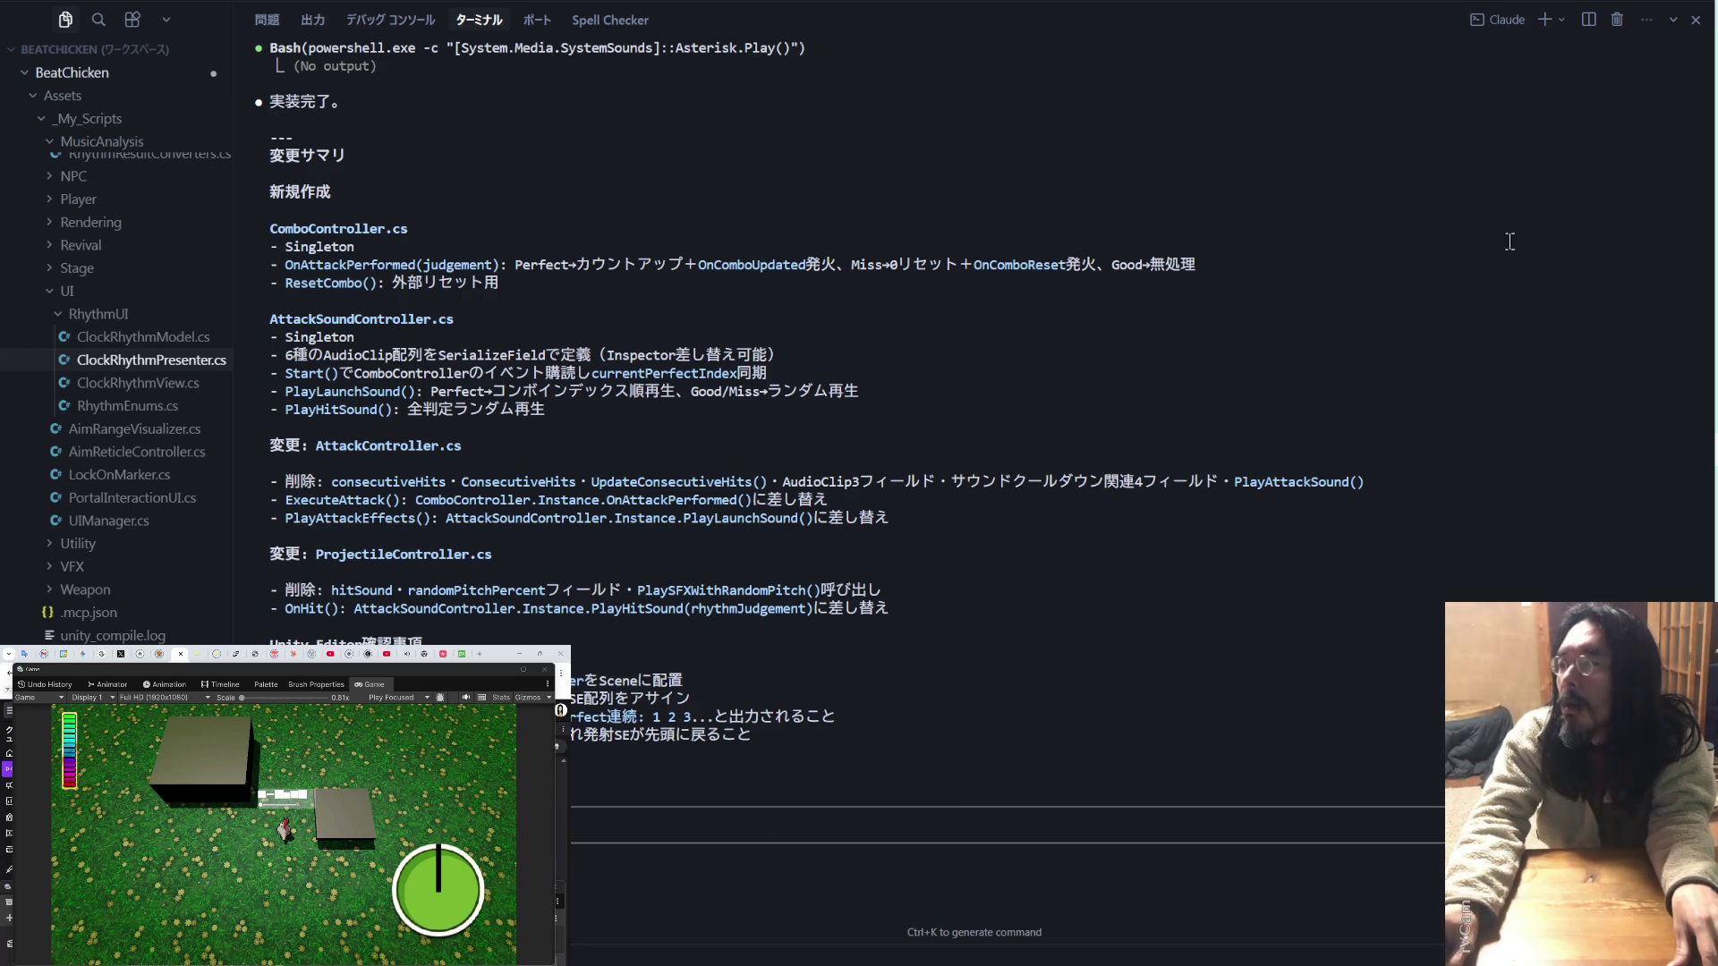
- Paste the copied Claude Code line into the Claude chat and begin typing a follow-up question
key("alt+Tab")
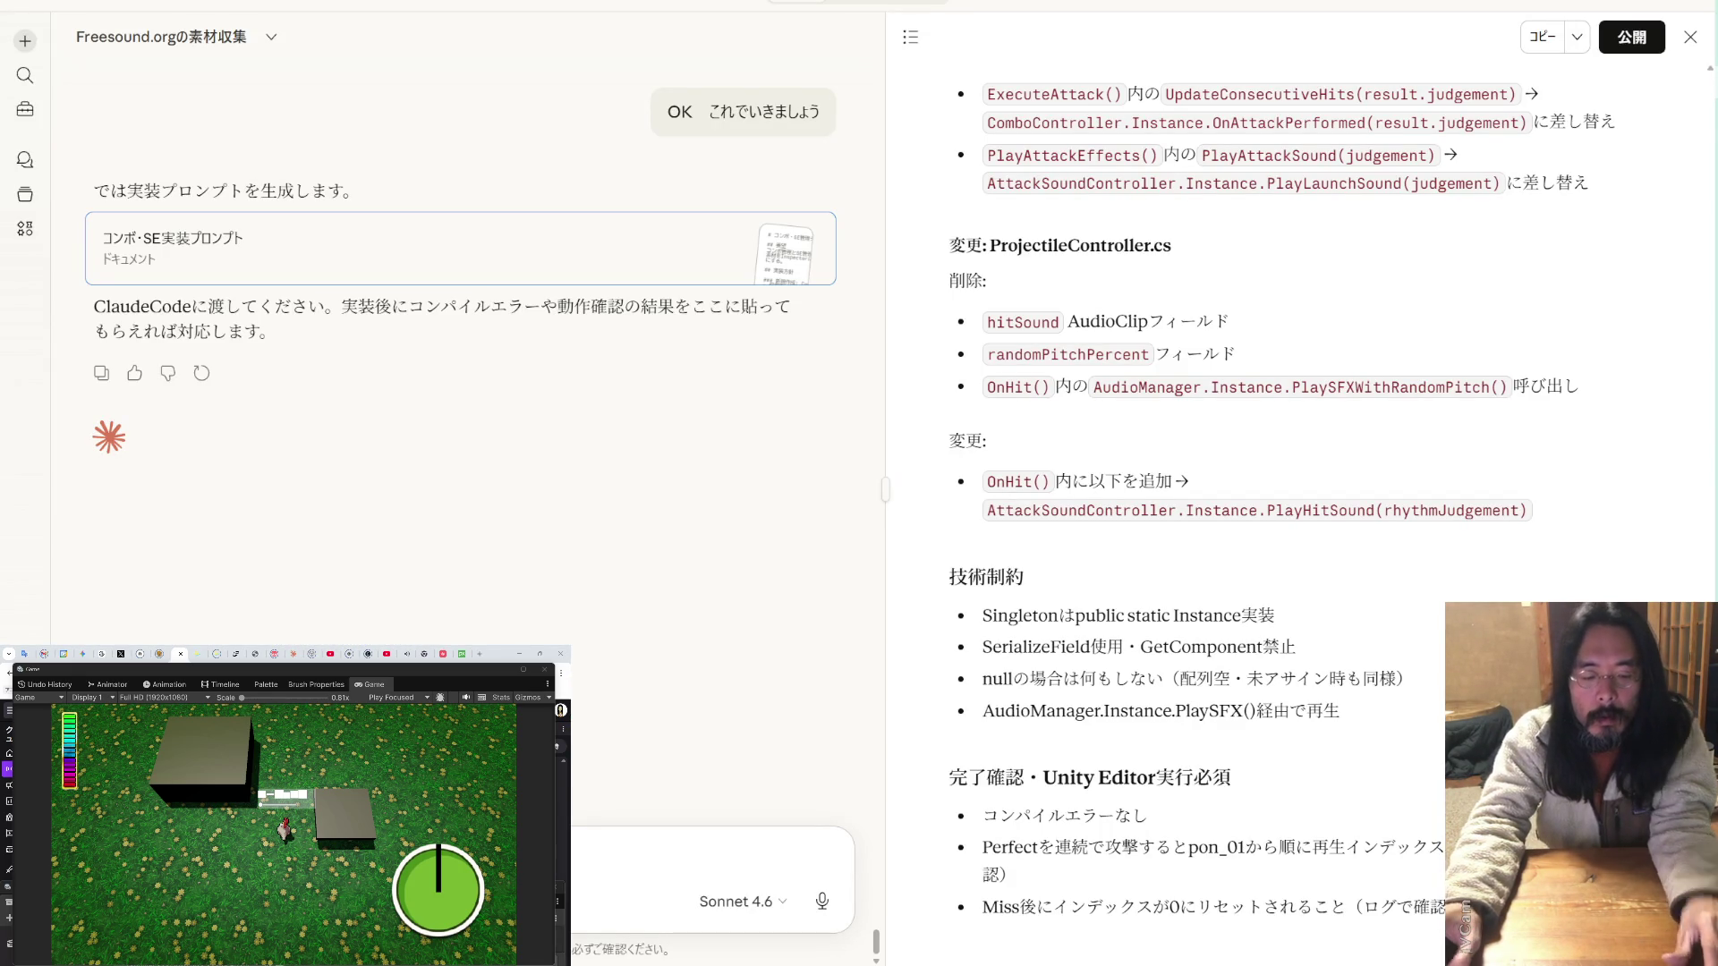
key("ctrl+v")
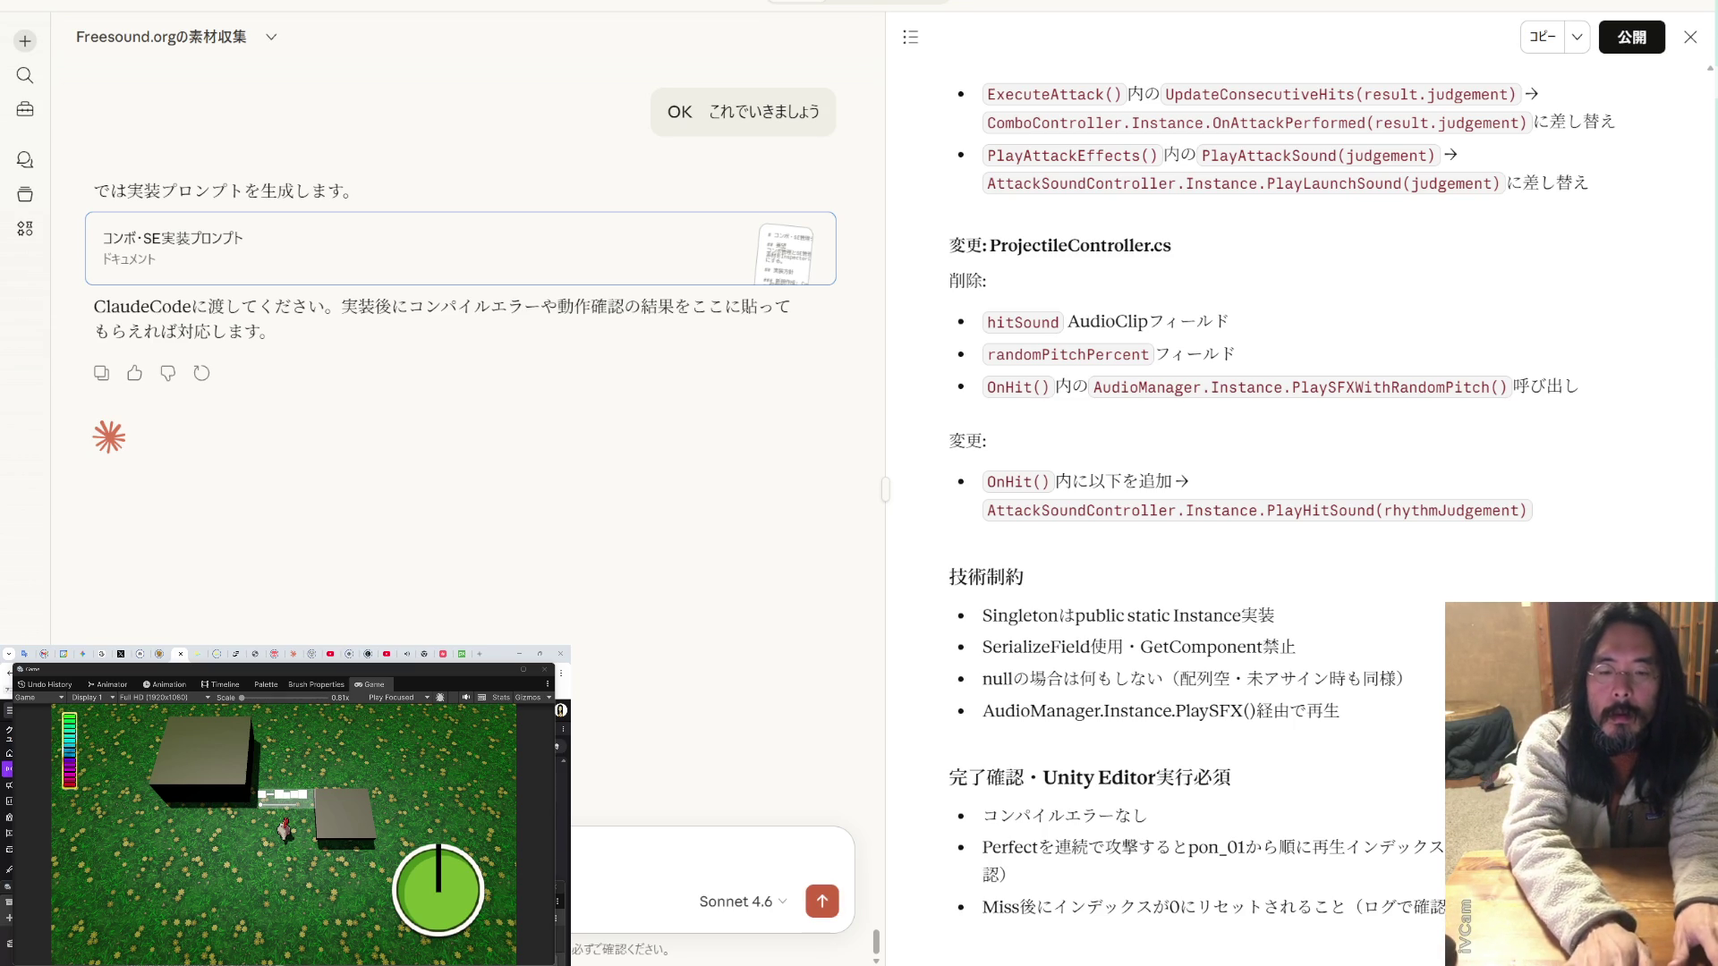
key("Return")
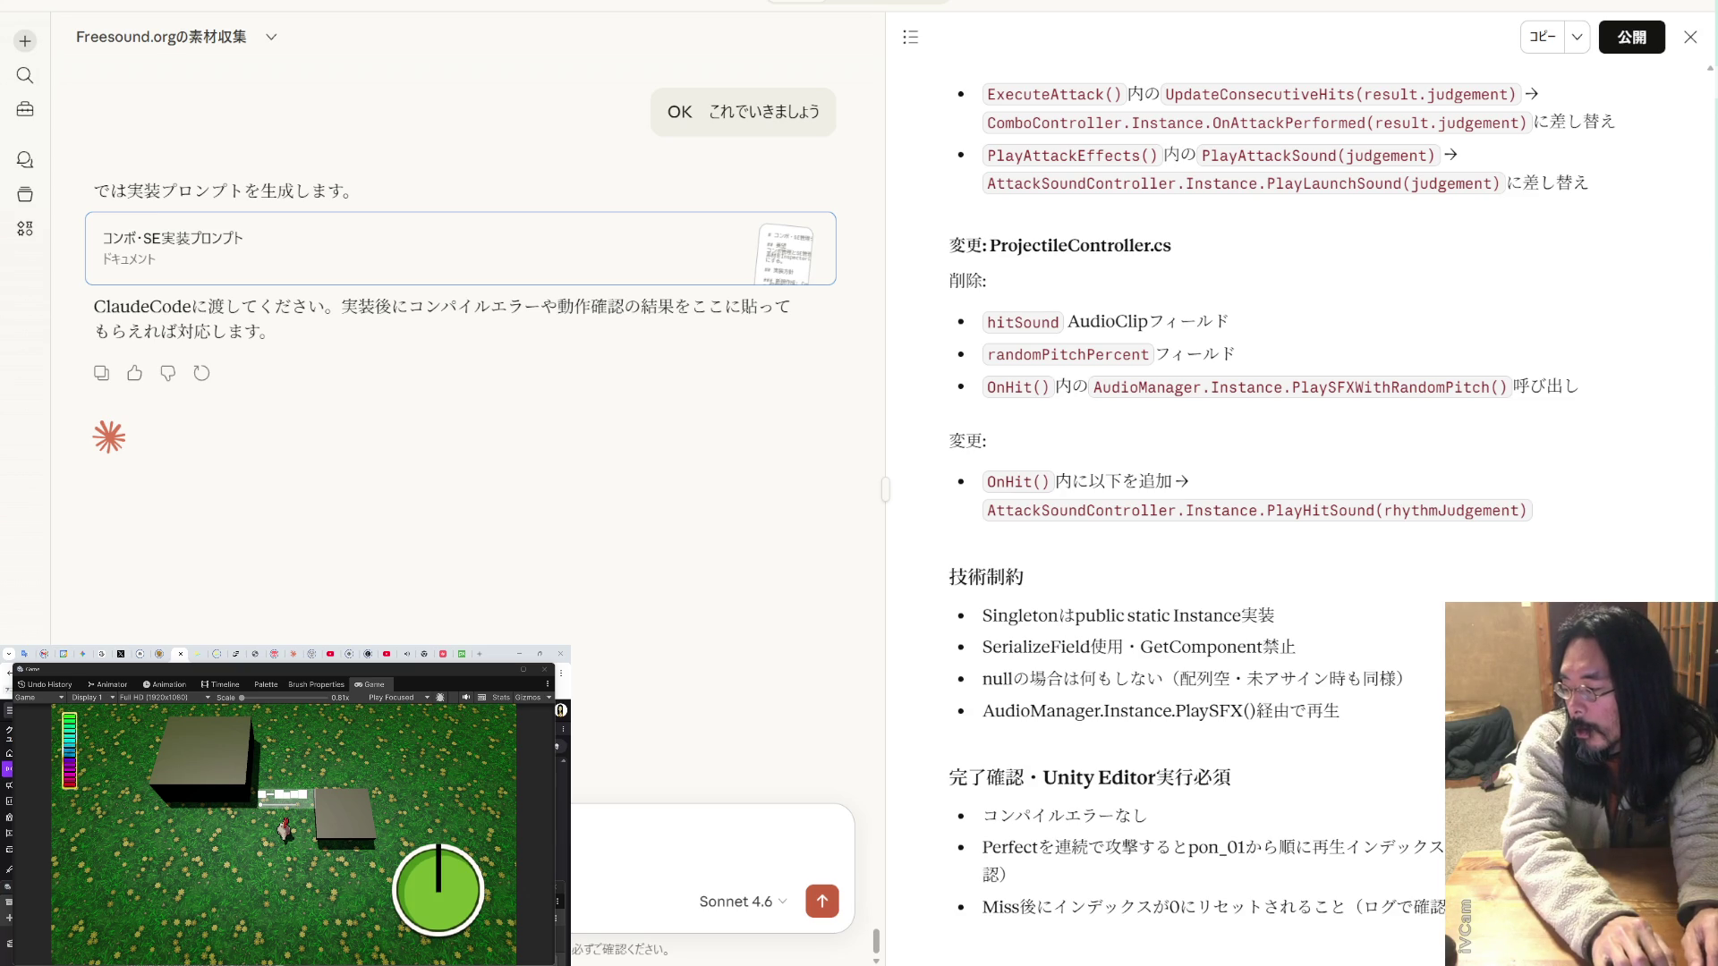
type("ge")
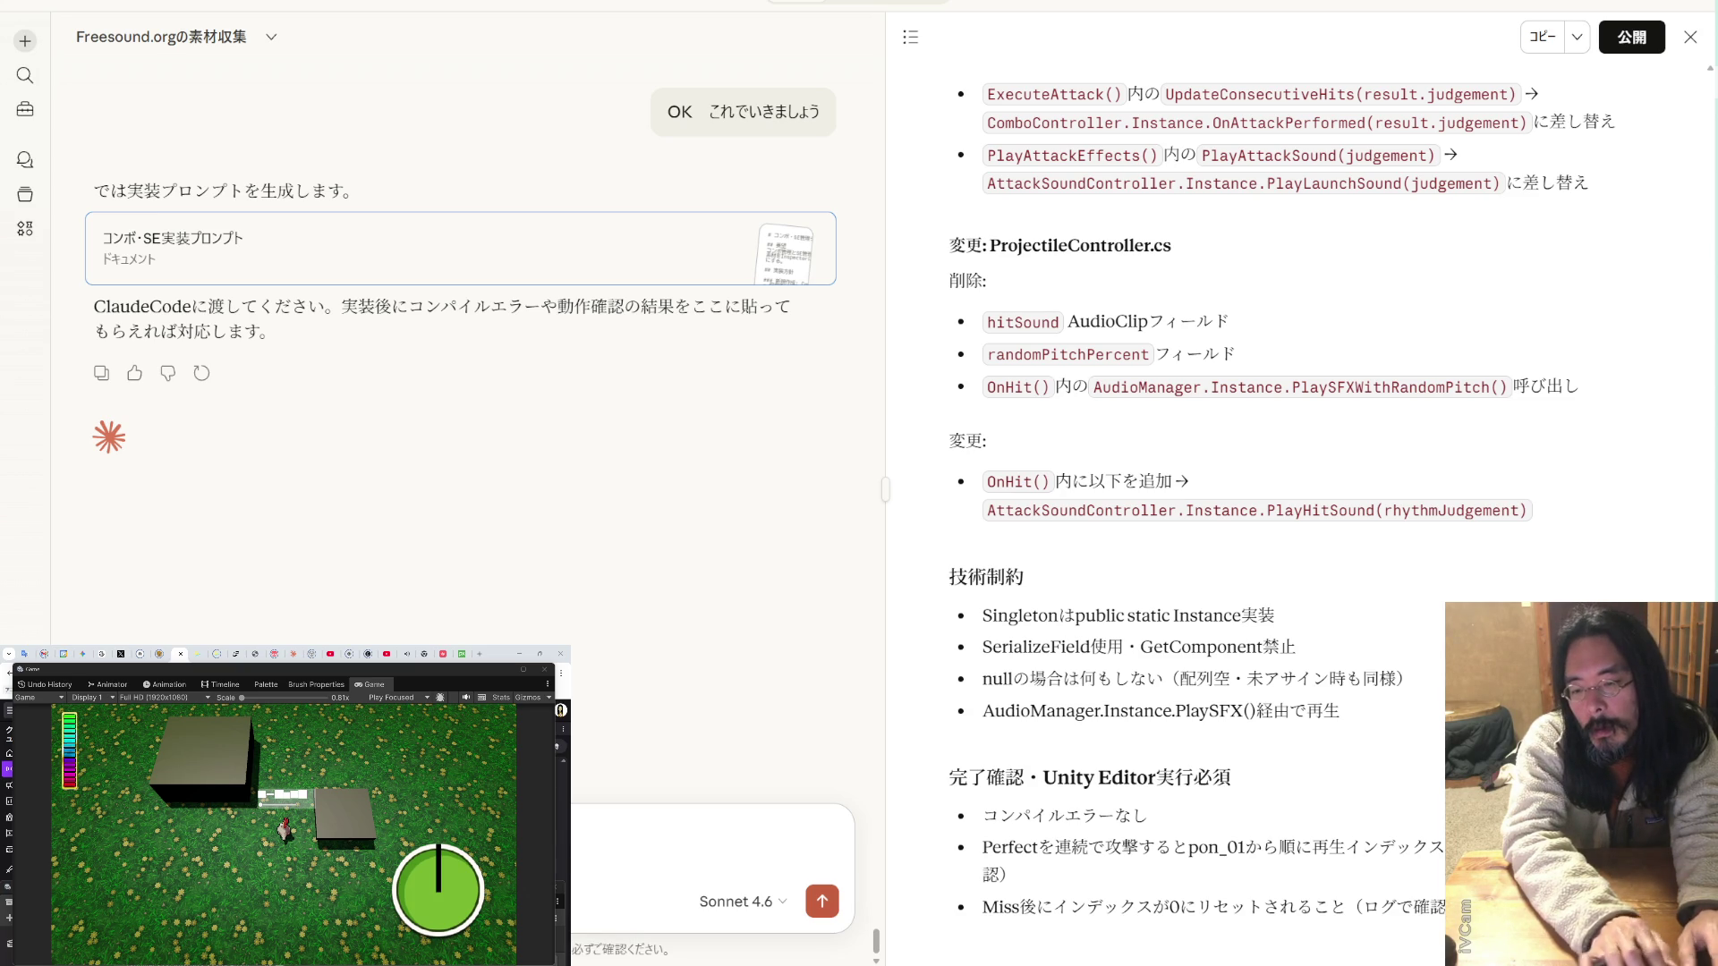
- Ask Claude whether ComboController and AttackSoundController should share one GameObject, and send the question
key("Tab")
type("で")
key("Return")
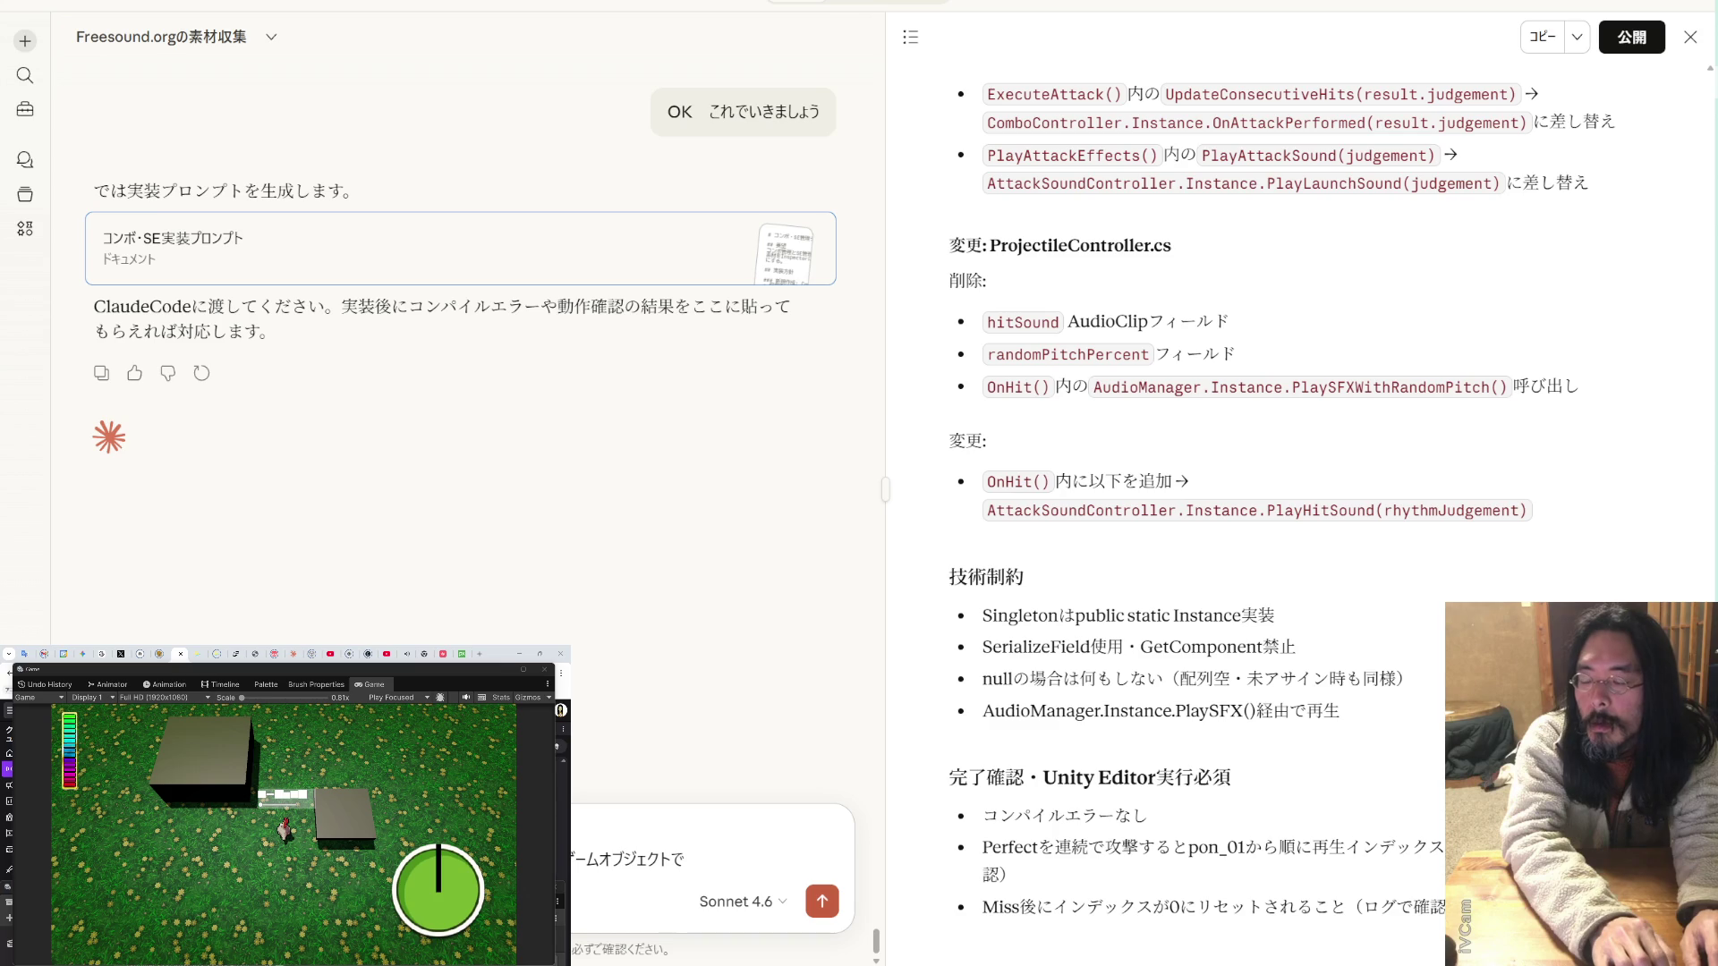
type("まとまる")
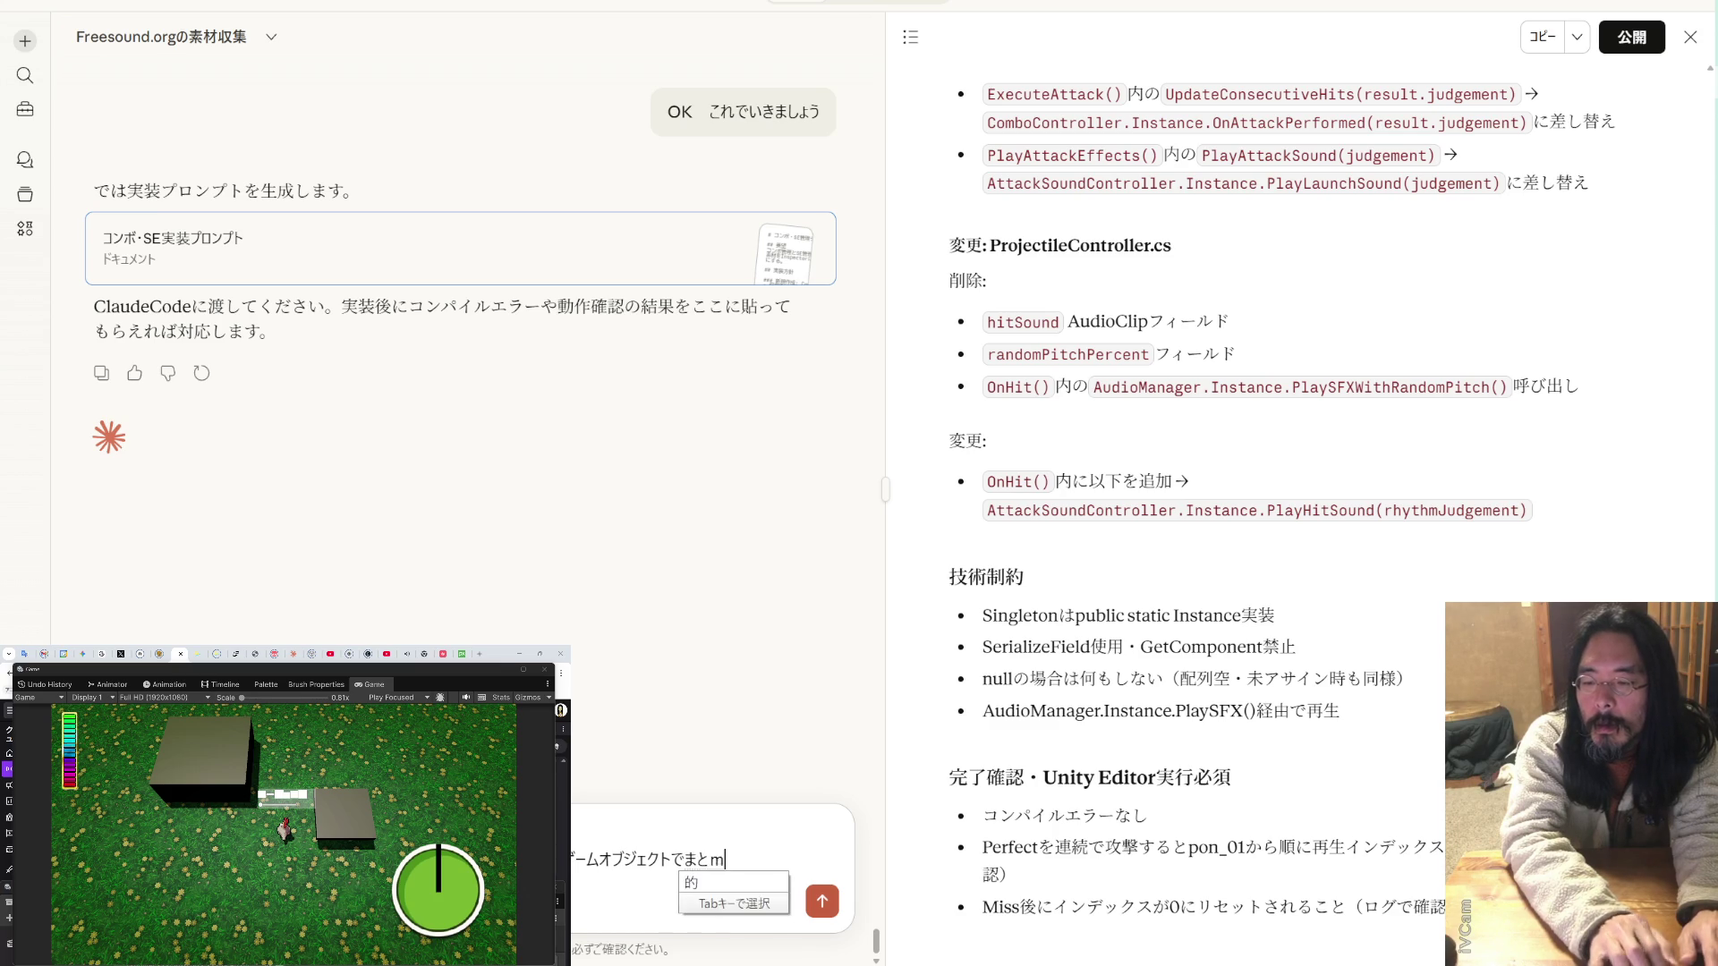
key("BackSpace")
key("BackSpace")
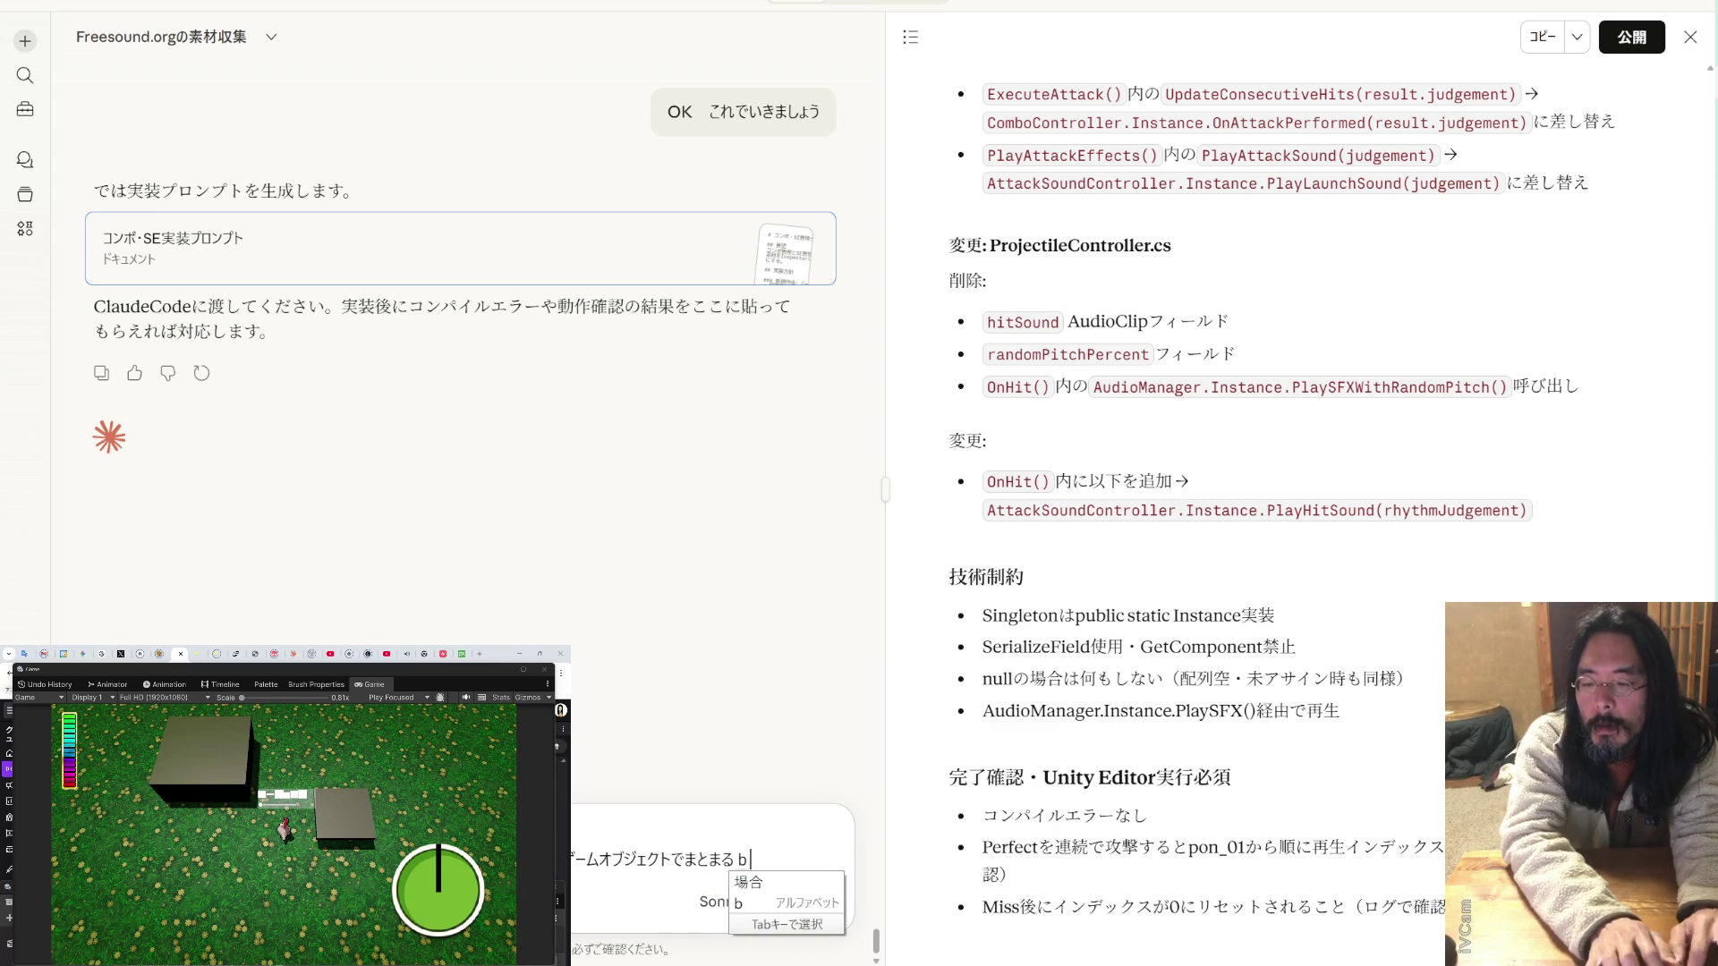
type("めるべ")
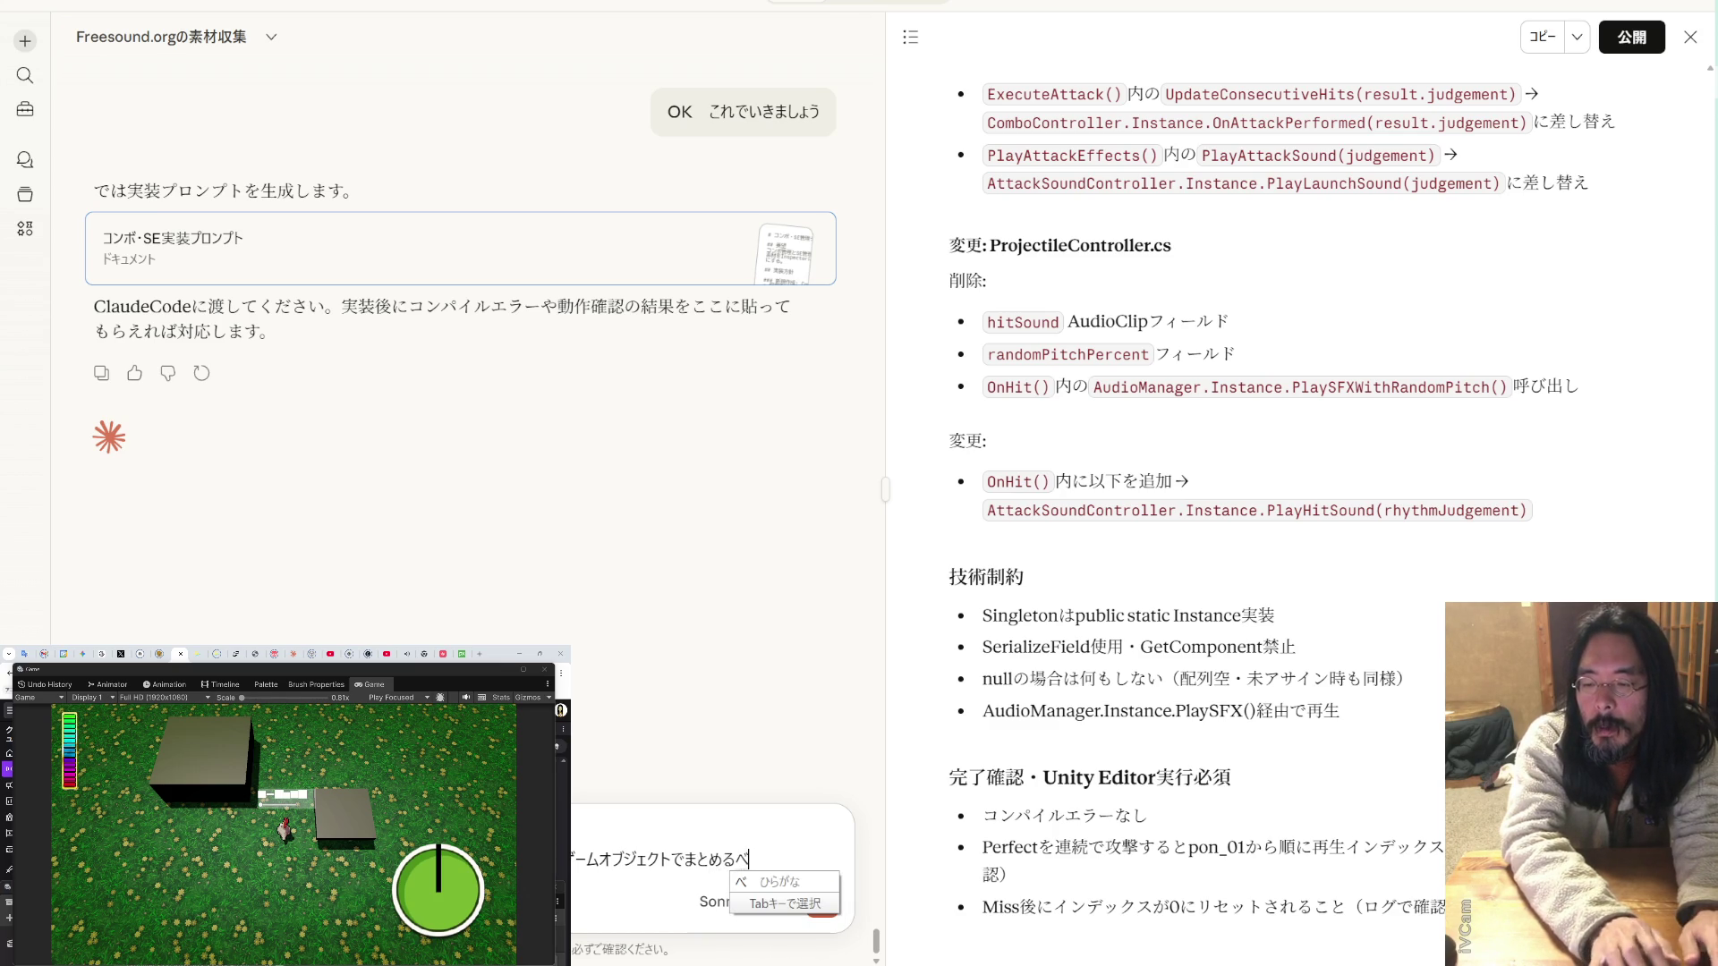
type("きですか")
key("Return")
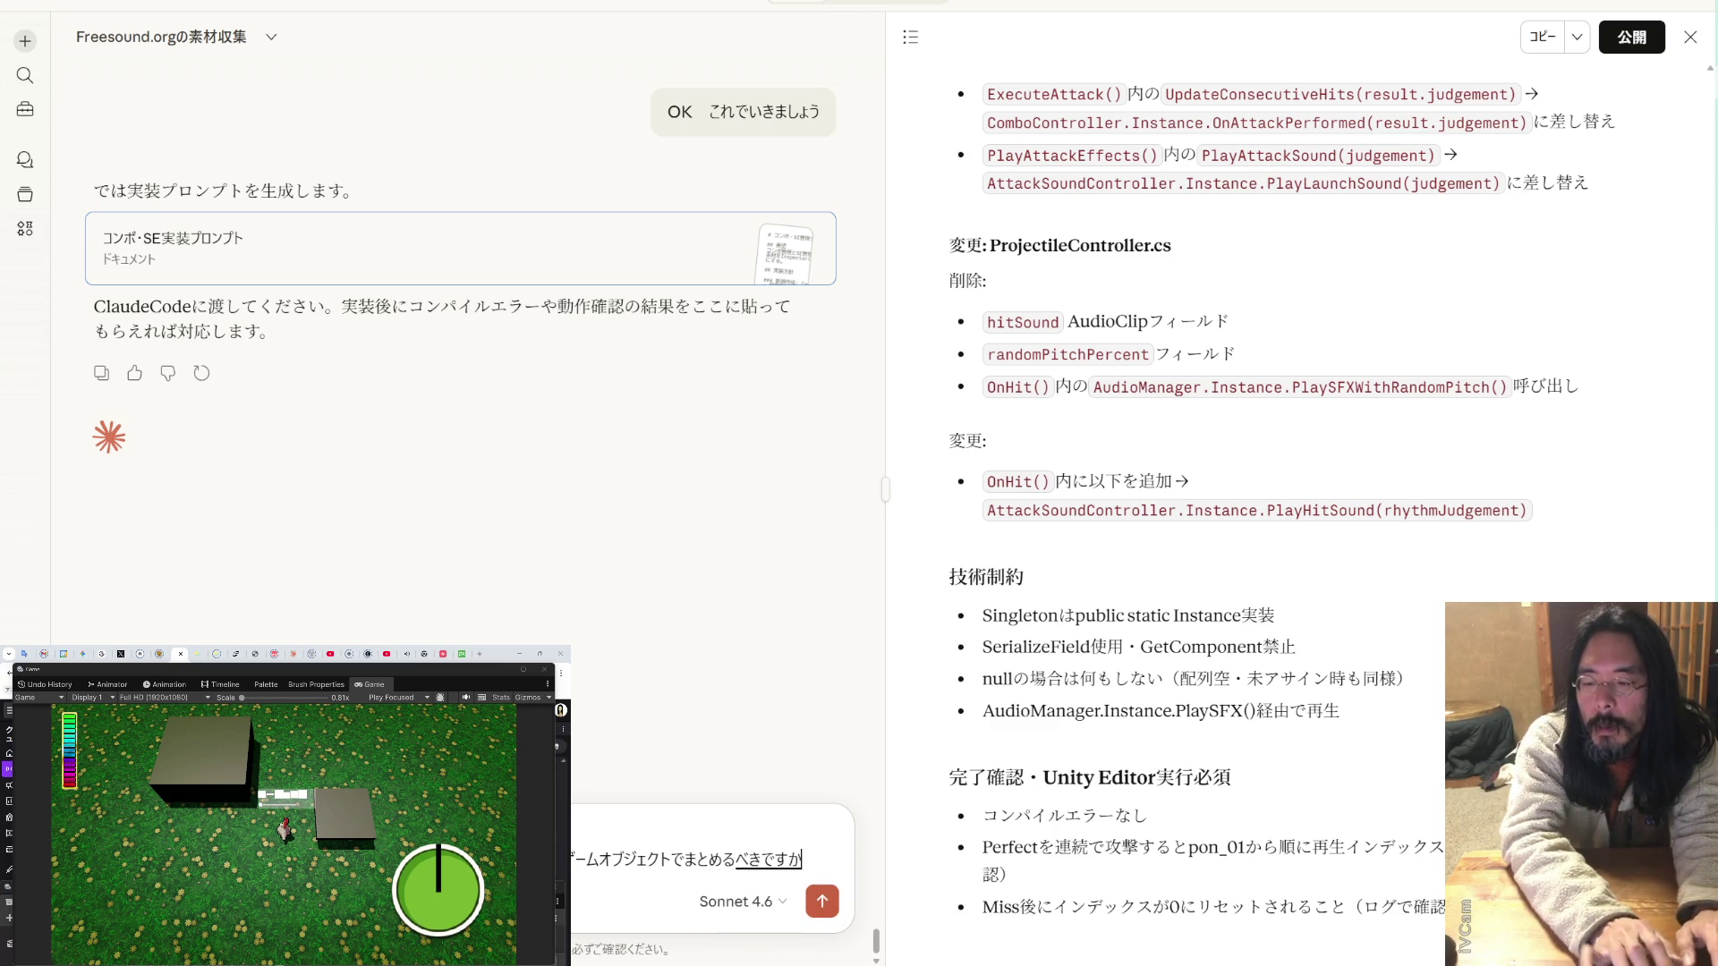
key("Return")
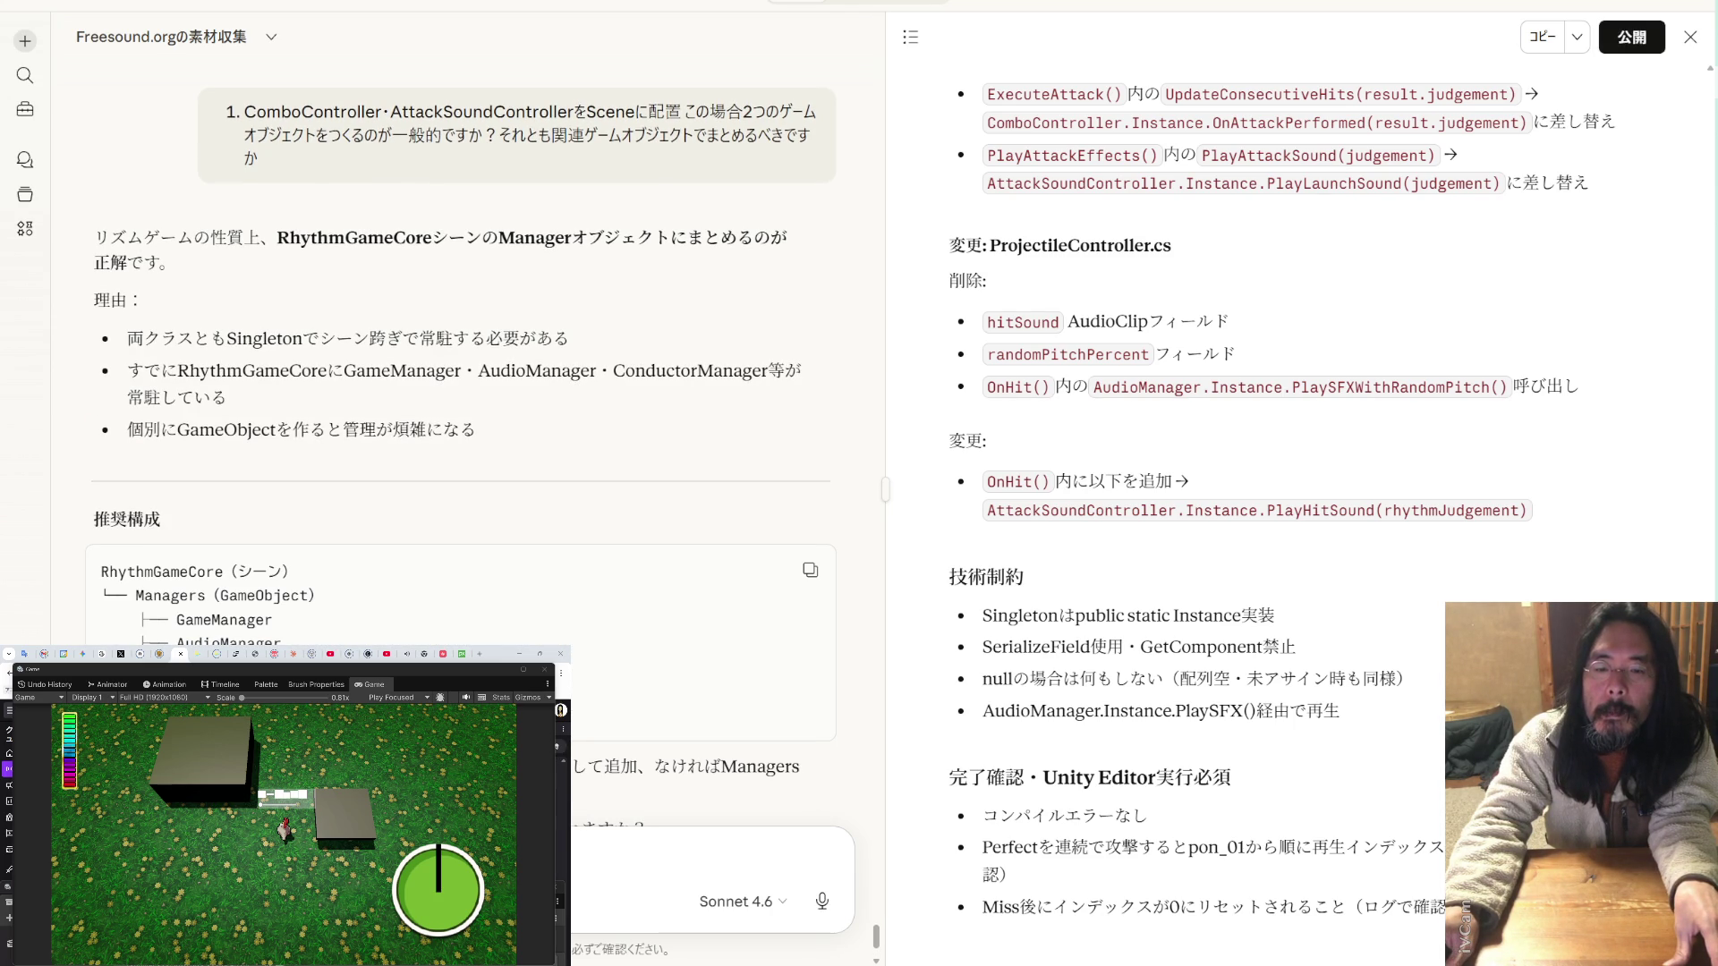
- Scroll to the 推奨構成 Managers code block under RhythmGameCore, then return to the Unity editor
scroll(463, 357, "down", 2)
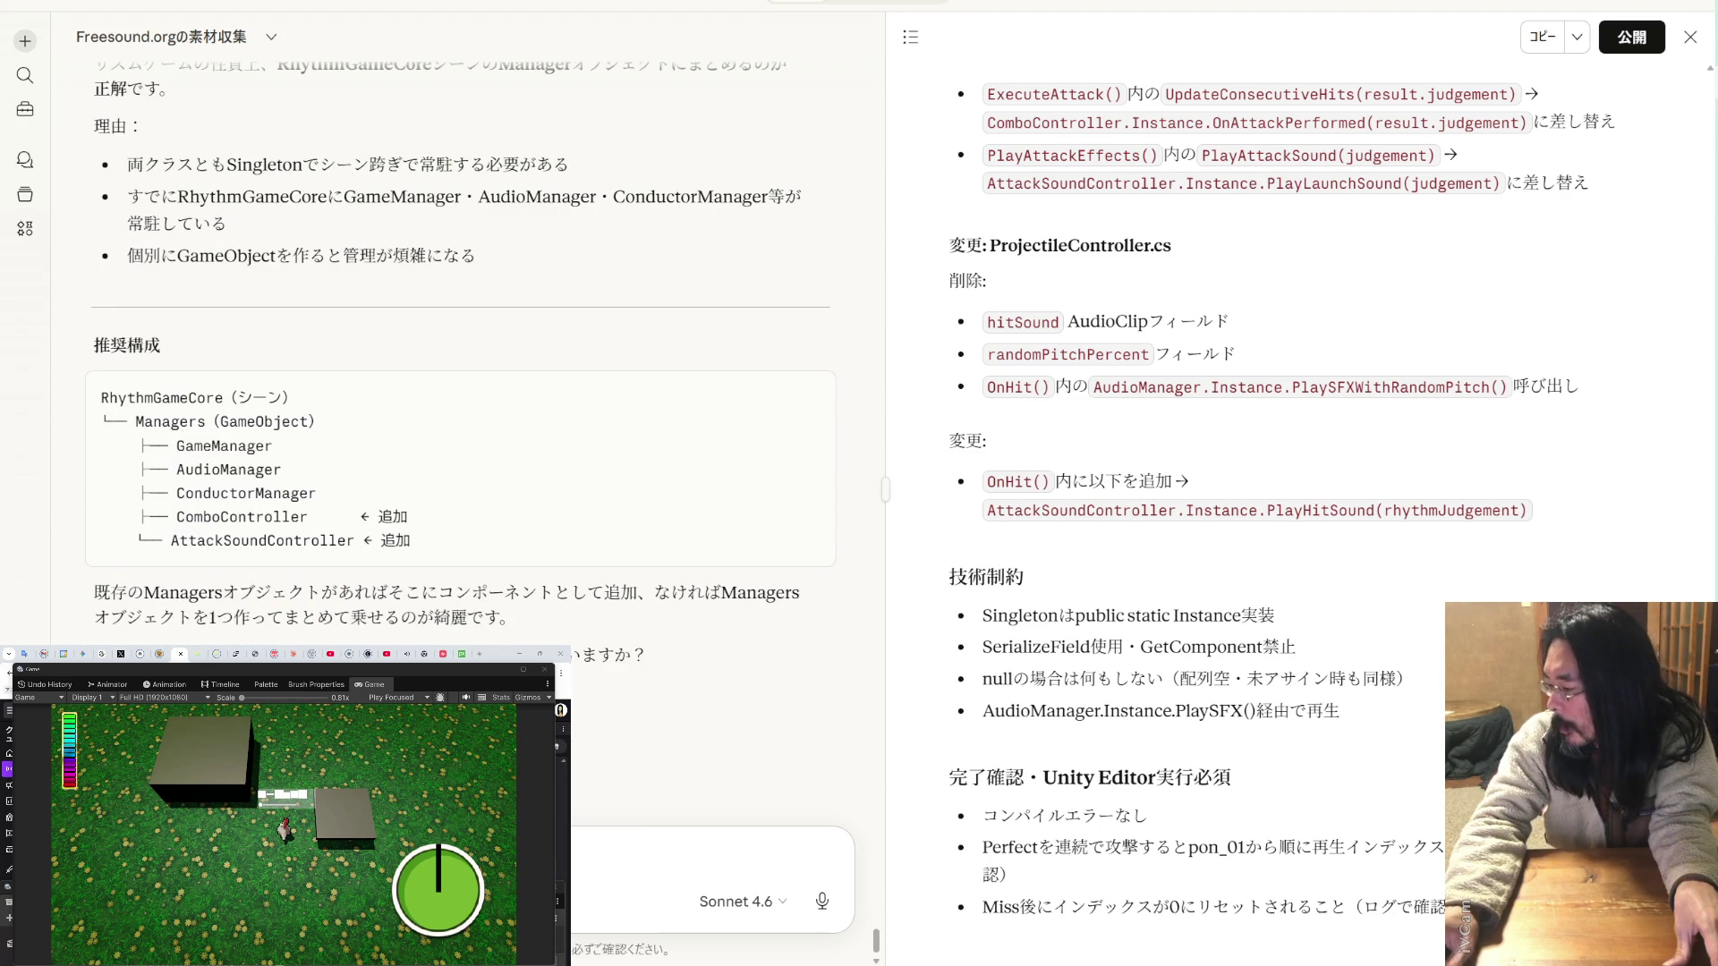
key("alt+Tab")
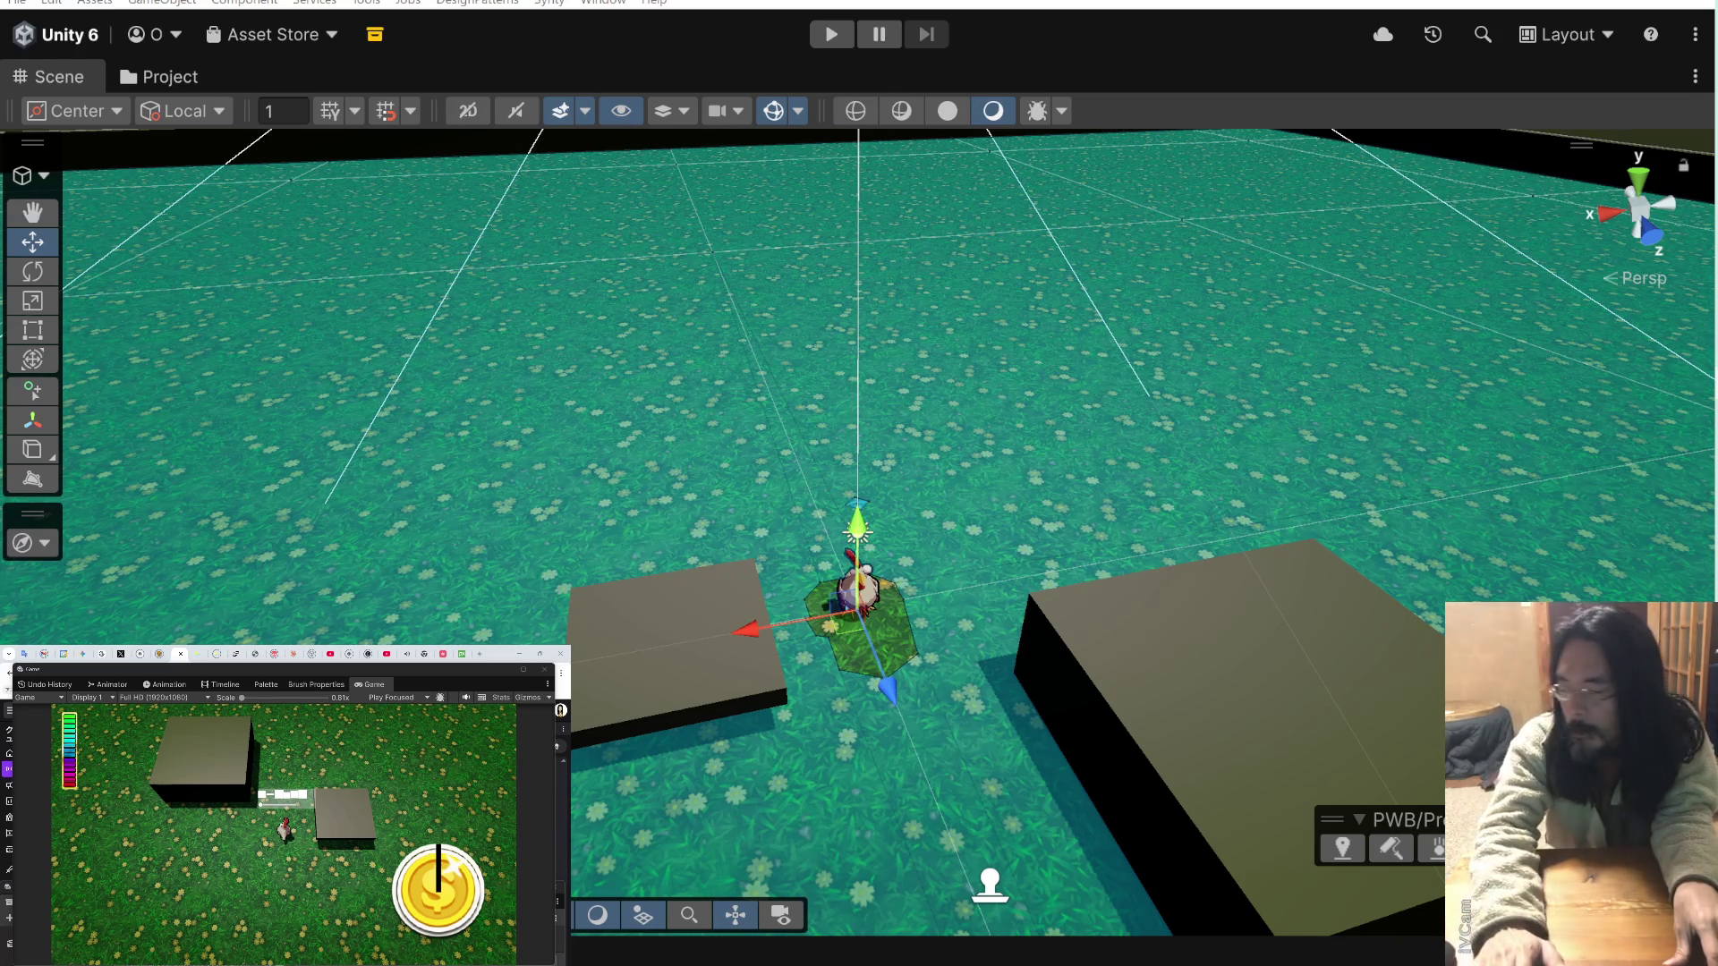
- Snip a screenshot of the Unity scene with the chicken between the platforms, then go back to Claude
key("super+shift+s")
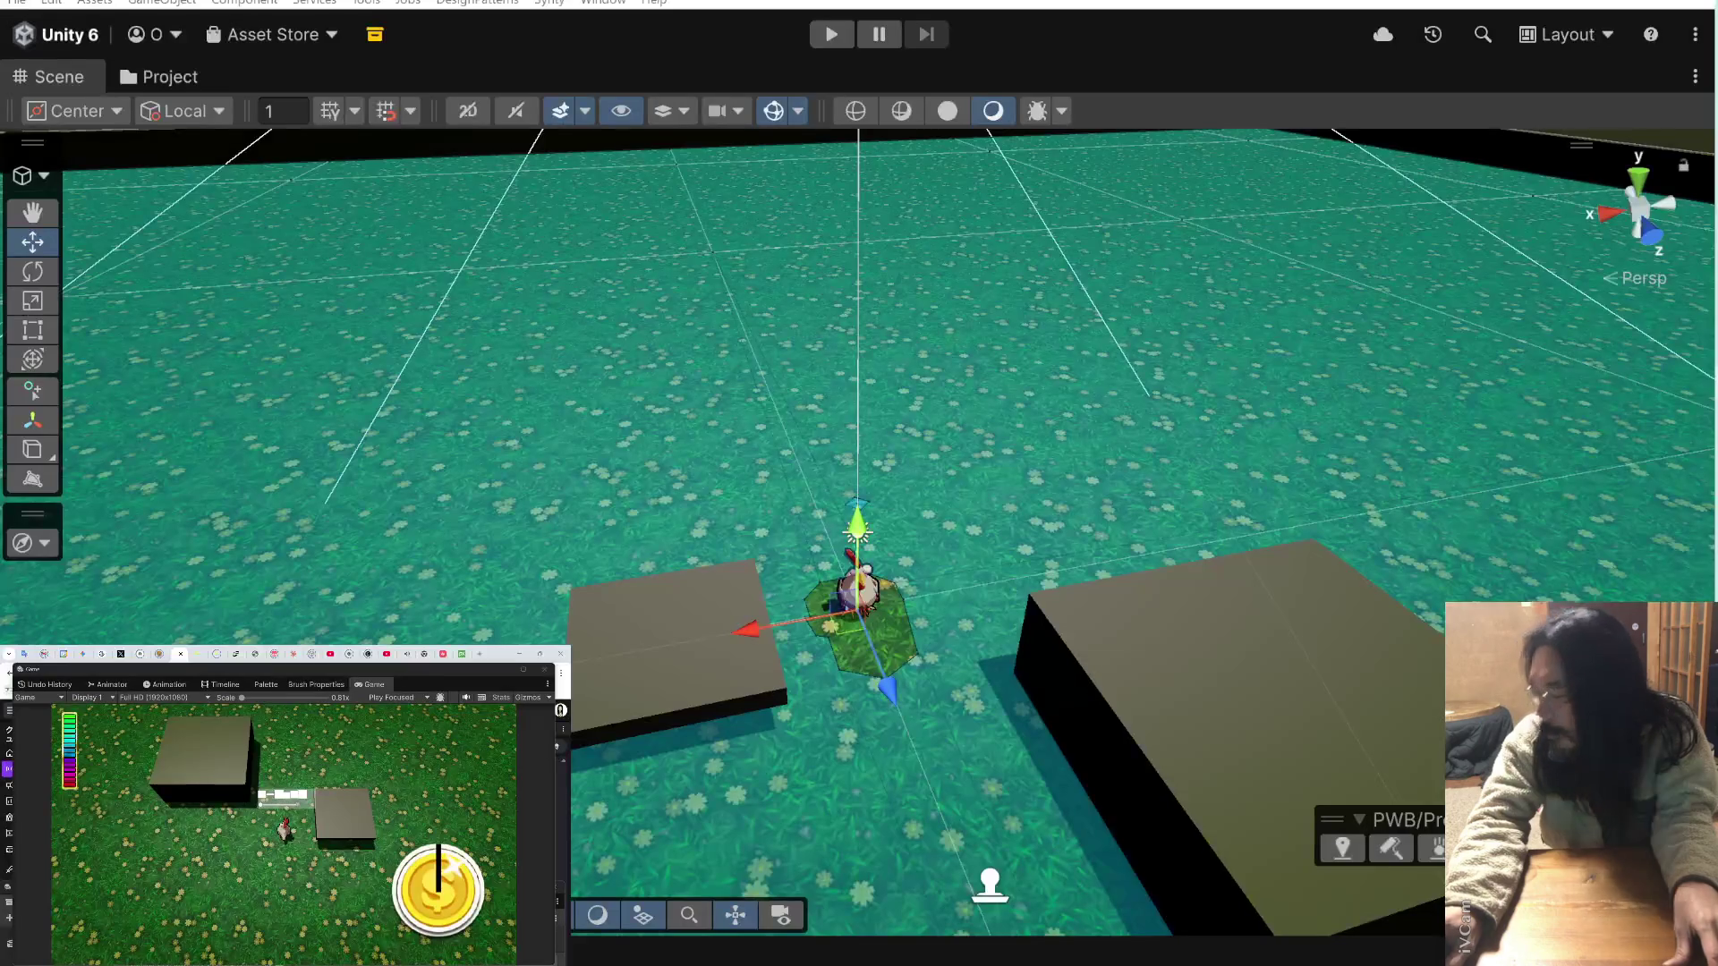
key("alt+Tab")
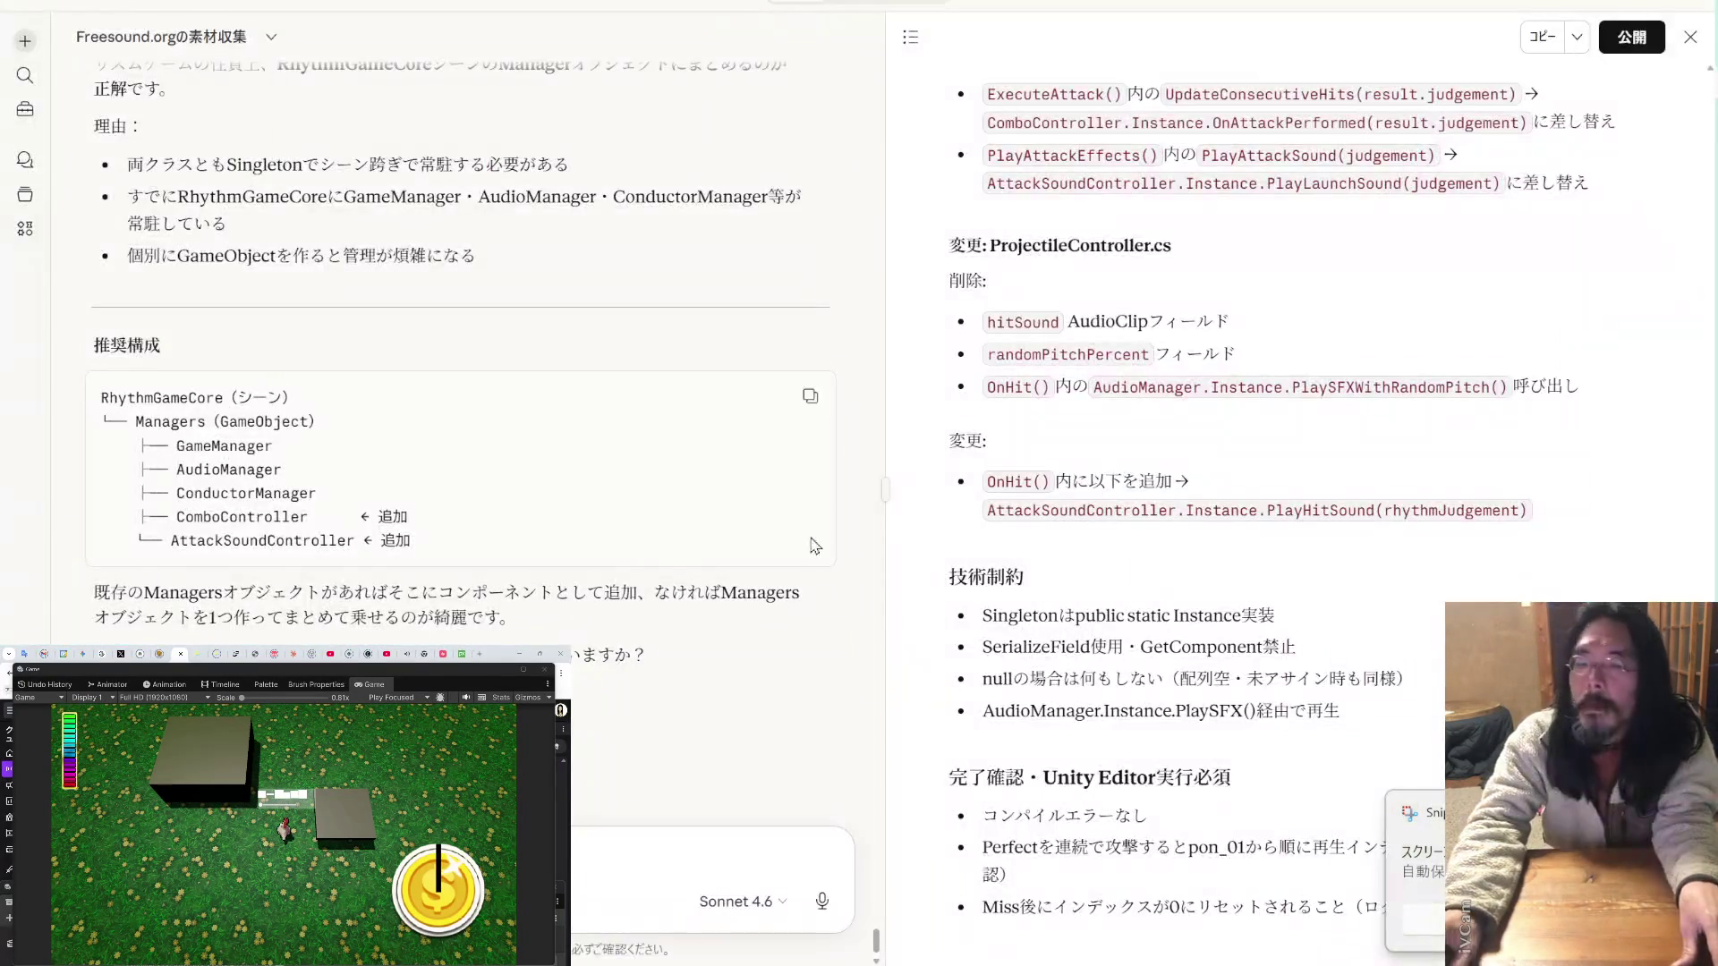
- Send Claude a message with the pasted Unity screenshot and an added line of text
key("ctrl+v")
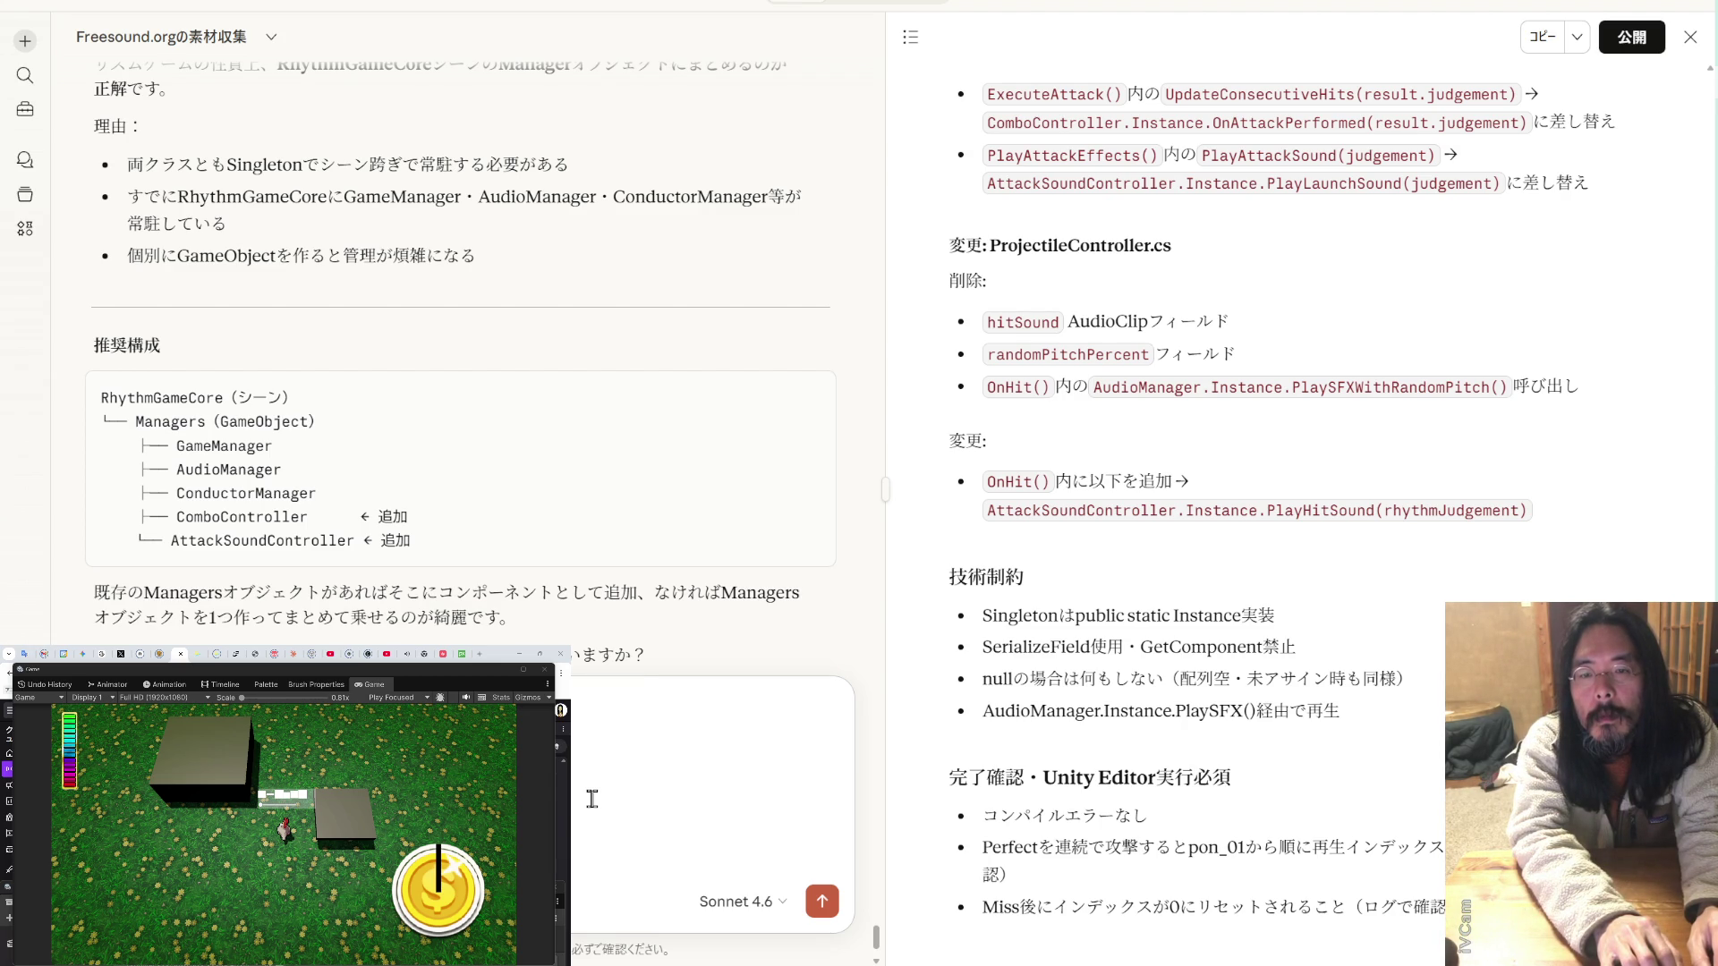
key("shift+Return")
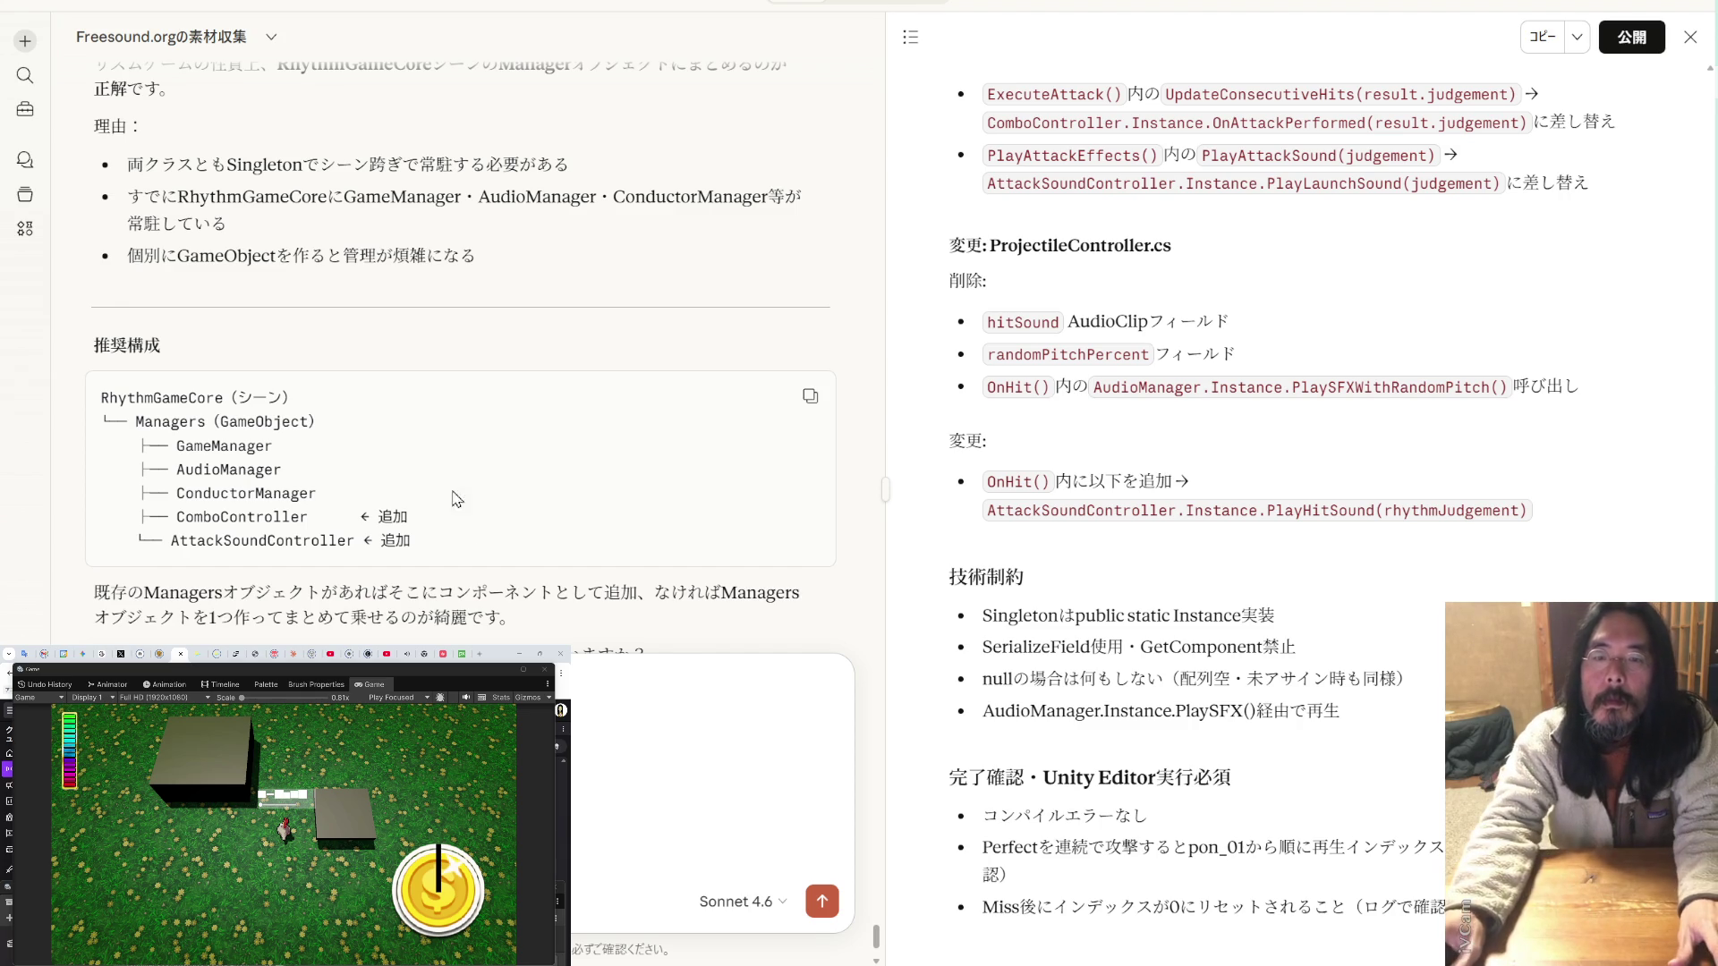
left_click_drag(208, 424, 136, 424)
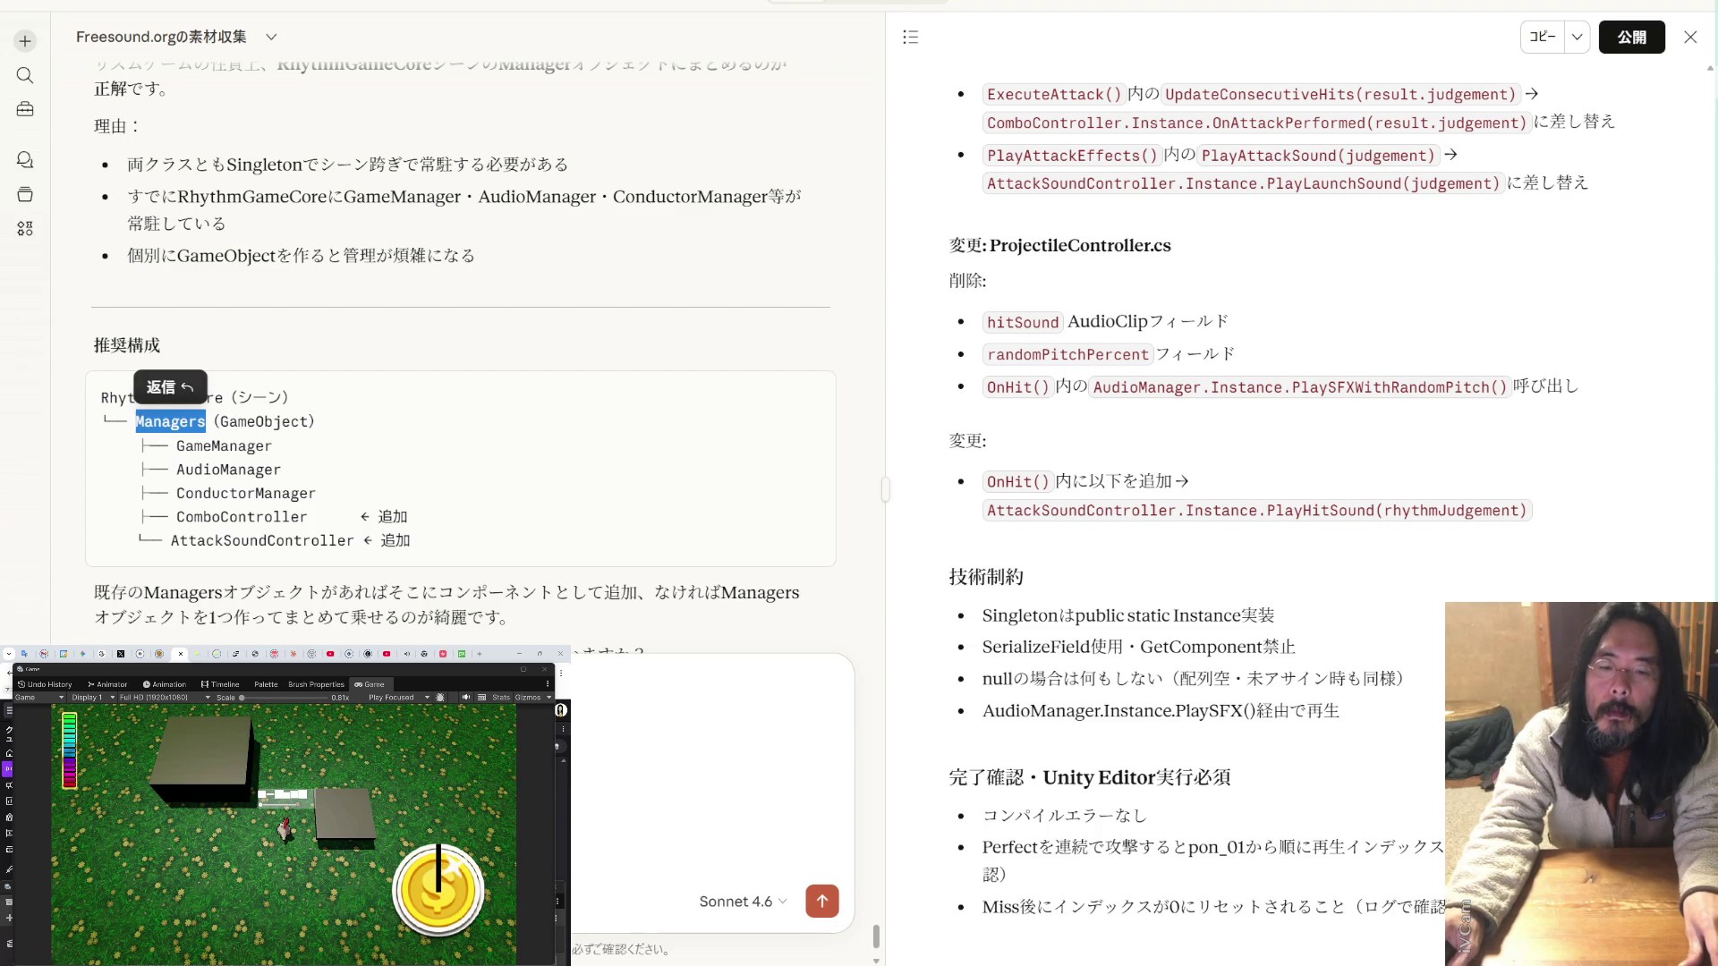
left_click(136, 424)
key("Return")
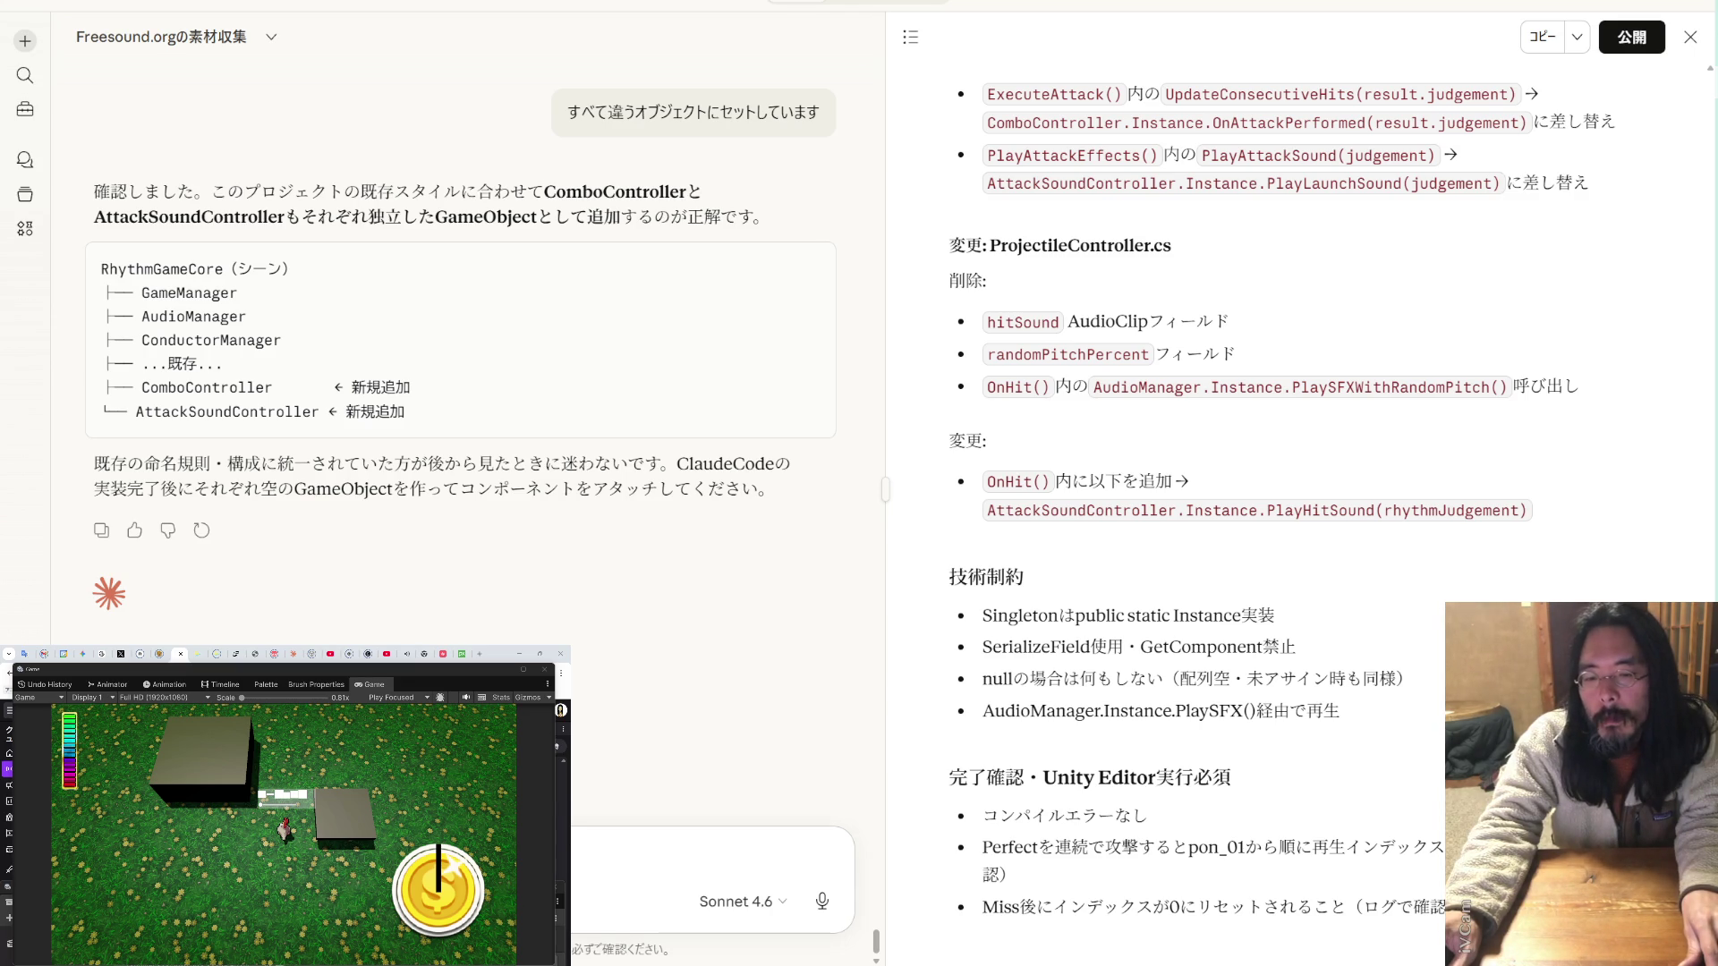
- Start a follow-up message ending 'です。お音関連' about the sound-related objects
key("ctrl+v")
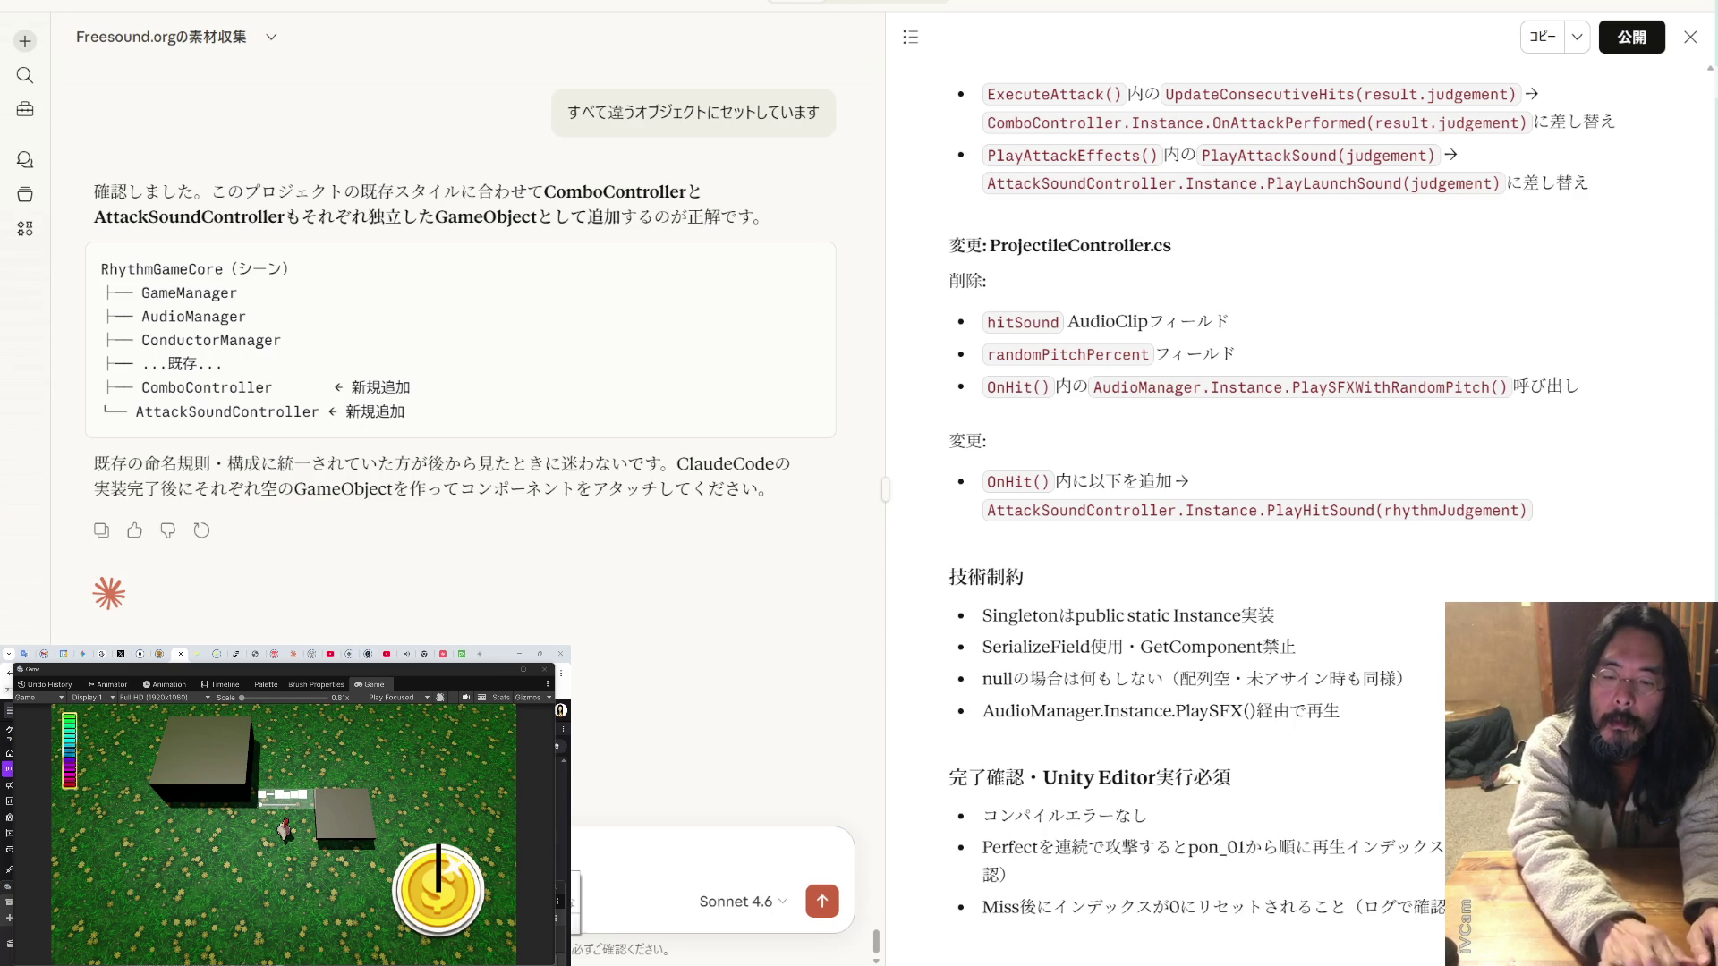
type("です")
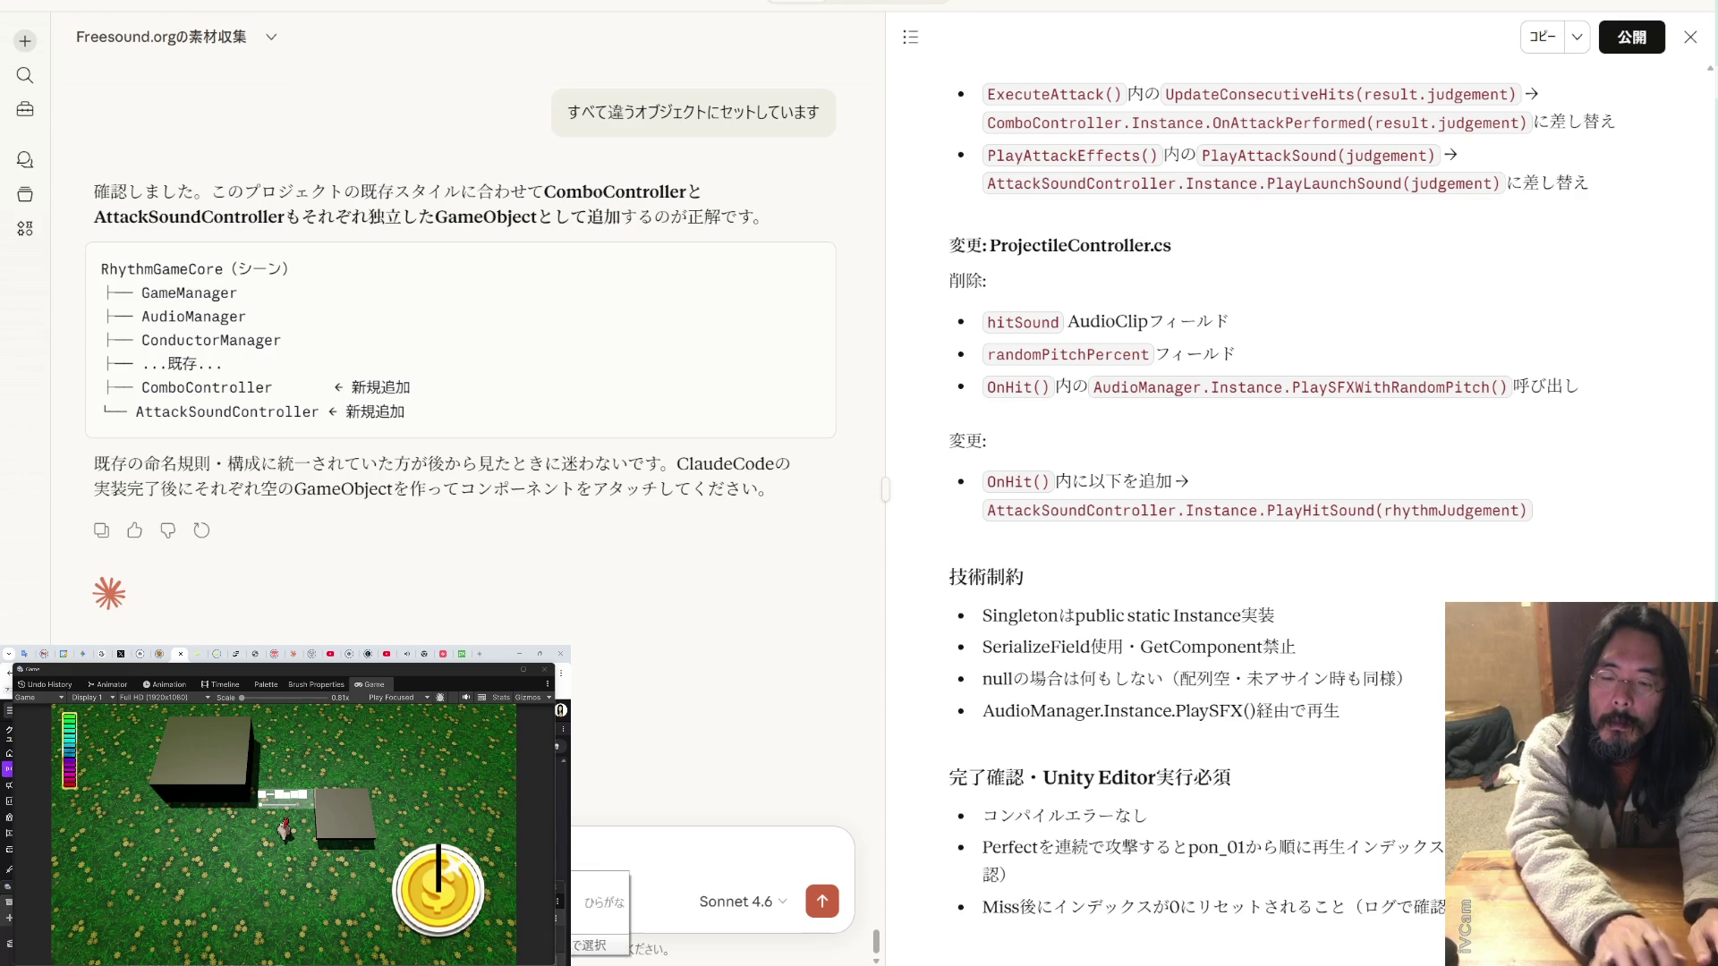
type("。お")
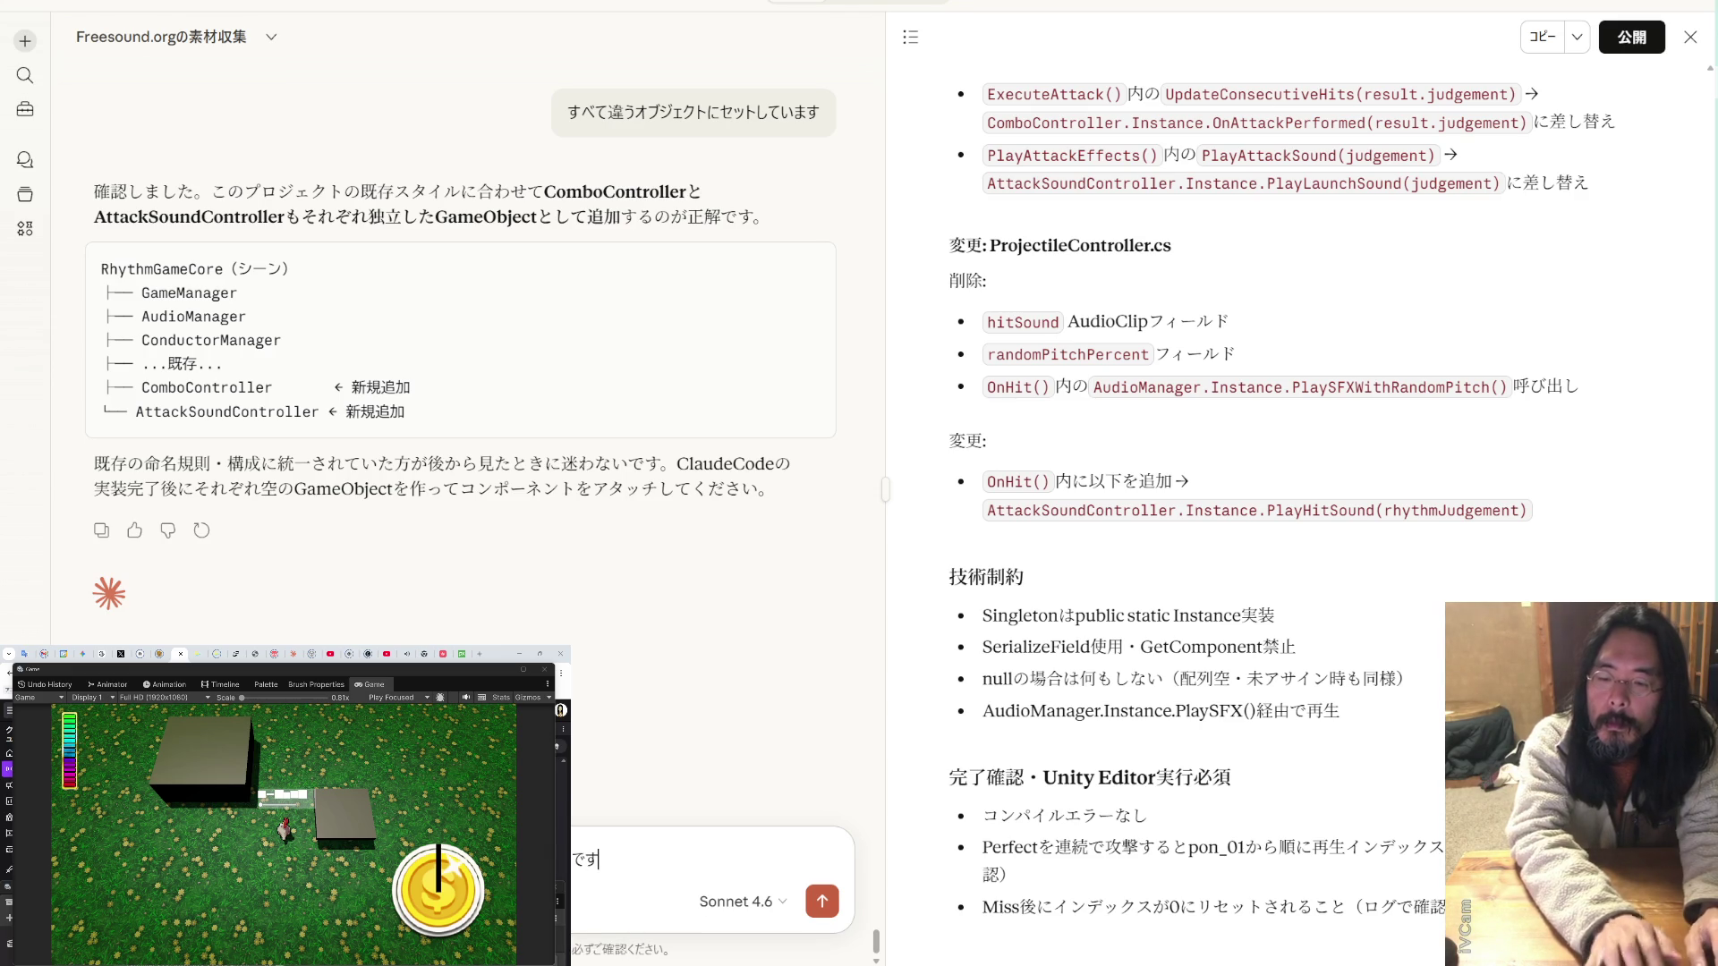
type("音関連")
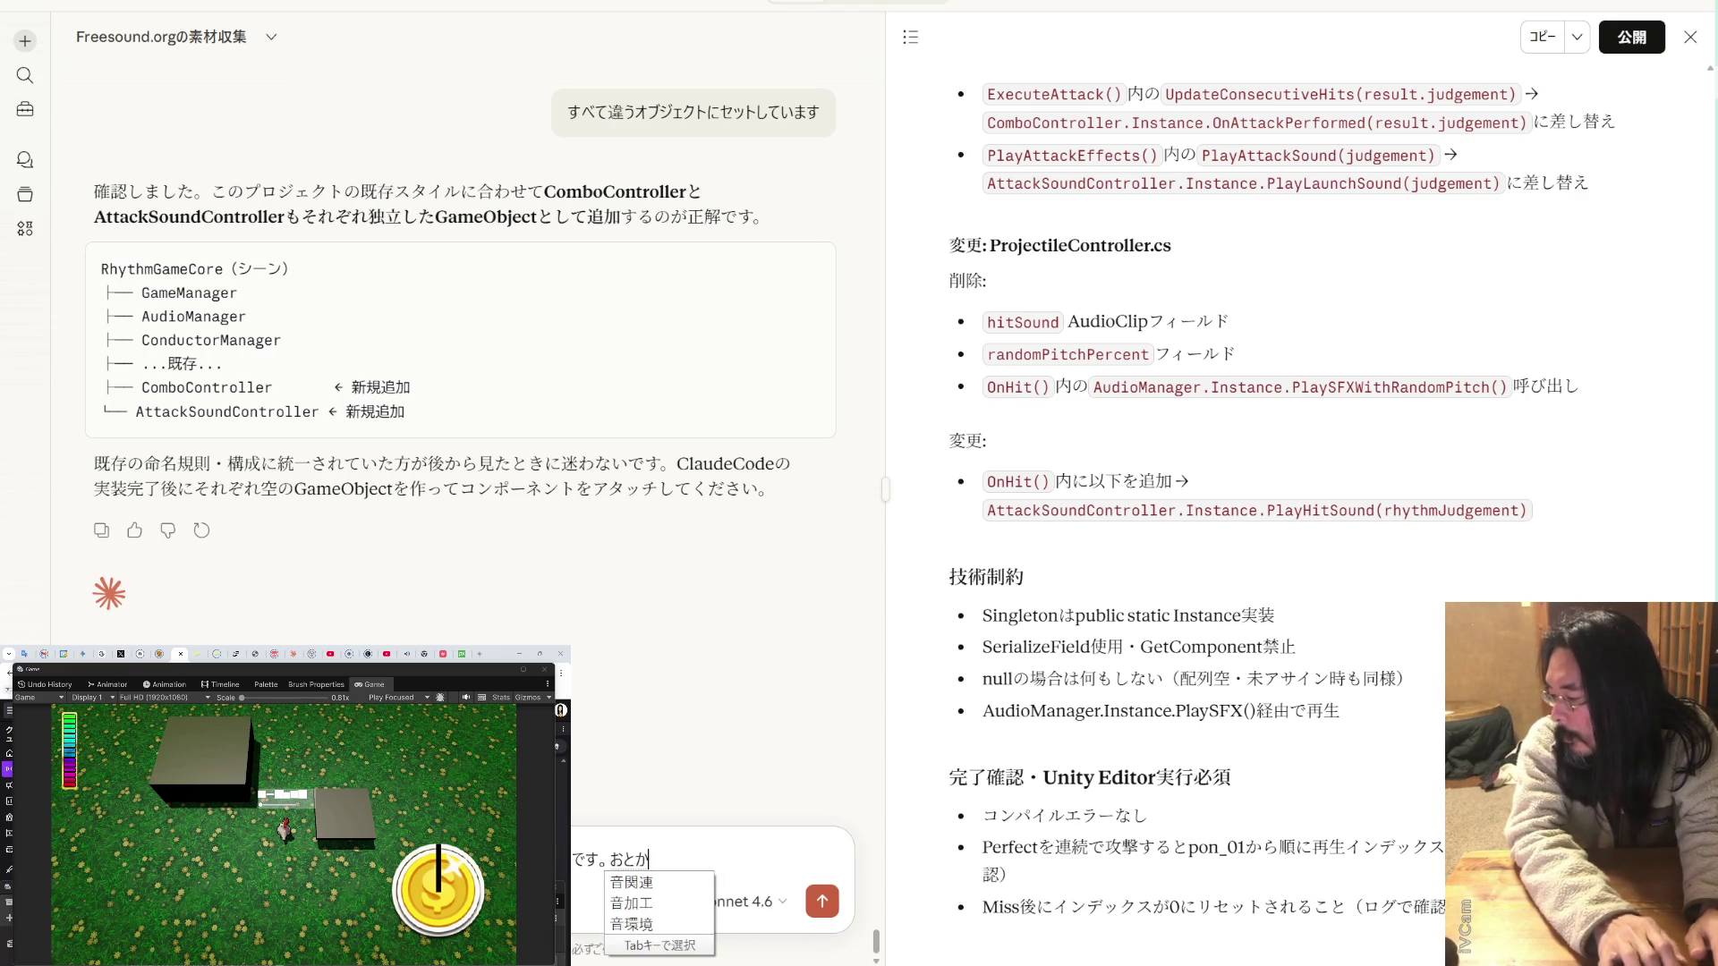
type("n")
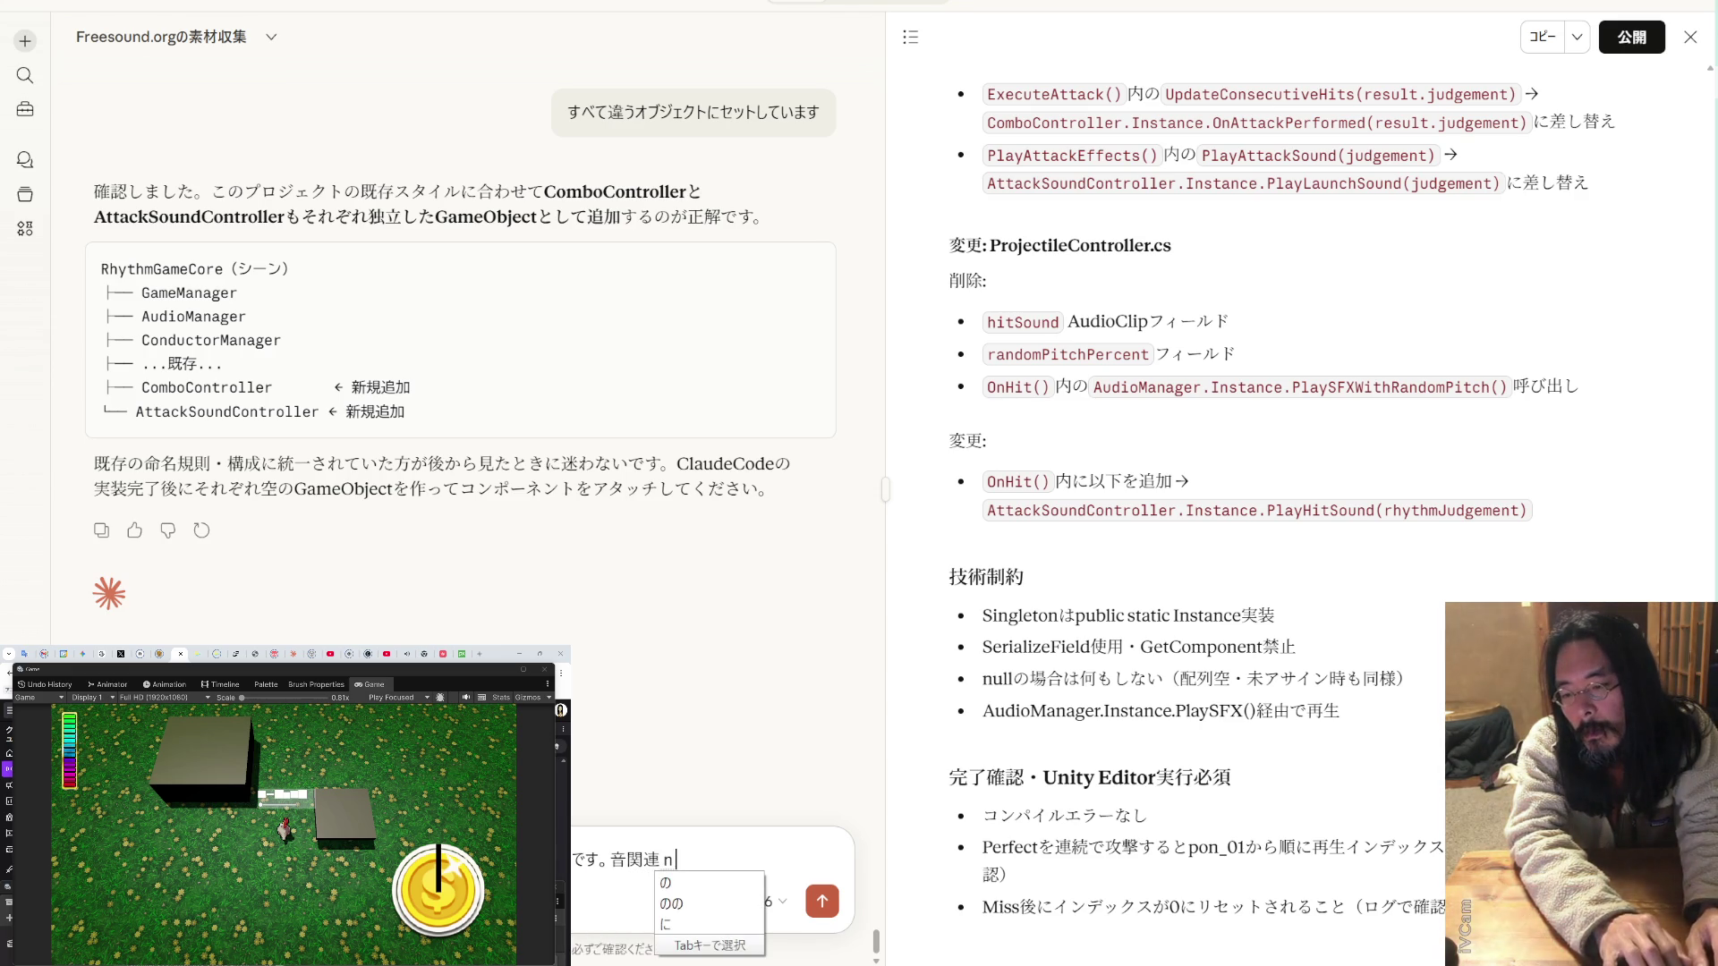
- Fix the stray characters so the follow-up ends 'です。音関連はまとめるとか', and send it
key("BackSpace")
type("n")
key("BackSpace")
type("はまとめるとか")
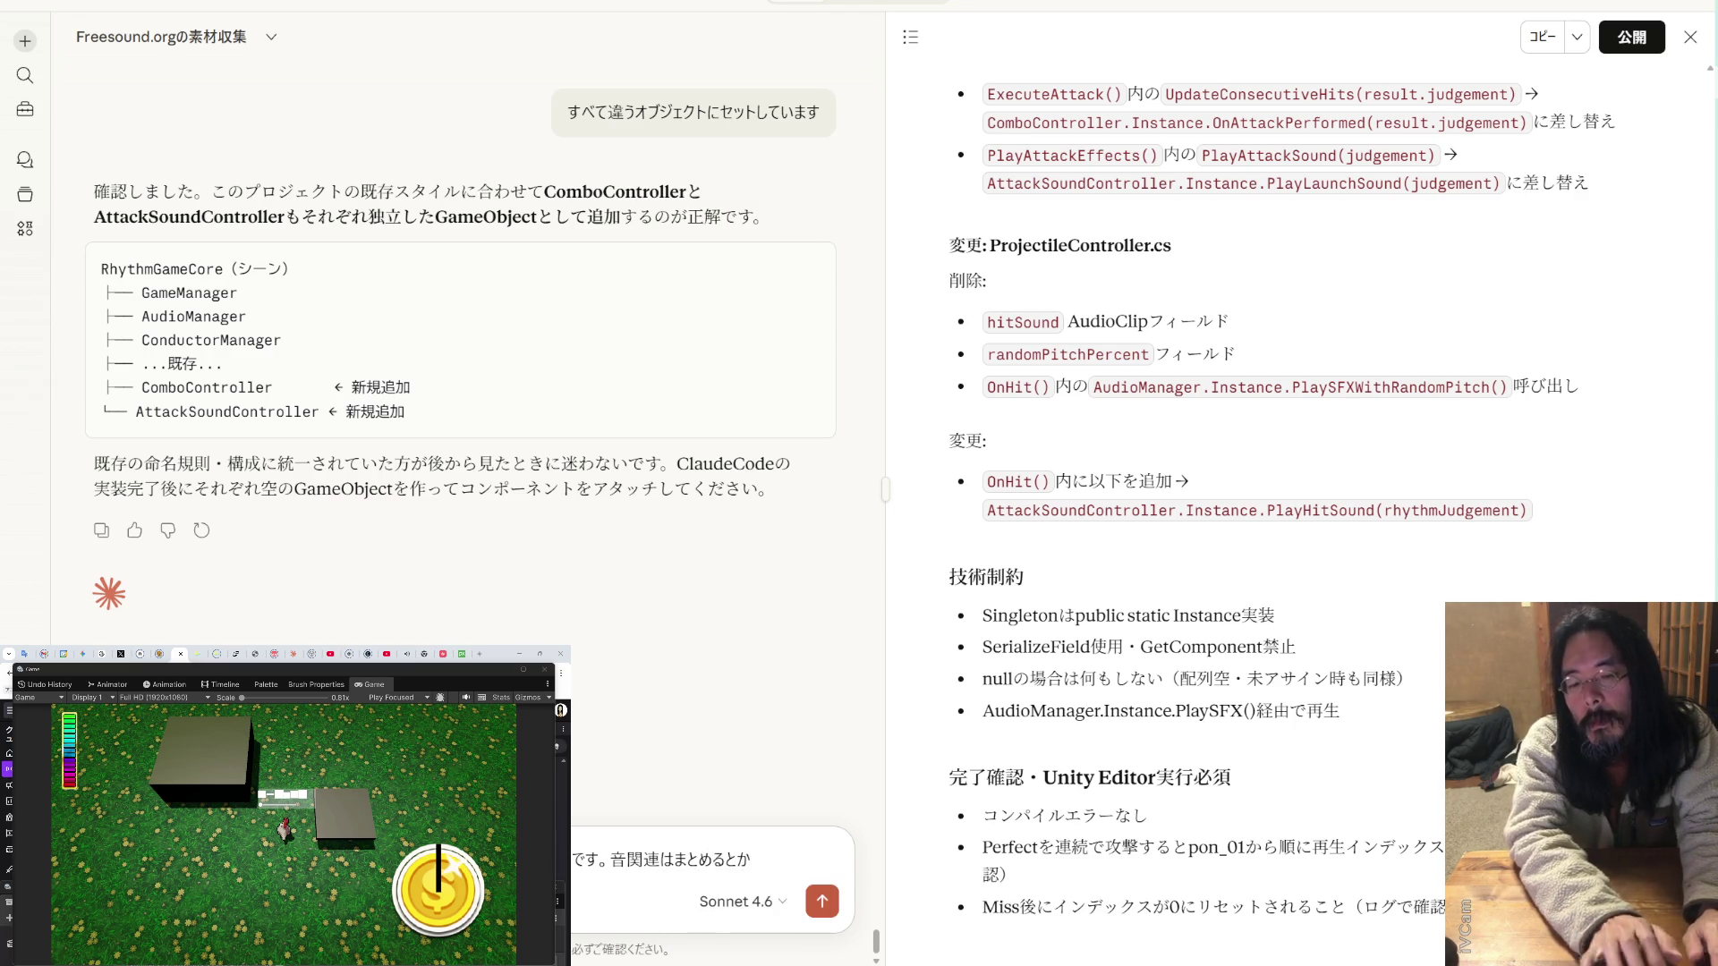
key("Return")
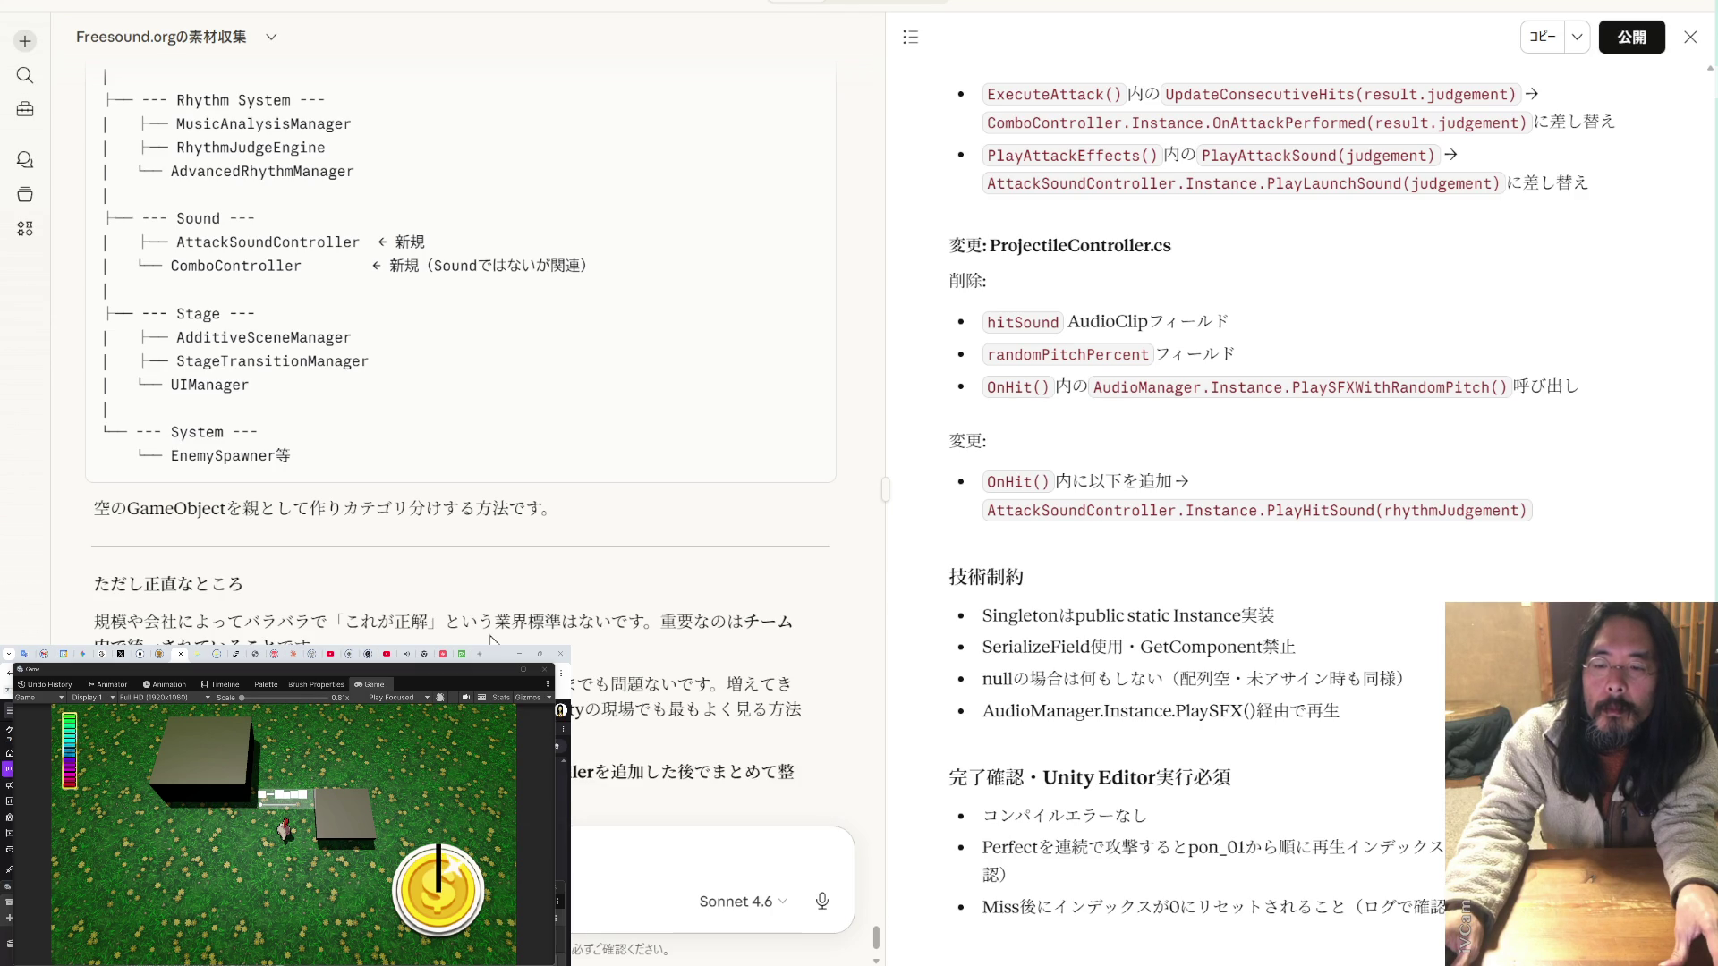
- Check the ComboController and AttackSoundController names from Claude's reply against the Unity editor
scroll(491, 639, "down", 2)
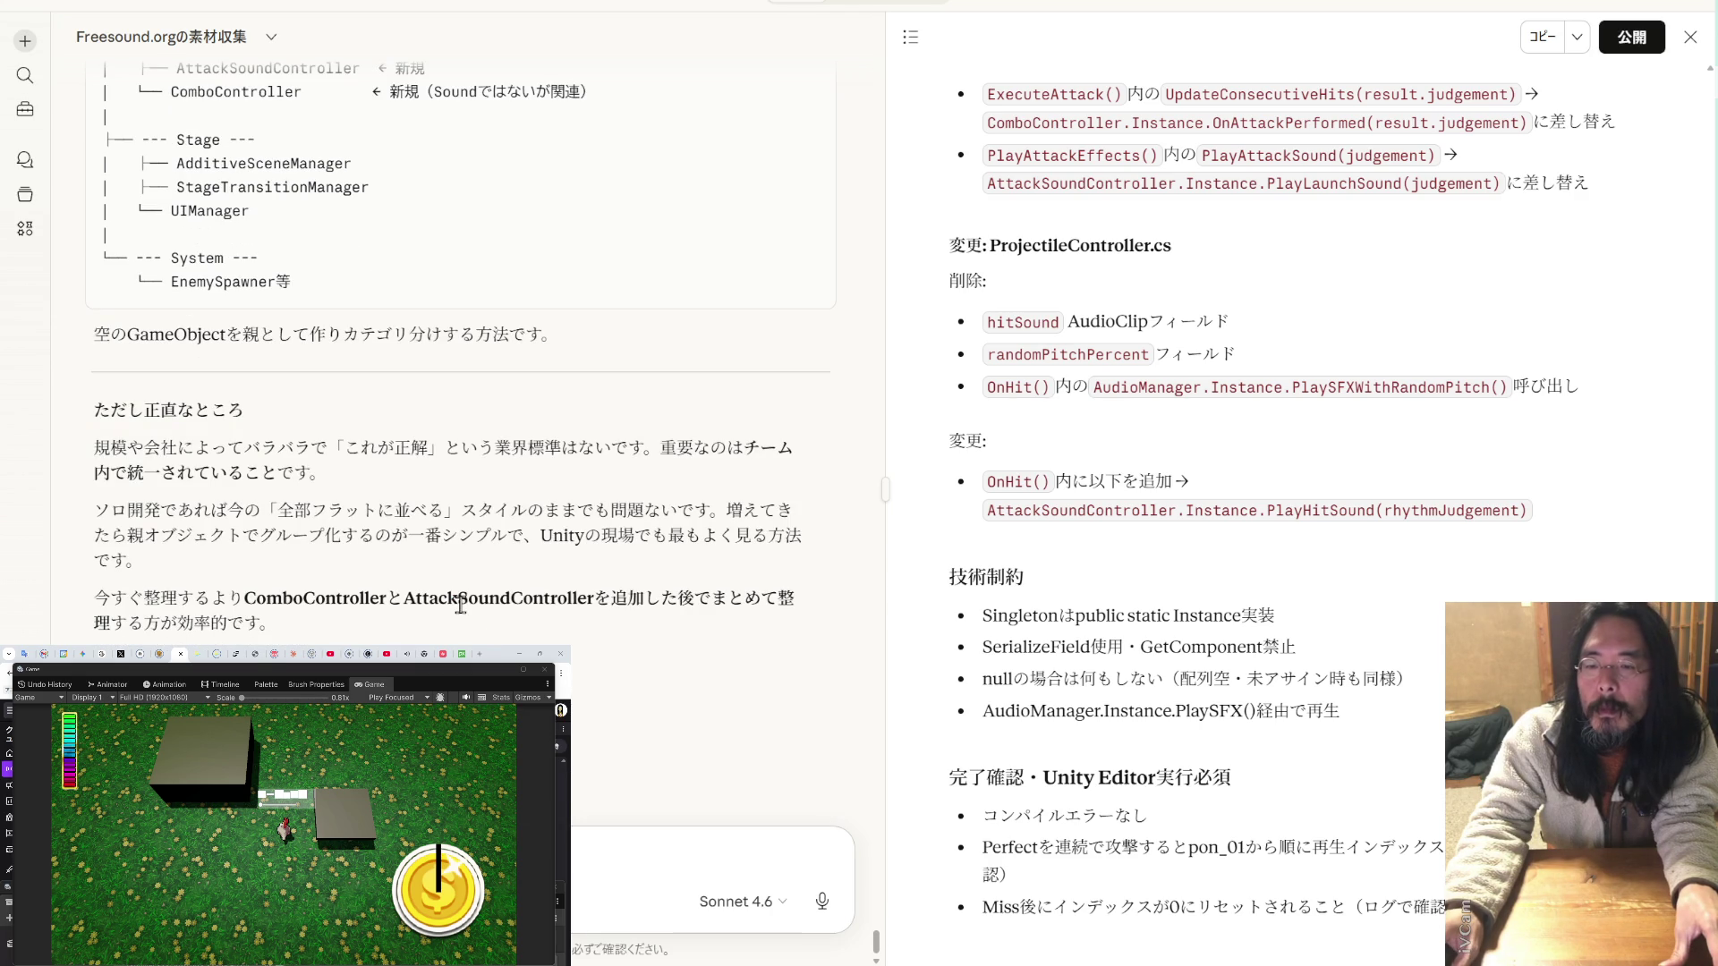
mouse_move(388, 598)
left_mouse_down()
mouse_move(229, 598)
mouse_move(295, 593)
left_mouse_up()
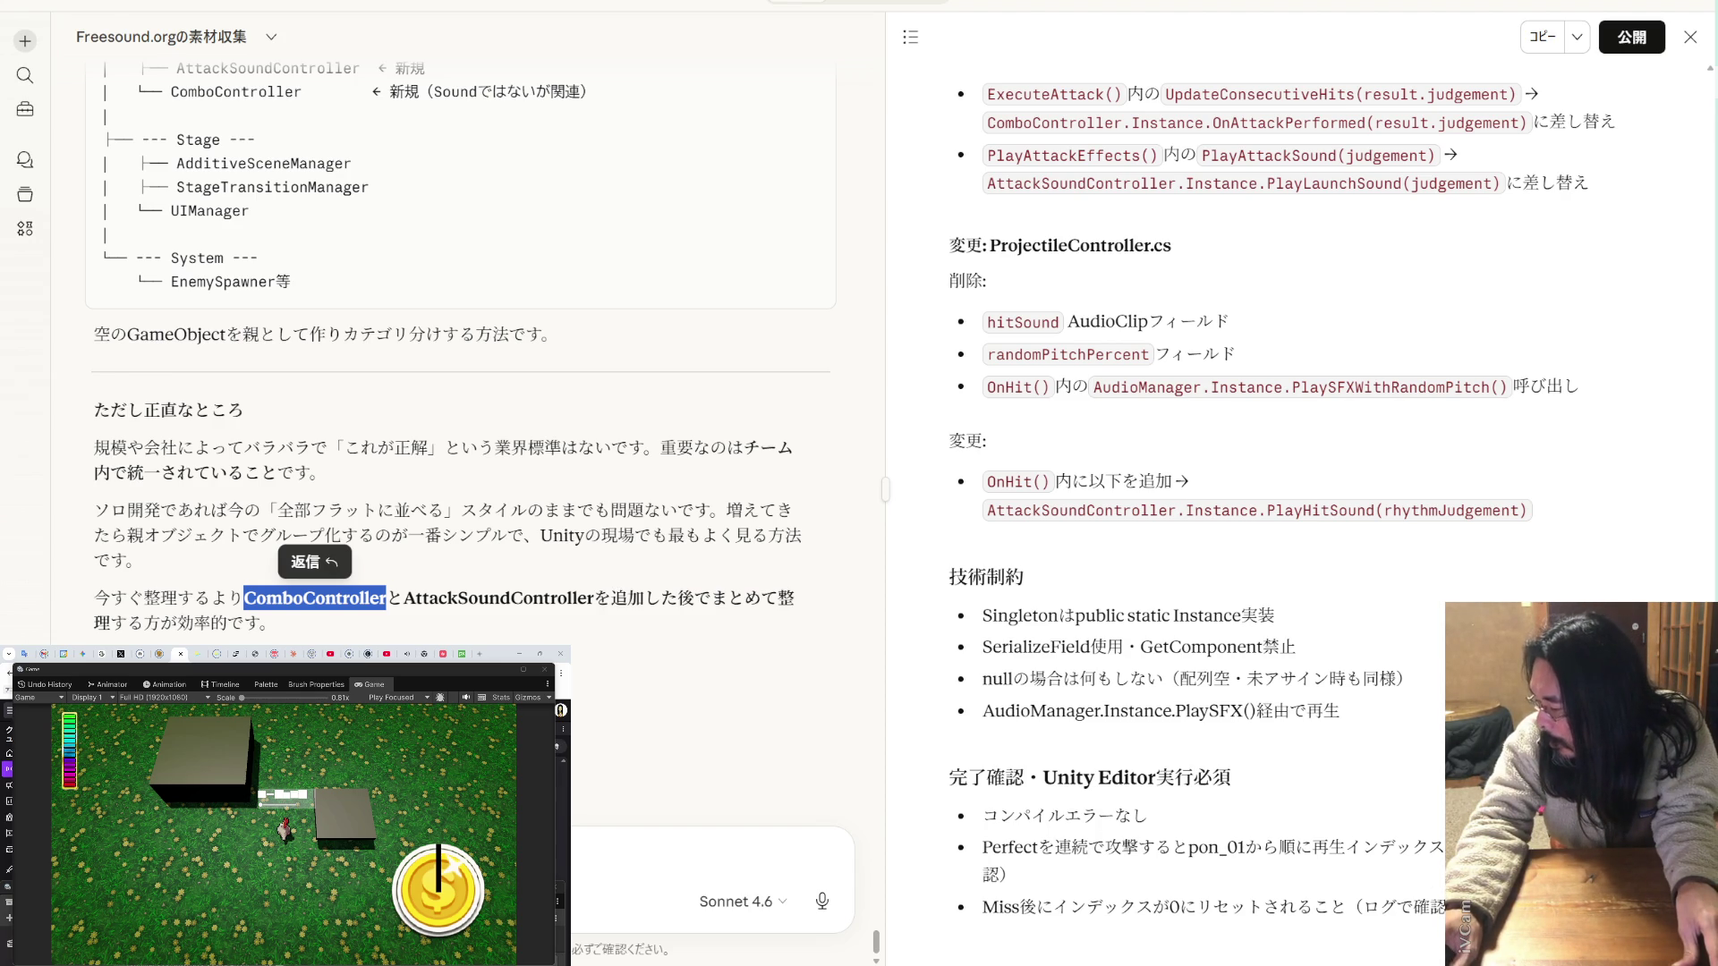
key("alt+Tab")
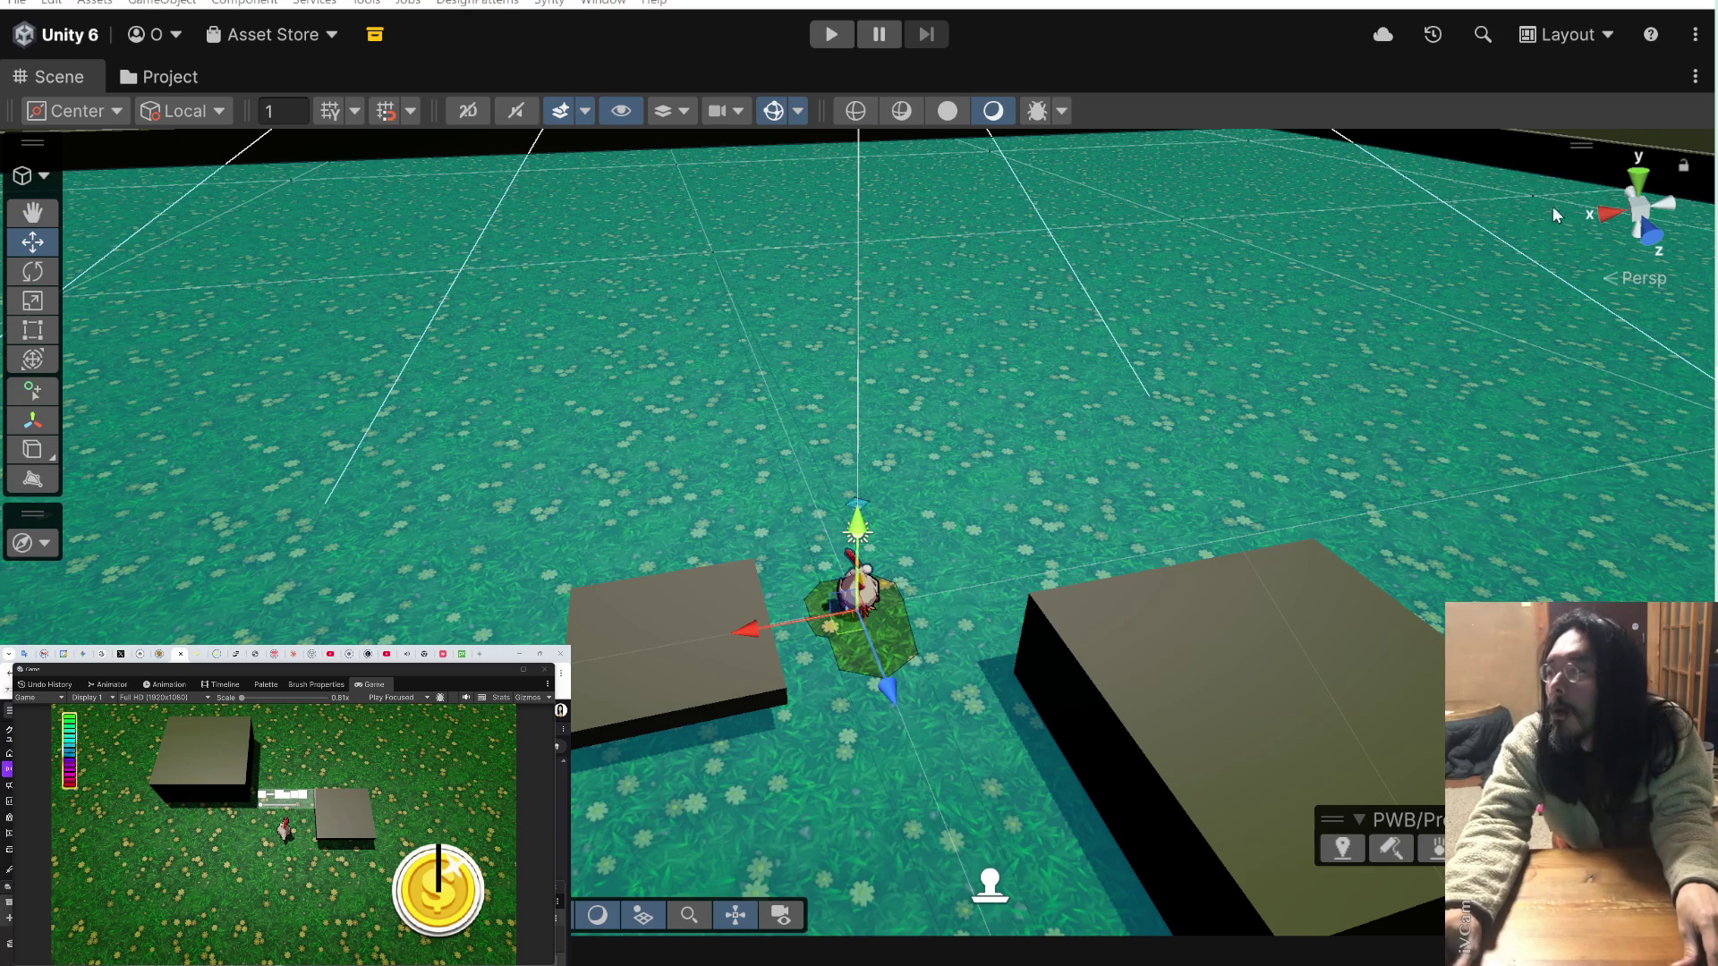
key("alt+Tab")
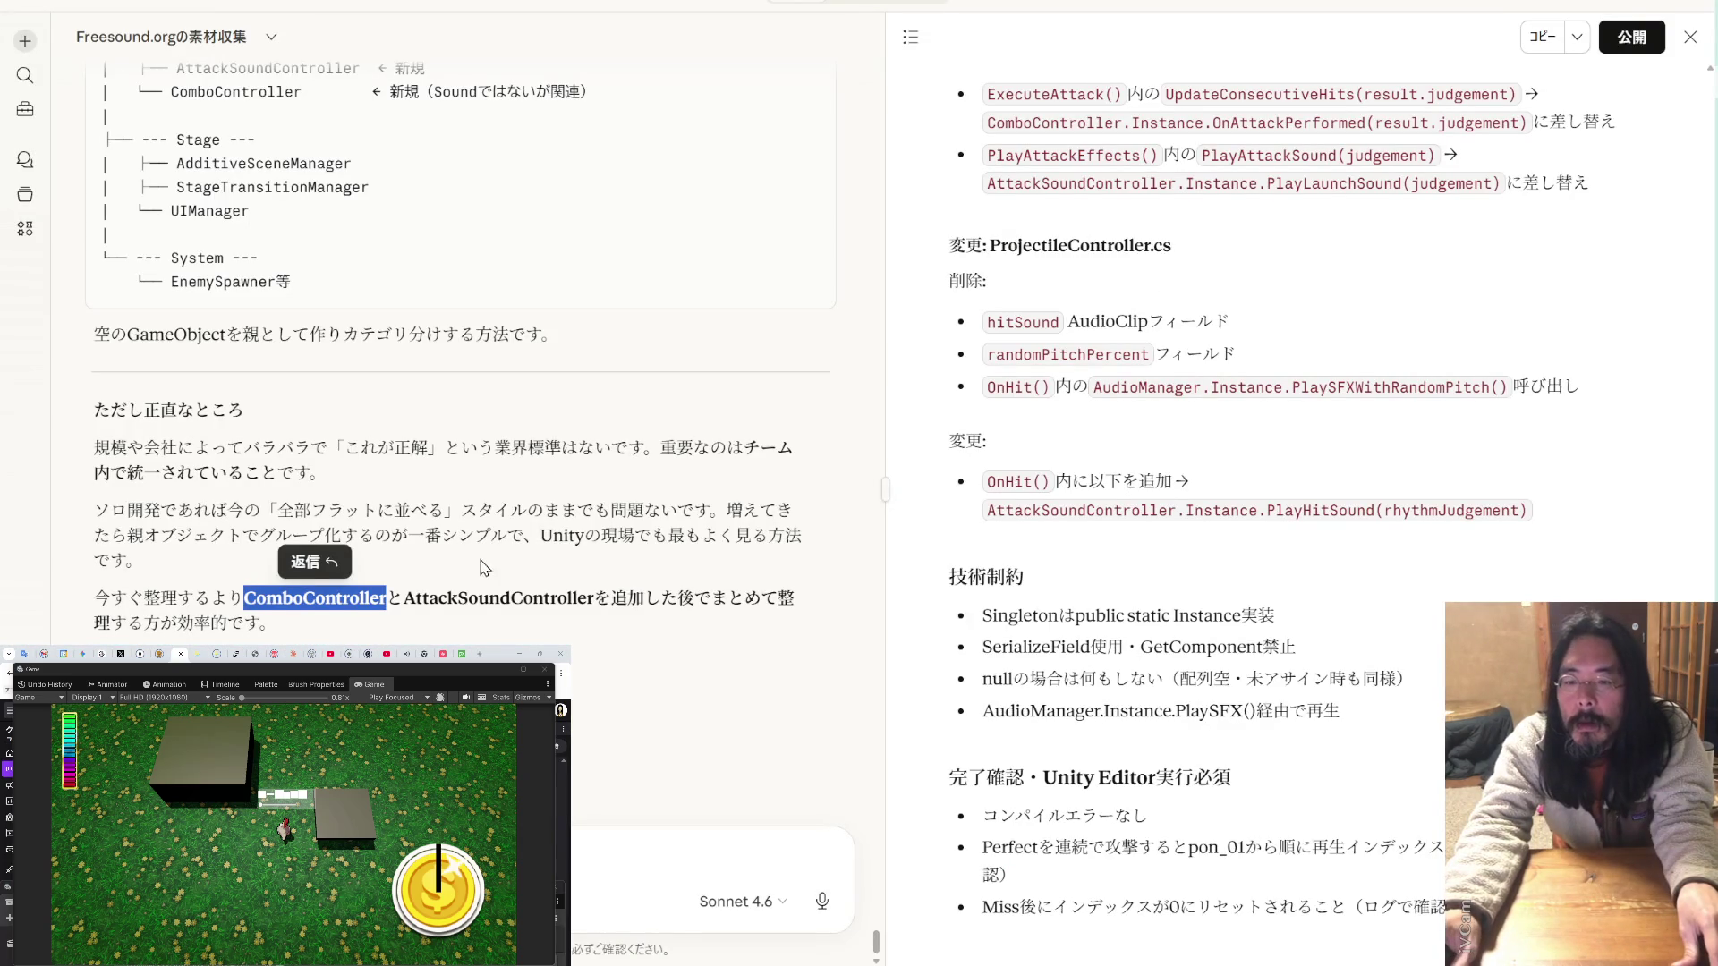
left_click_drag(403, 597, 596, 598)
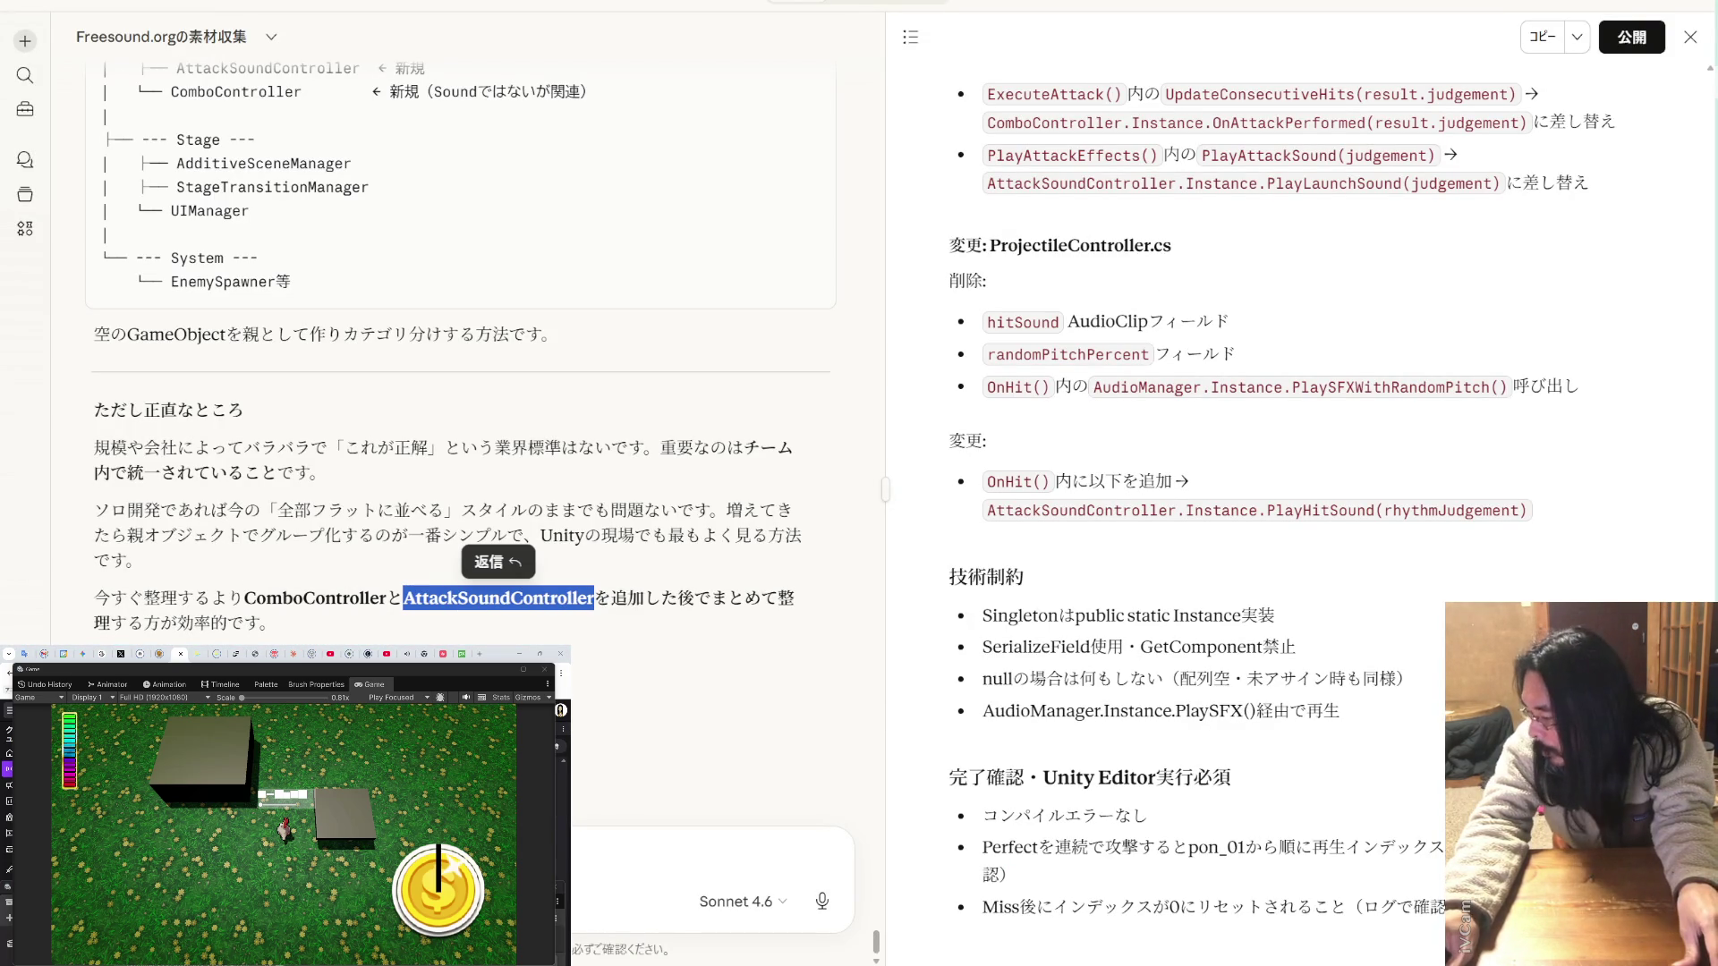
key("alt+Tab")
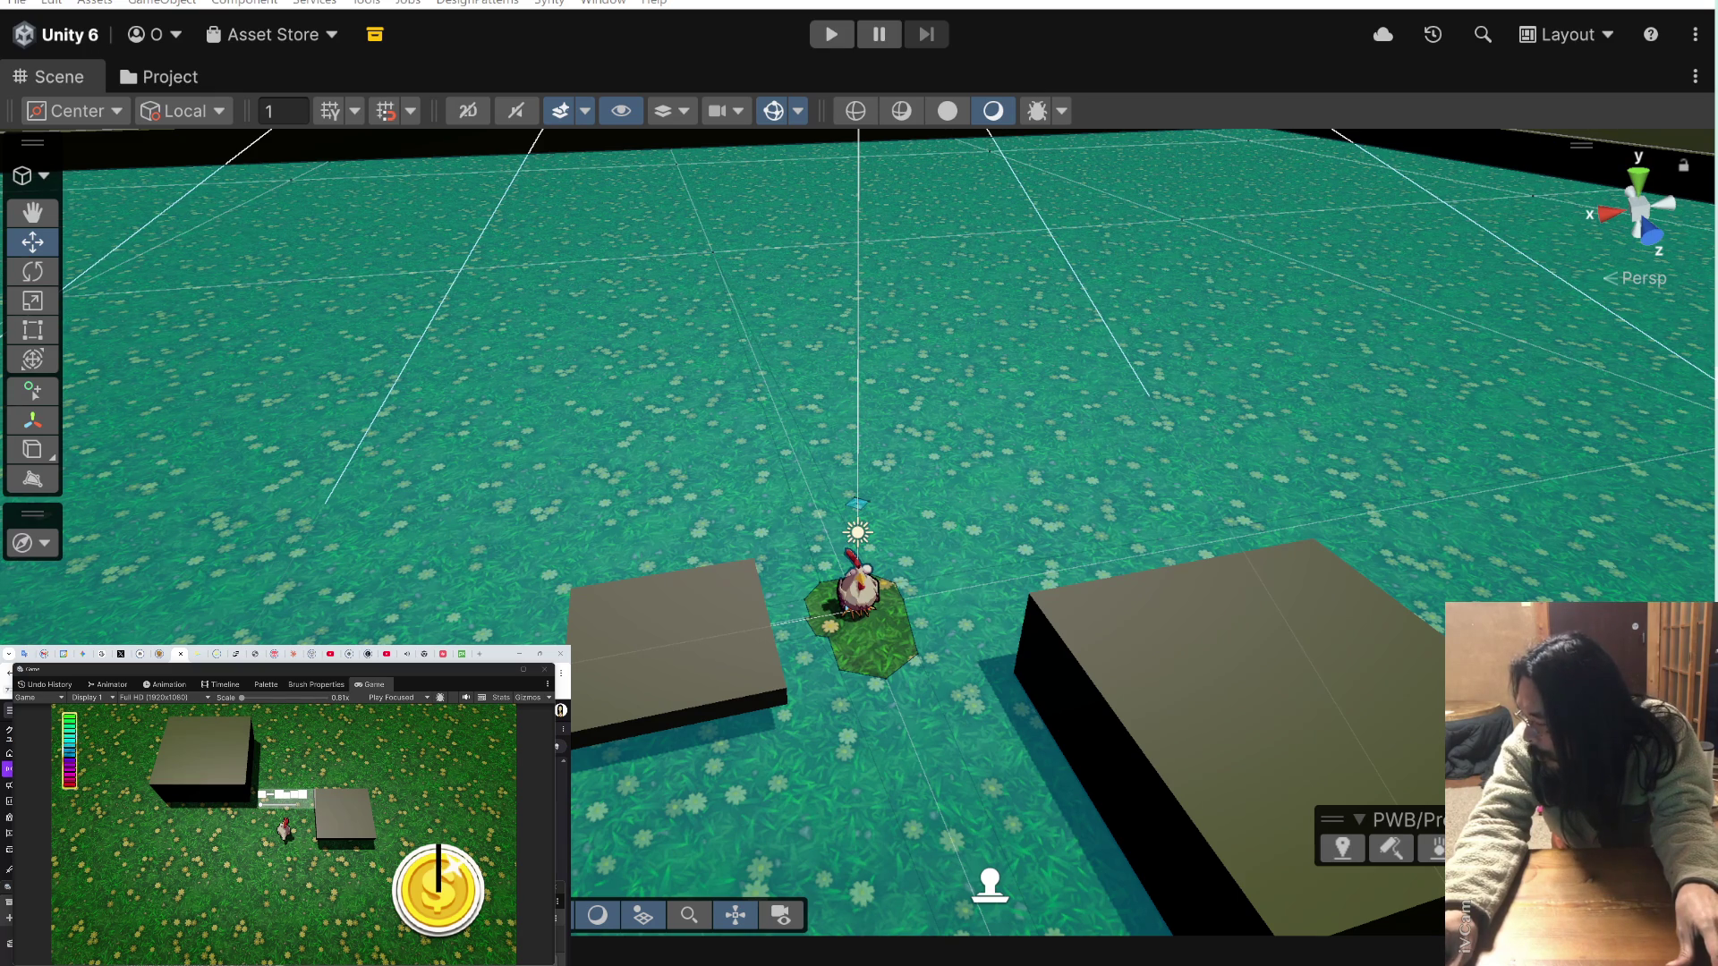
- Select and deselect the chicken, then run the scene in Play mode and stop it
left_click(857, 590)
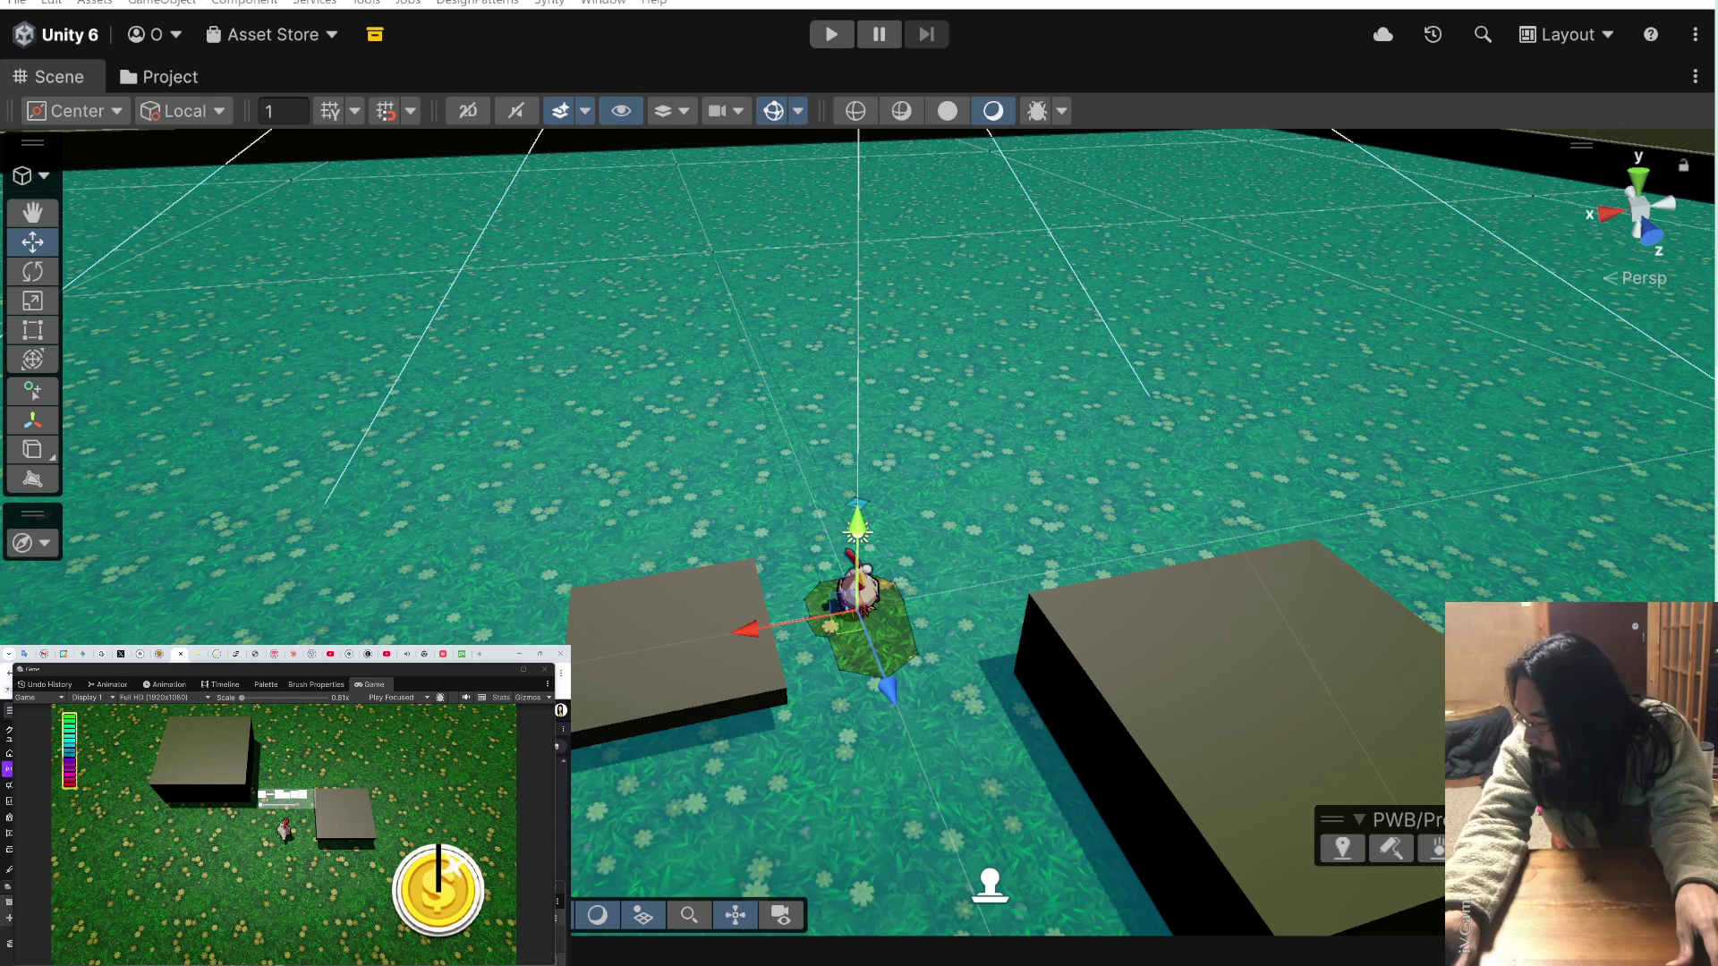
key("ctrl+shift+d")
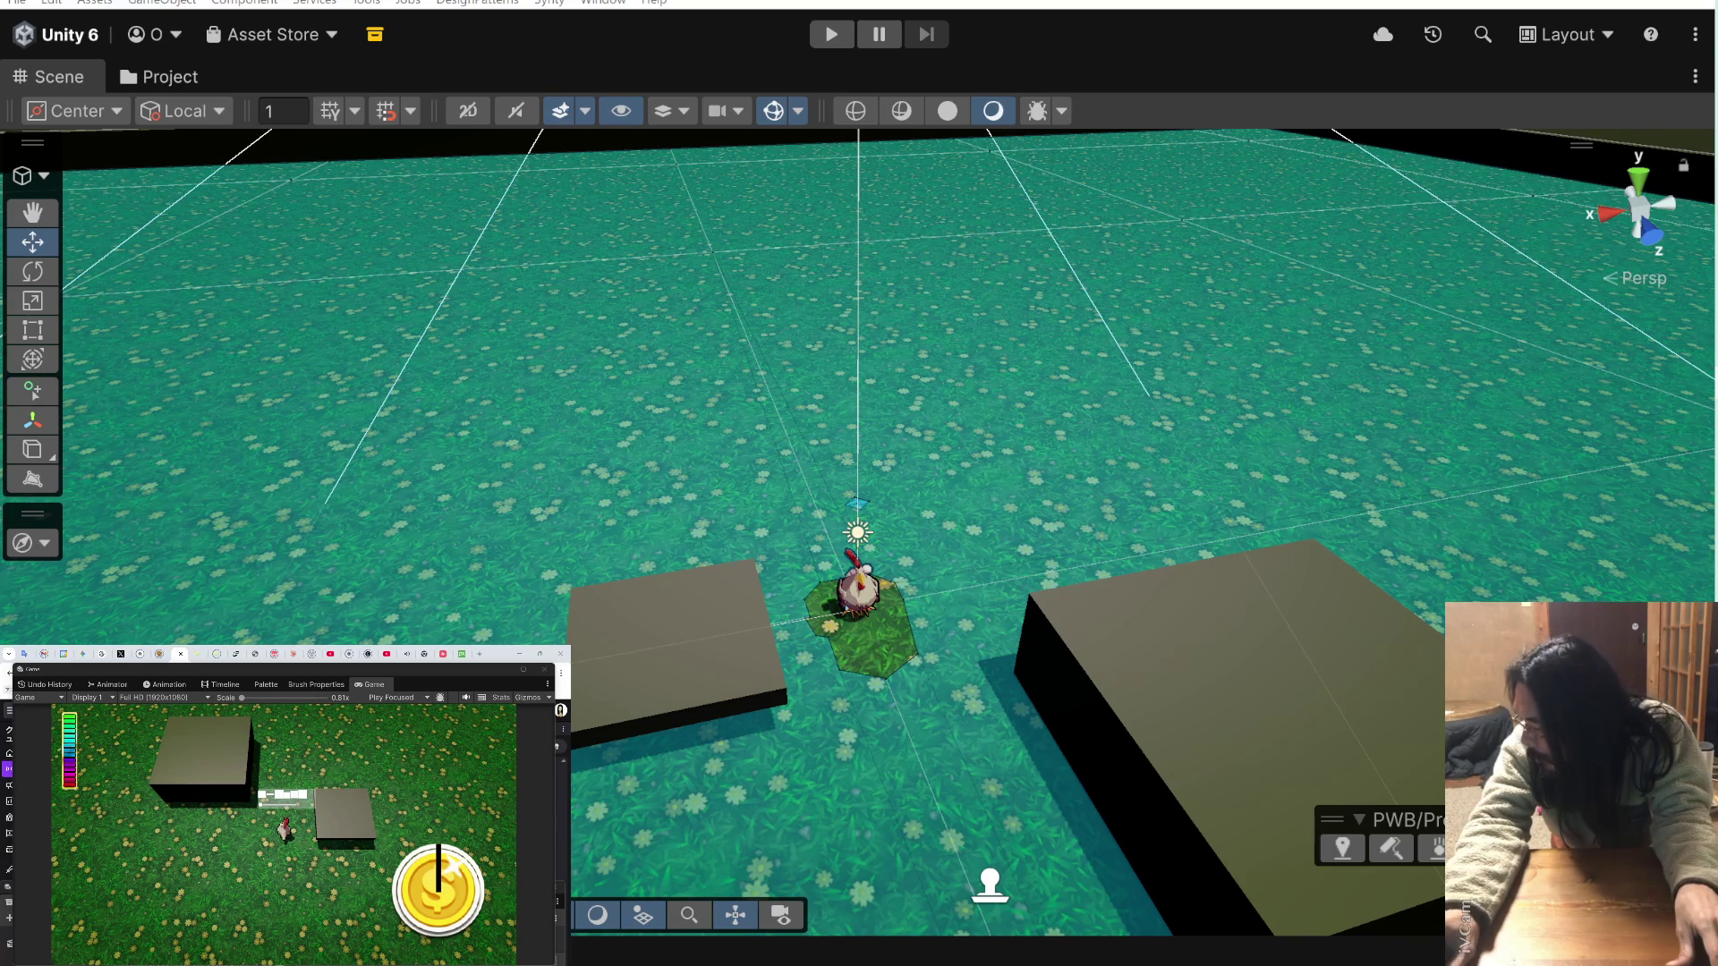
key("ctrl+z")
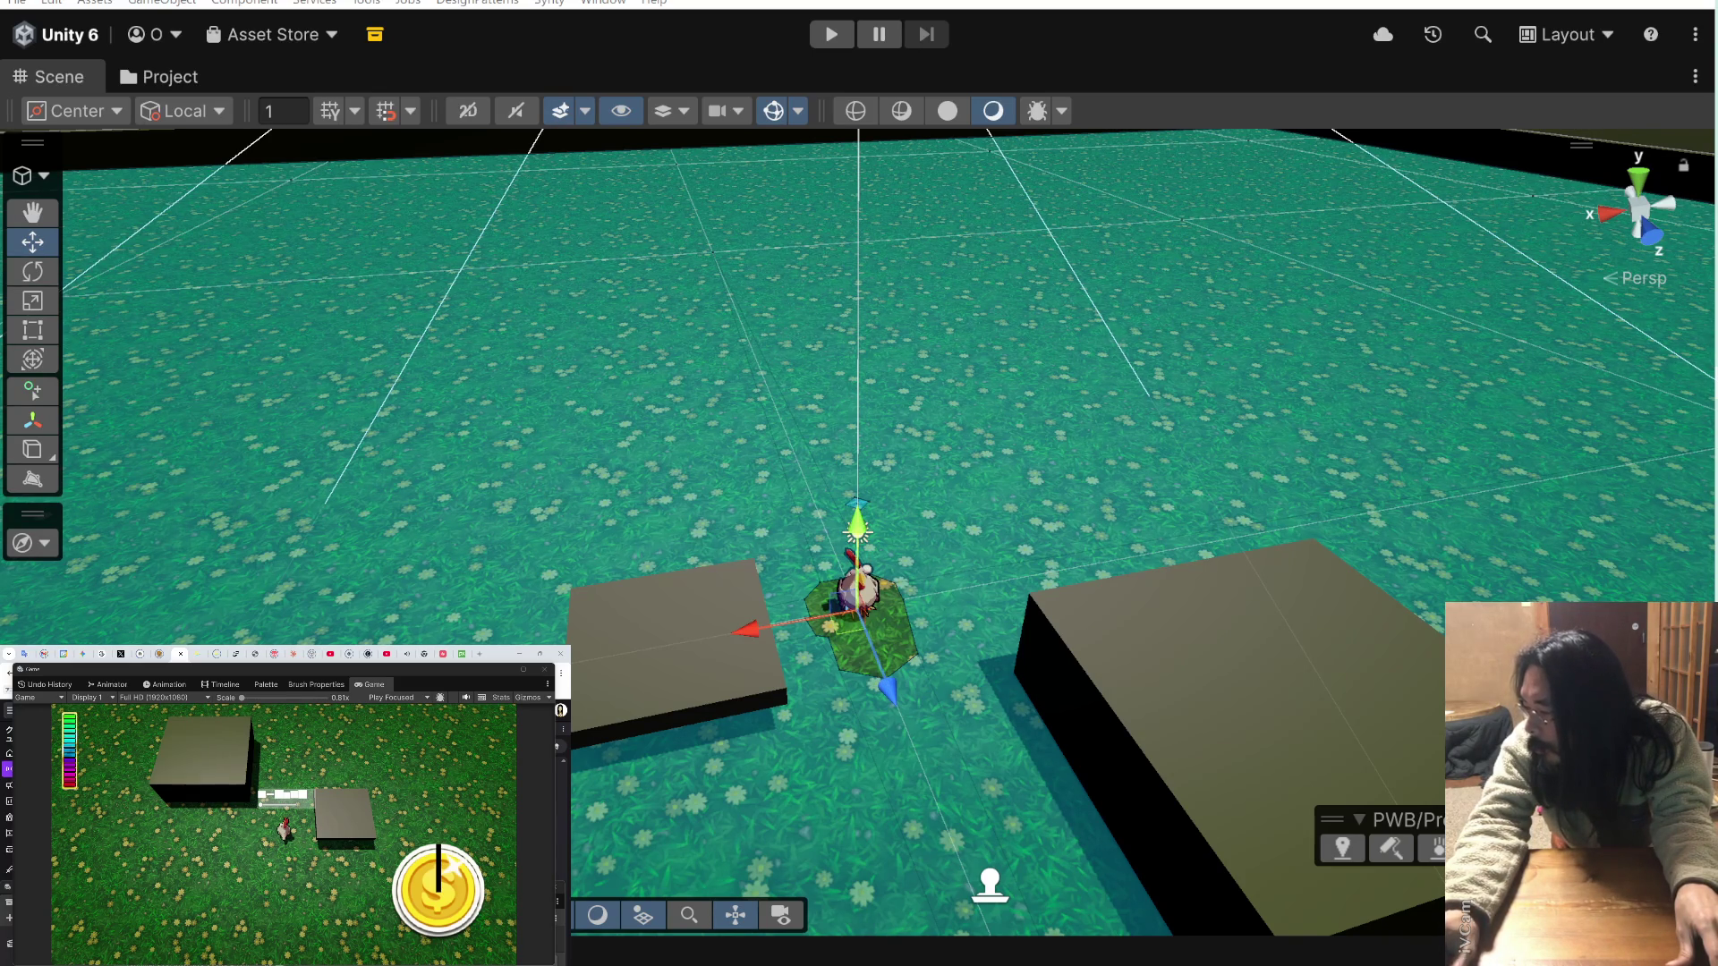
key("ctrl+shift+d")
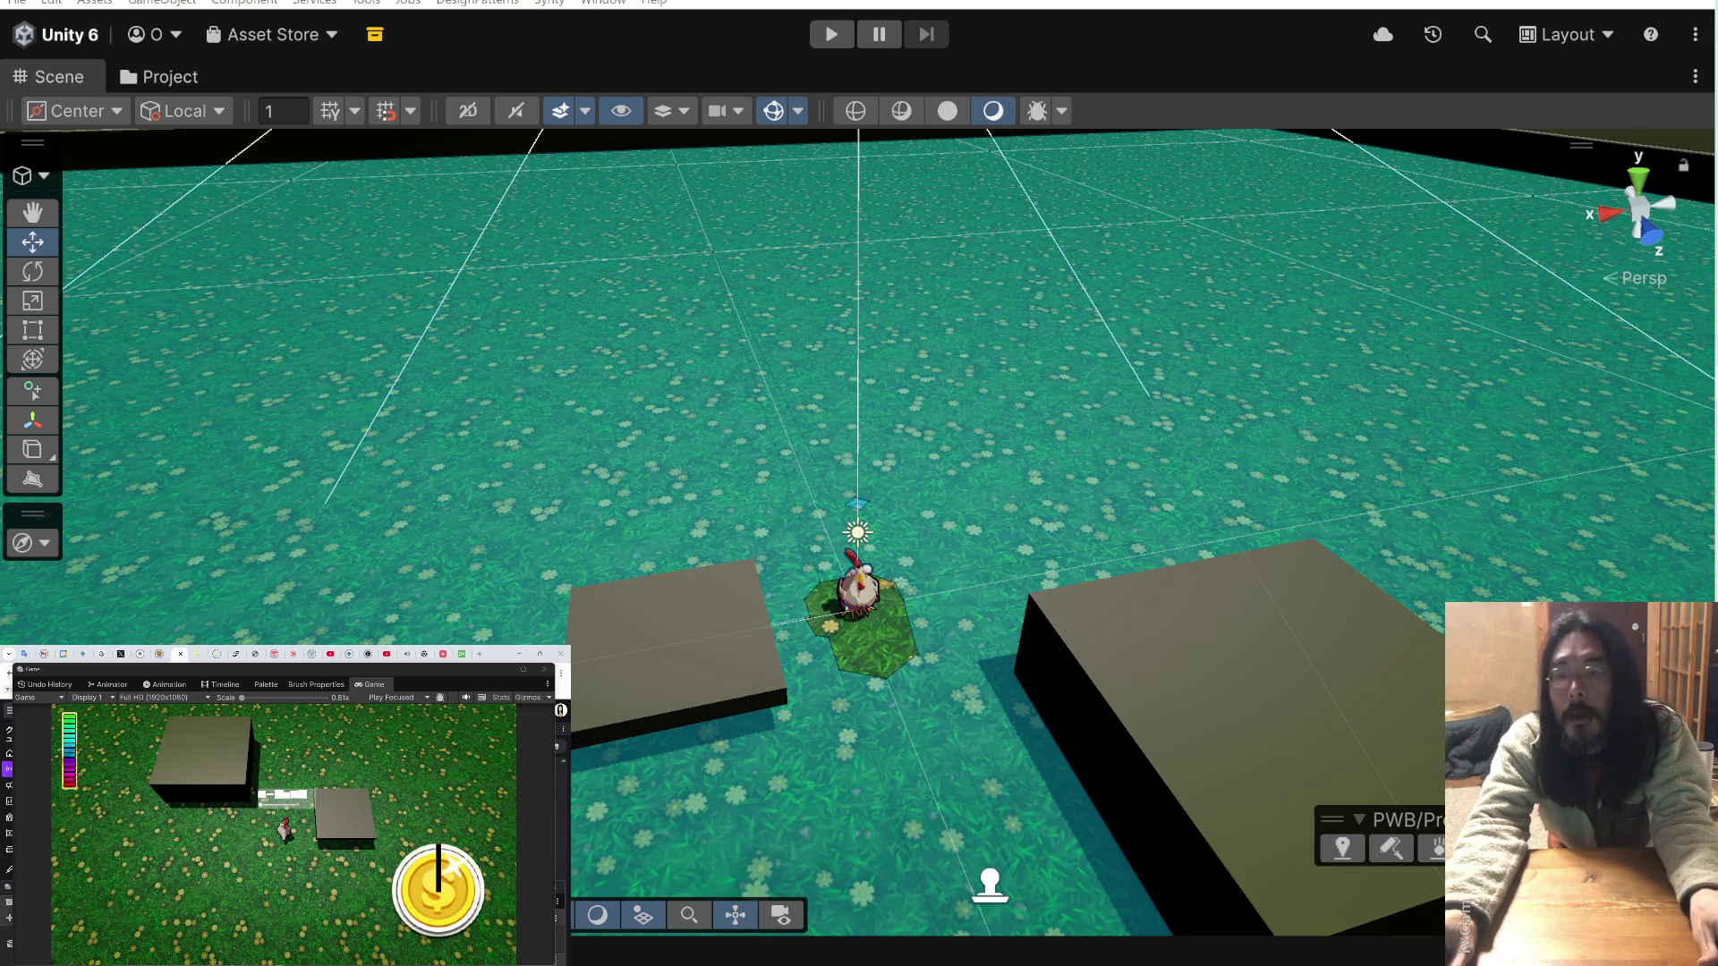
left_click(831, 35)
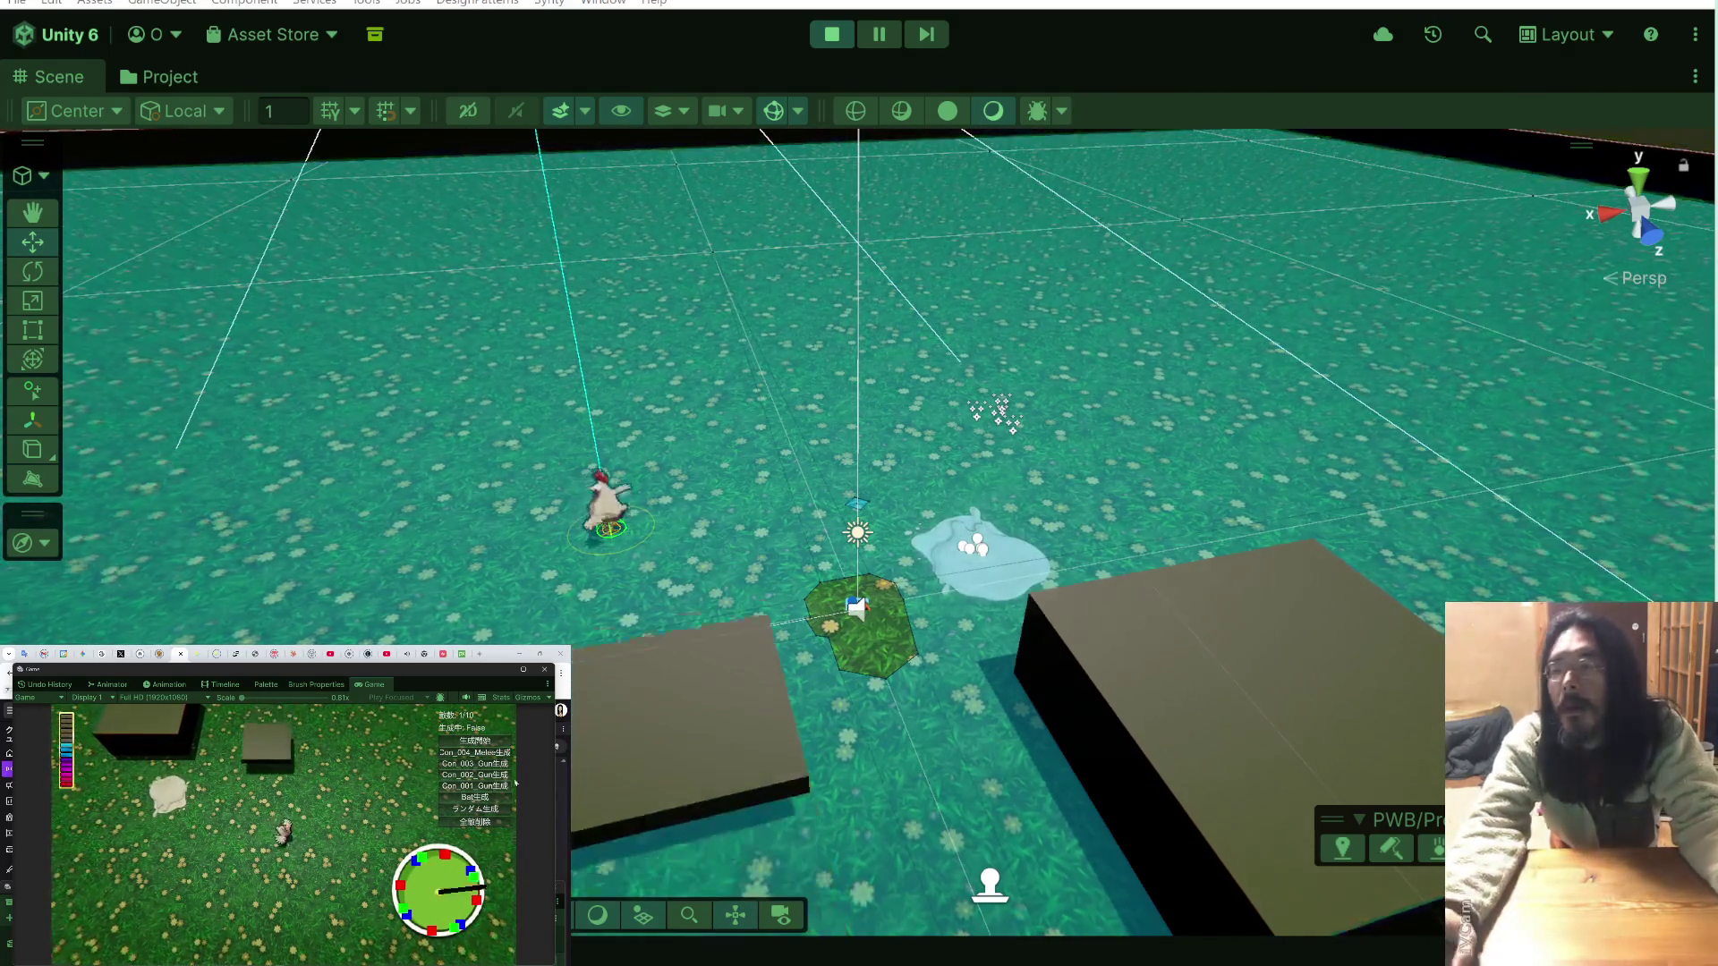
left_click(829, 36)
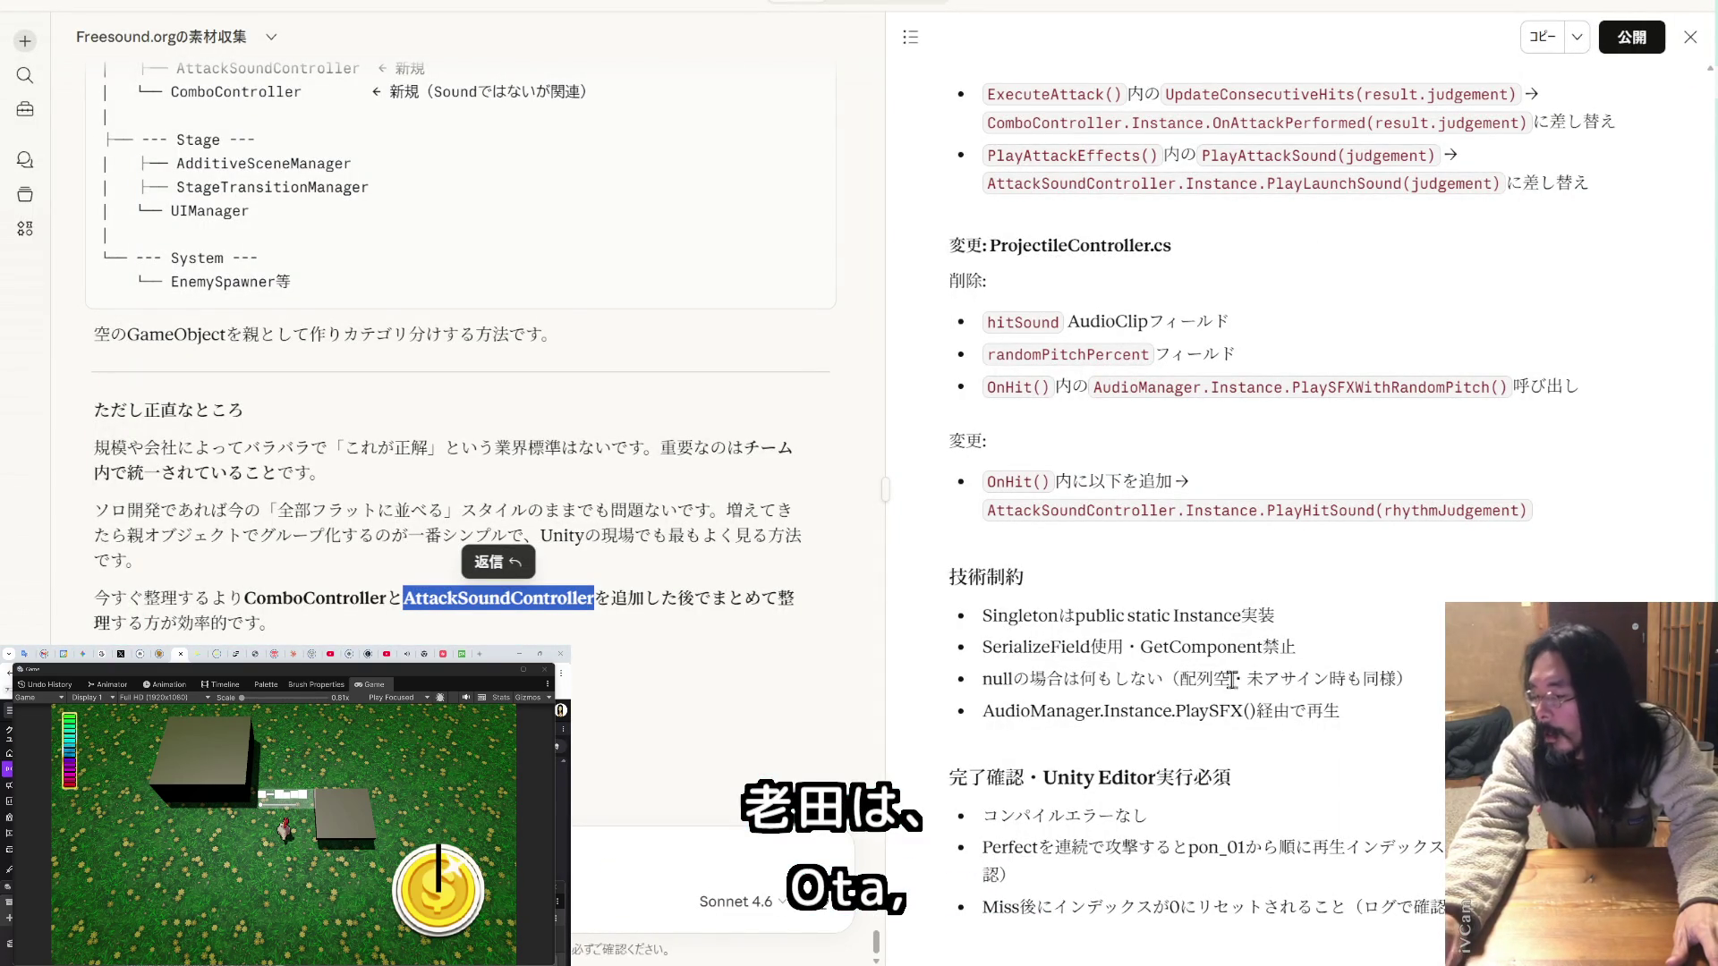
- Paste the copied Unity combo Debug.Log stack trace into the Claude chat input
key("alt+Tab")
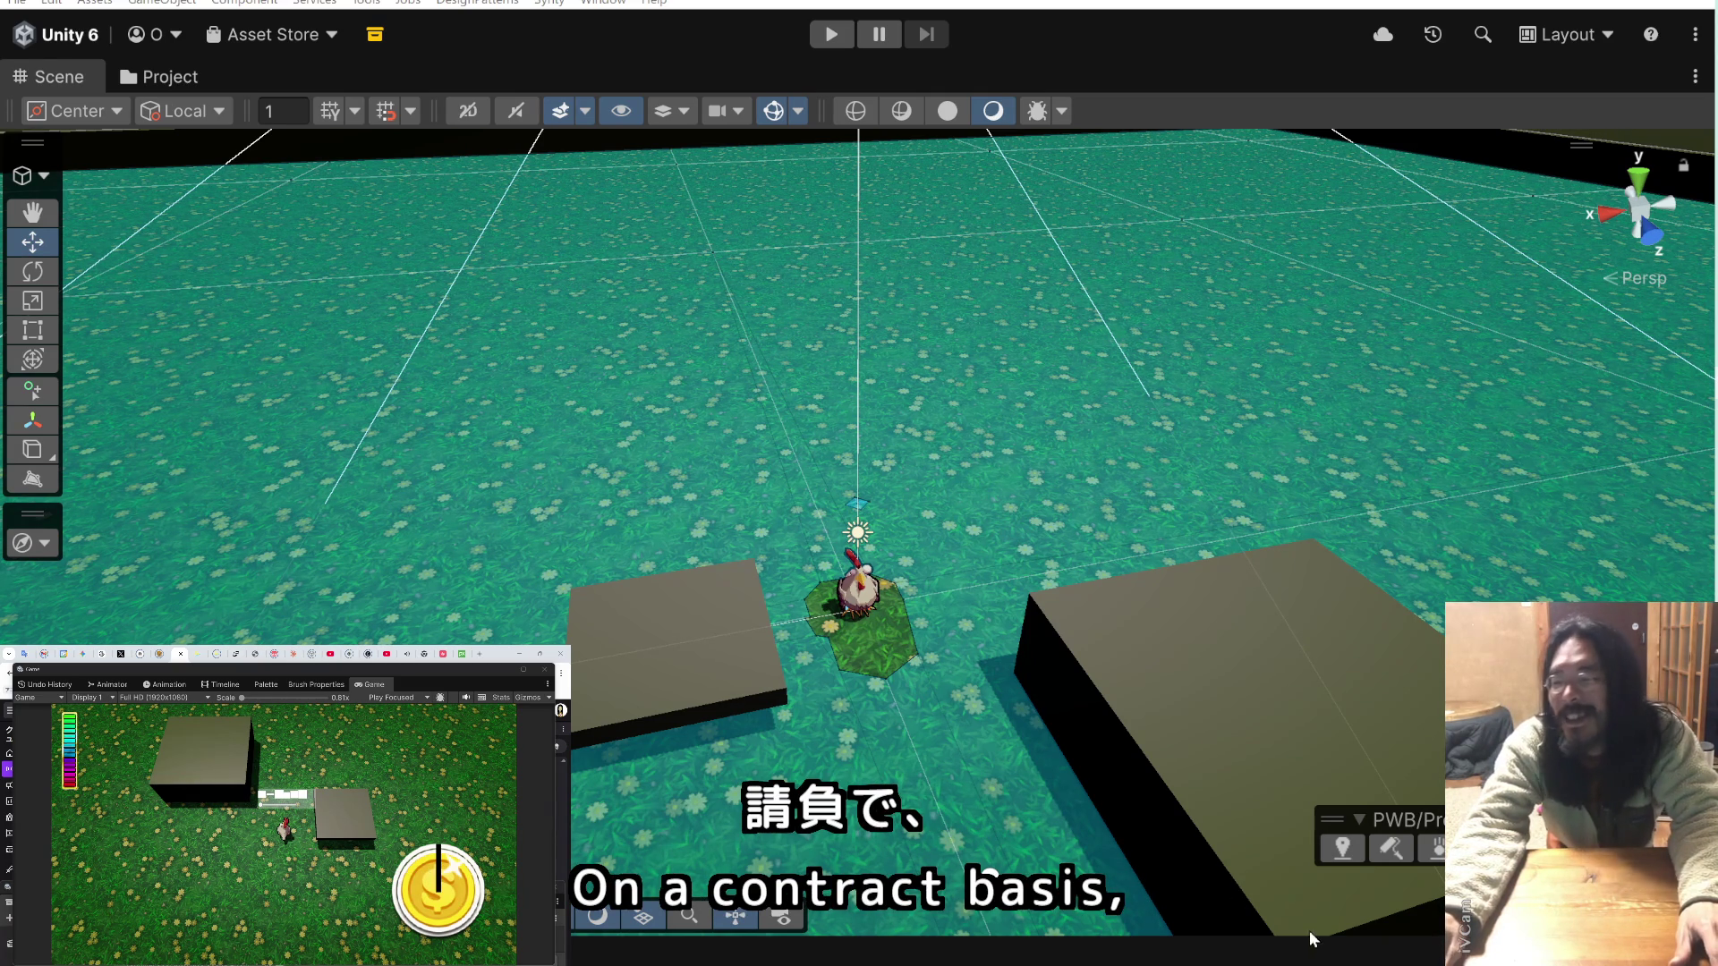
mouse_move(1608, 510)
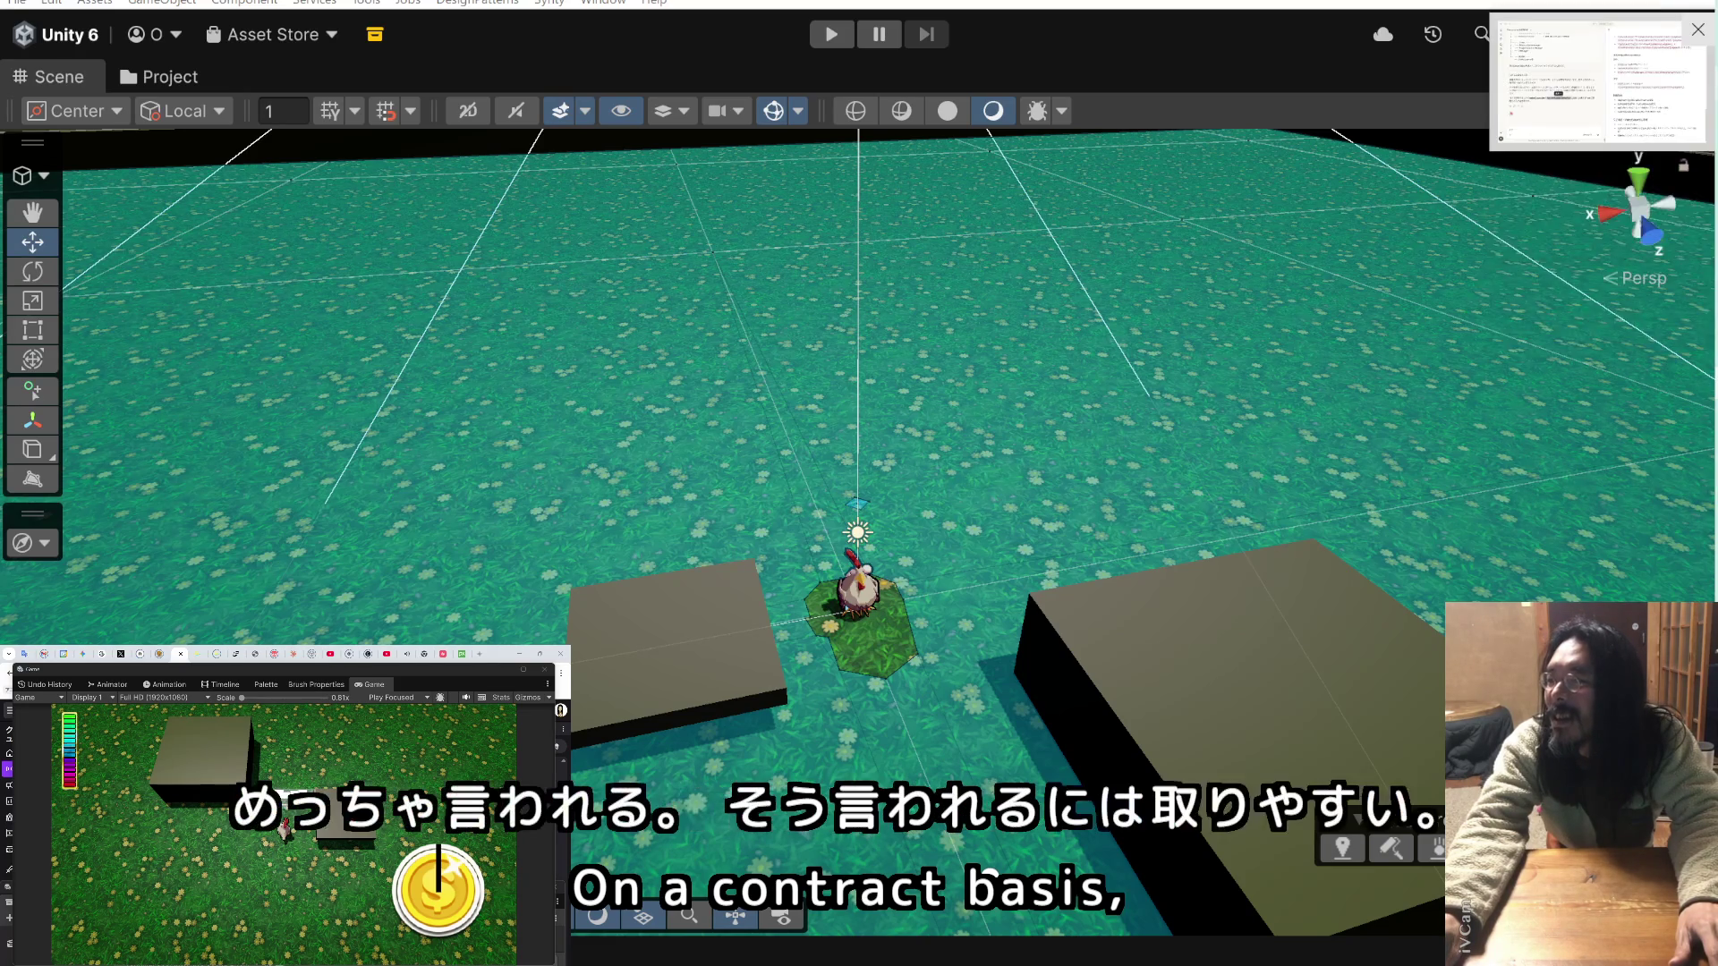
key("alt+Tab")
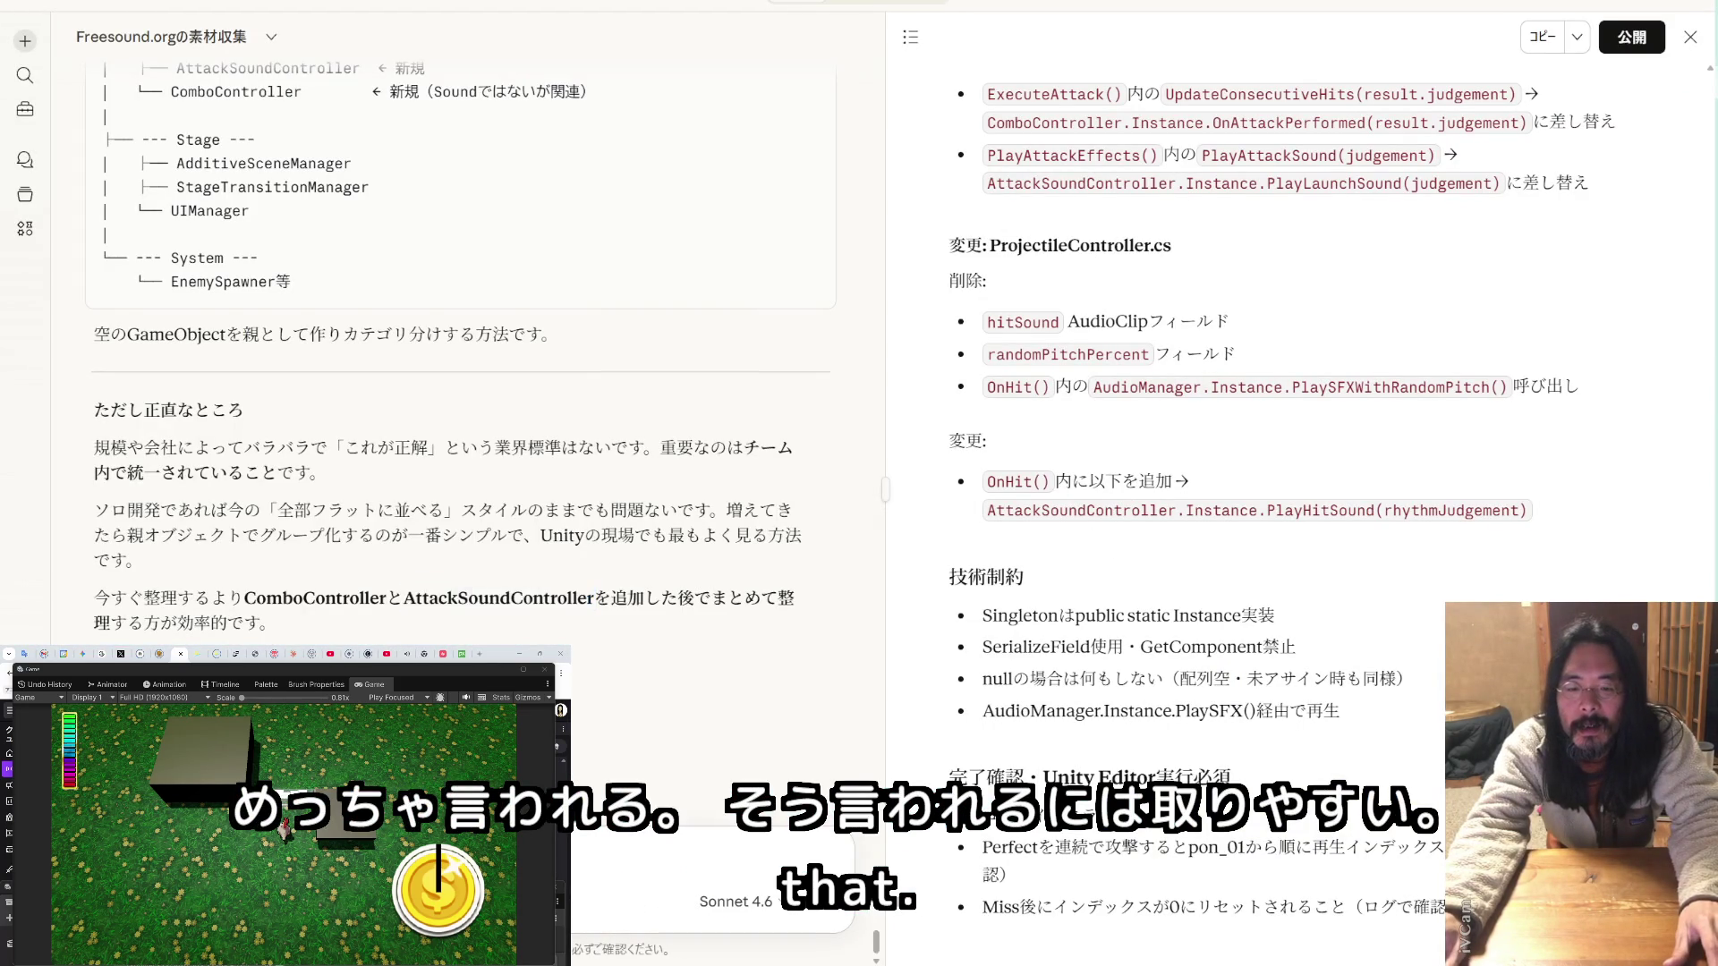
key("ctrl+v")
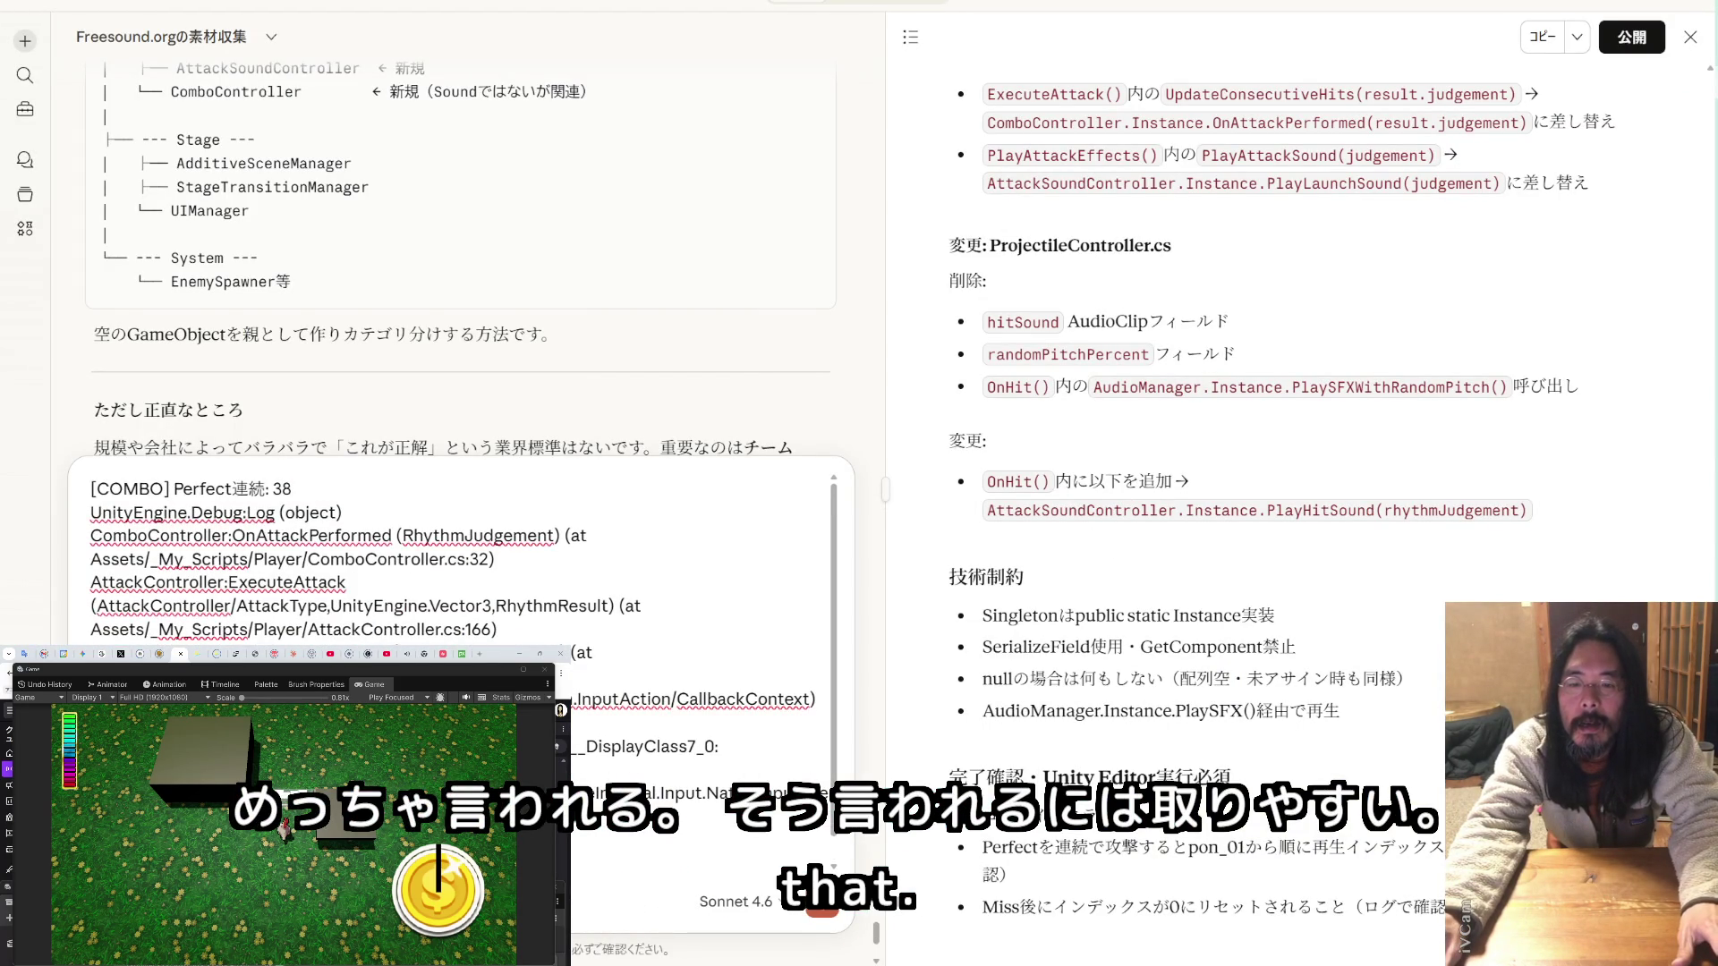
- Add a Japanese question ending 'もらえますか' after the pasted log and send it
scroll(461, 626, "down", 1)
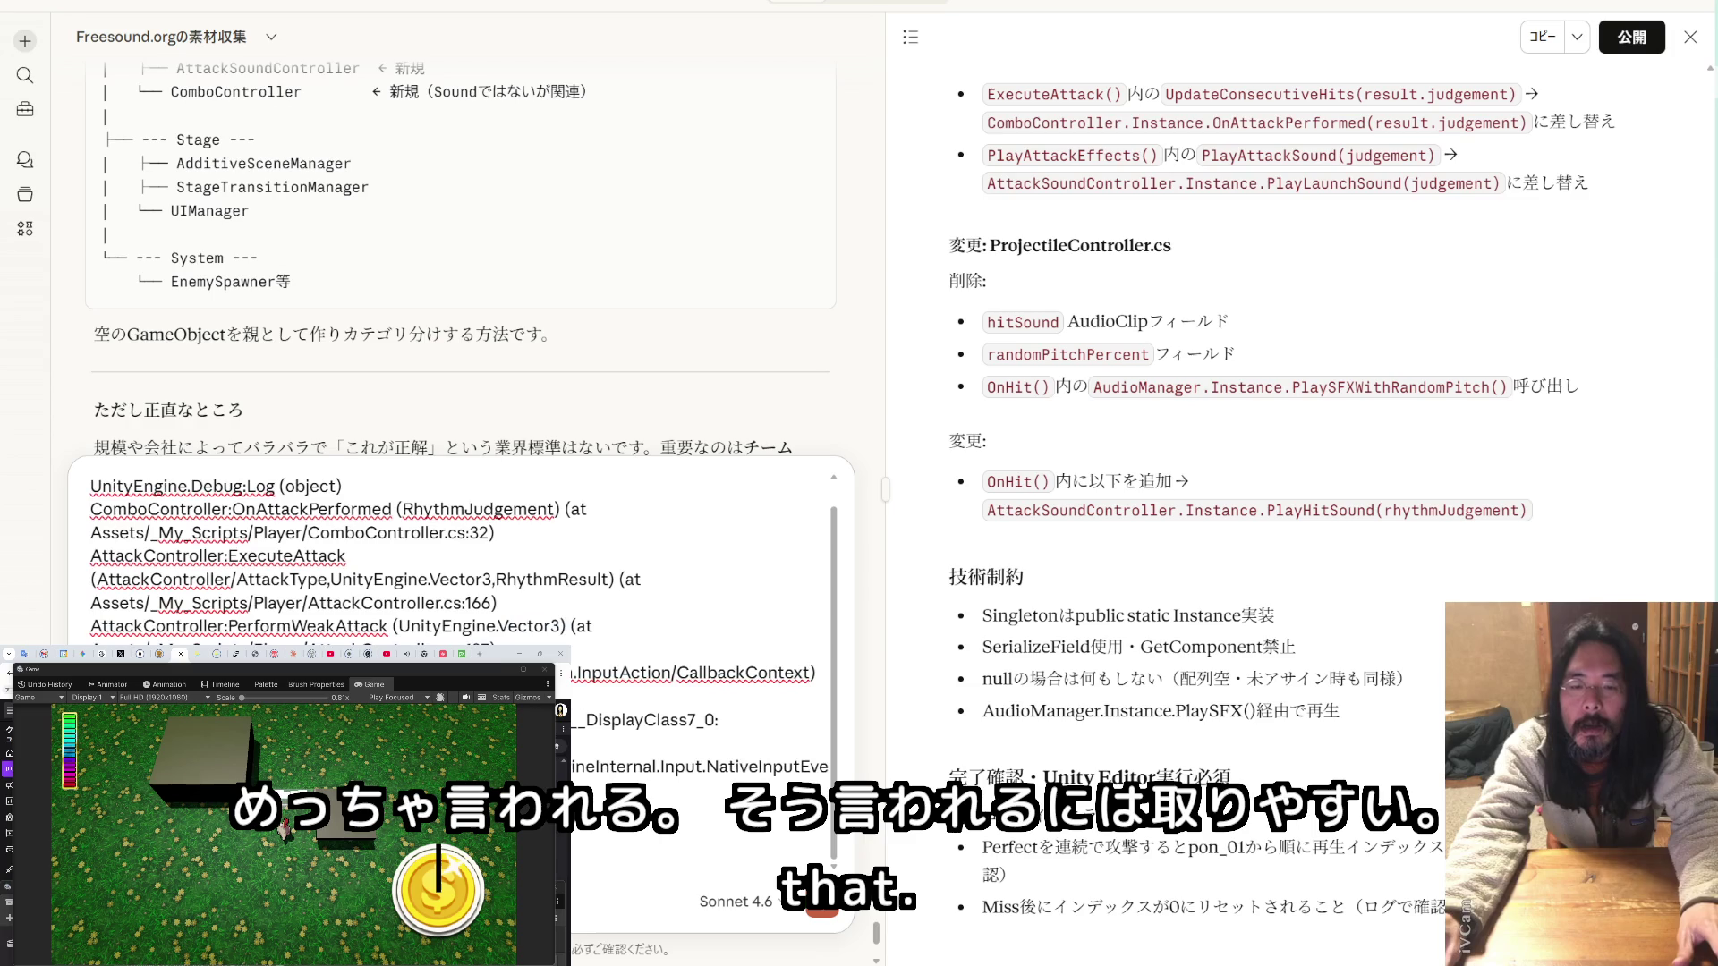
scroll(461, 627, "down", 1)
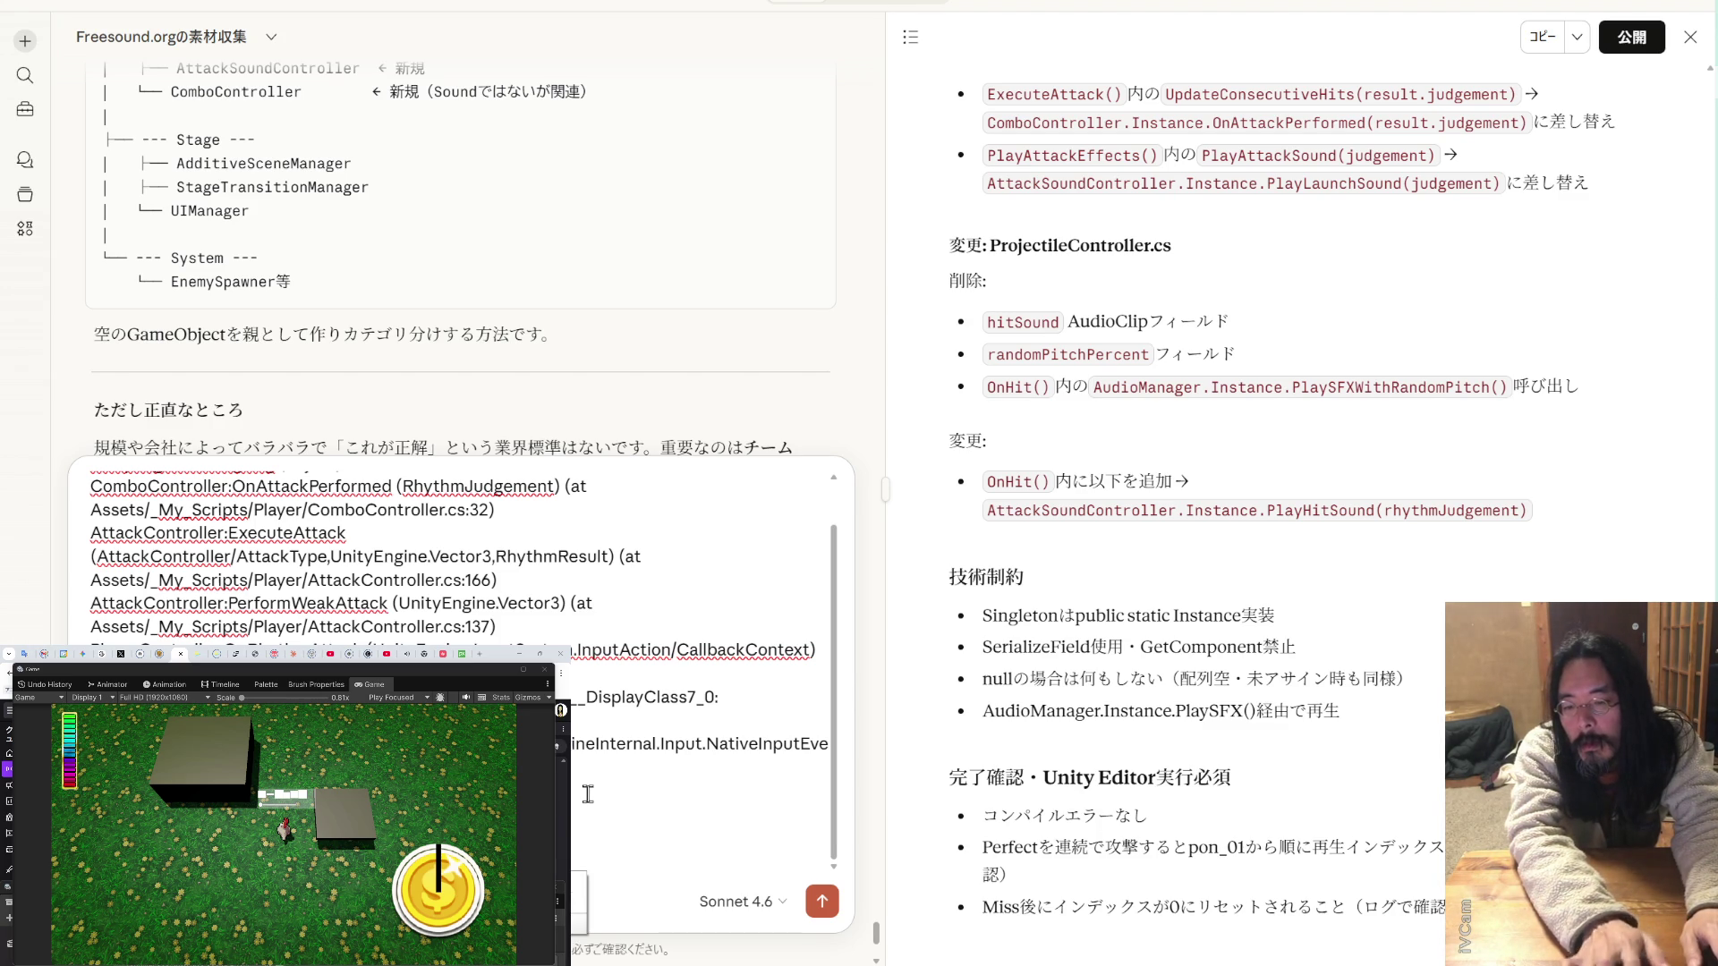
type("imorae")
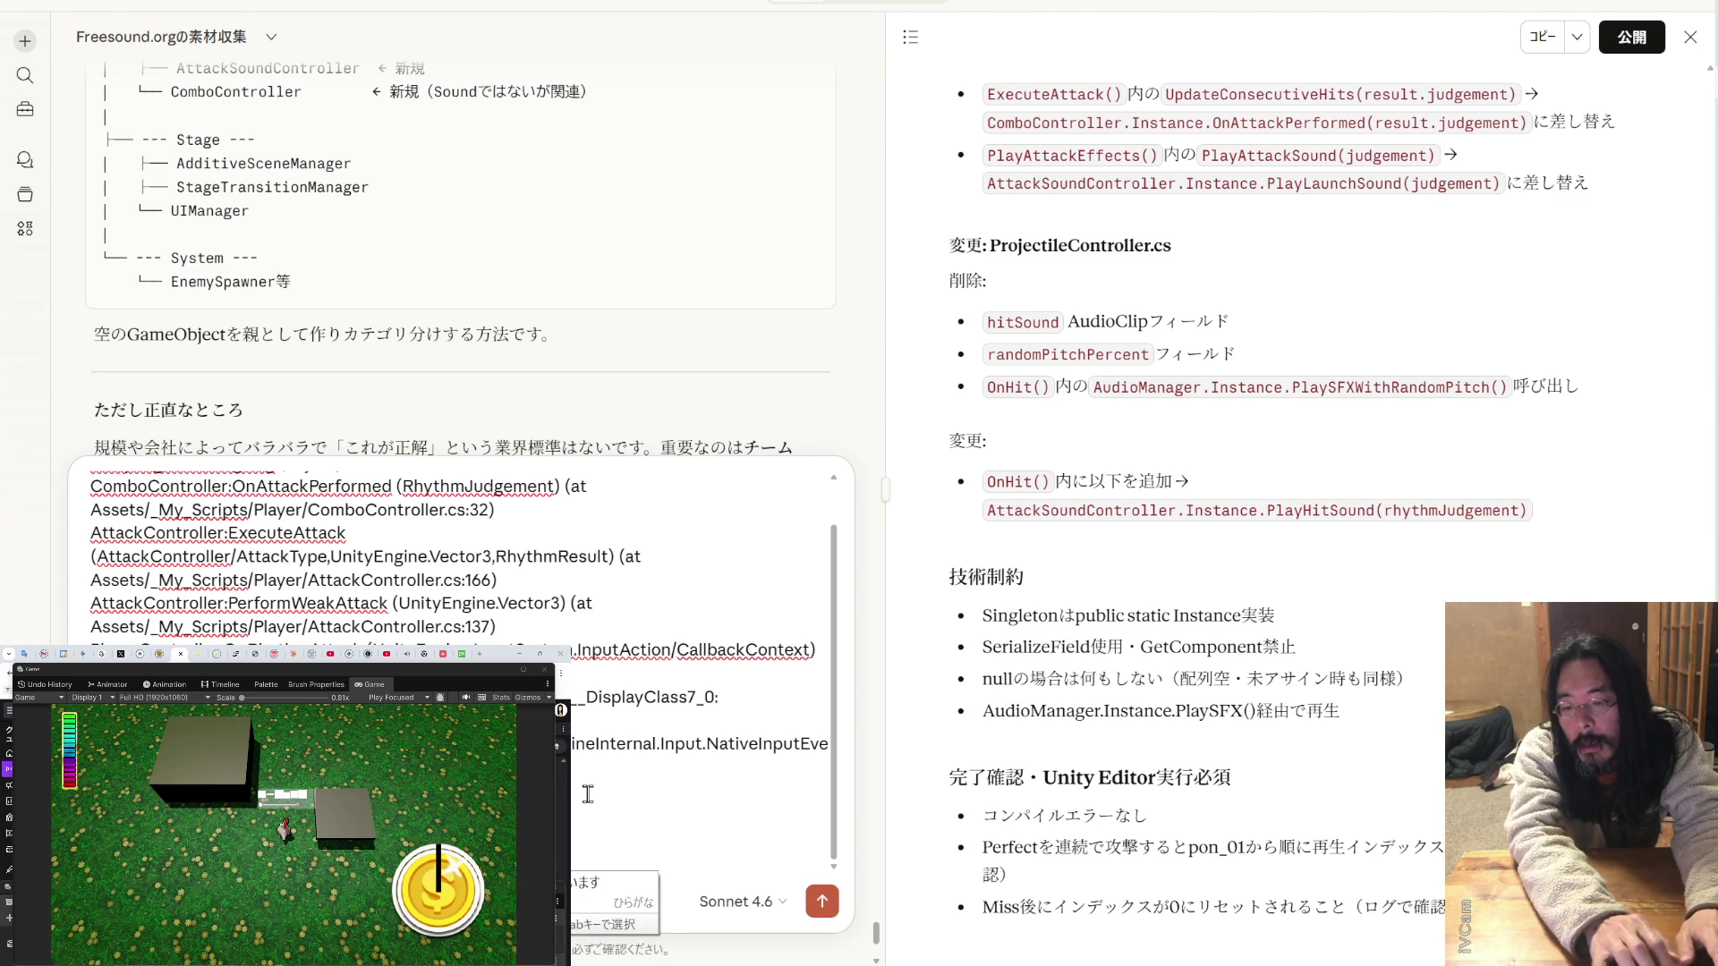
type("masuka")
key("Return")
key("Return")
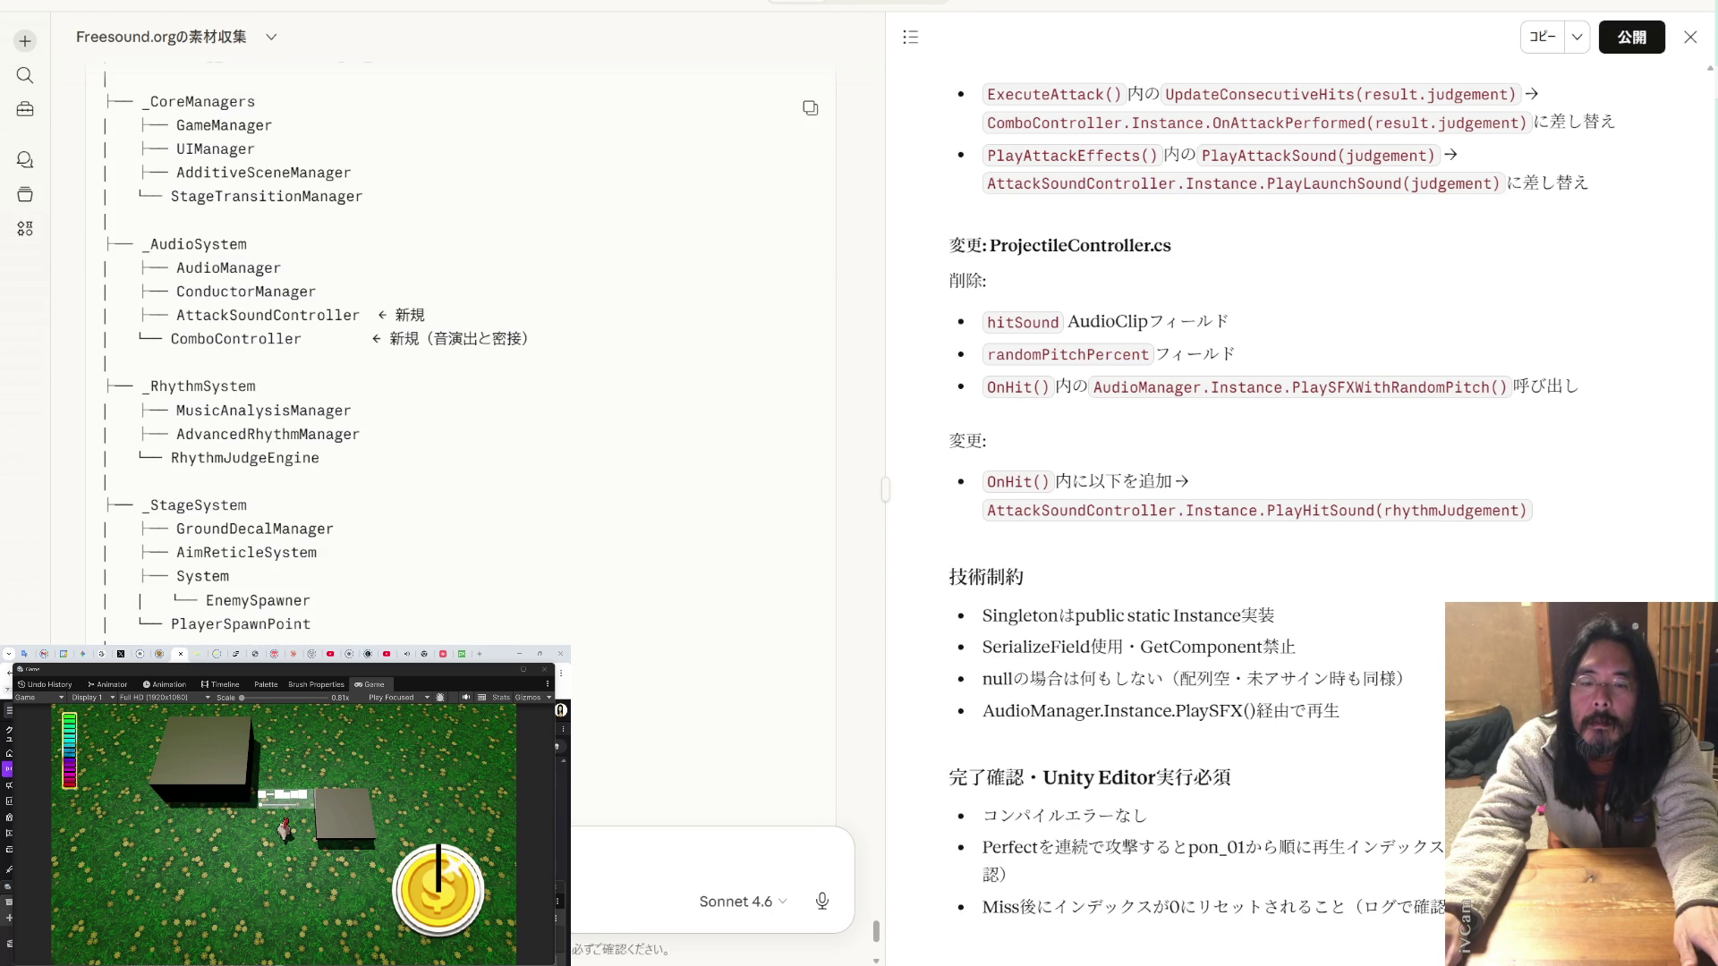
scroll(460, 358, "down", 4)
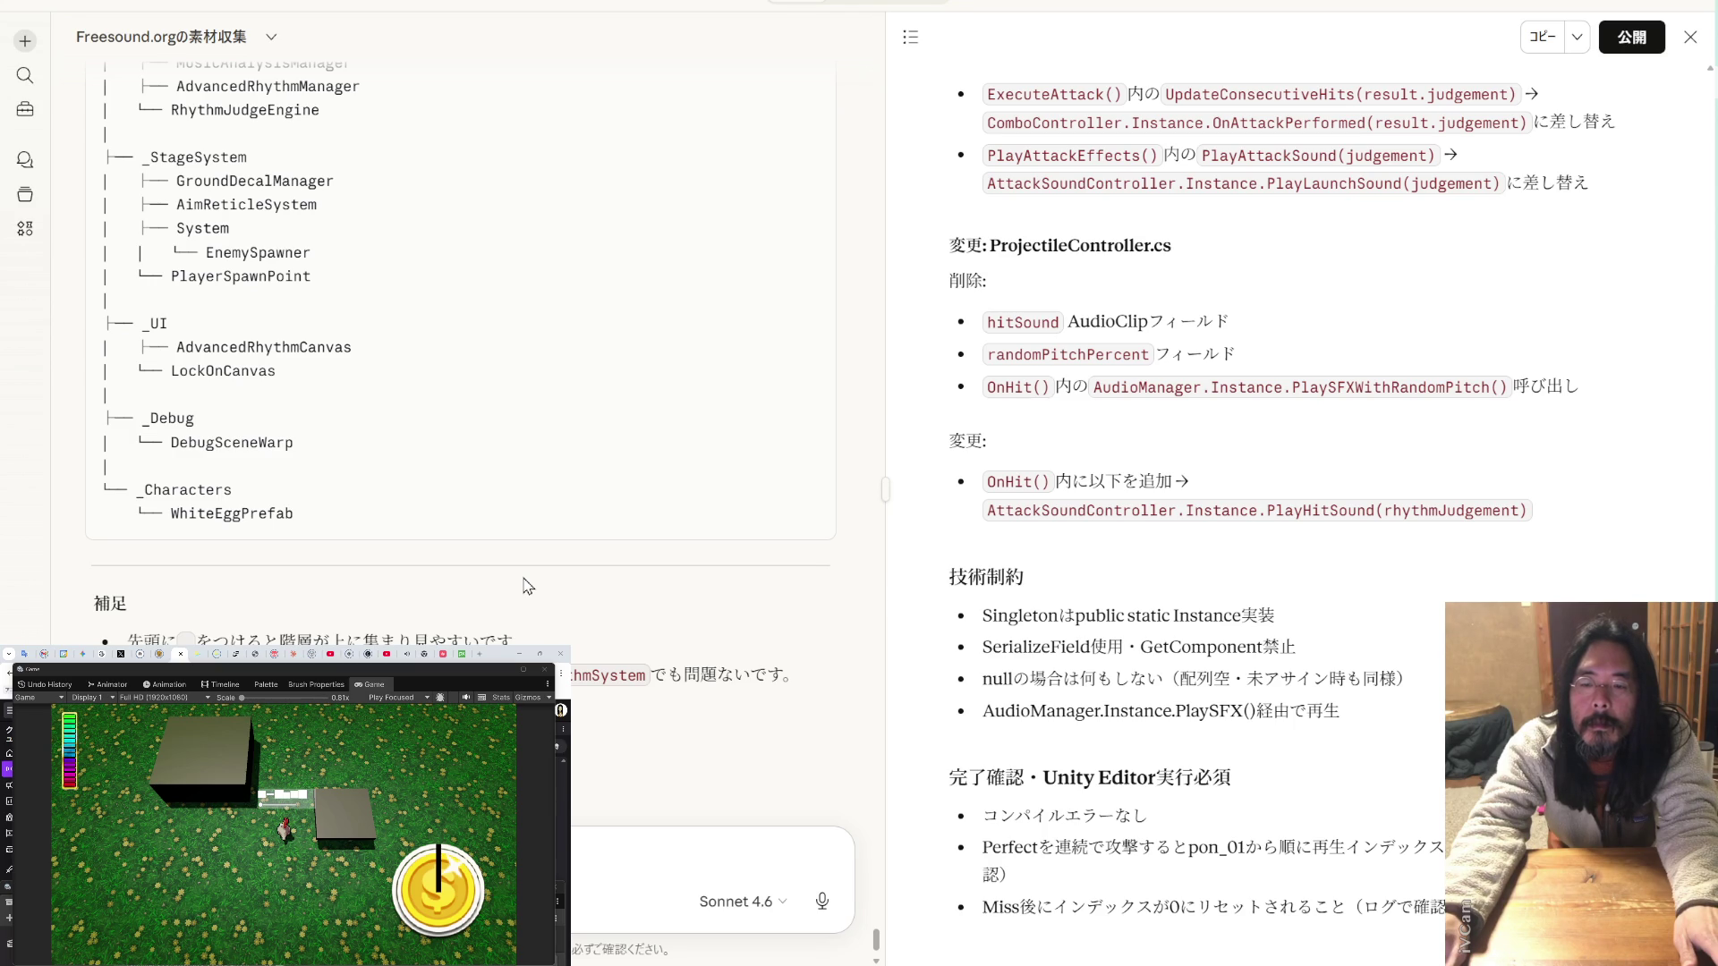
scroll(528, 586, "down", 2)
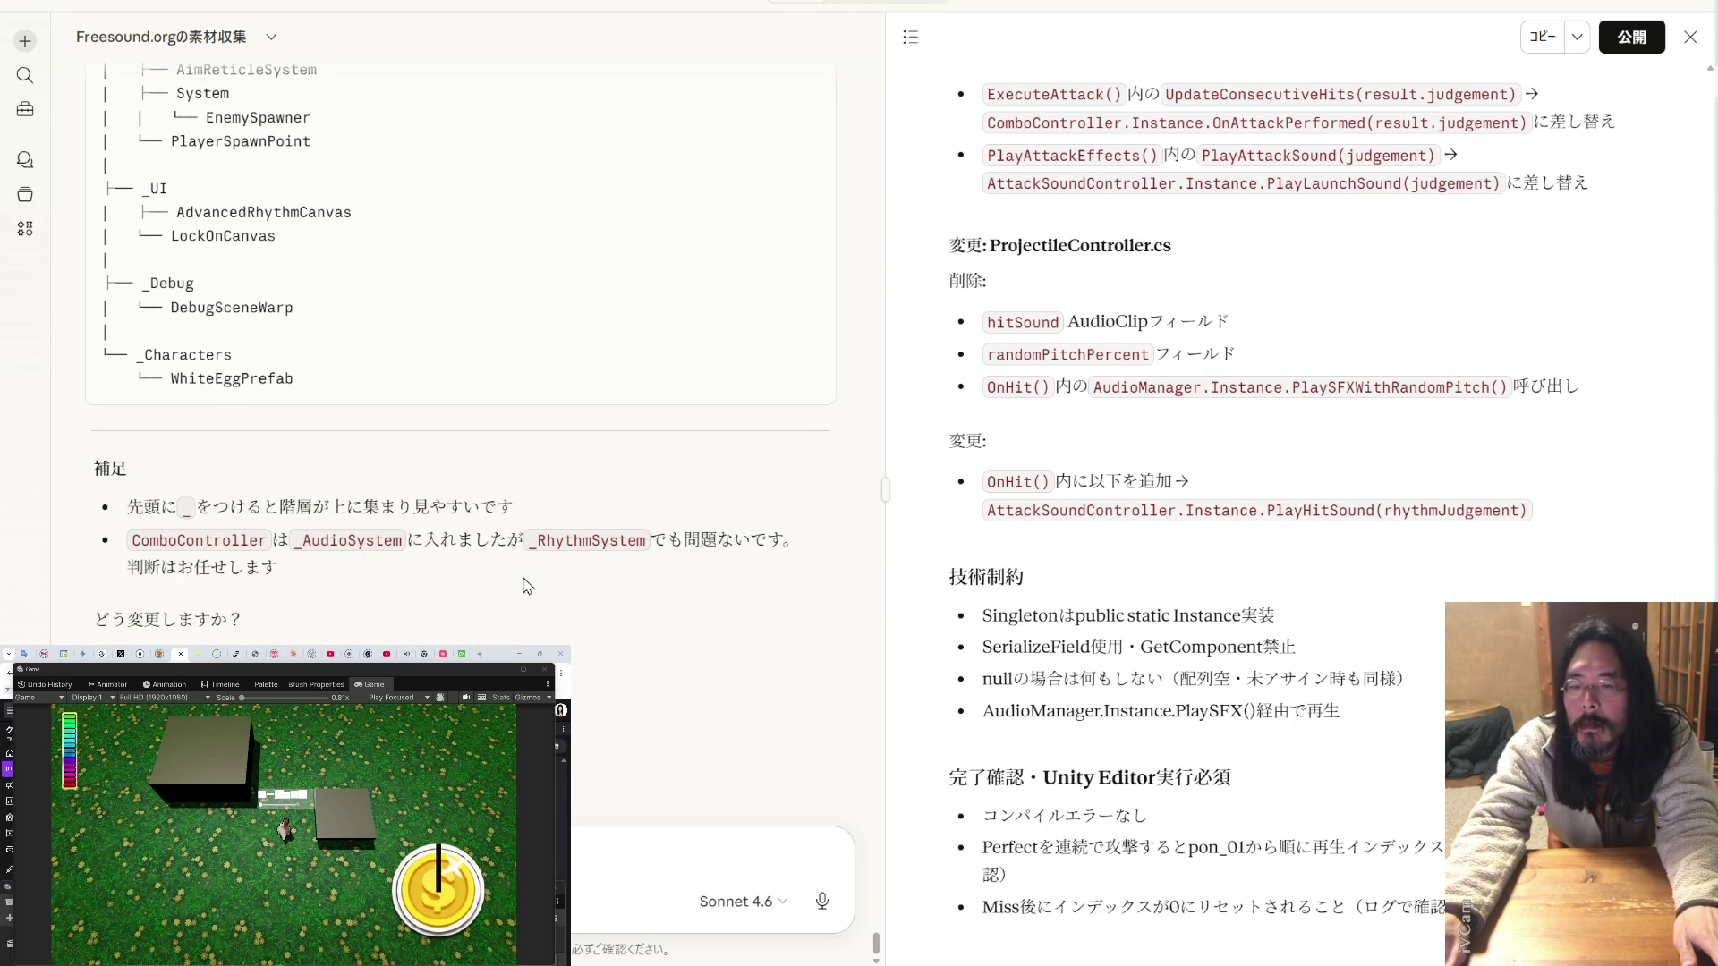
scroll(528, 586, "up", 8)
scroll(528, 586, "down", 3)
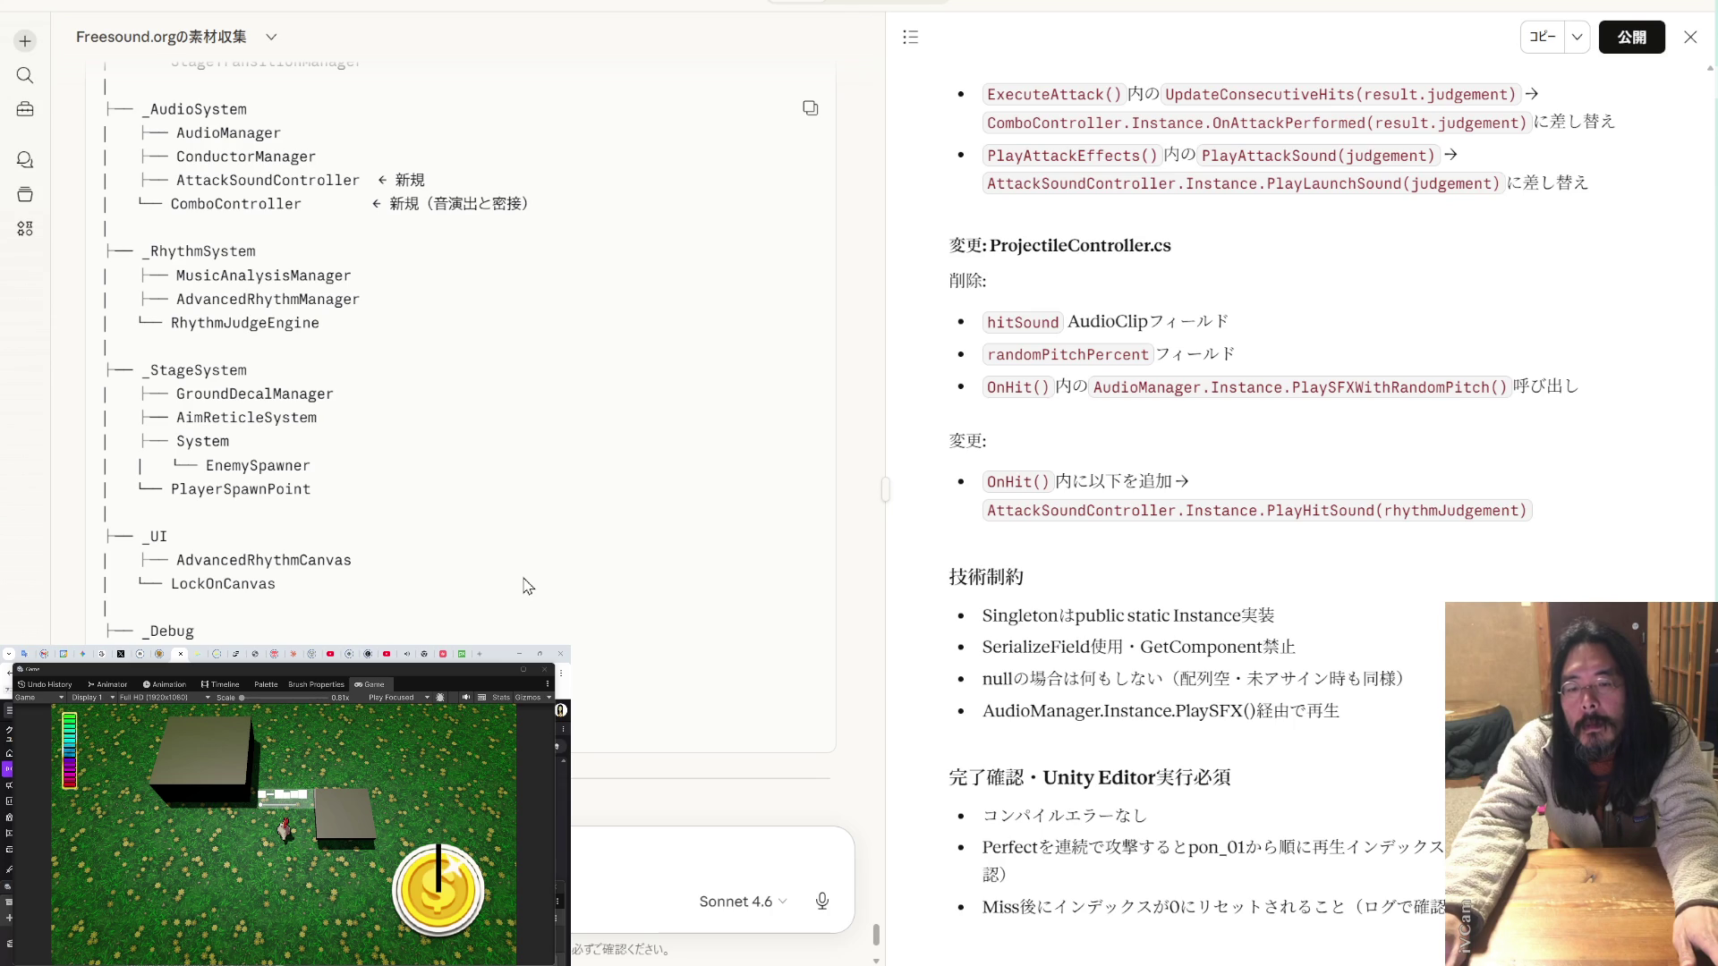
scroll(528, 586, "up", 2)
scroll(528, 586, "down", 7)
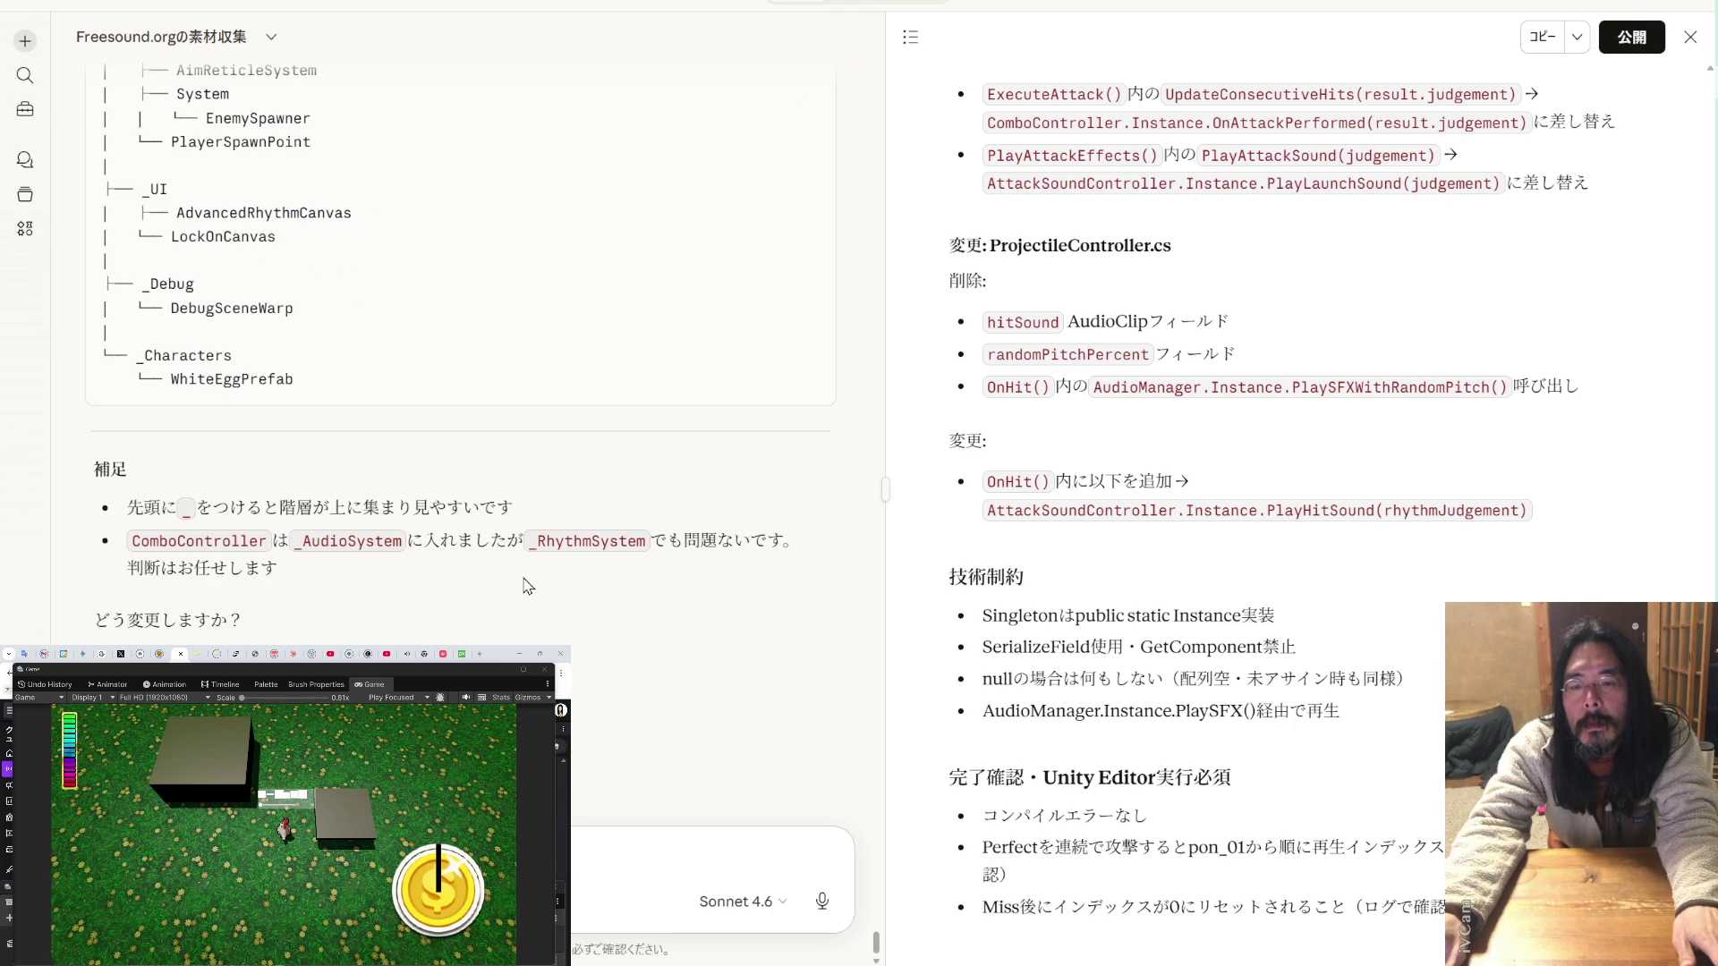
key("alt+Tab")
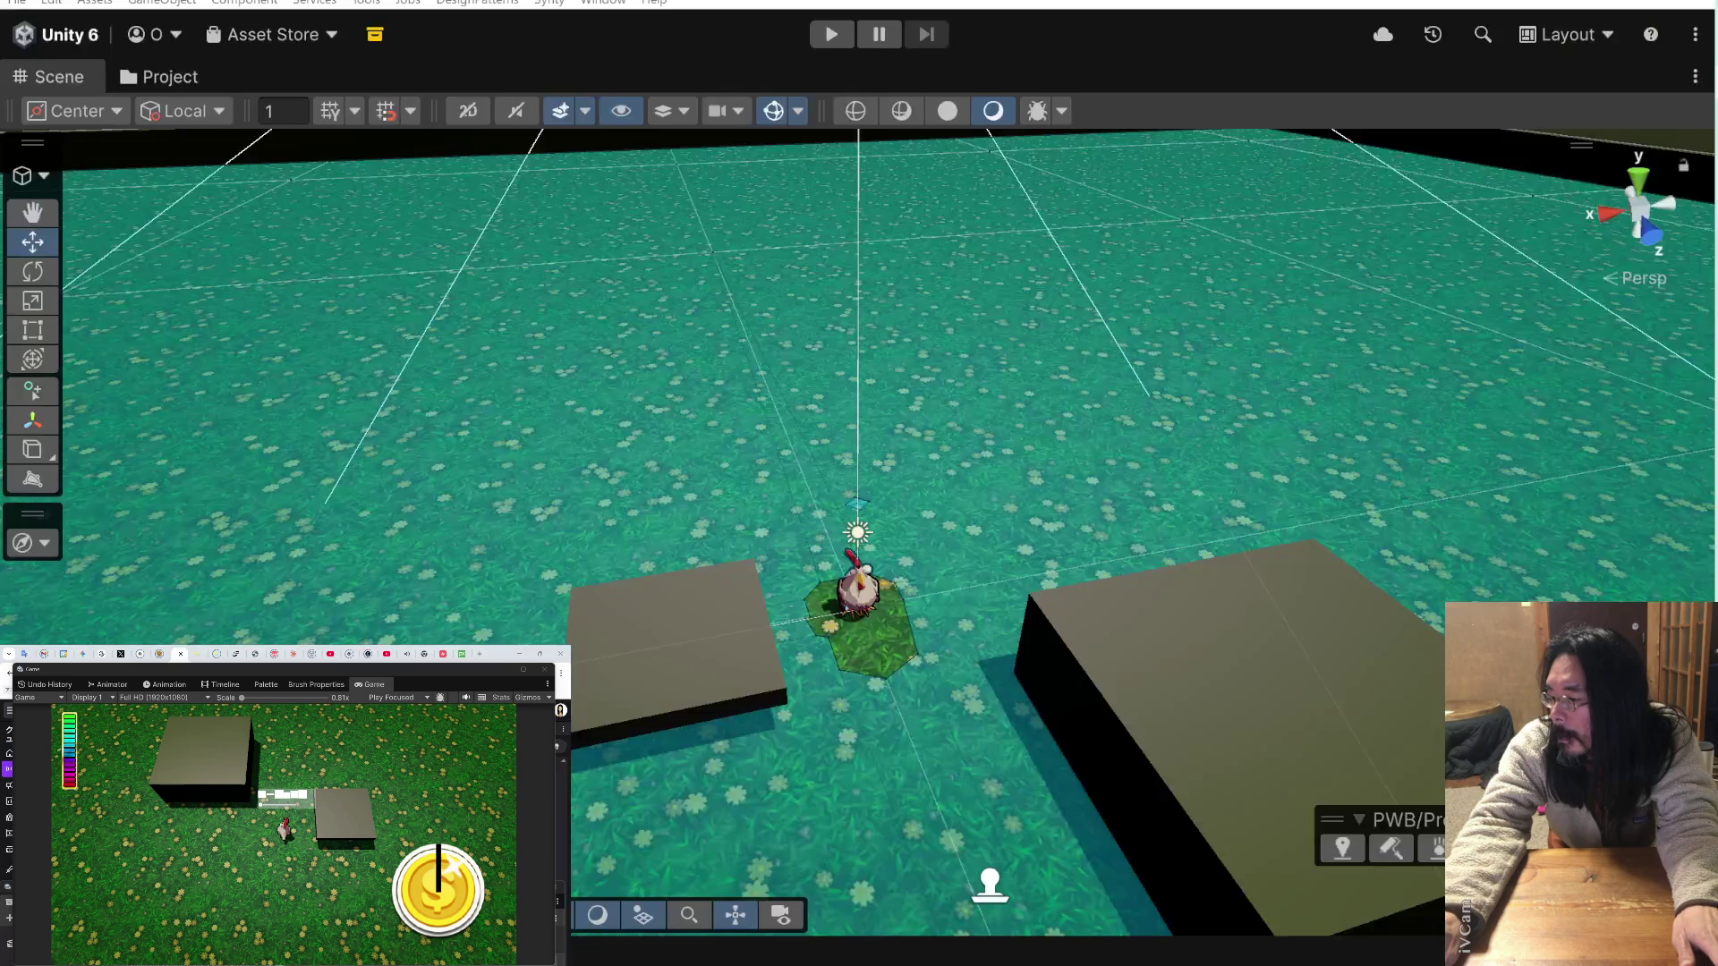
mouse_move(893, 719)
left_mouse_down()
mouse_move(473, 229)
mouse_move(741, 27)
mouse_move(710, 58)
left_mouse_up()
key("alt+Tab")
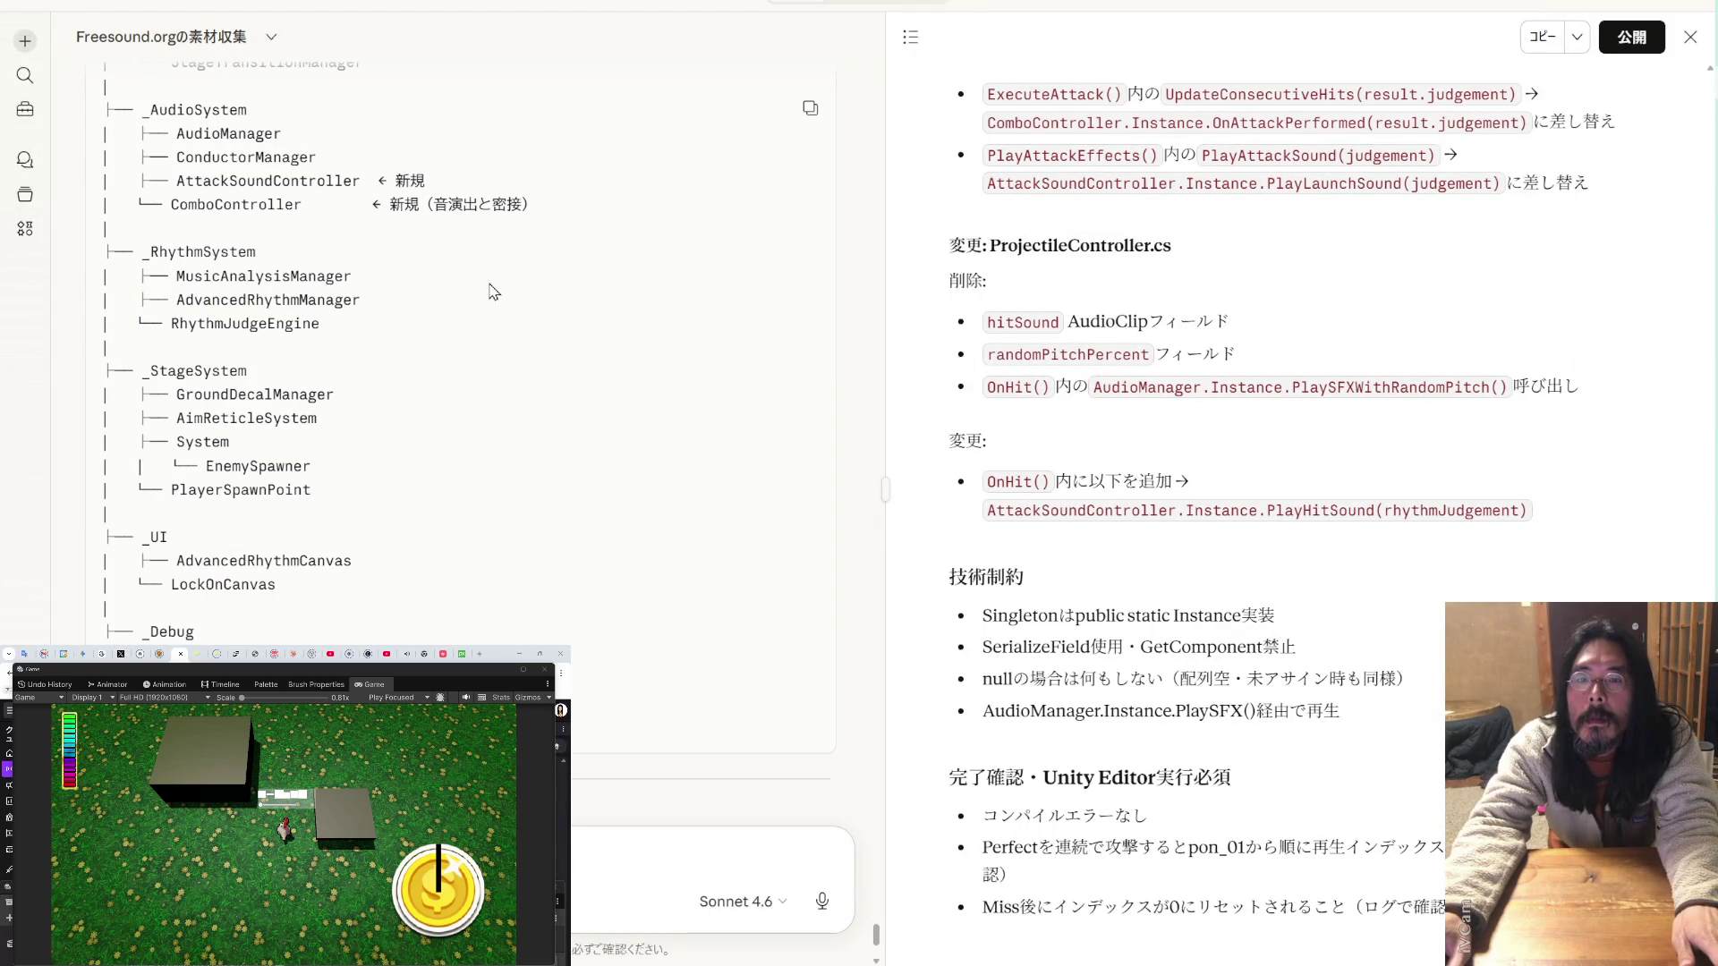
- Send 'GameManager' from the proposed tree as a follow-up message
scroll(493, 291, "up", 4)
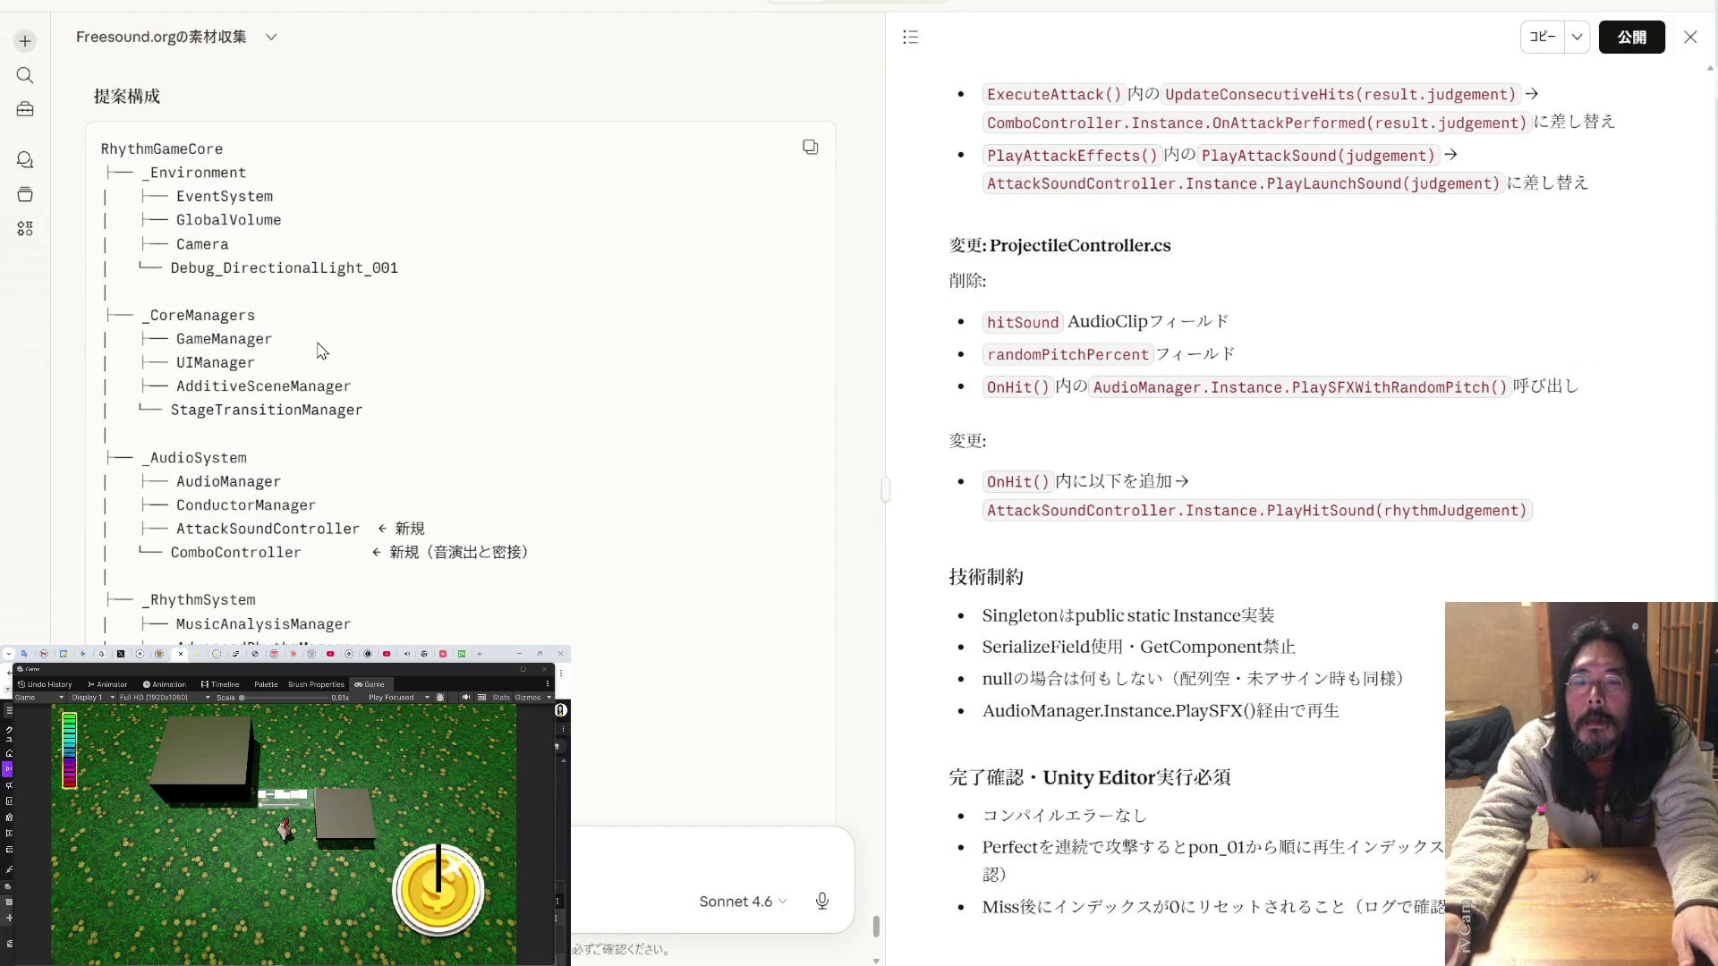
left_click_drag(274, 341, 174, 340)
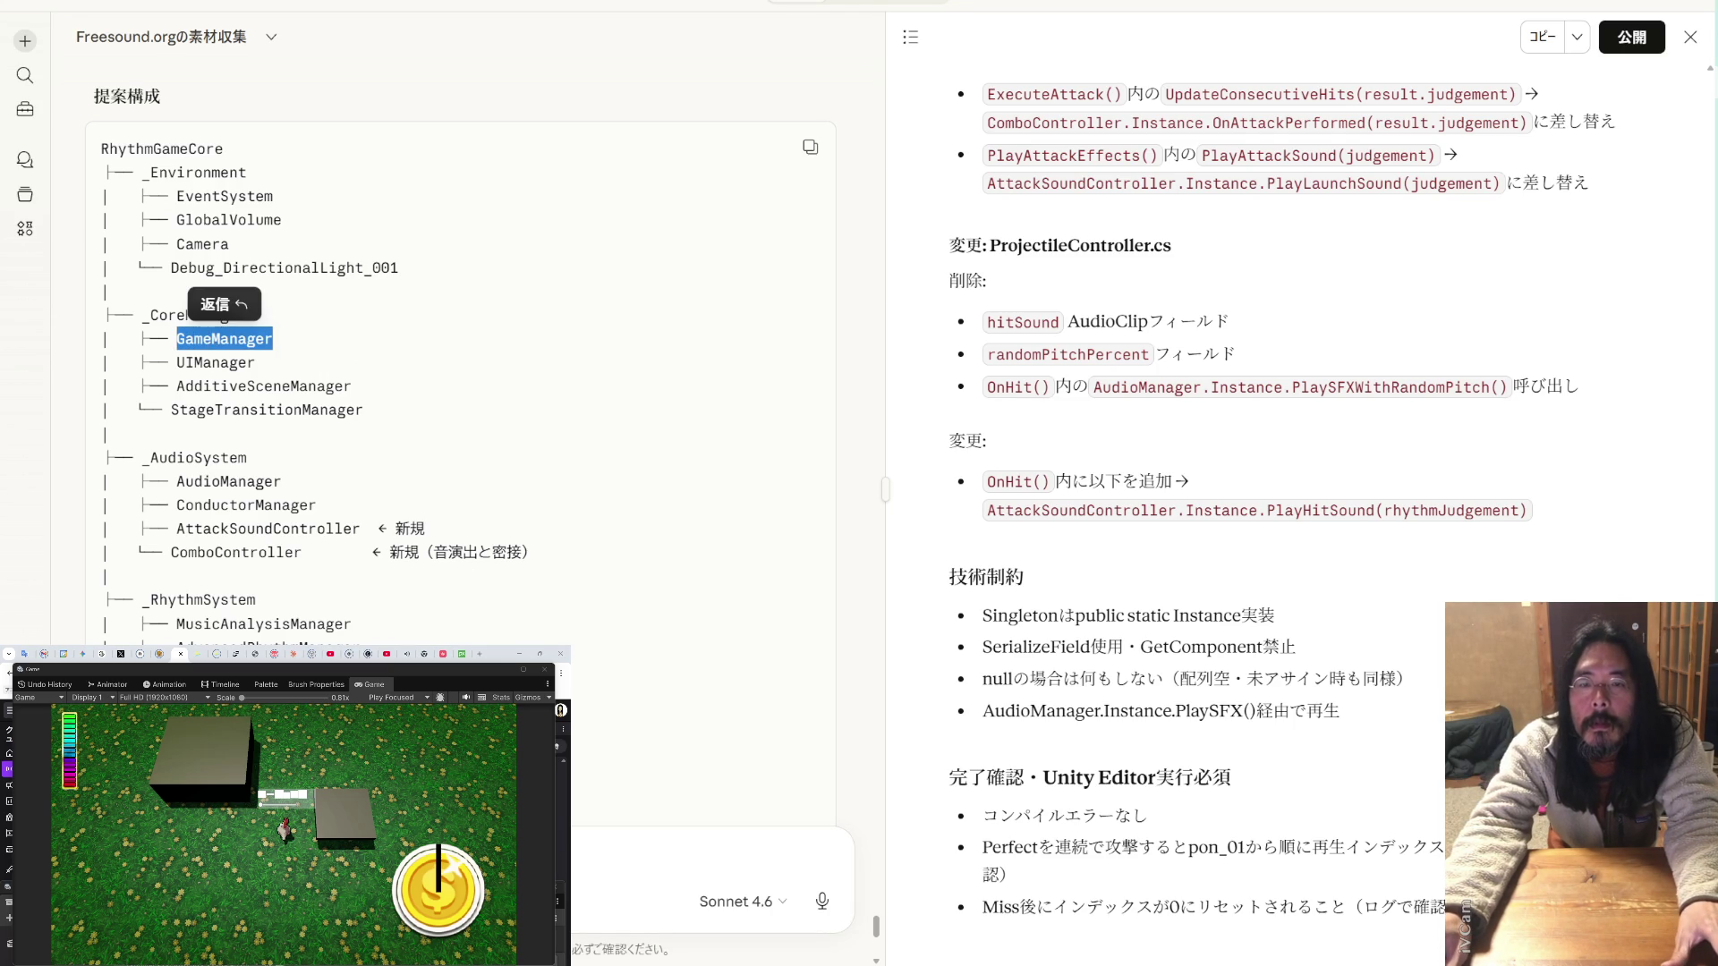
key("Escape")
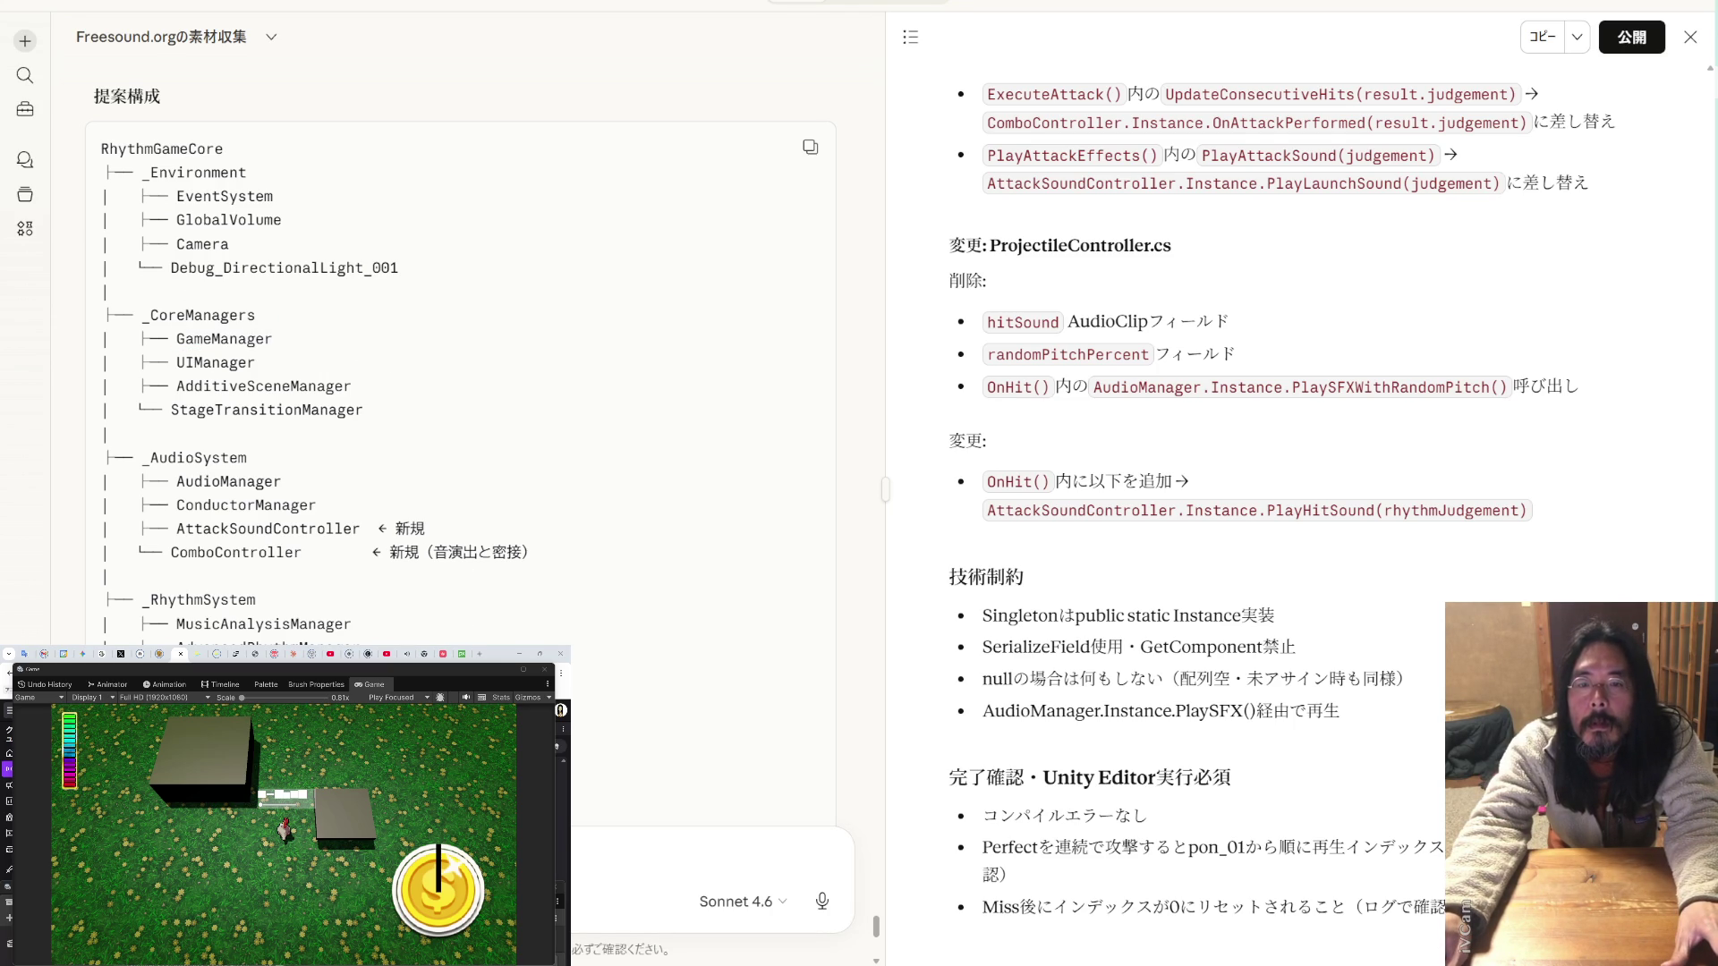
key("ctrl+v")
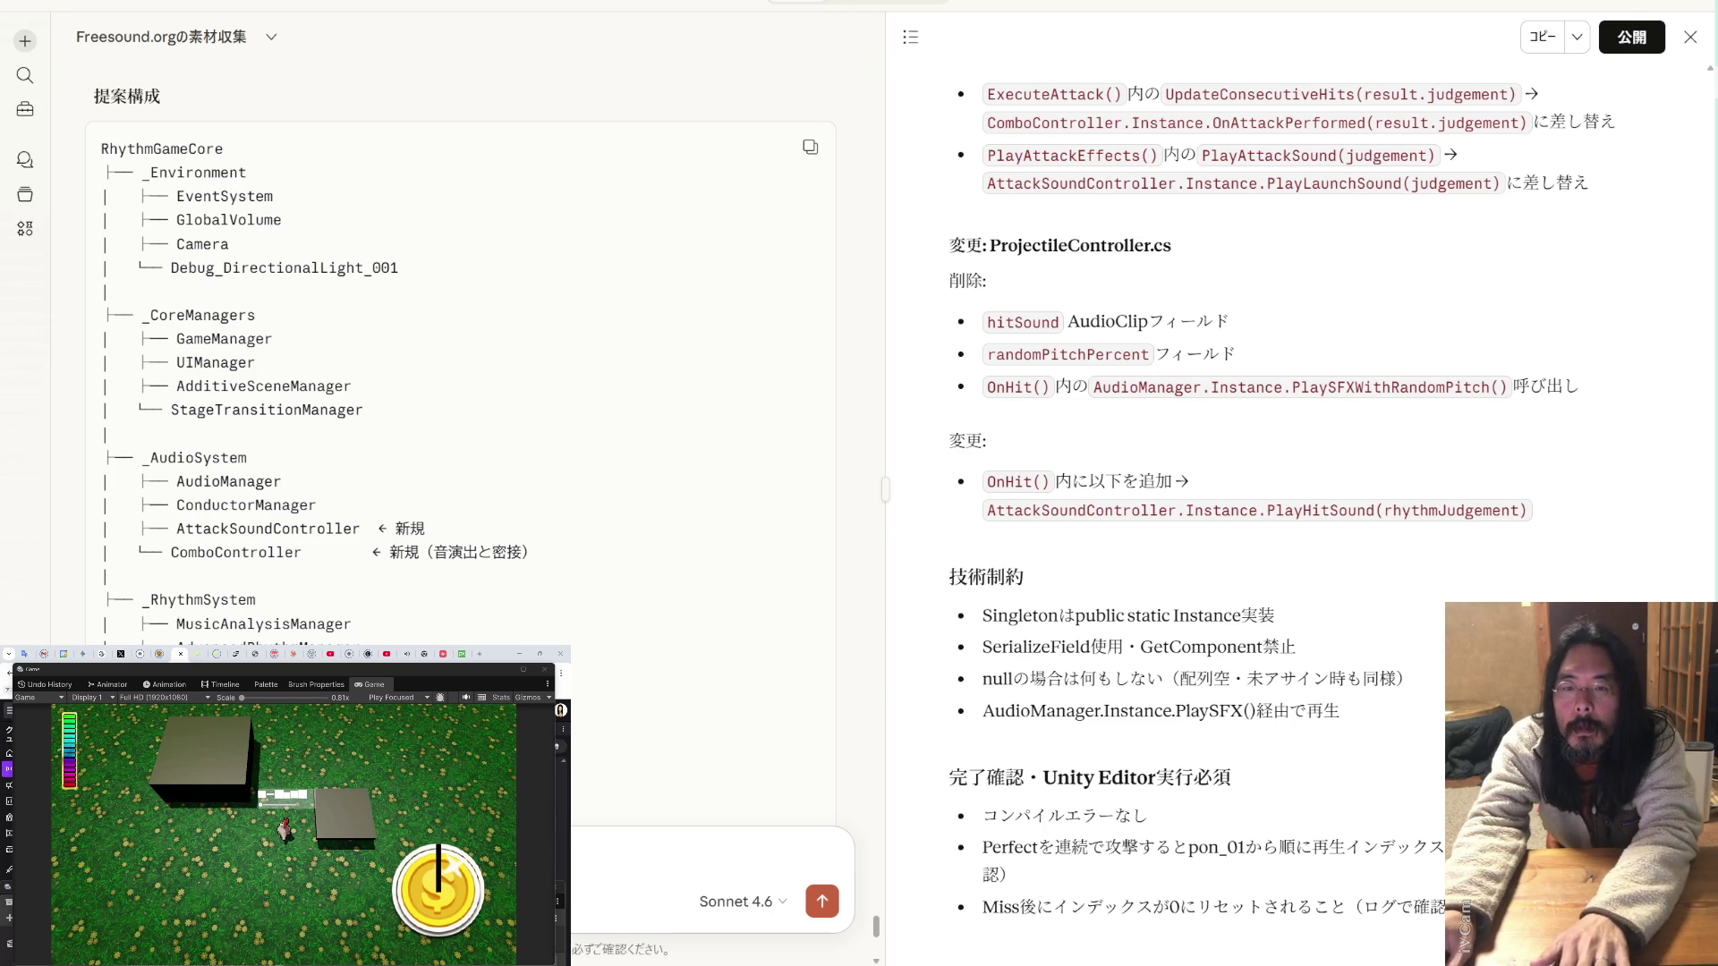
key("Return")
- Paste the selected _CoreManagers group from the tree into a new message
left_click_drag(376, 411, 111, 315)
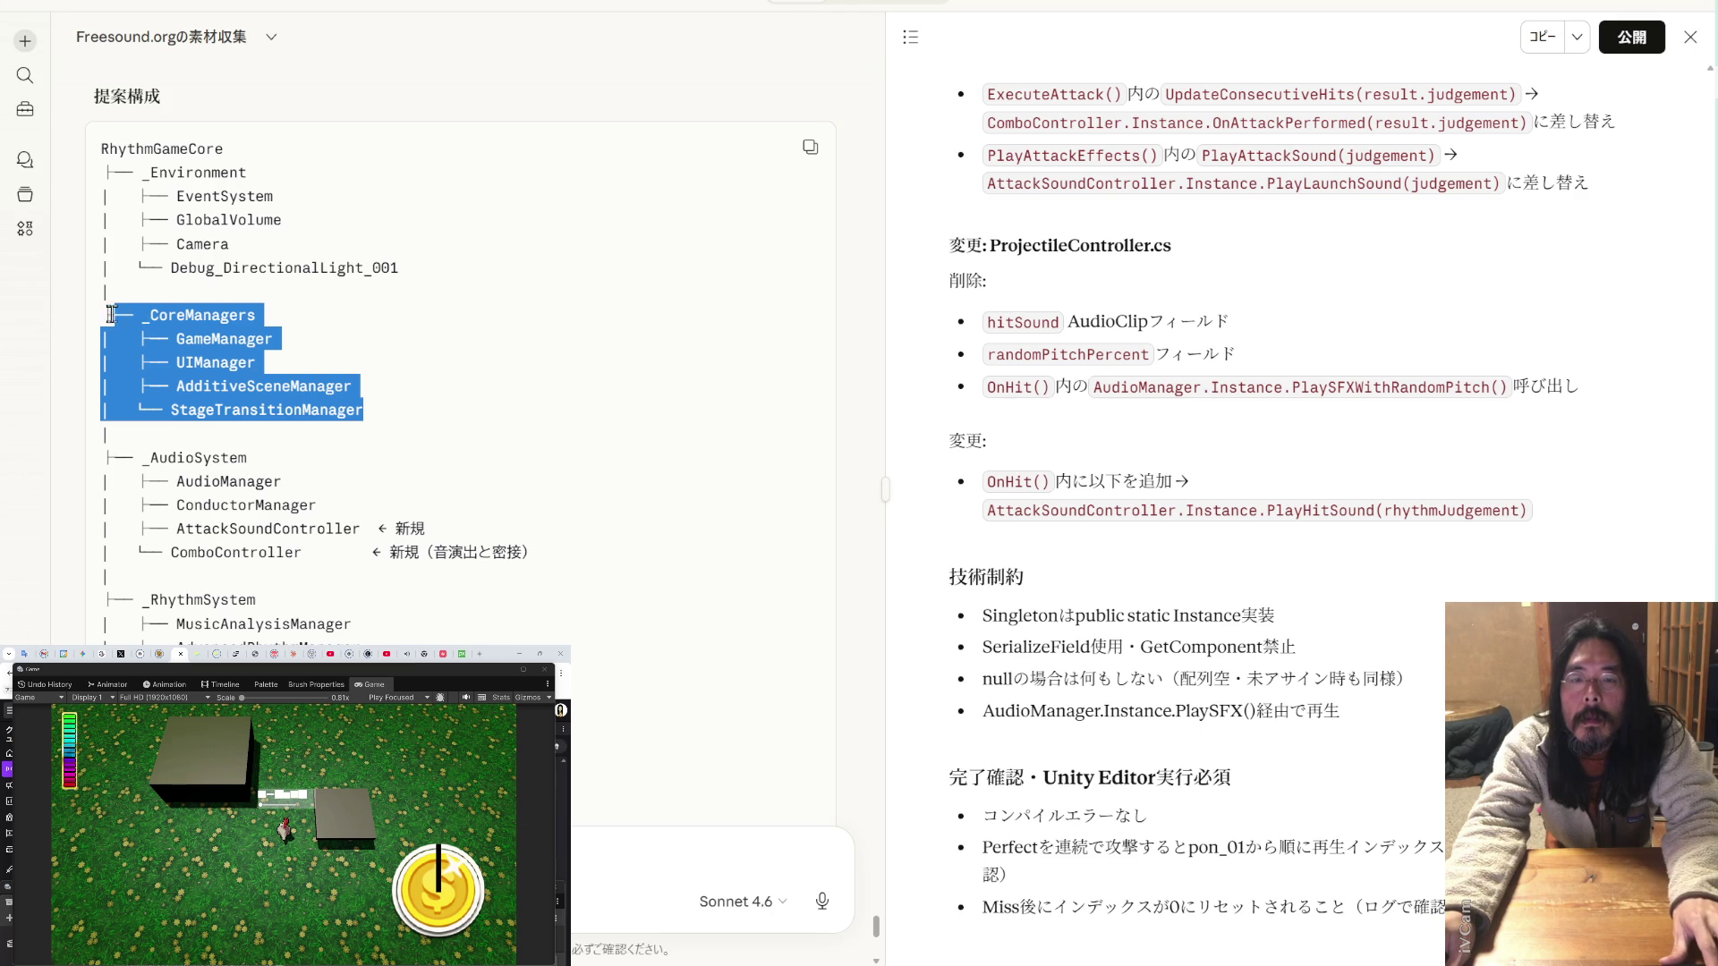
left_click(266, 454)
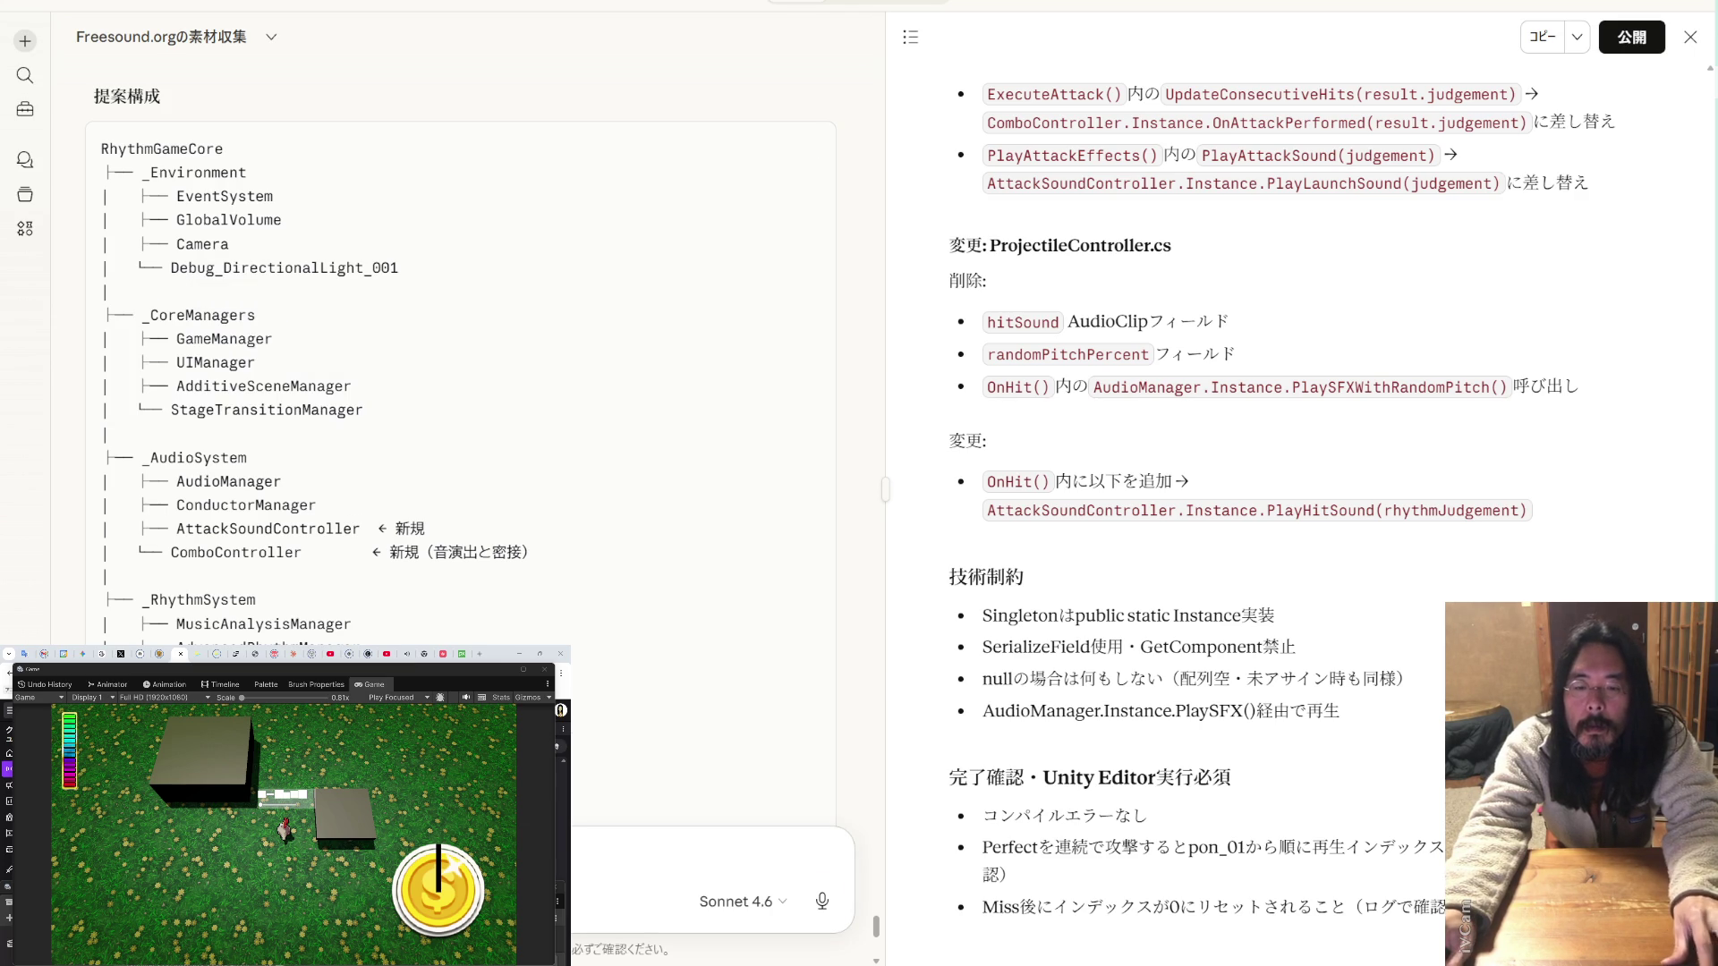
key("ctrl+v")
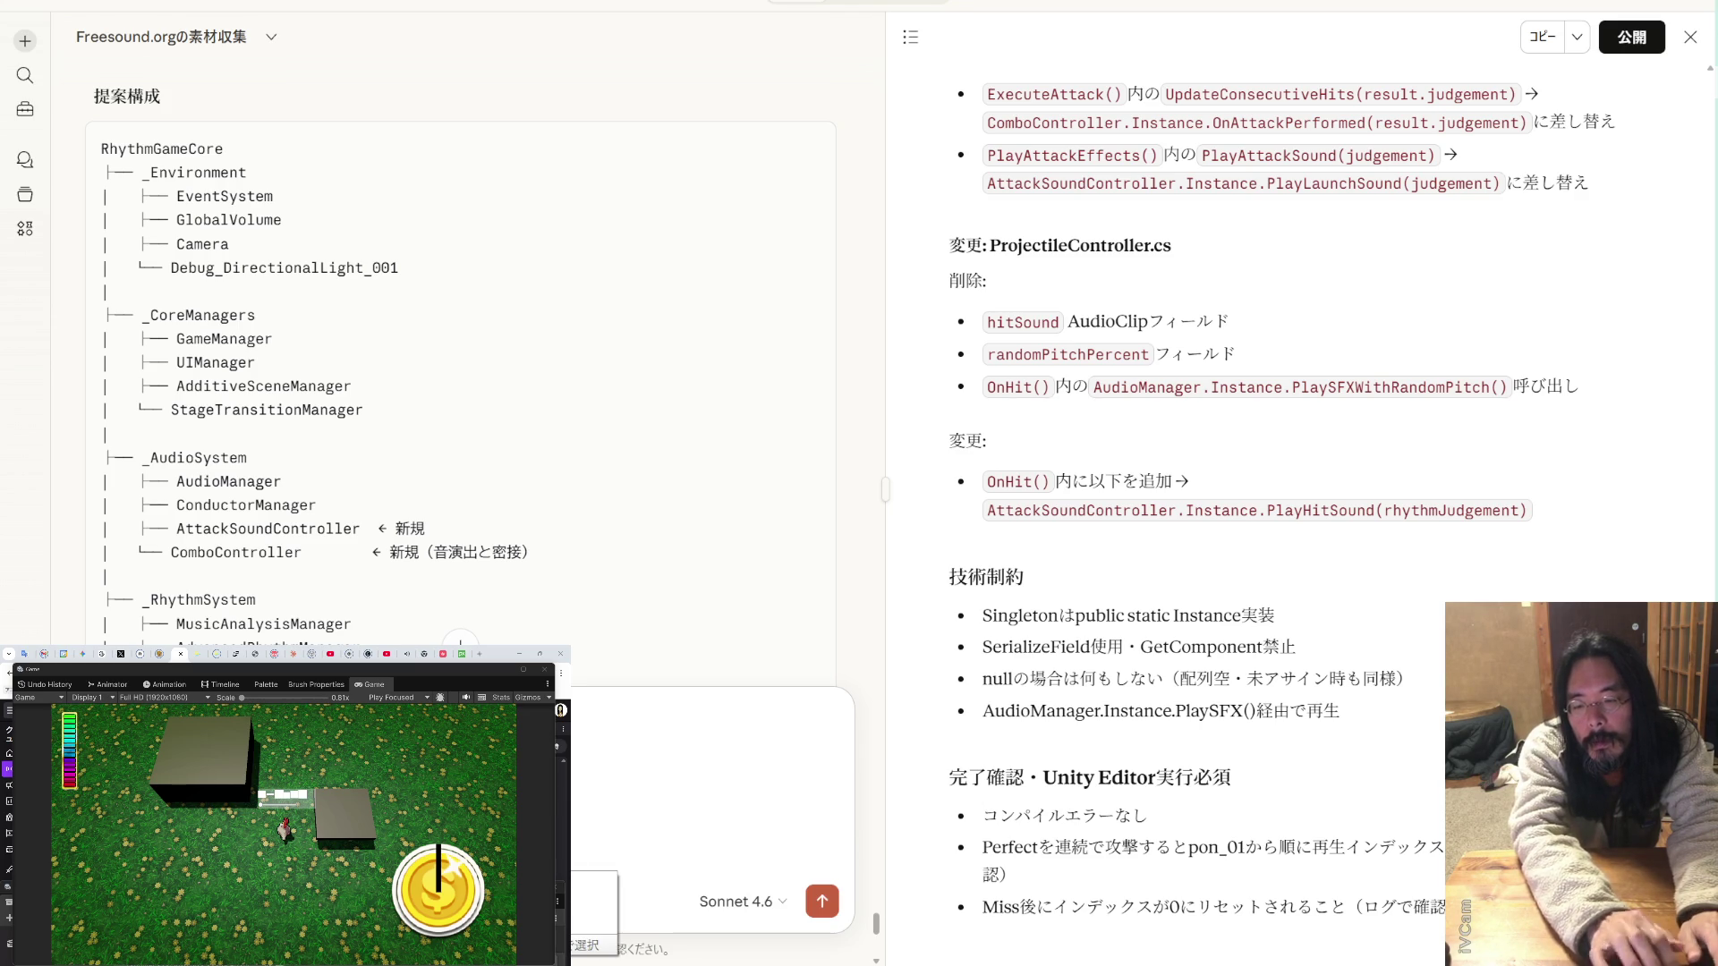
- Send Claude a Japanese question (子どもにゲームオブジェクトを作ってそれぞ…) about giving each manager script its own child GameObject
key("Escape")
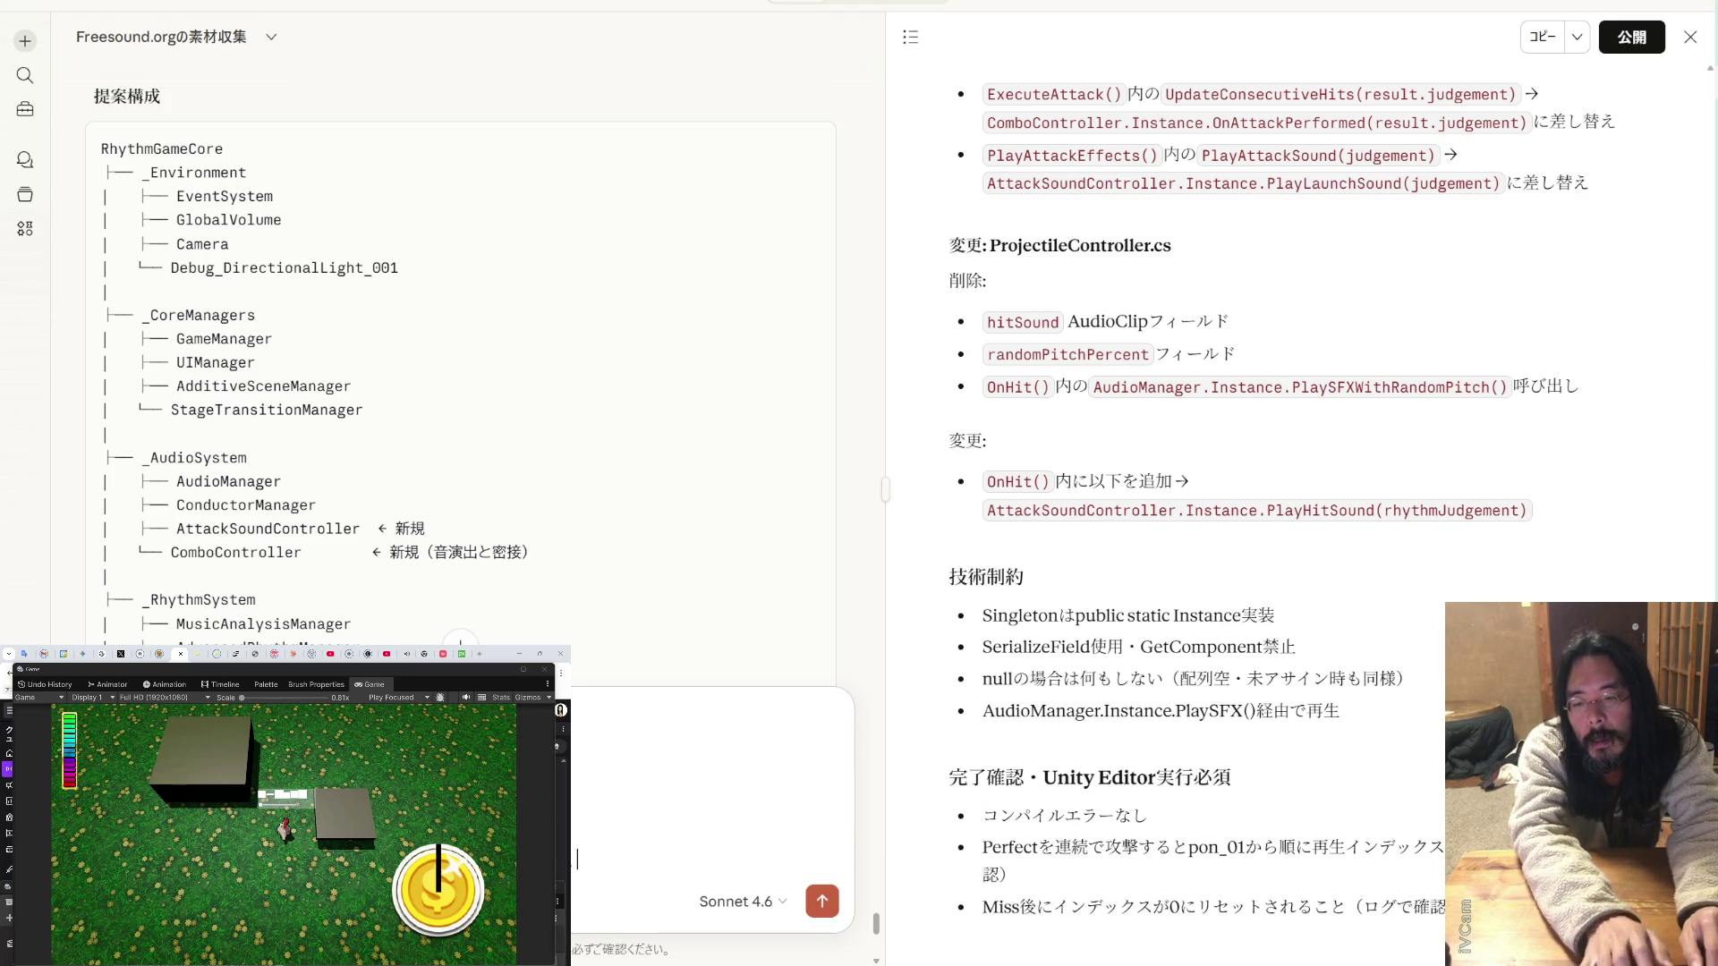
type("子どもに")
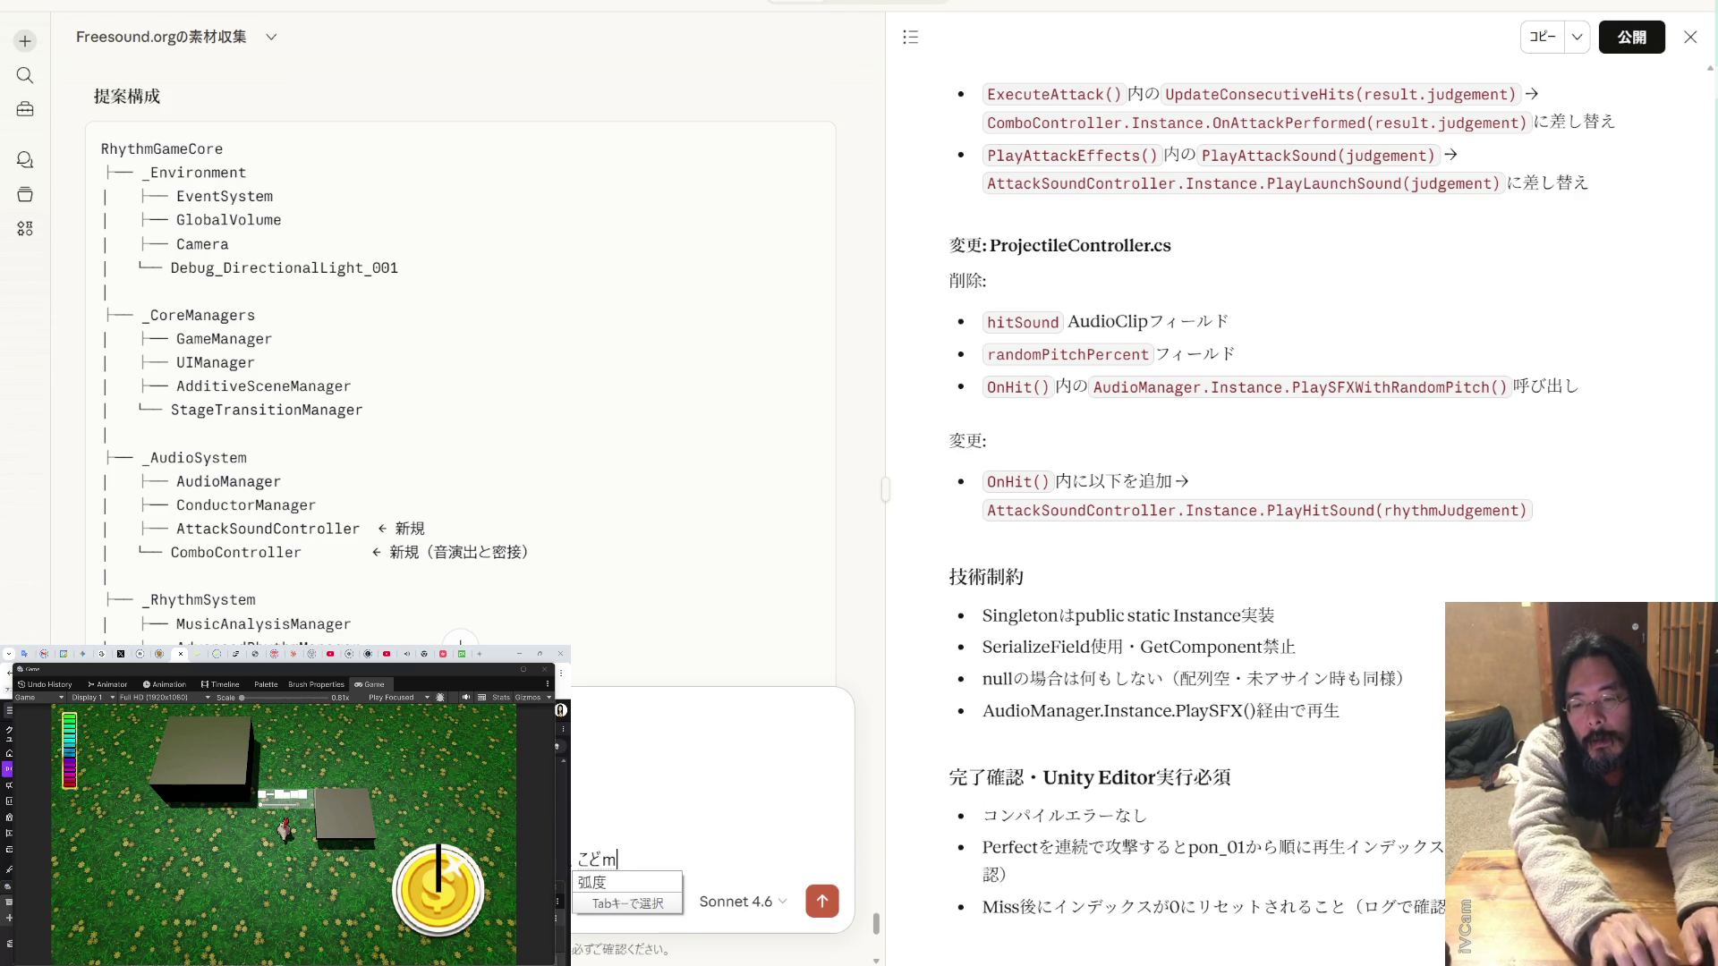
key("Return")
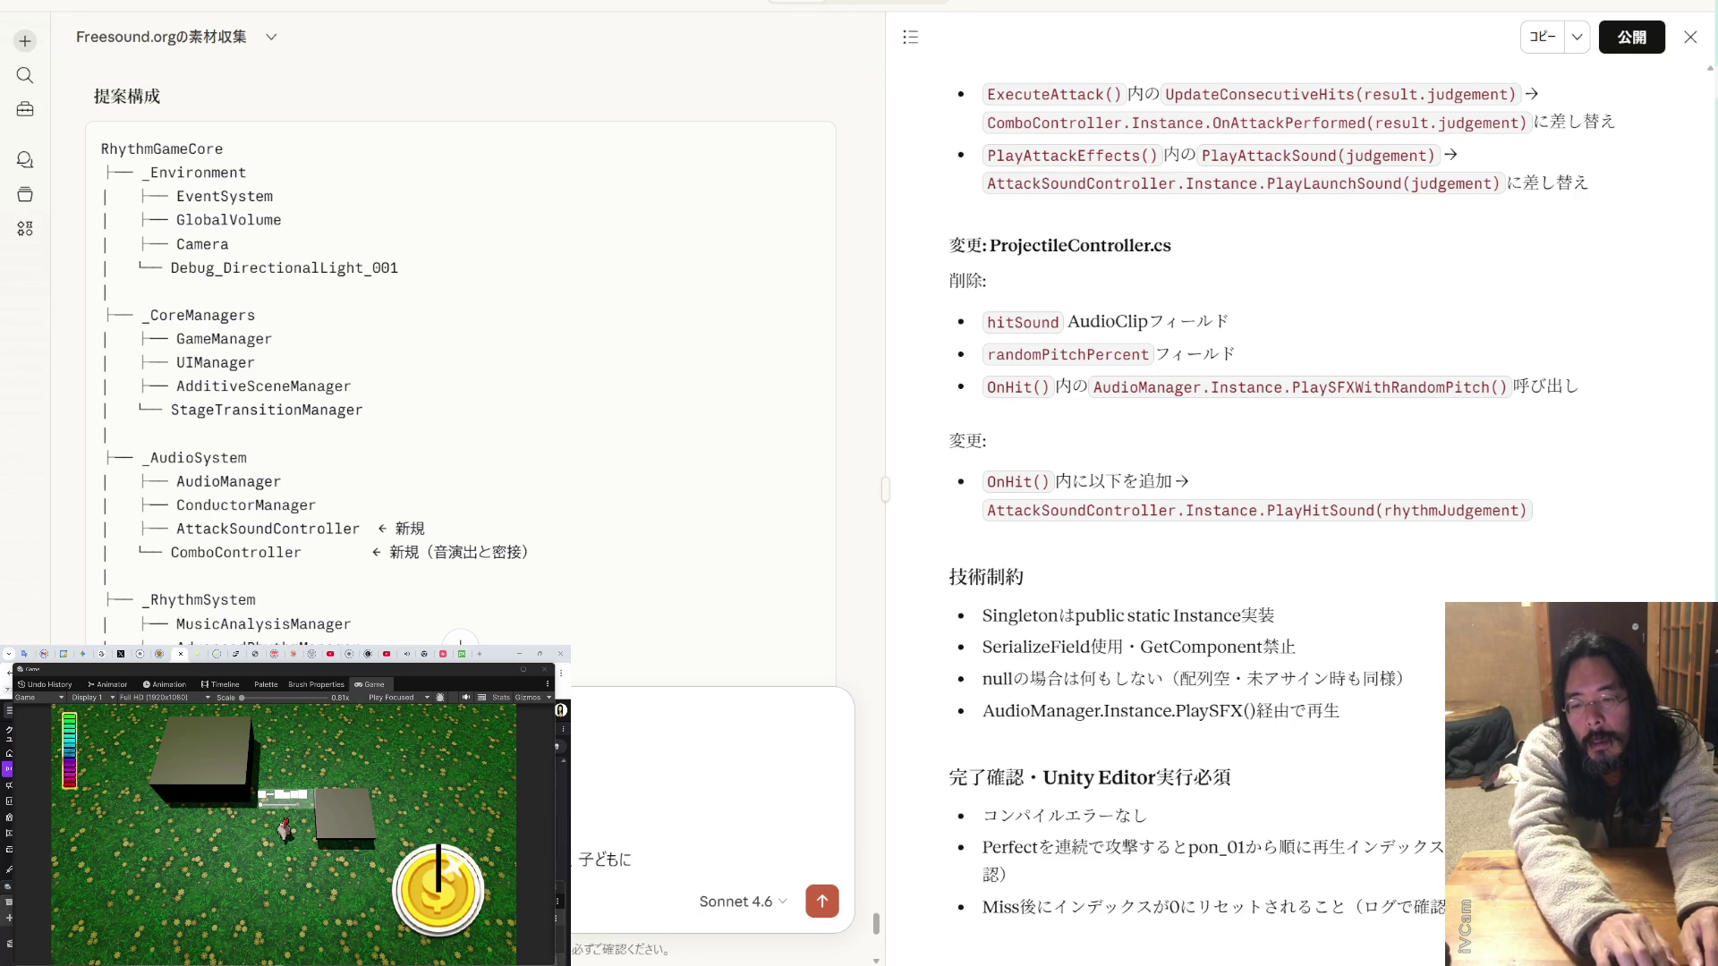
type("g")
key("BackSpace")
key("BackSpace")
type("のげ")
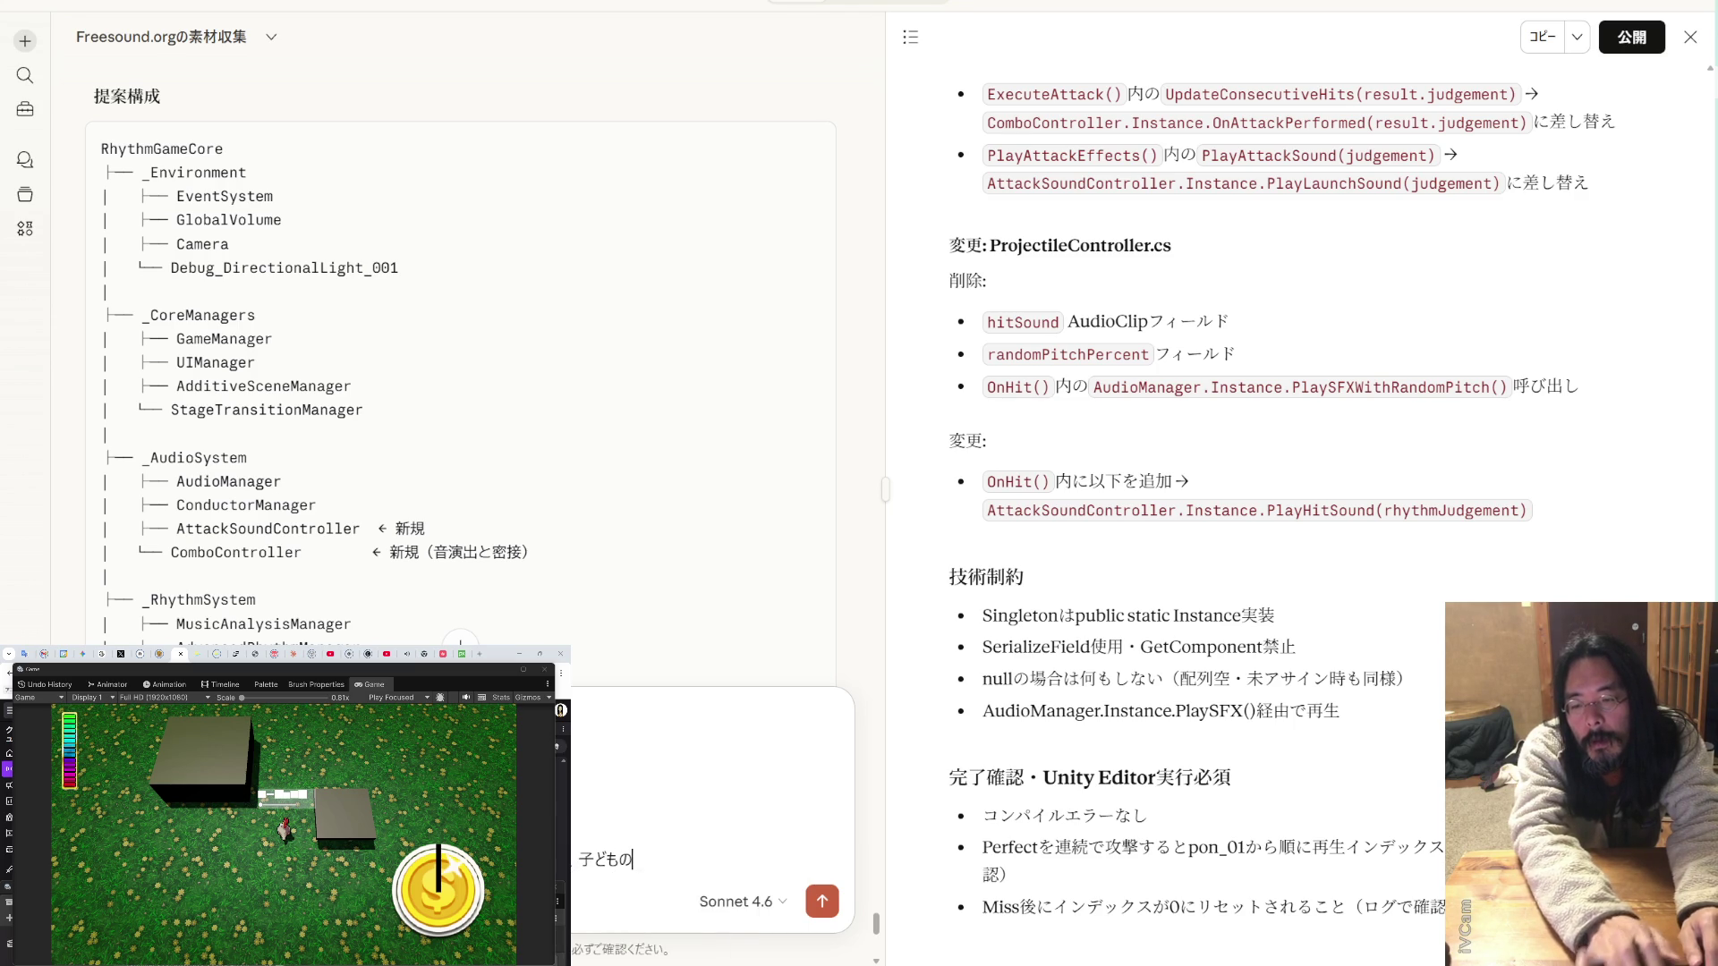
key("Tab")
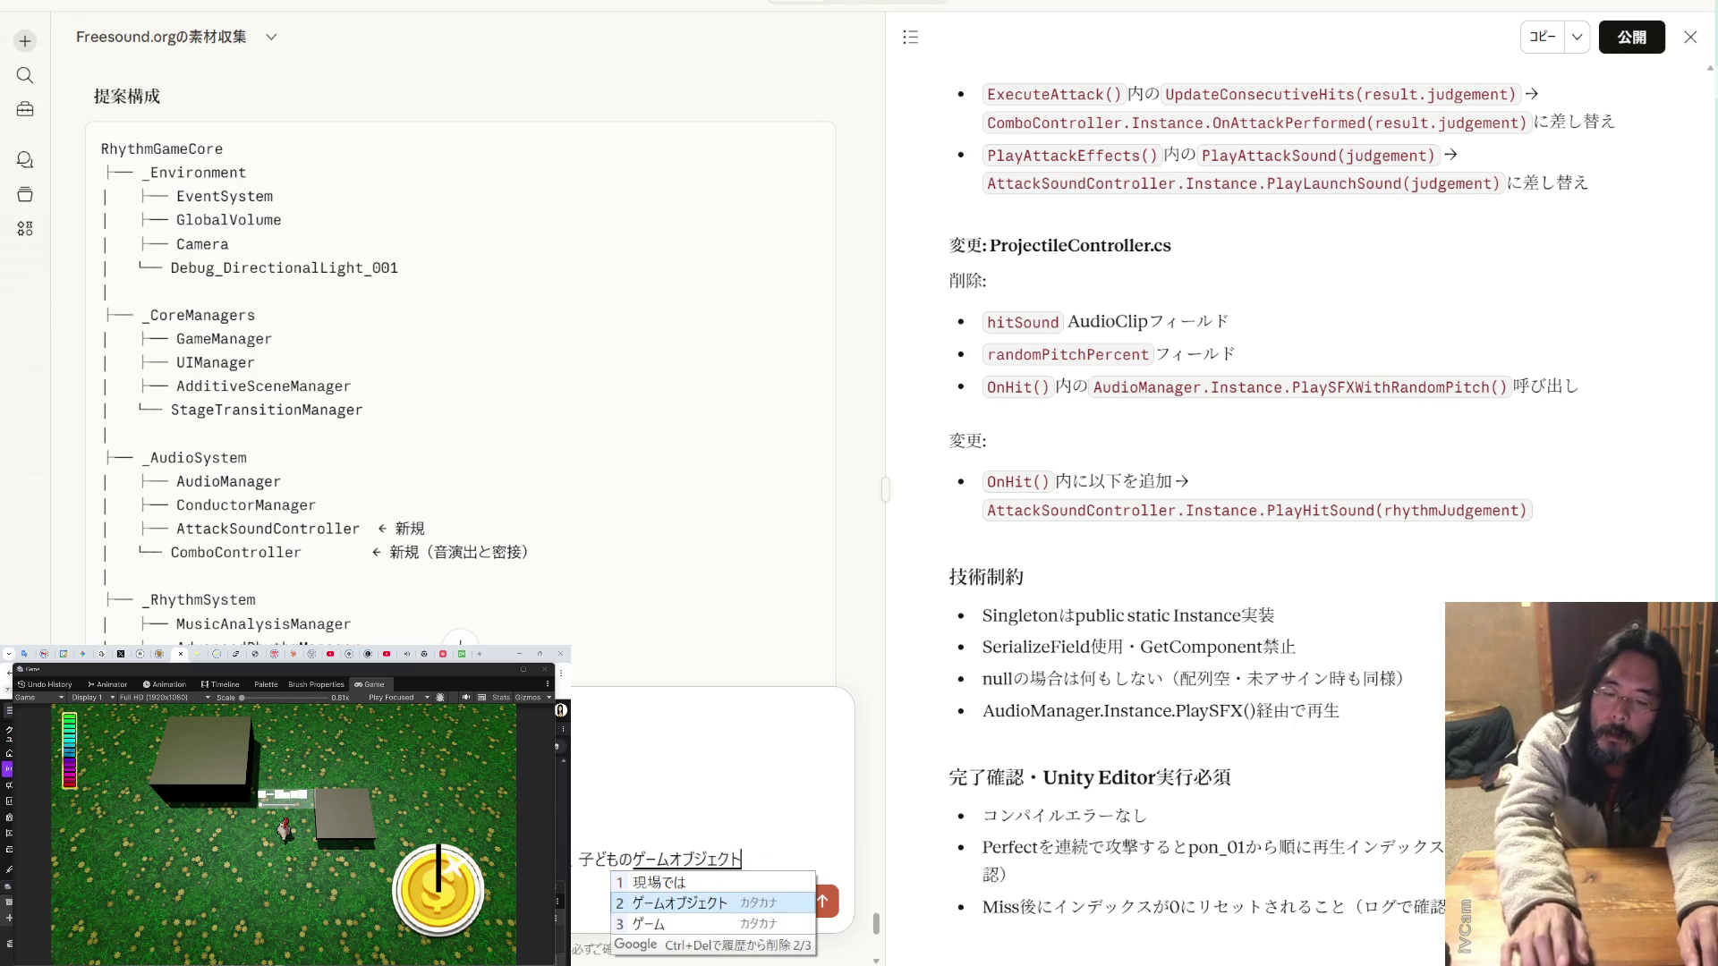
key("Return")
type("を作って")
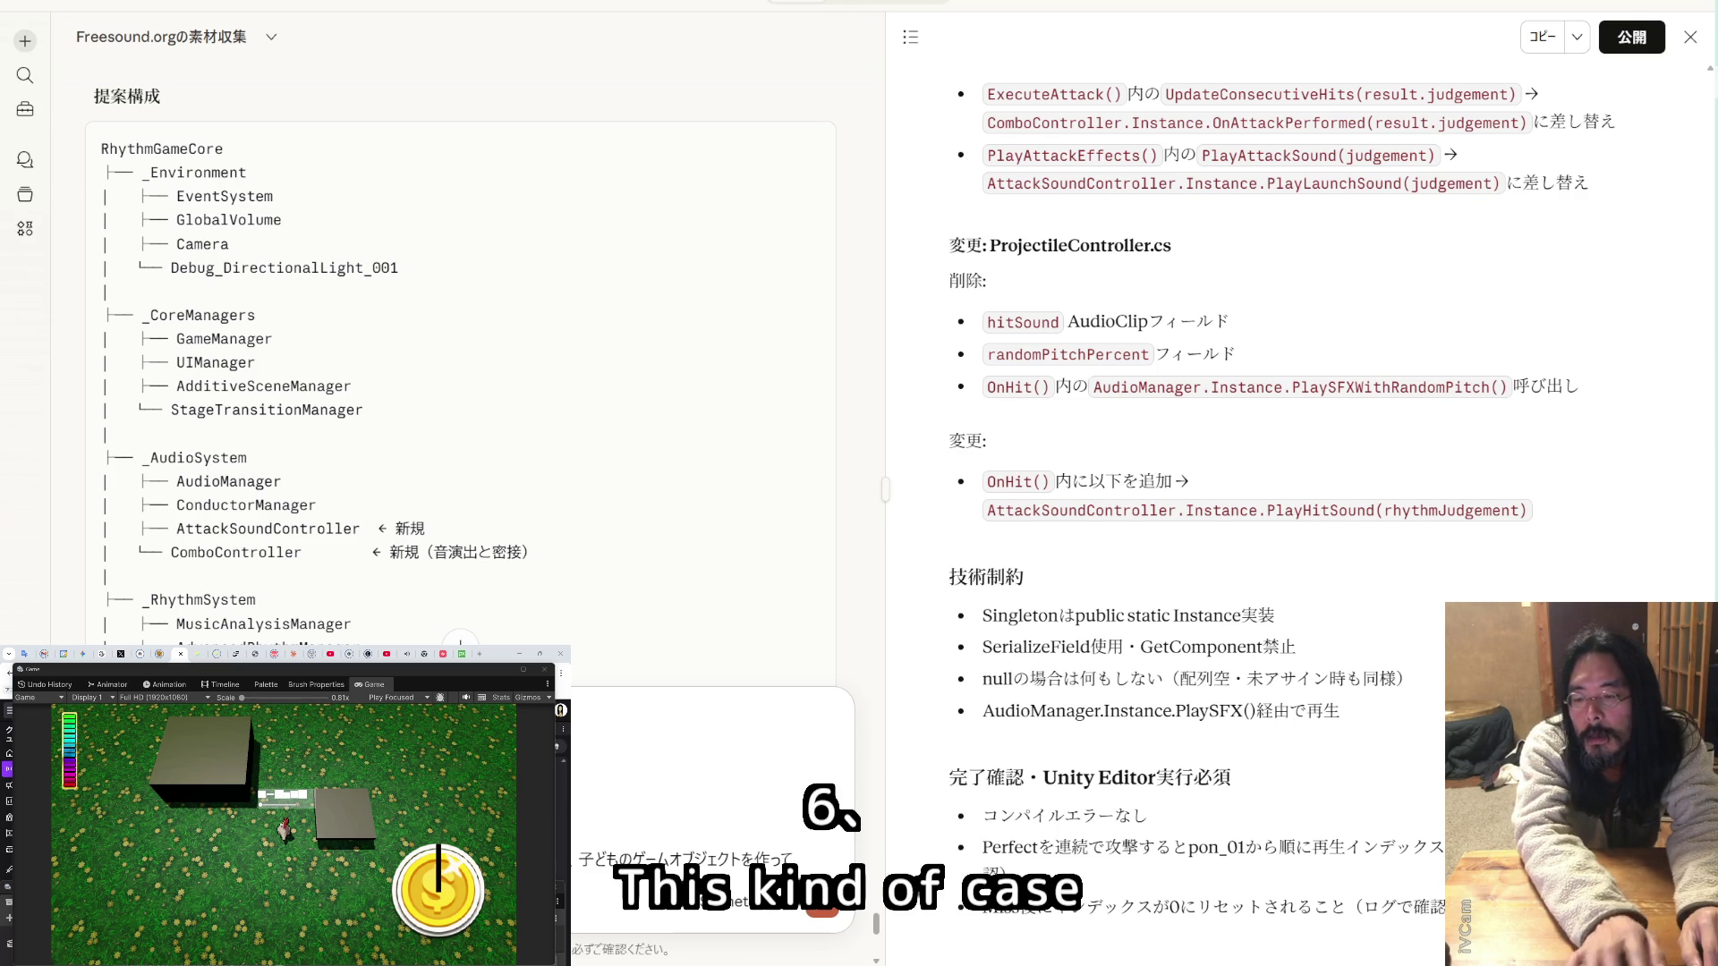
type("それぞ")
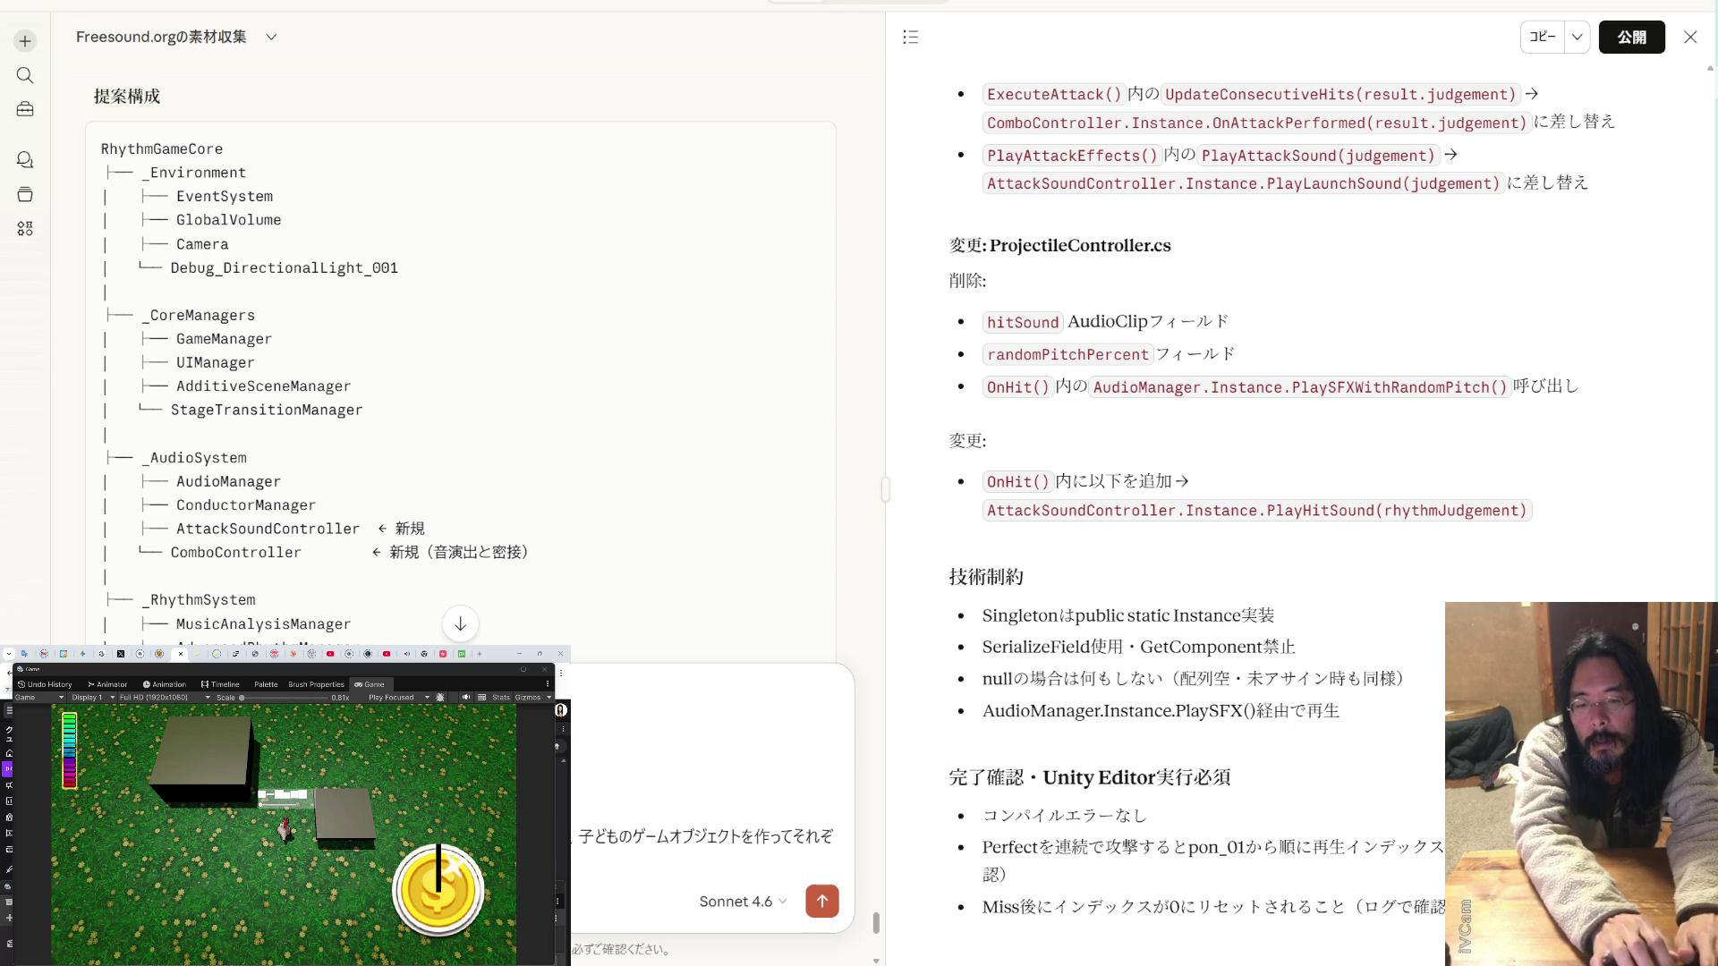
key("Return")
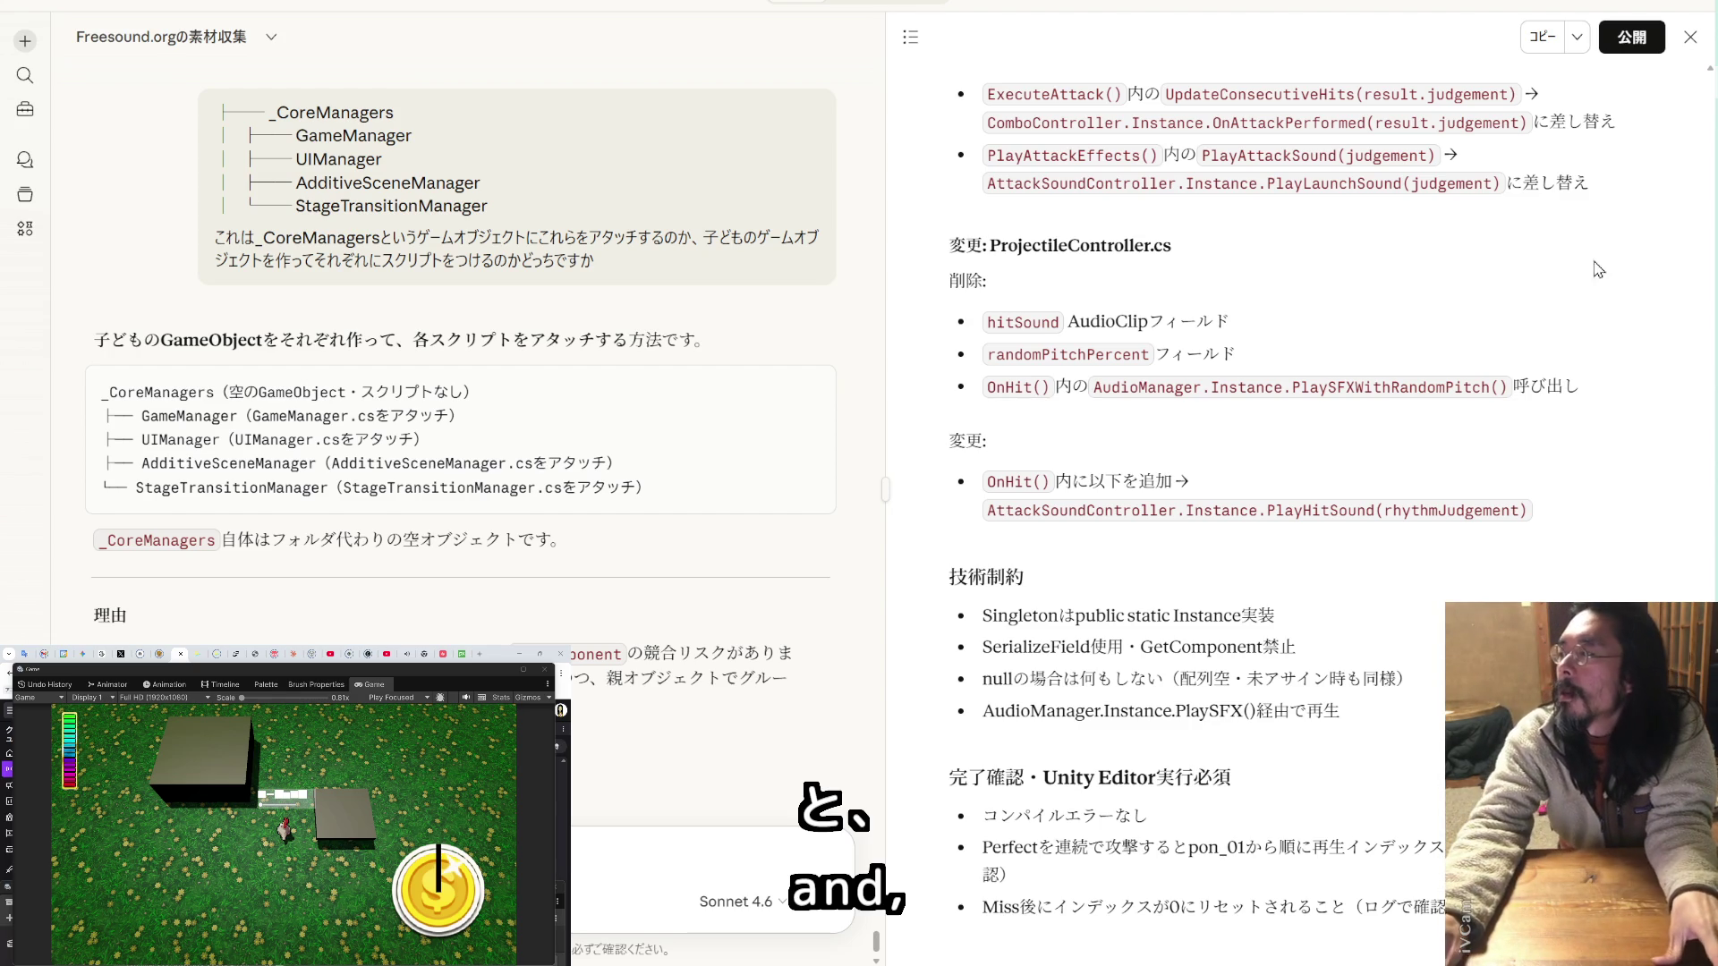
- Review Claude's proposed _Environment structure, then restore the chat window and move it to the second monitor
scroll(526, 416, "up", 5)
scroll(526, 416, "up", 6)
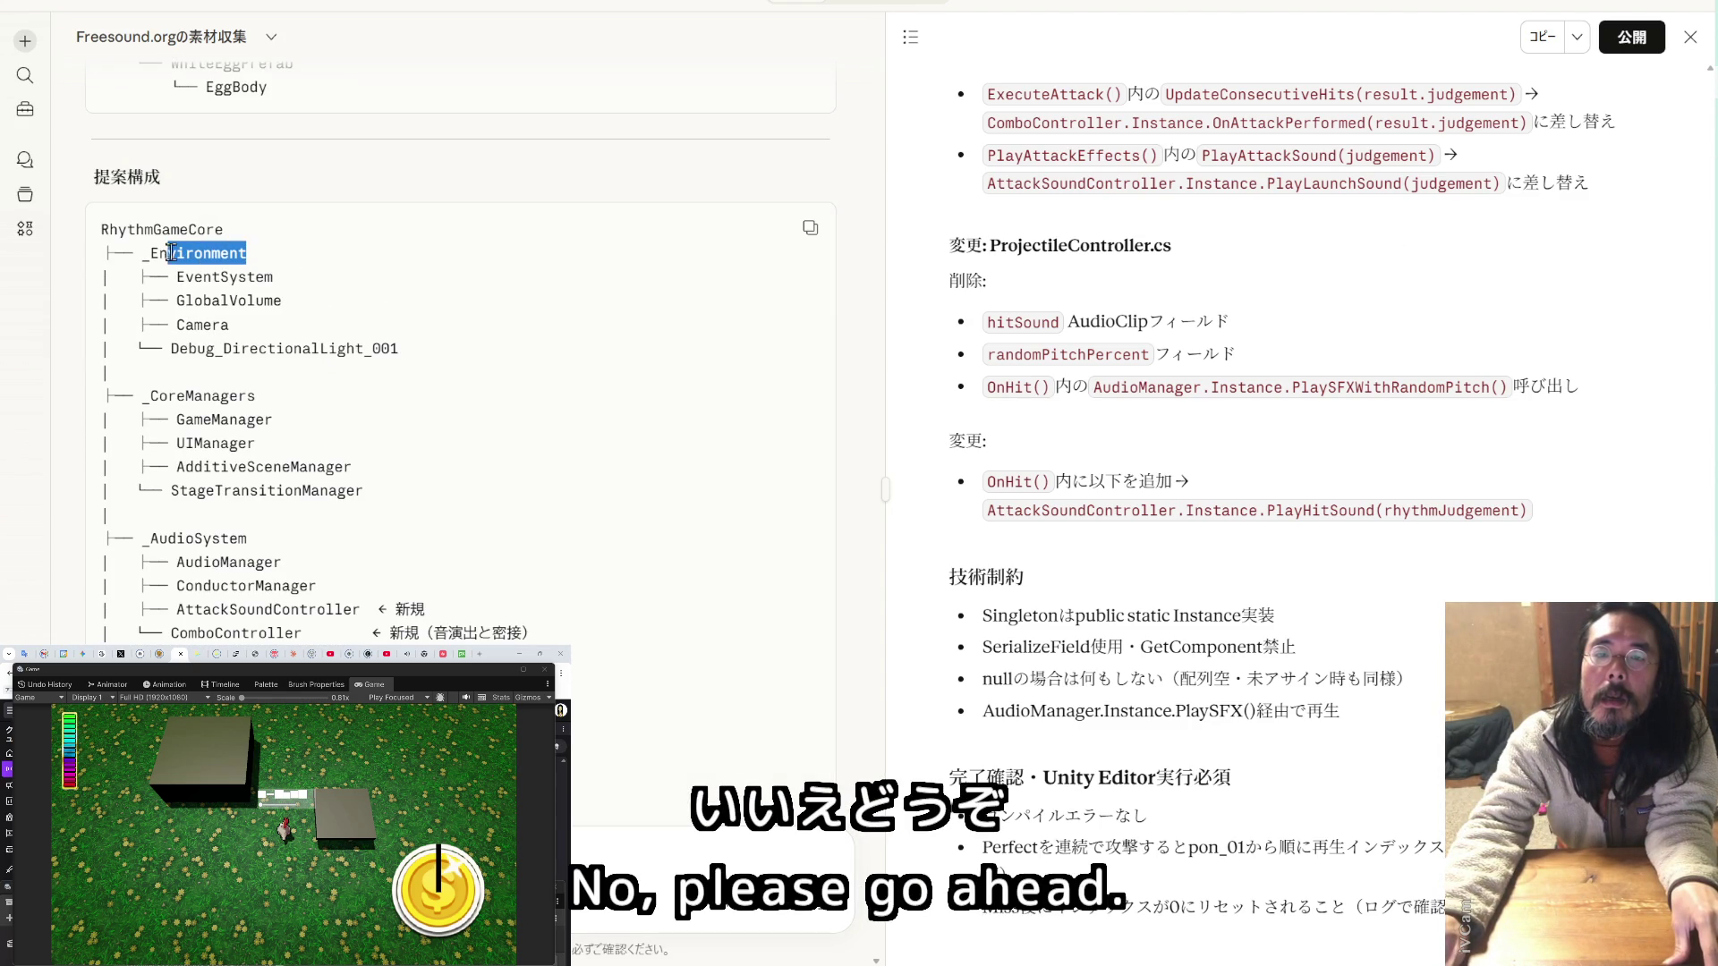
left_click(441, 242)
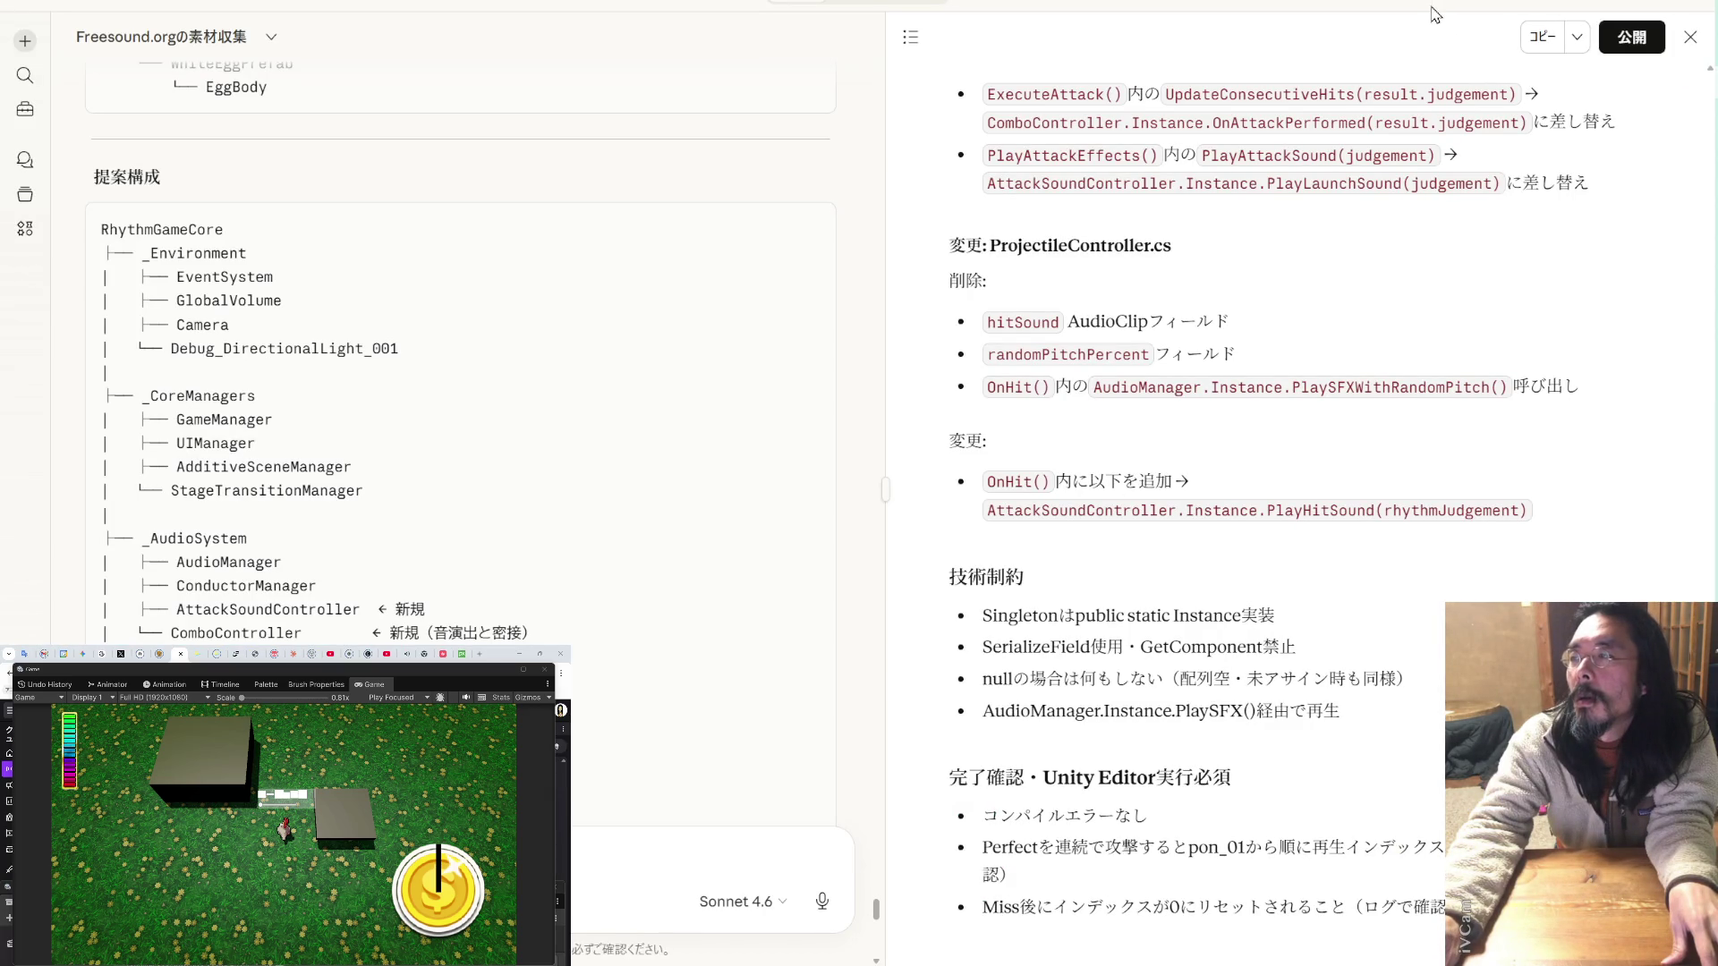
left_click(1645, 9)
mouse_move(981, 101)
left_mouse_down()
mouse_move(786, 100)
mouse_move(358, 965)
left_mouse_up()
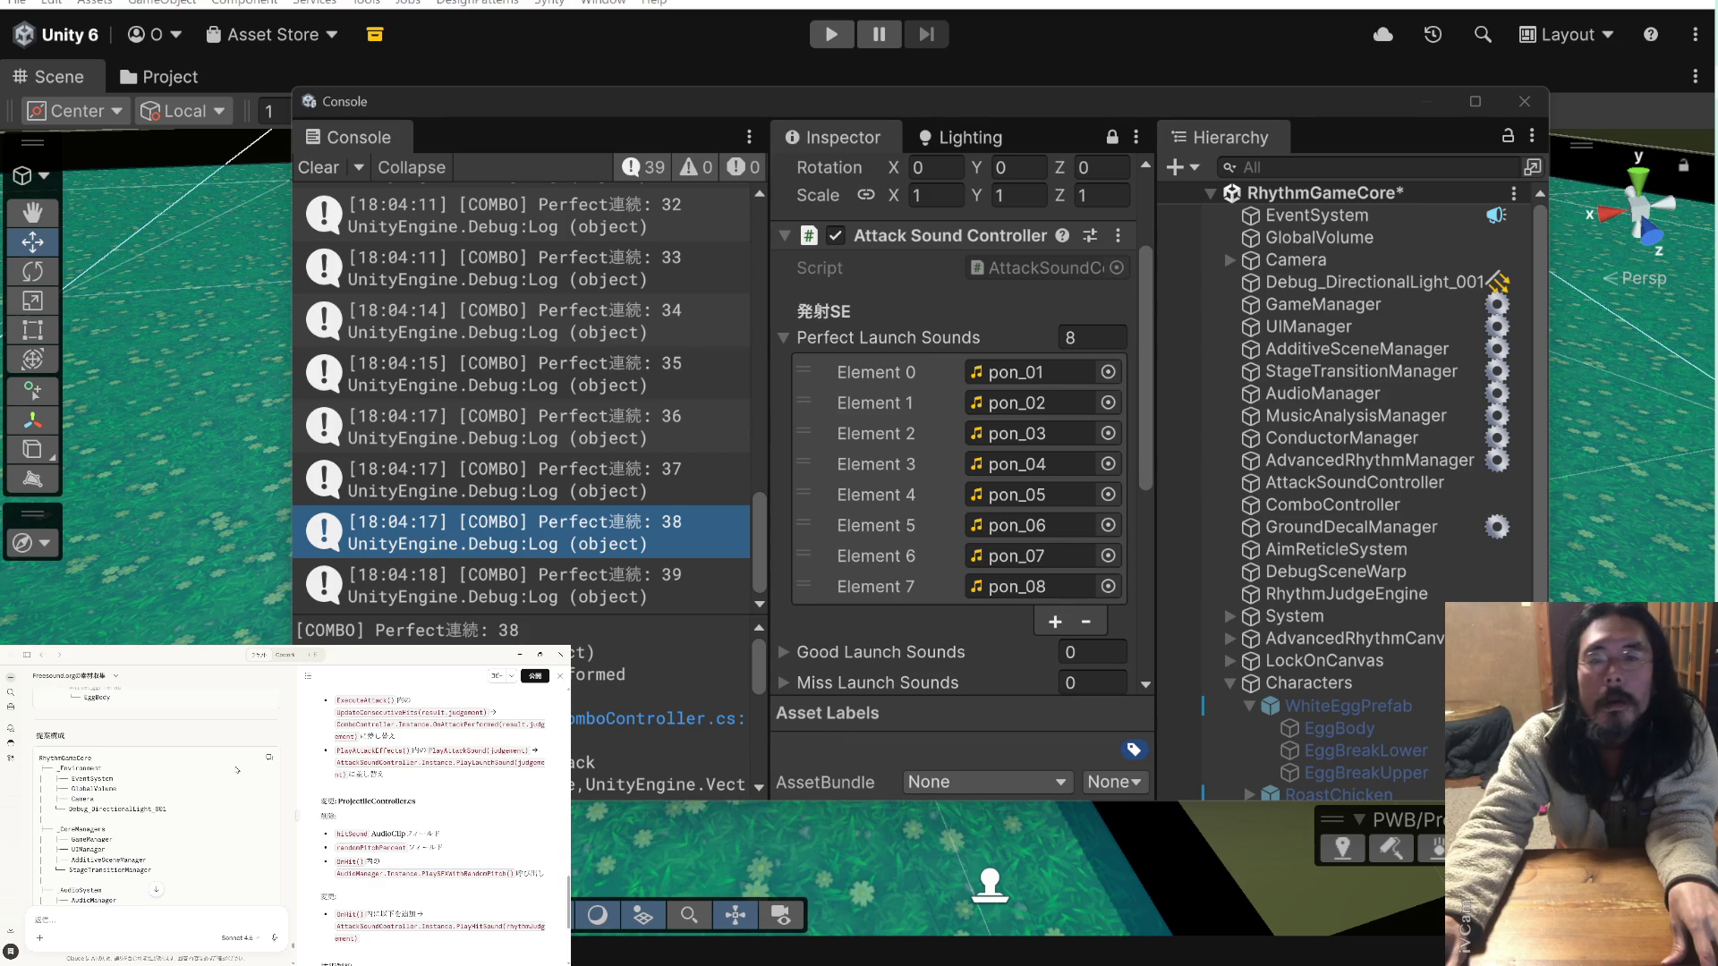
left_click_drag(914, 109, 897, 112)
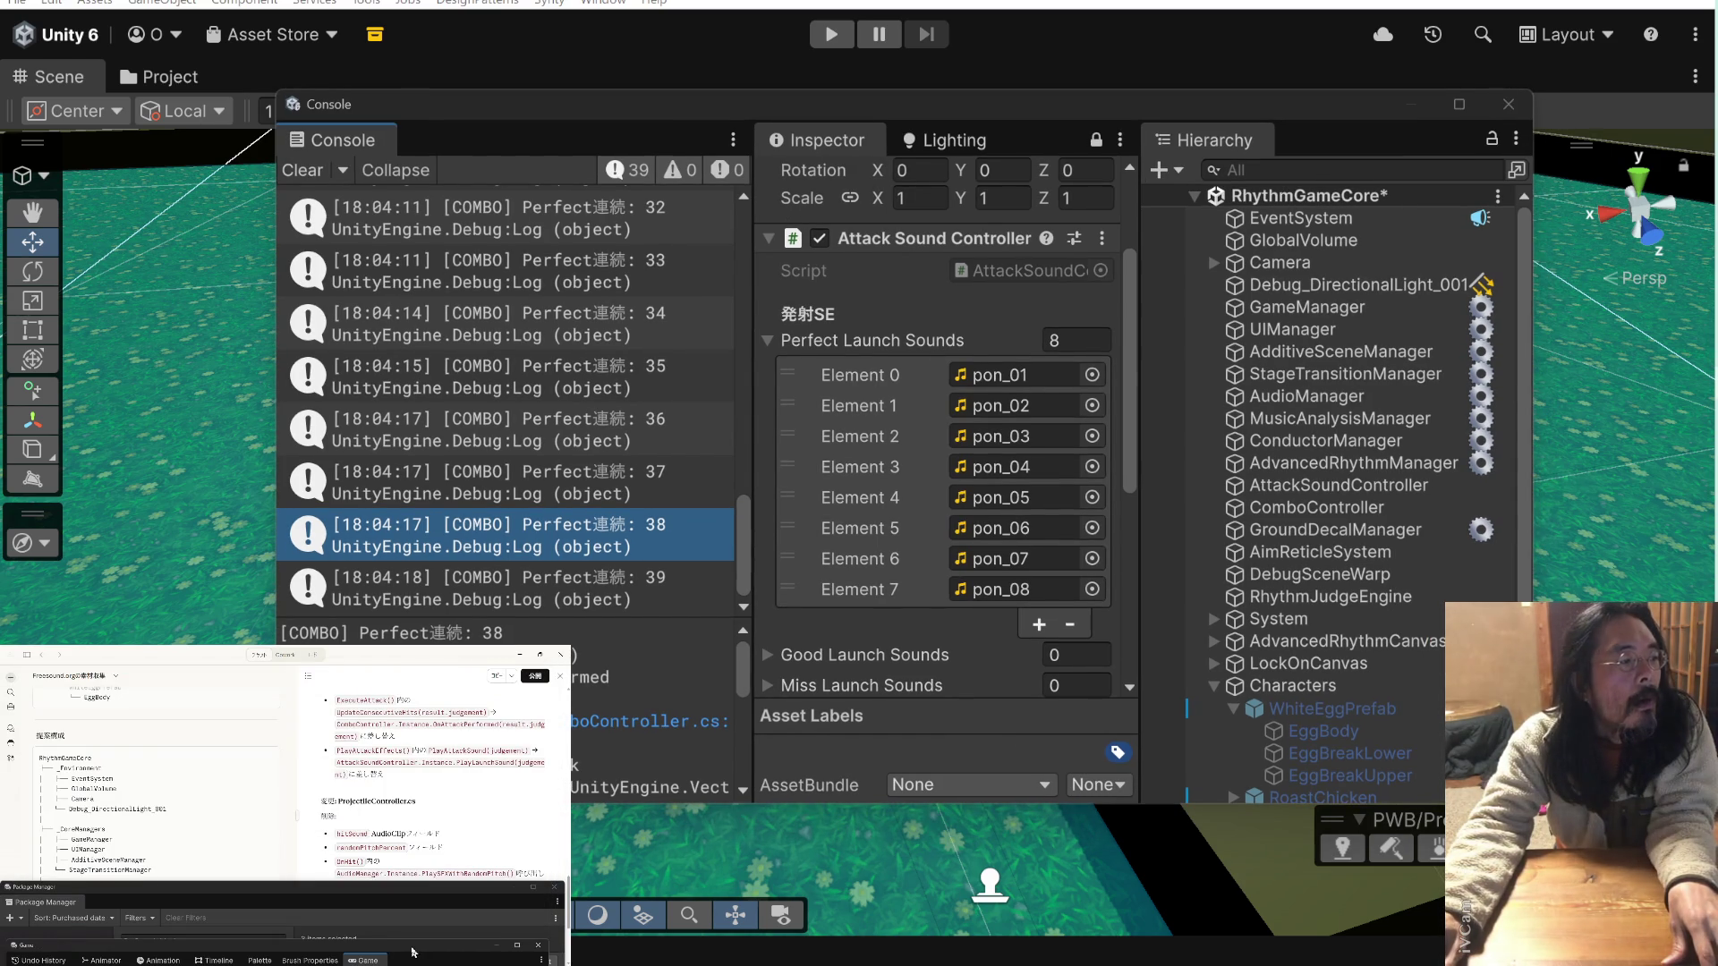
left_click_drag(411, 893, 411, 939)
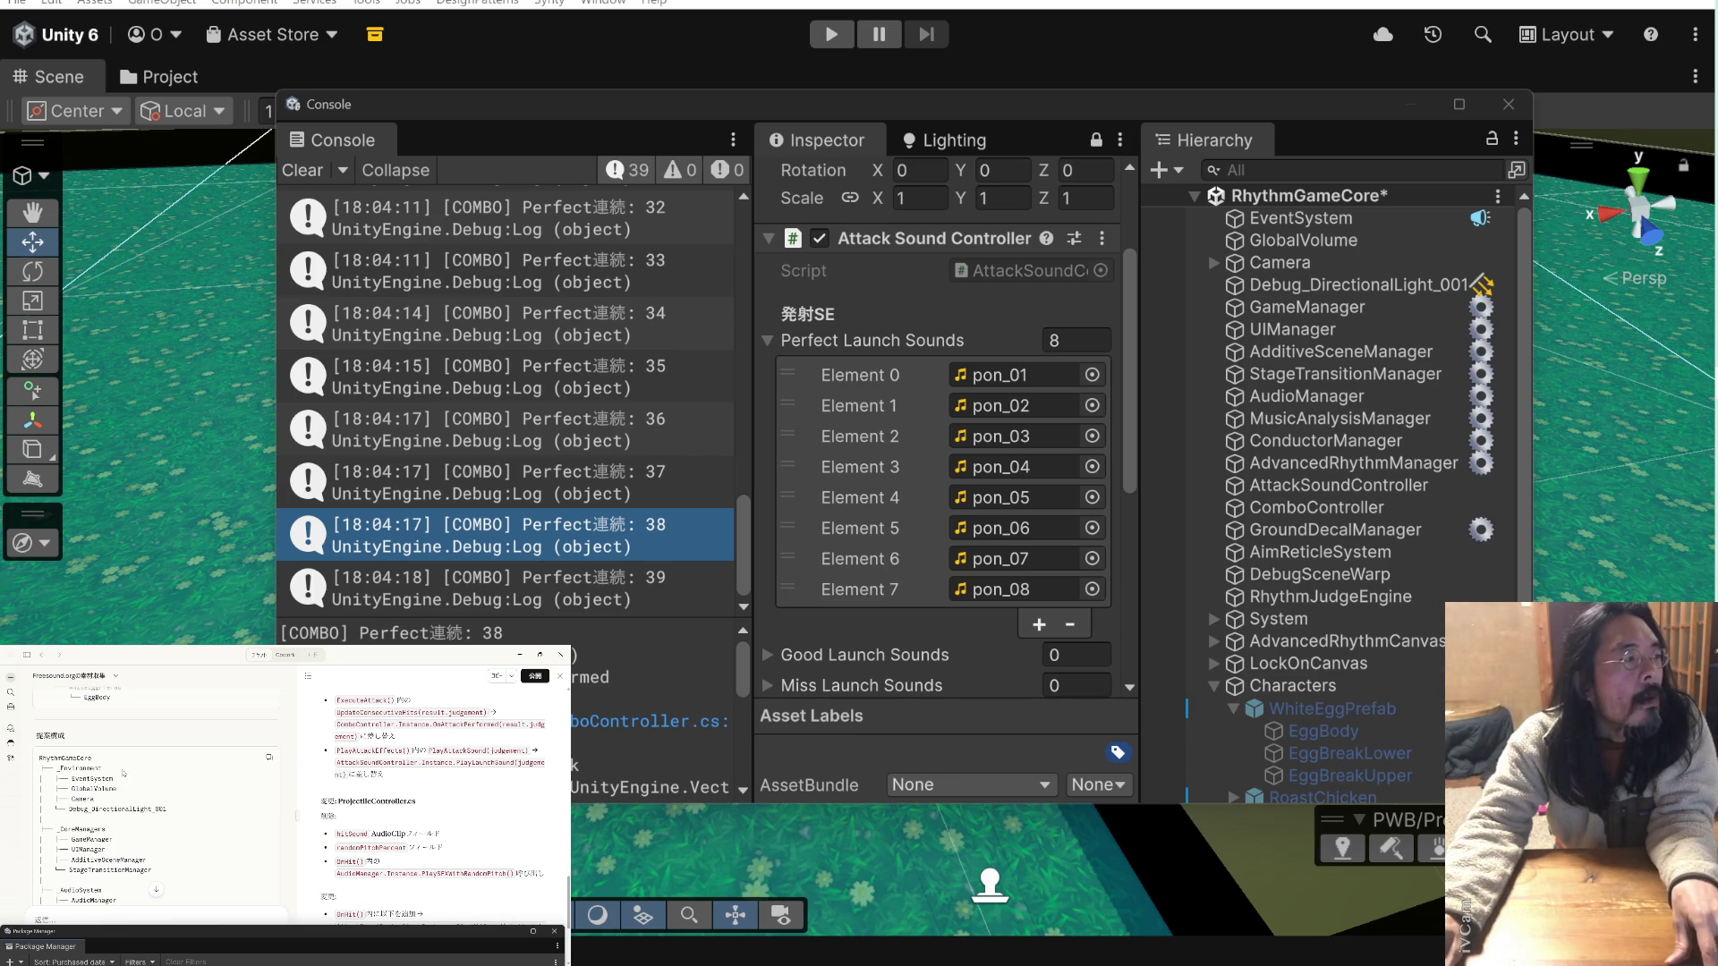
left_click(99, 766)
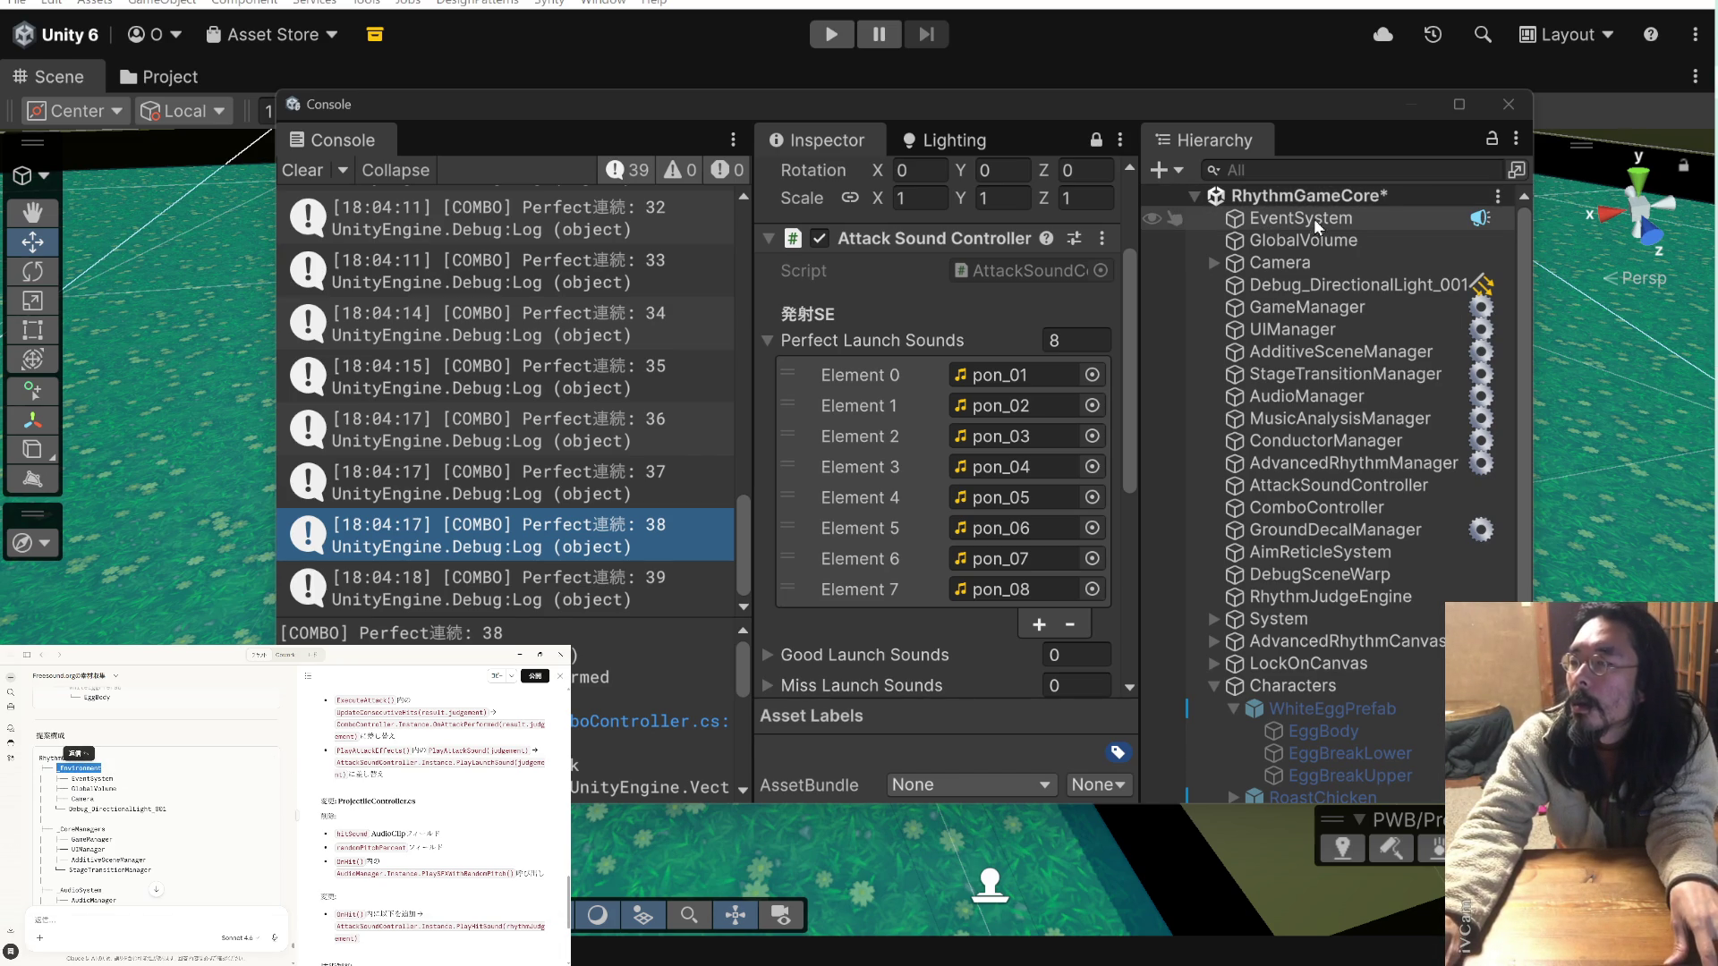
left_click(1194, 196)
- Create an empty _Environment object and move it to the top level of RhythmGameCore
left_click(1193, 196)
right_click(1212, 197)
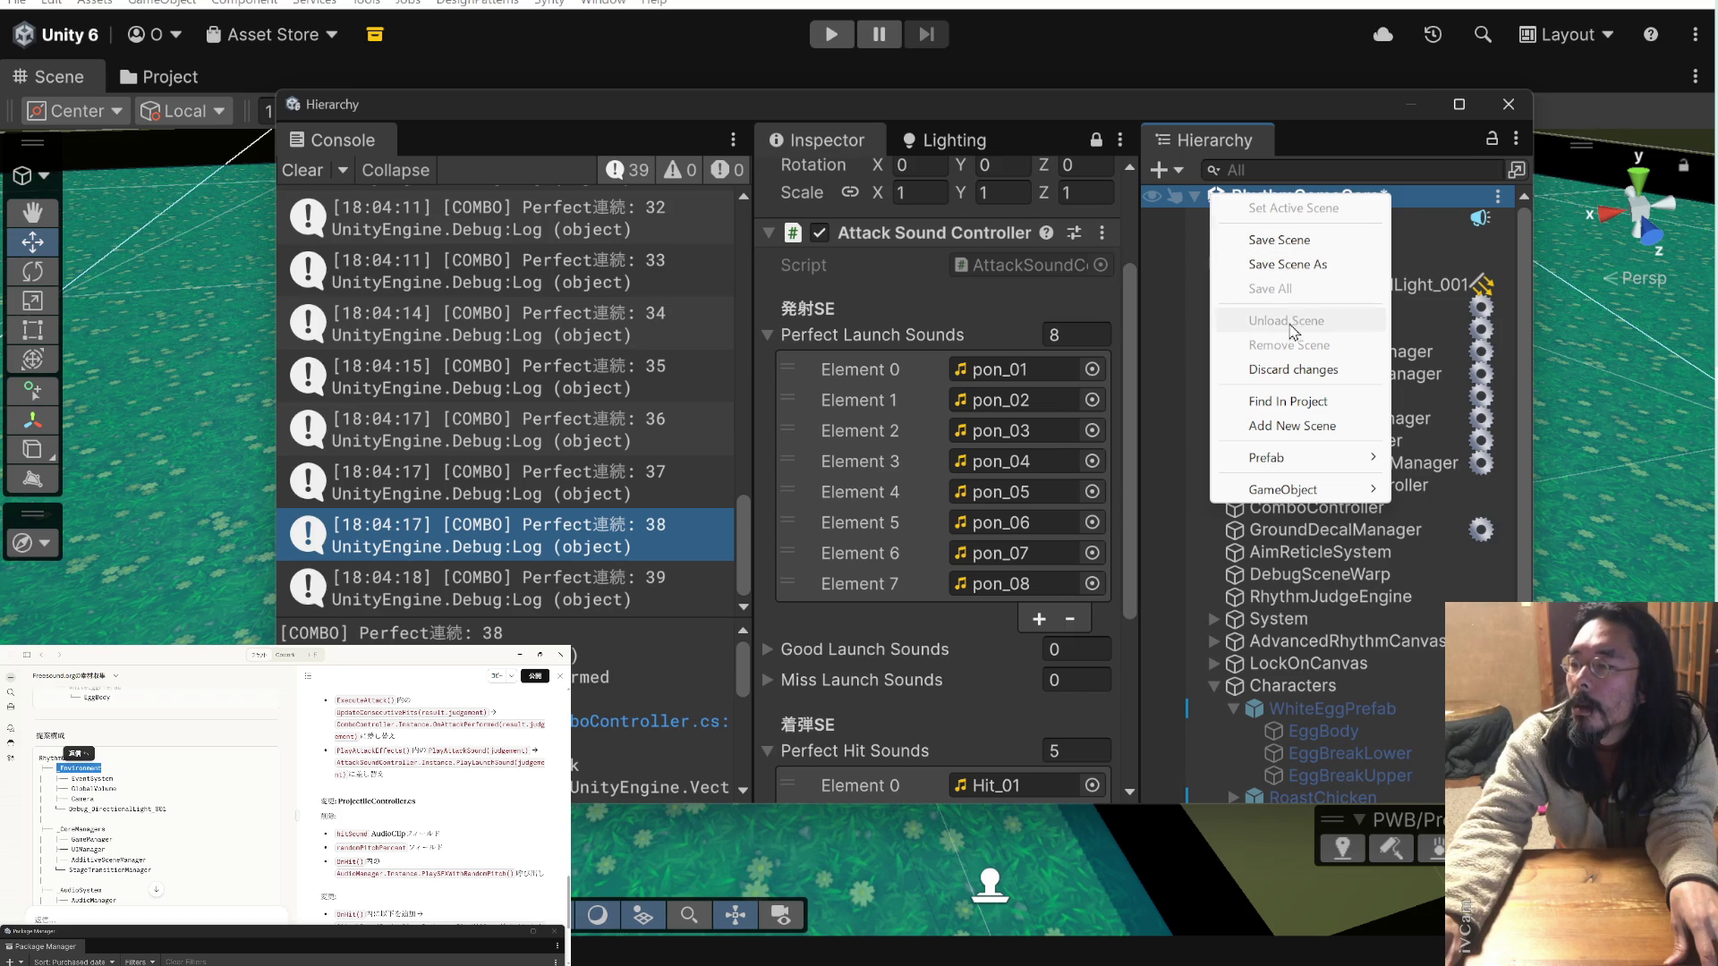
left_click(1190, 261)
left_click(1199, 226)
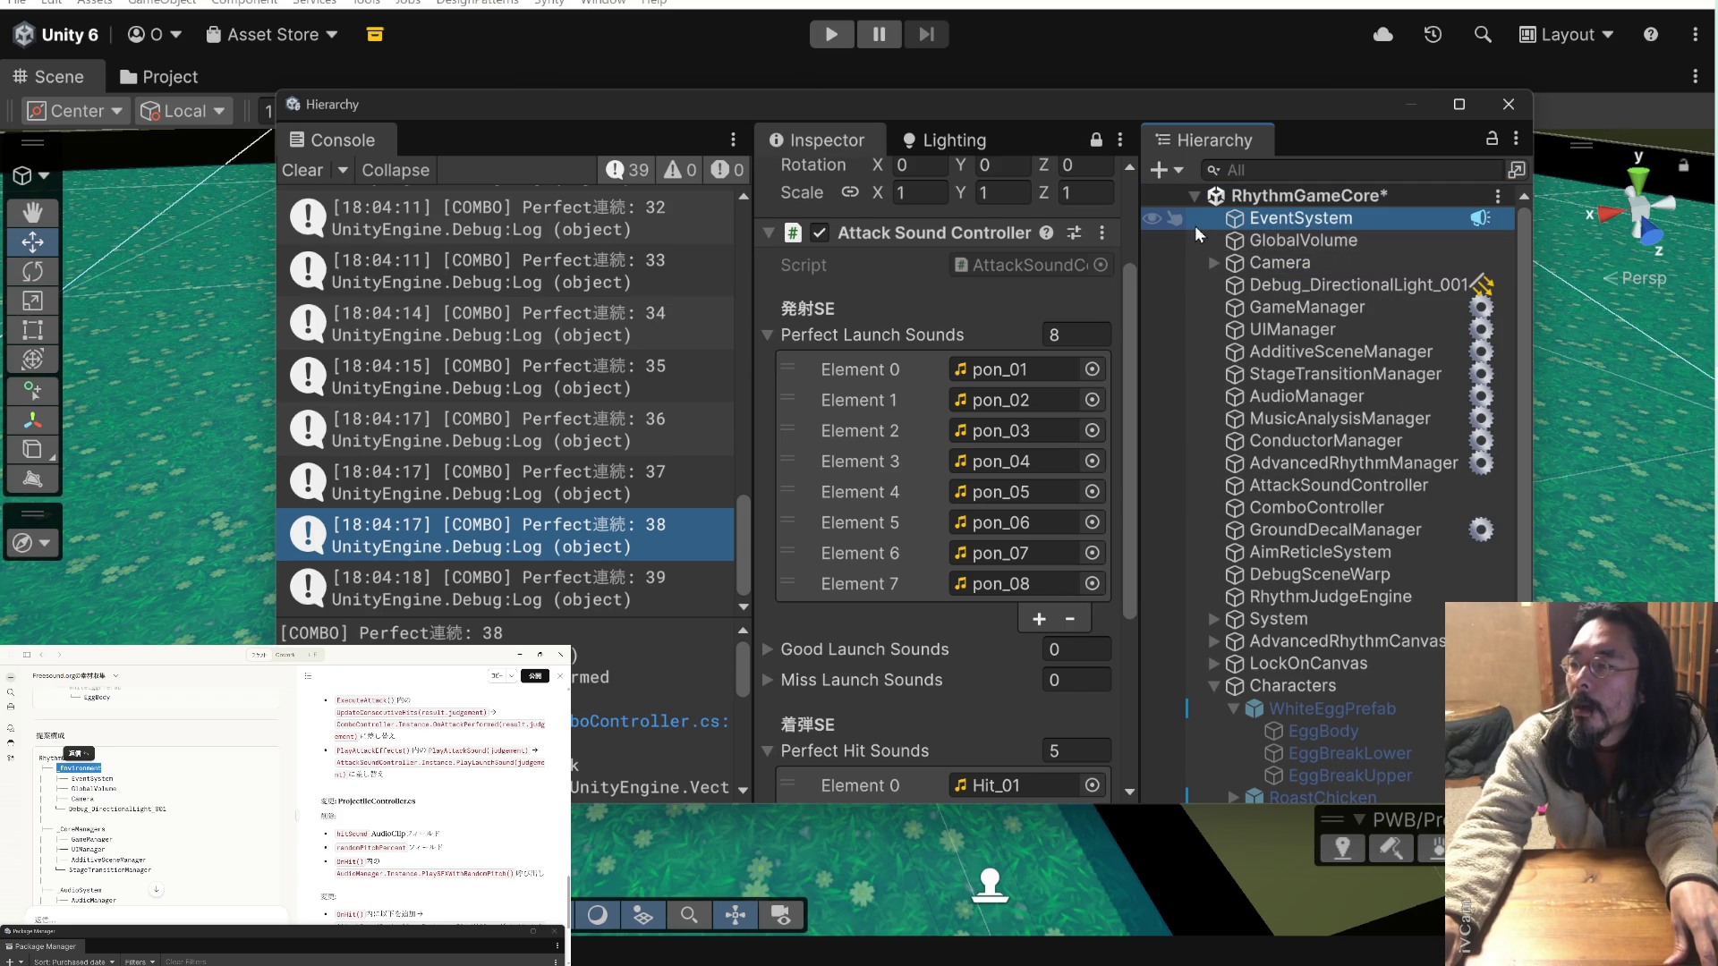
right_click(1195, 229)
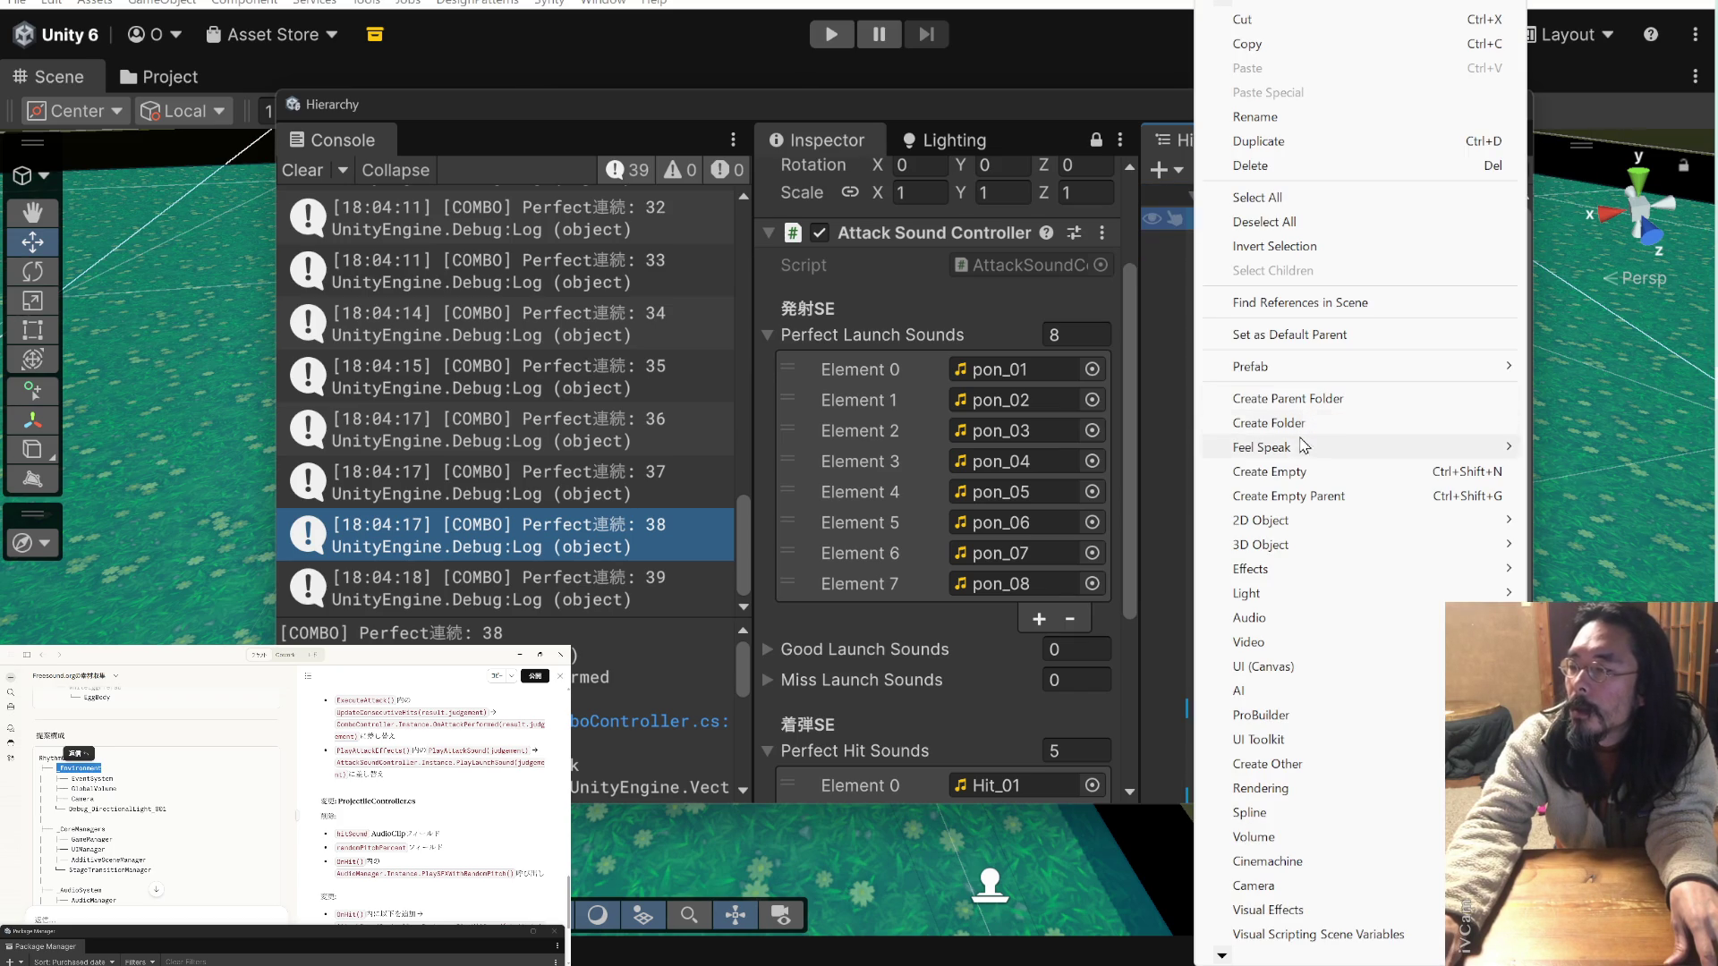
left_click(1302, 472)
type("_Environment")
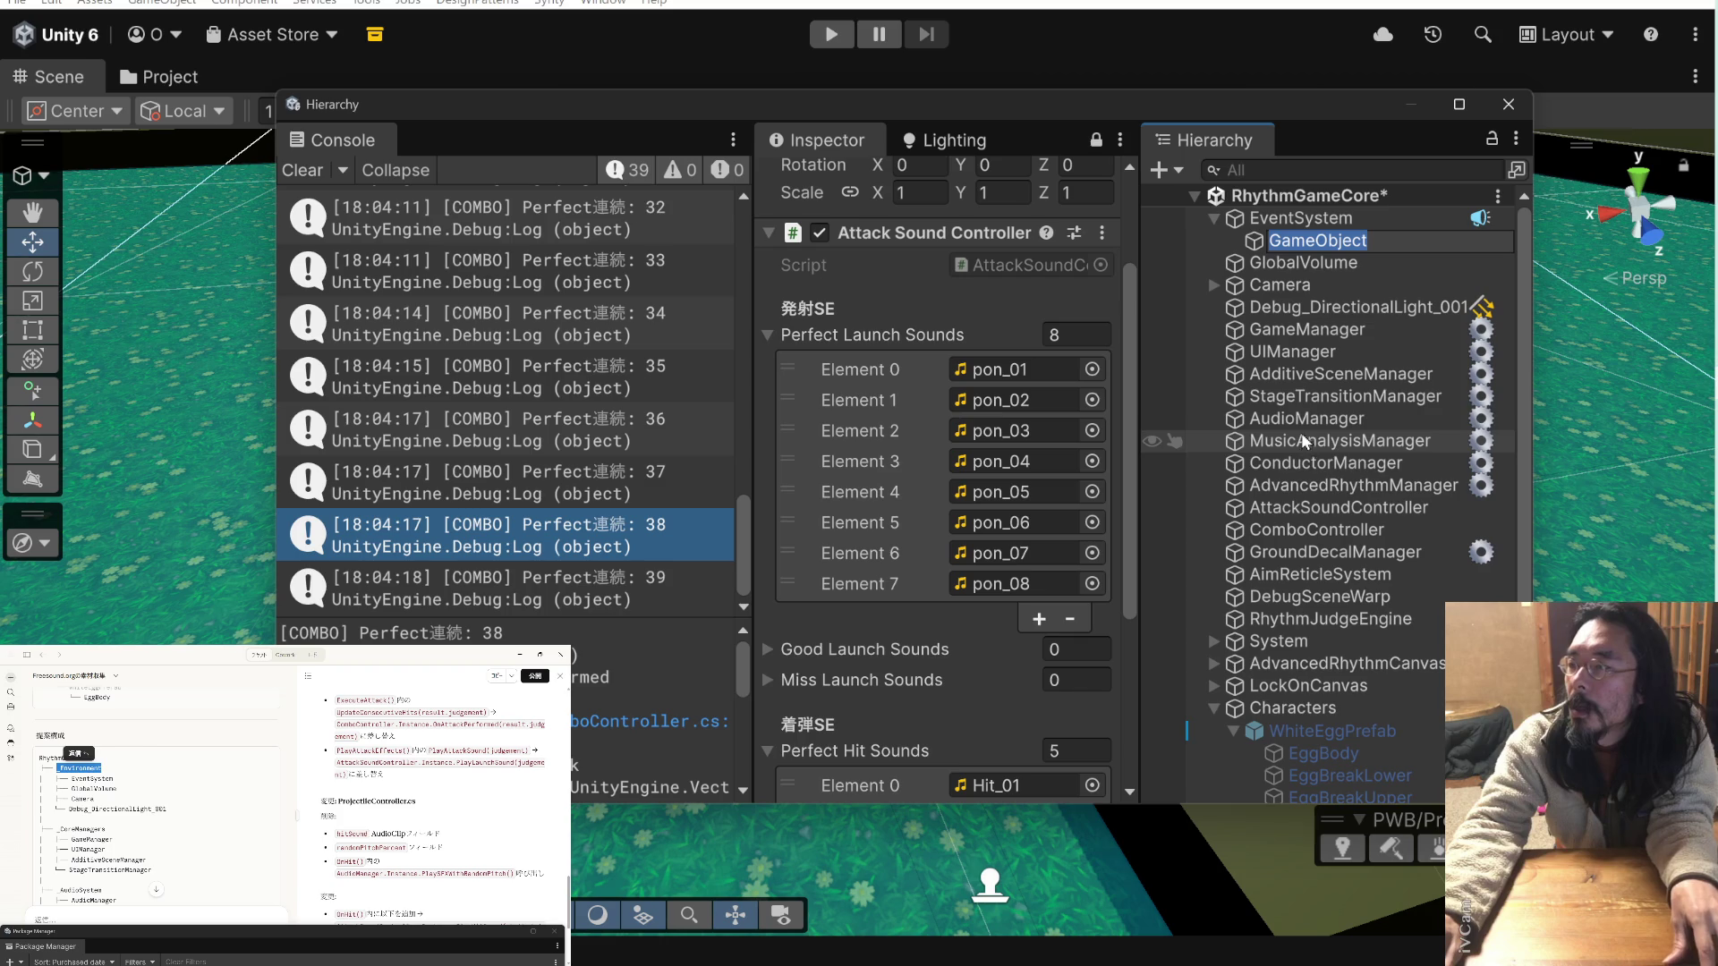
left_click(1278, 279)
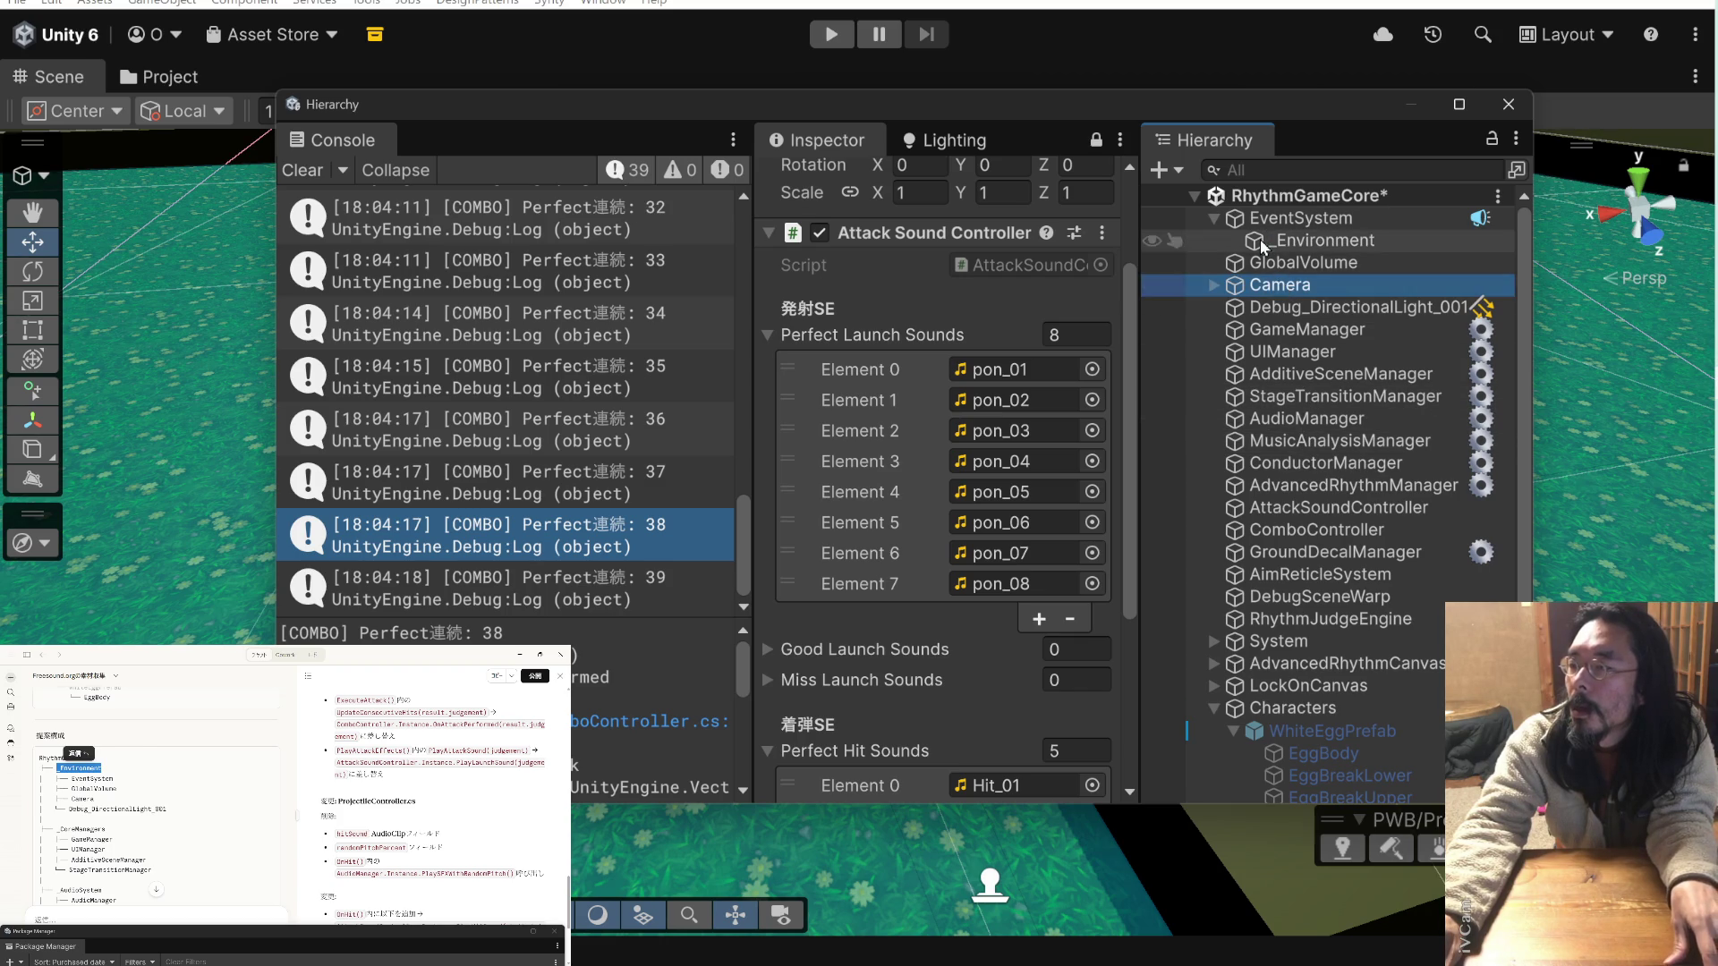
left_click(1260, 238)
left_click_drag(1245, 221, 1247, 211)
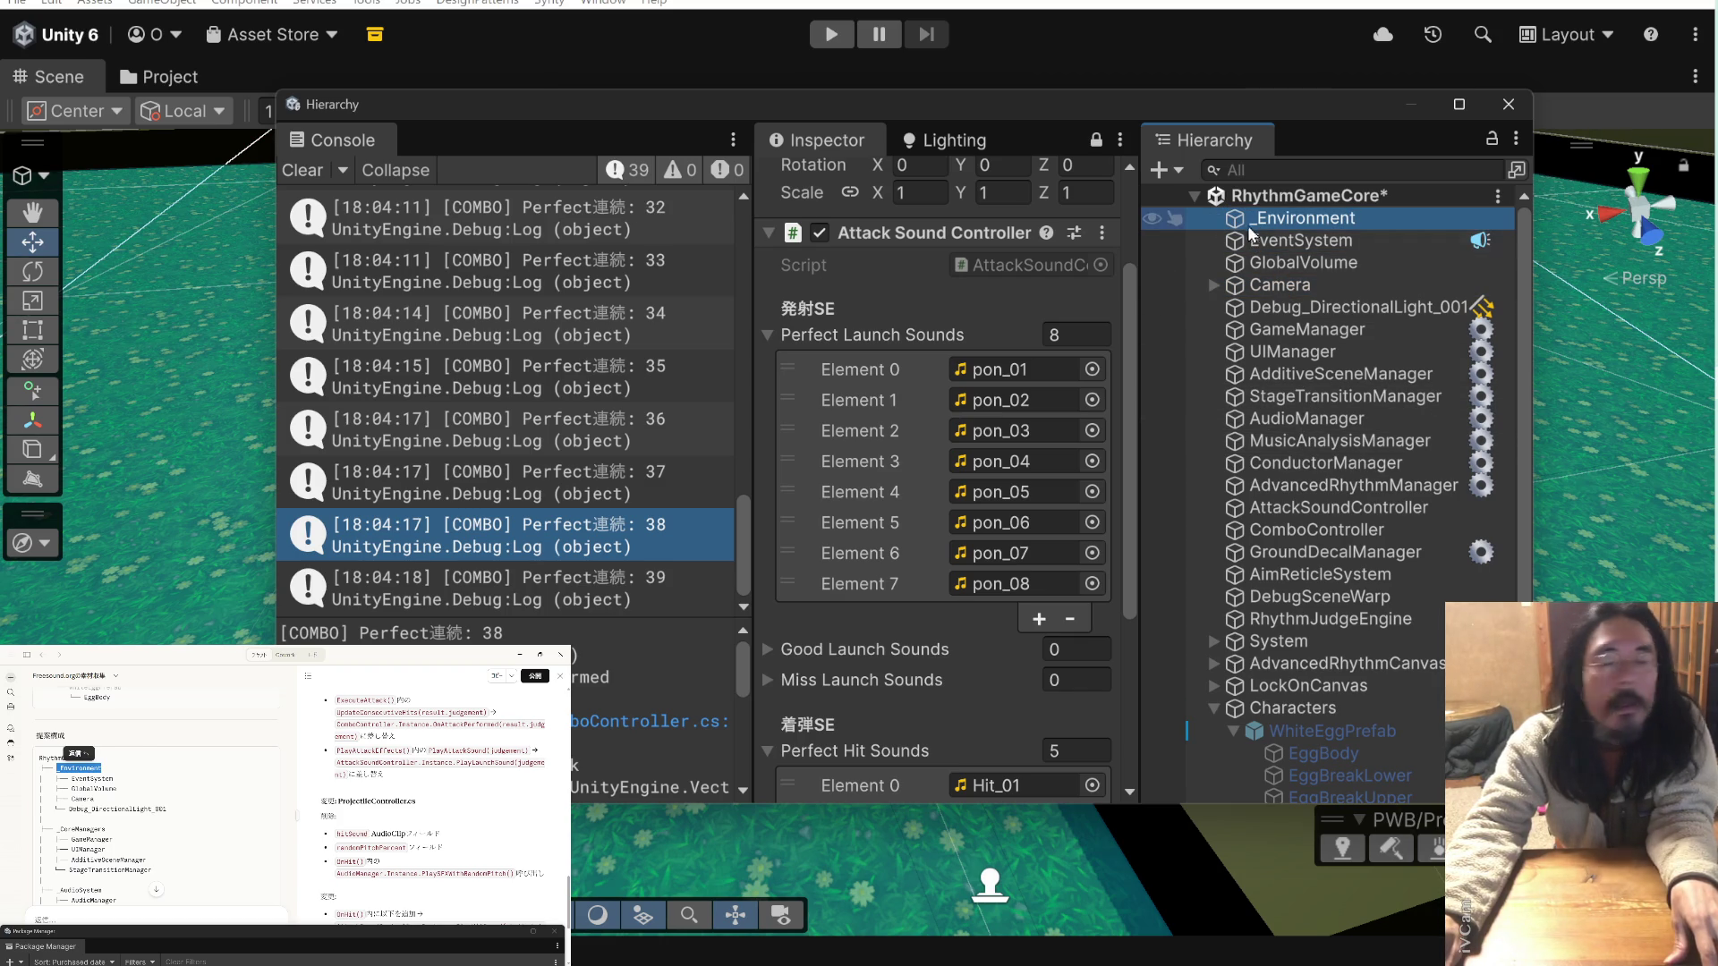
- Parent EventSystem, GlobalVolume, Camera and Debug_DirectionalLight_001 under _Environment
left_click(1244, 241)
left_click_drag(1243, 241, 1258, 220)
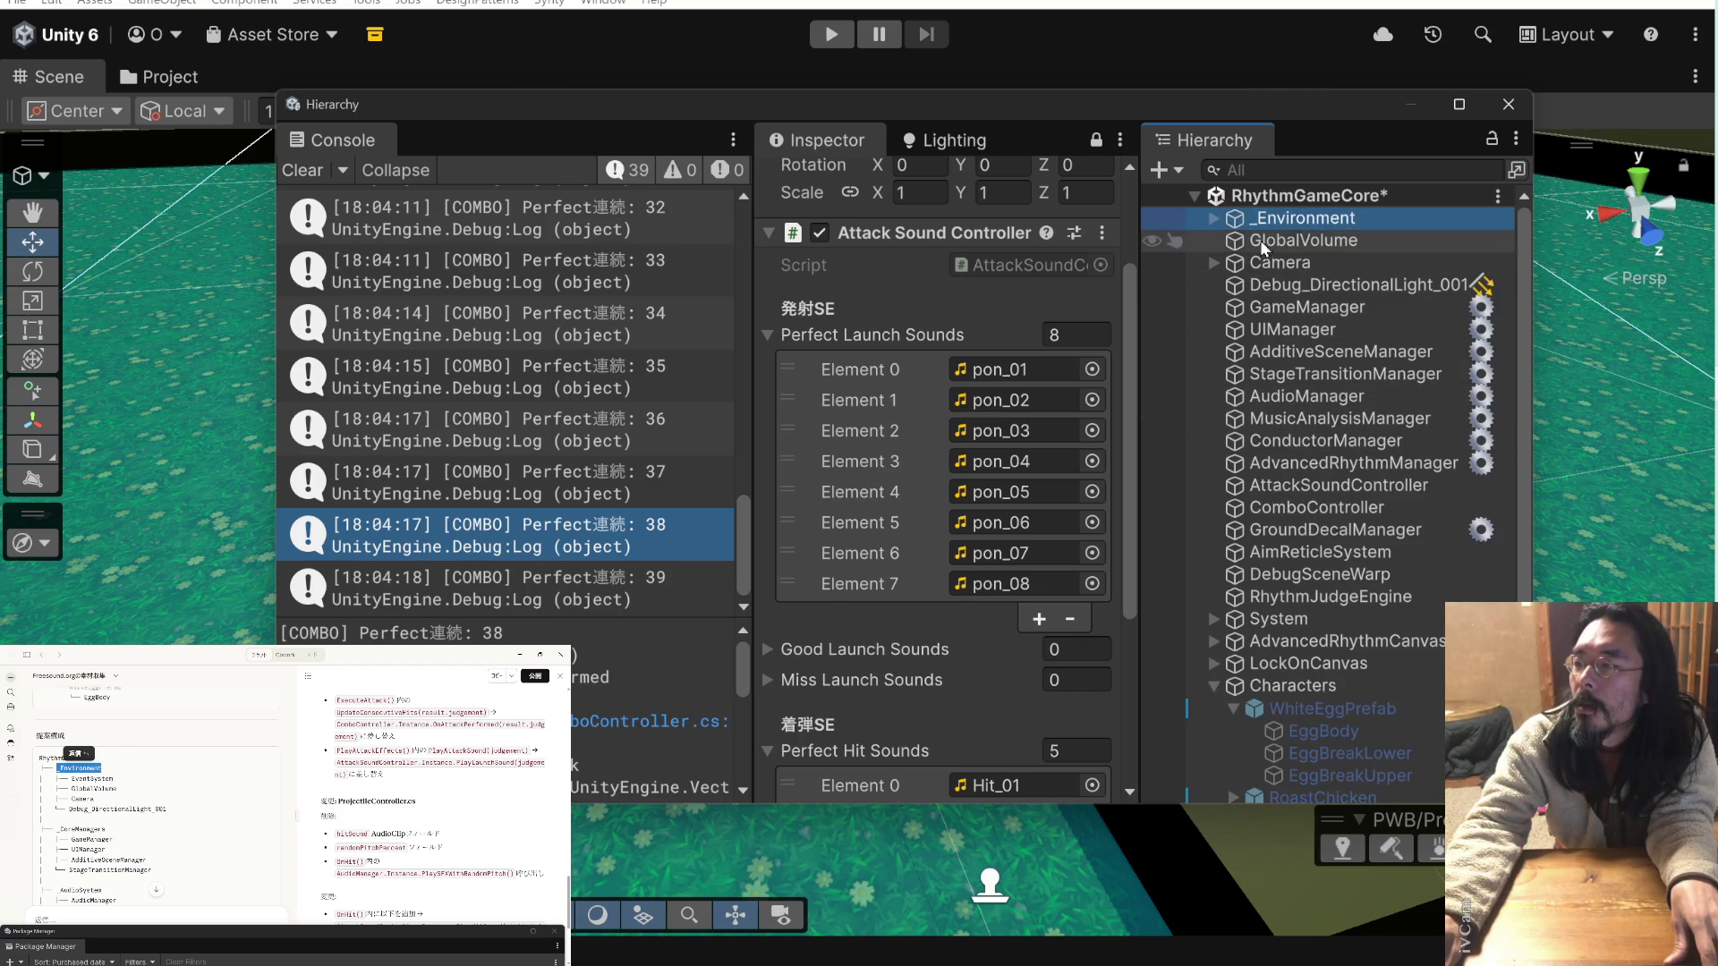
left_click(1214, 218)
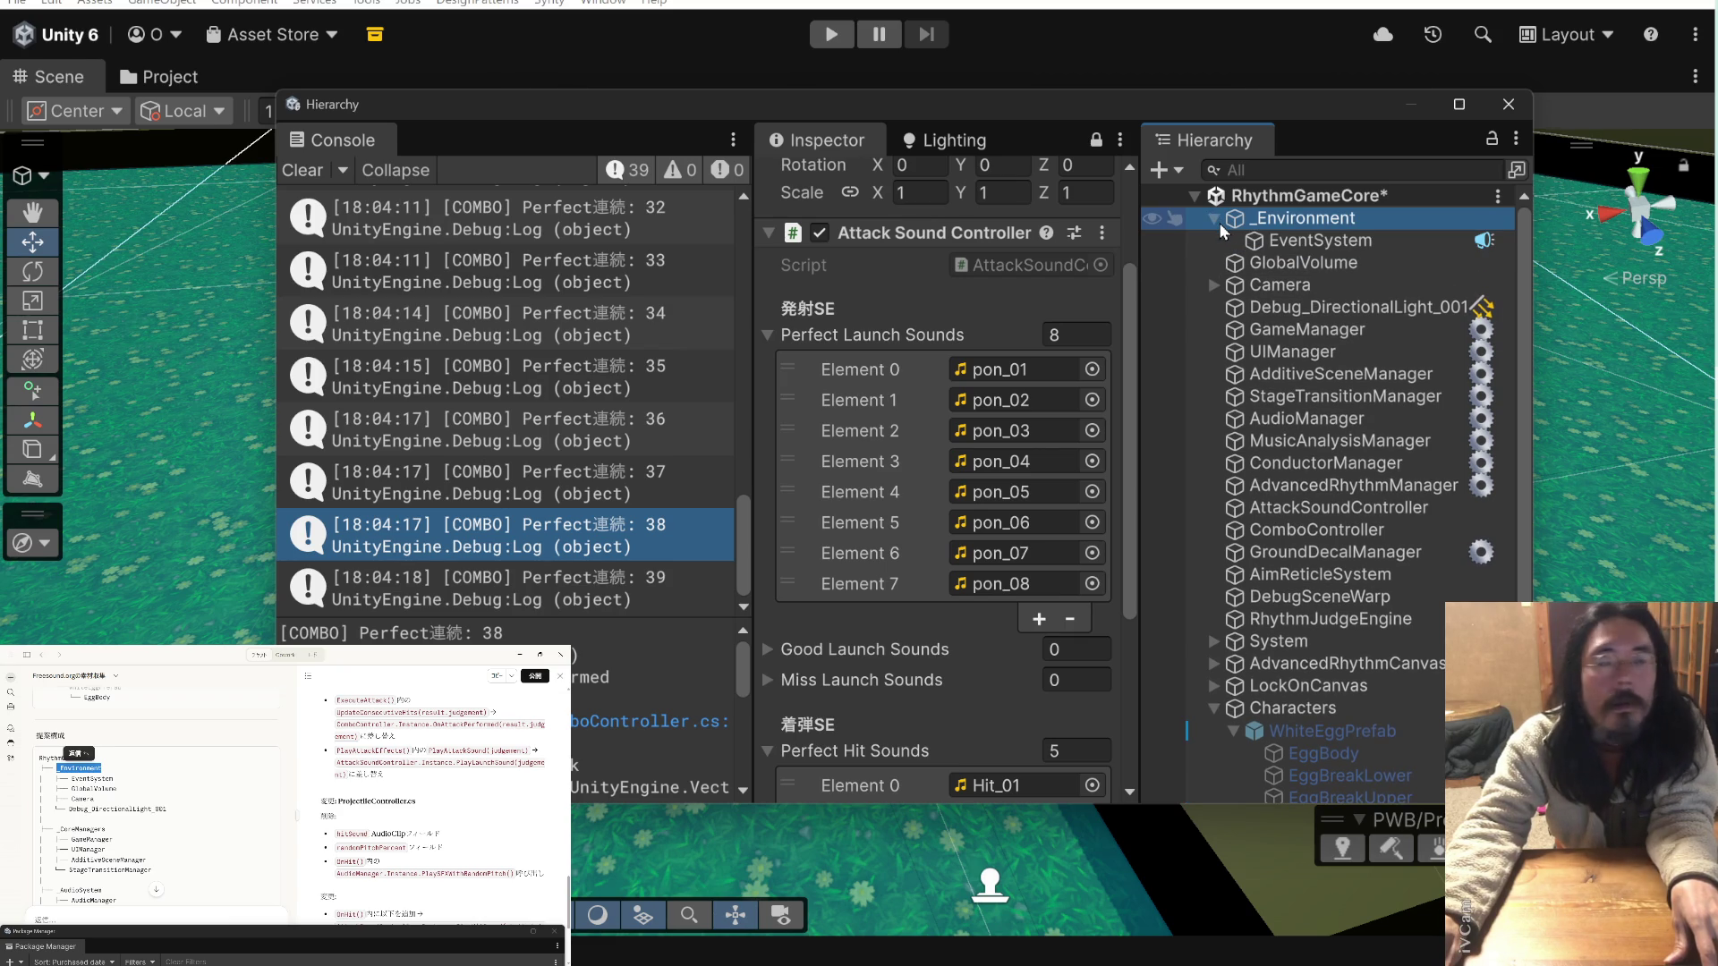
left_click(1212, 219)
left_click_drag(1237, 238, 1255, 219)
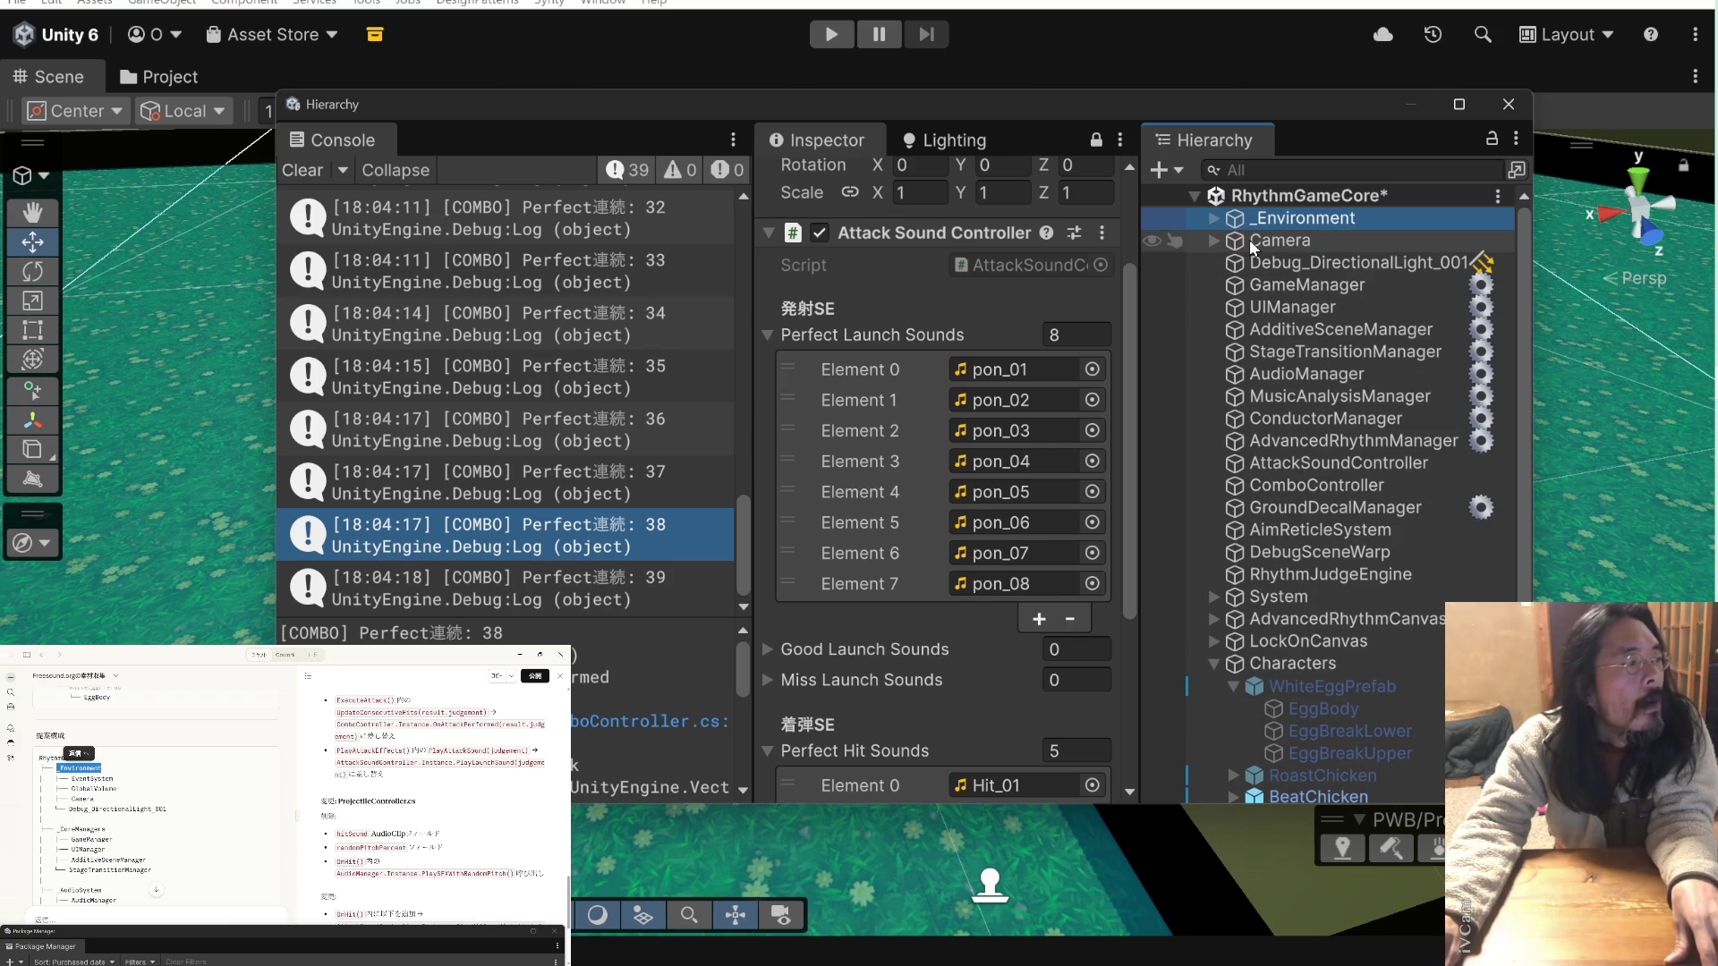
left_click(1237, 244)
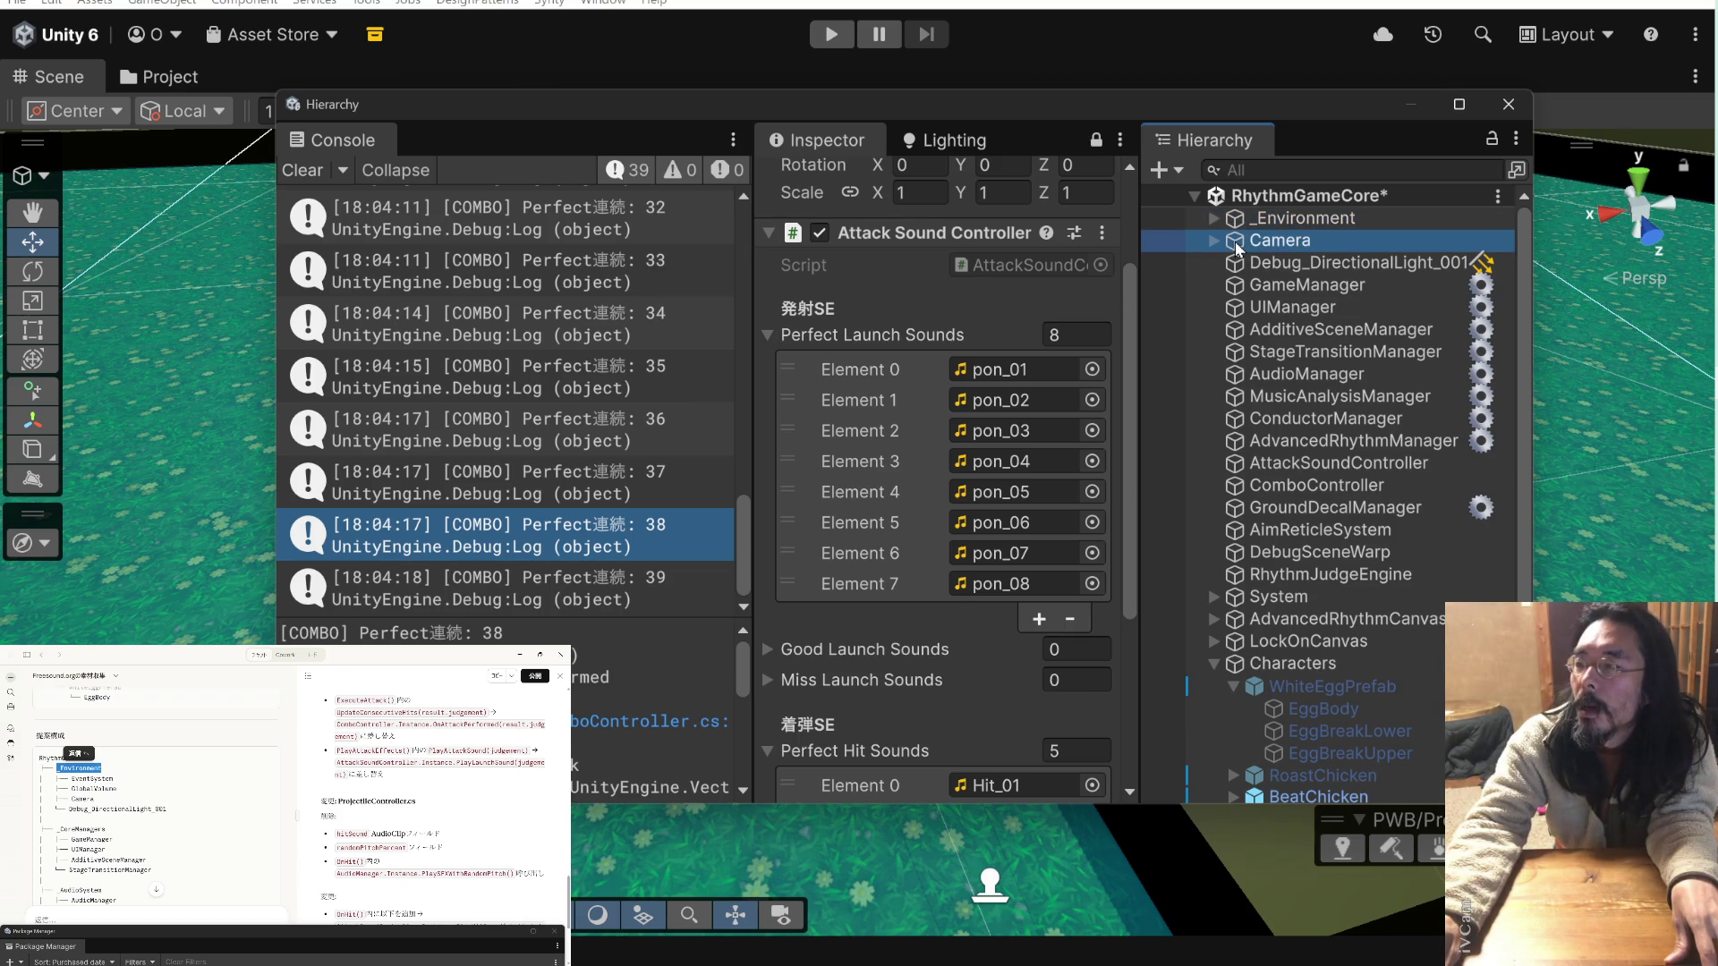
left_click_drag(1245, 244, 1255, 220)
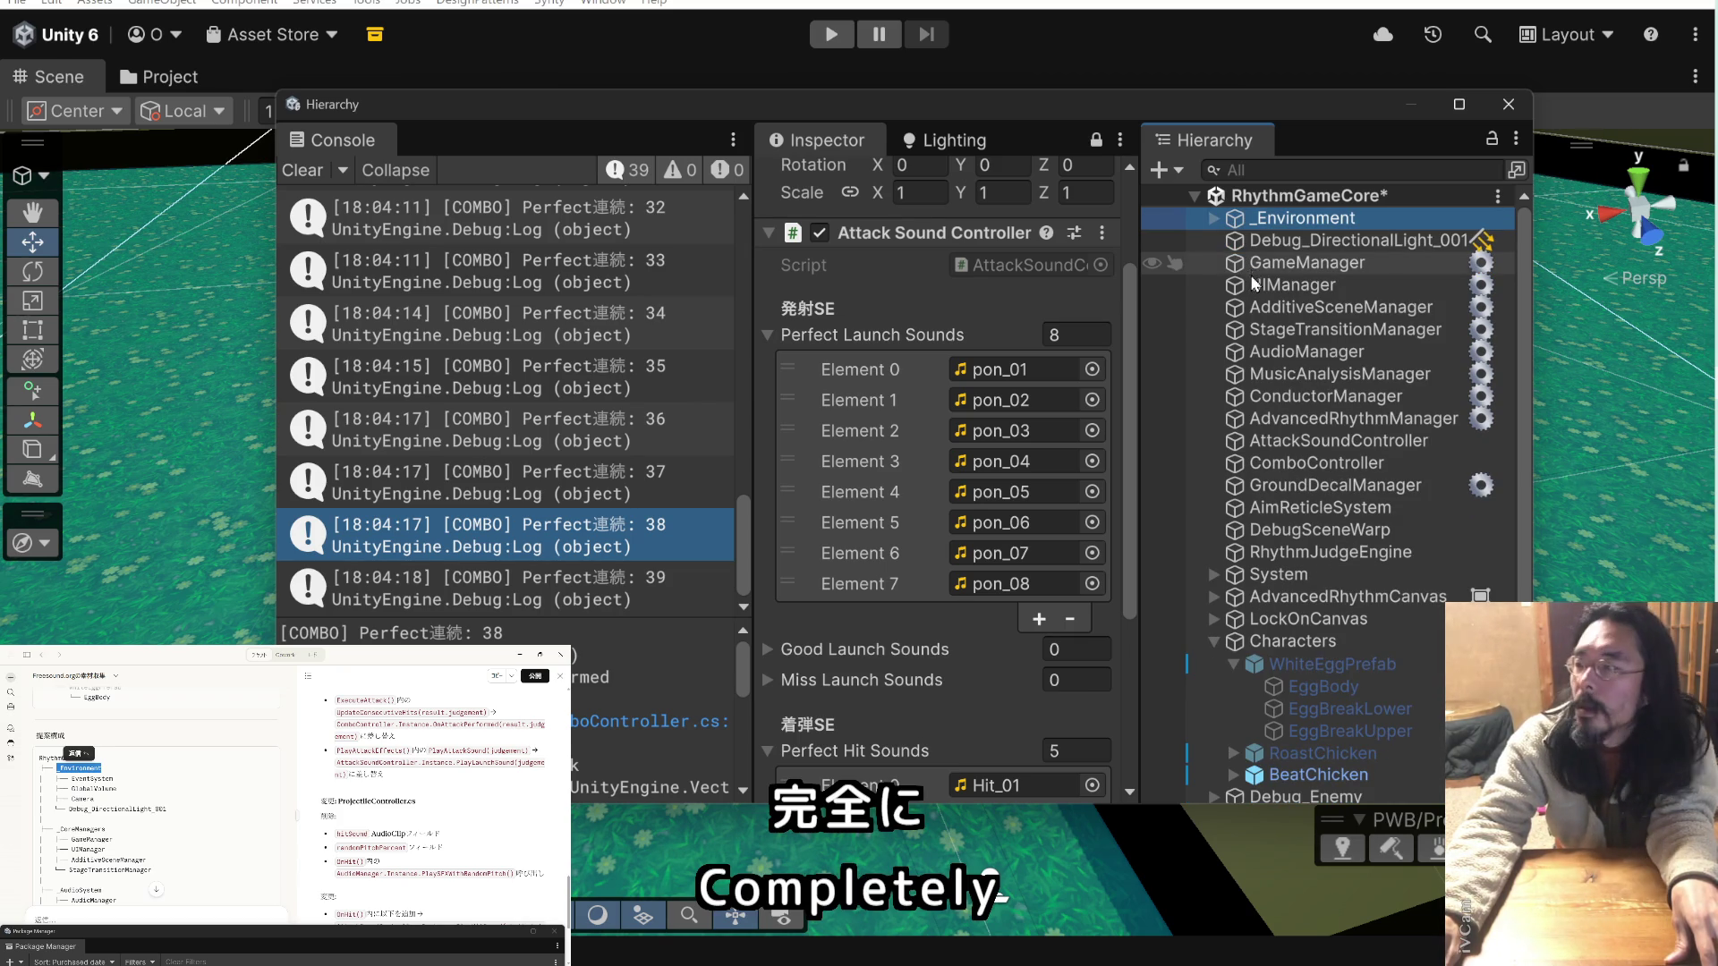
left_click(1243, 240)
left_click_drag(1243, 229, 1244, 221)
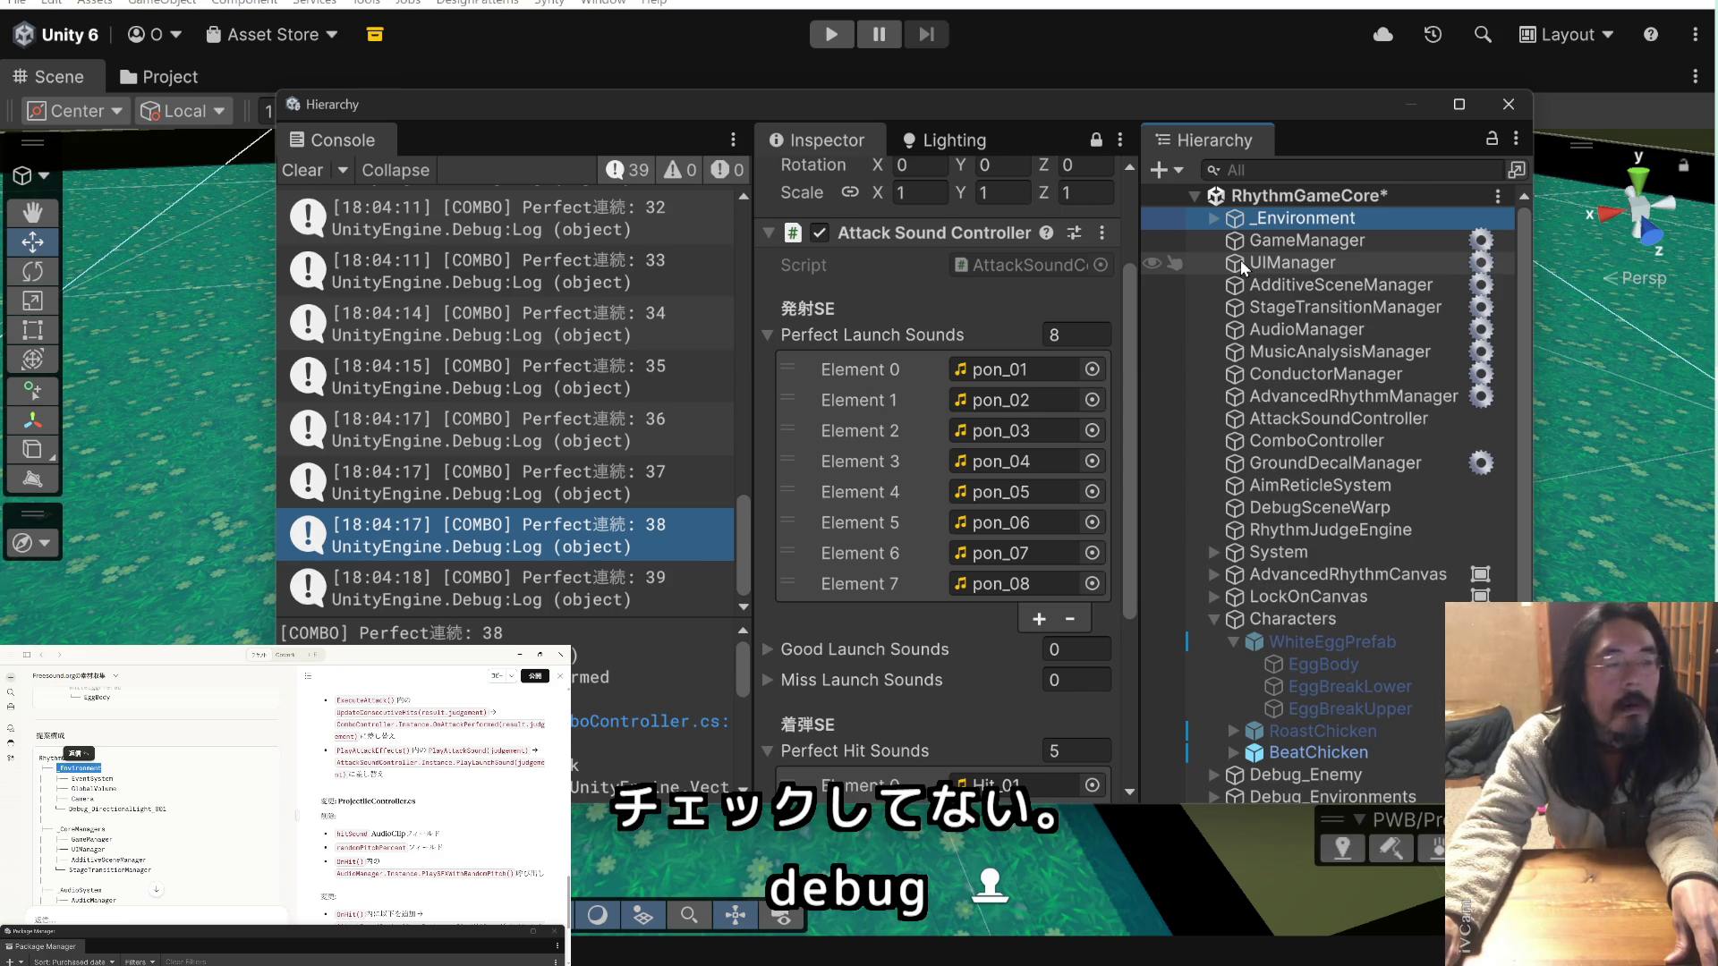
left_click_drag(113, 839, 92, 829)
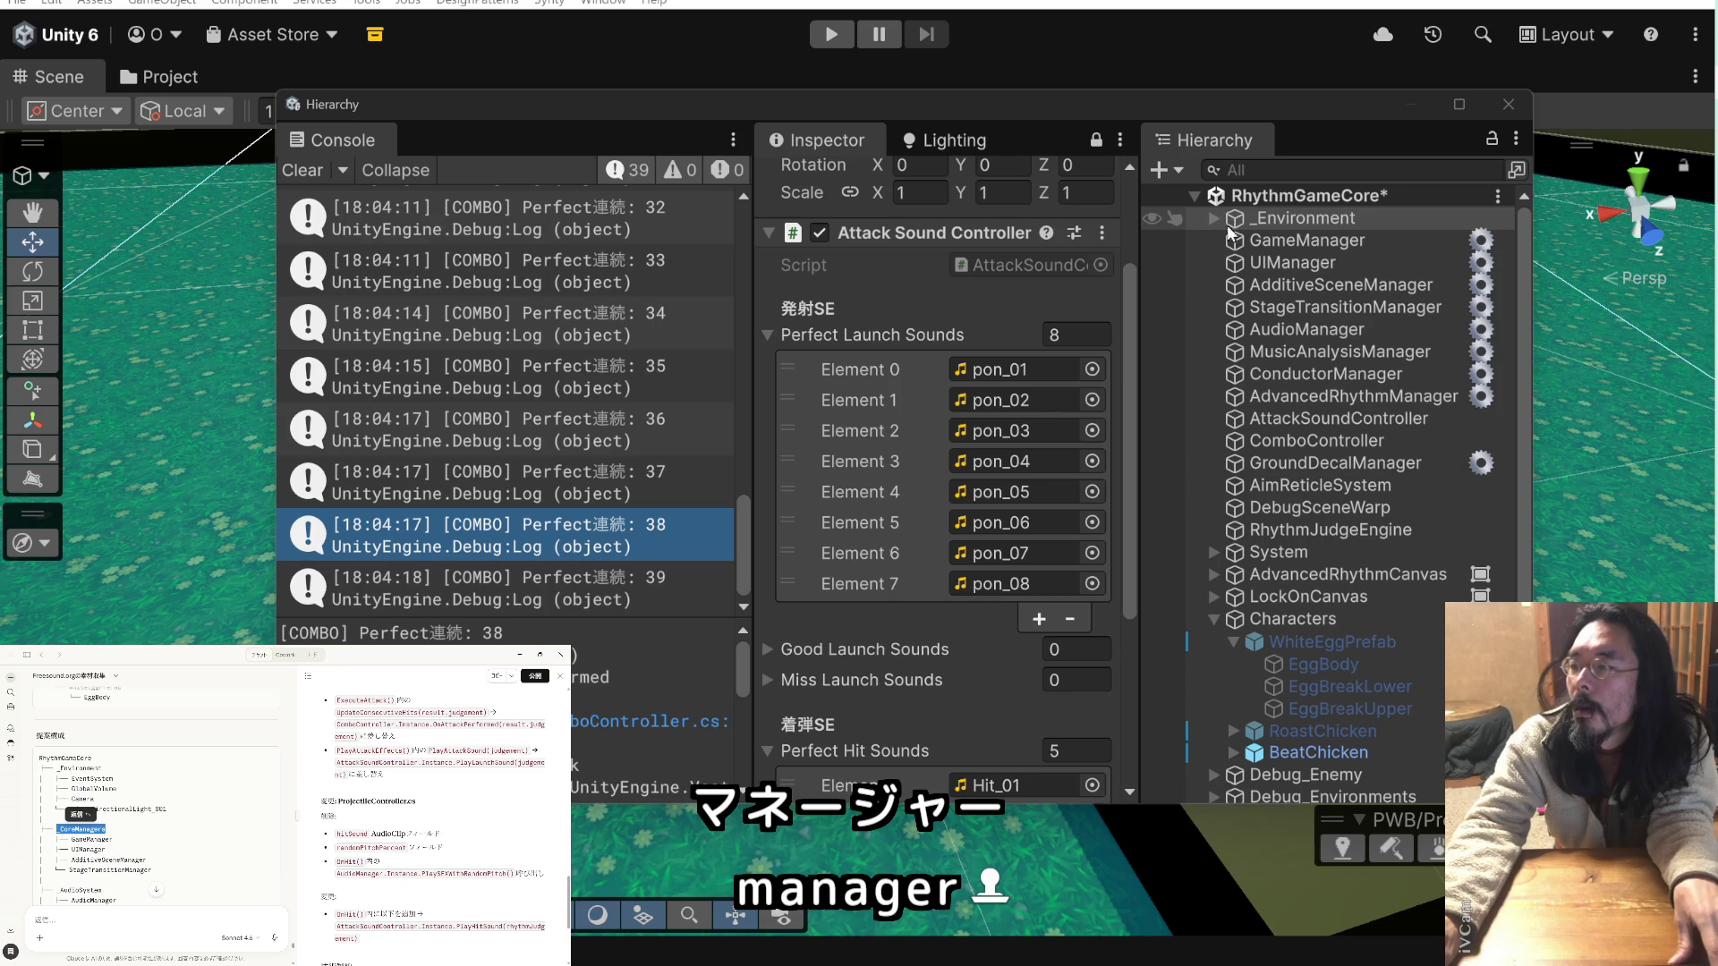
left_click(1239, 195)
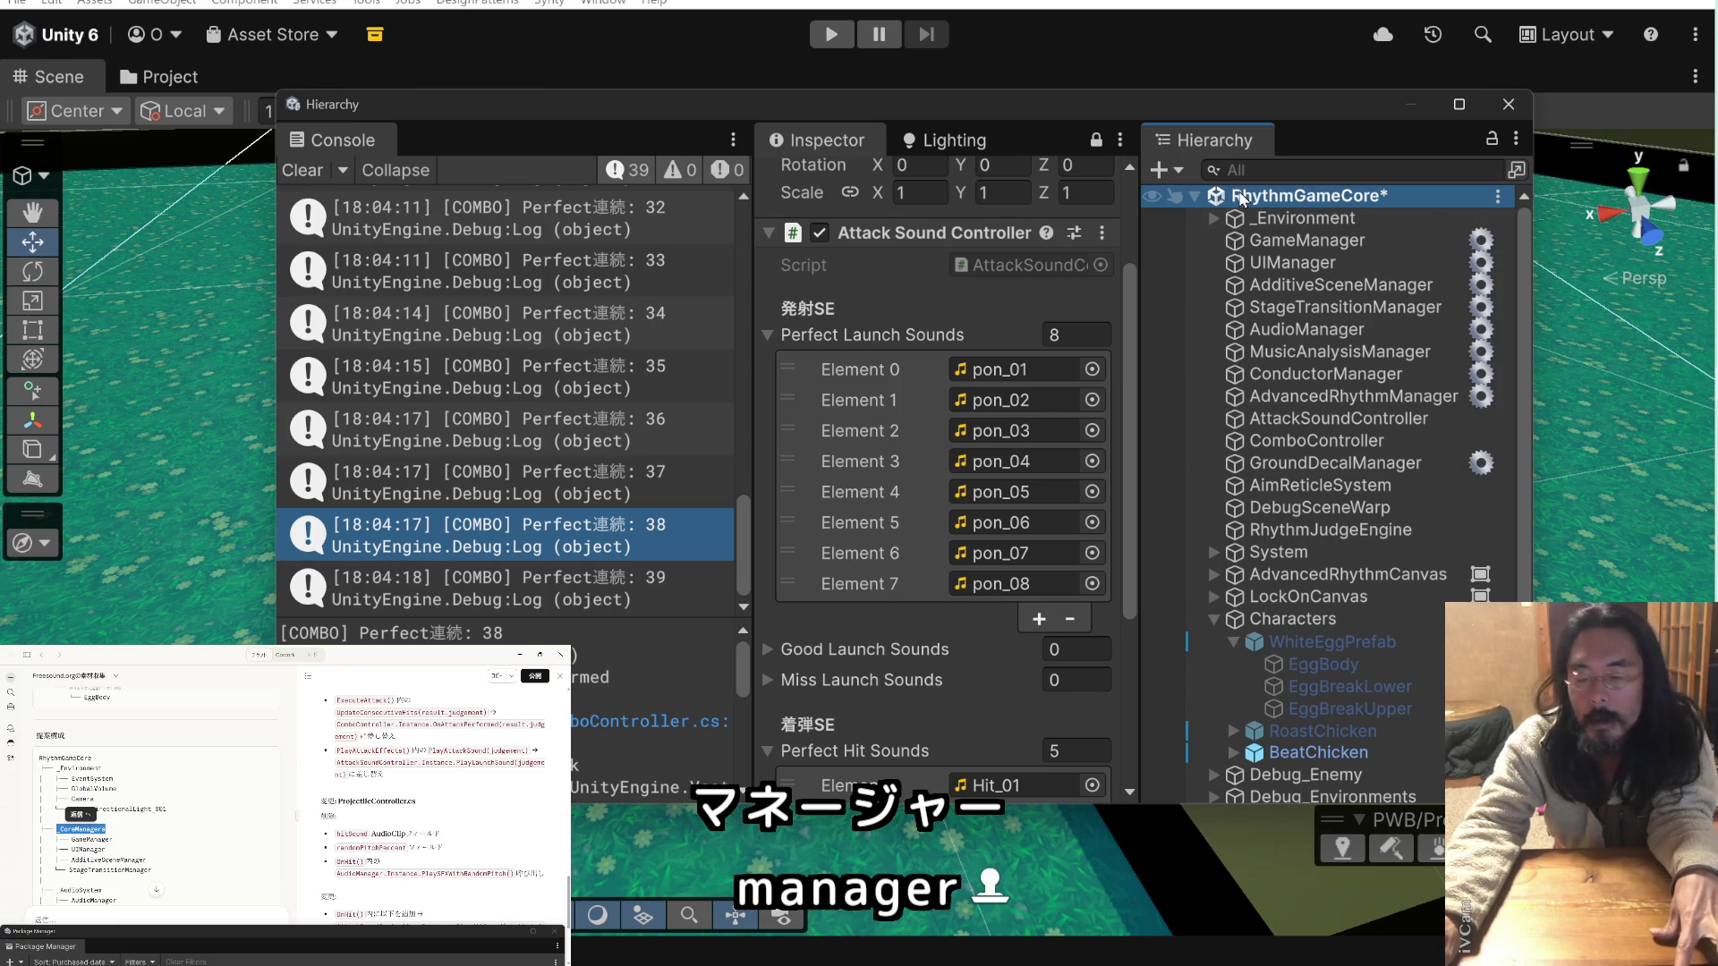
- Create an empty _CoreManagers object and move it up near the top of the scene
key("ctrl+shift+n")
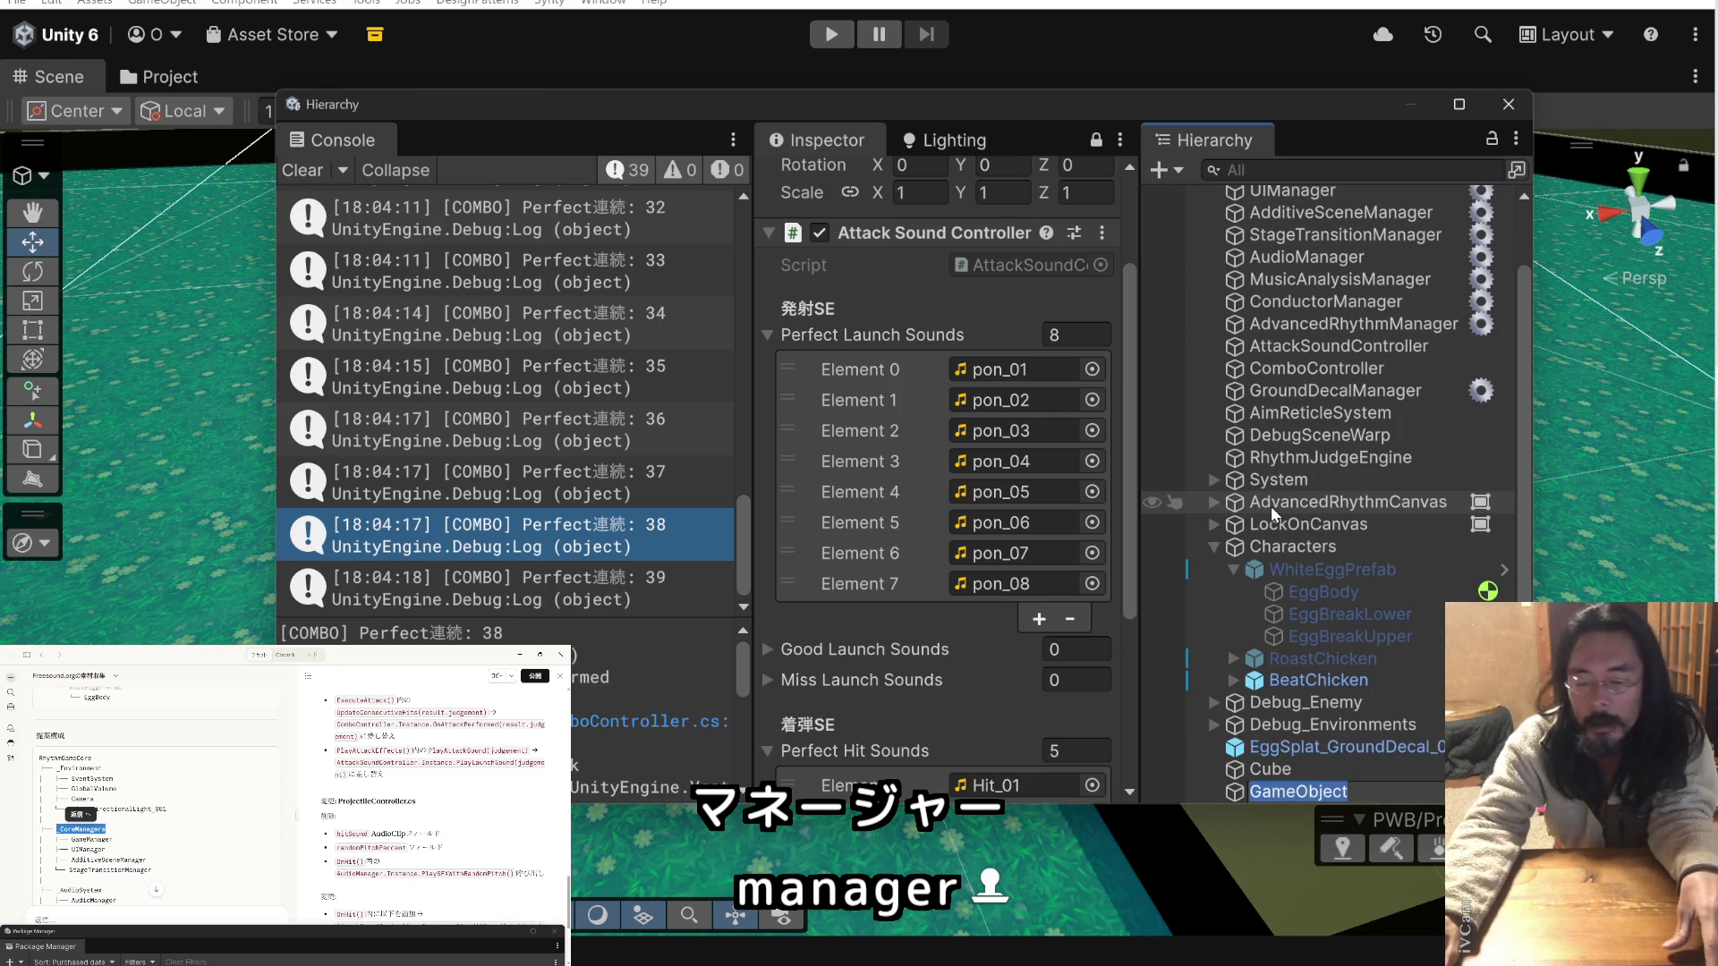
type("_CoreManagers")
left_click(1378, 772)
mouse_move(1240, 792)
left_mouse_down()
mouse_move(1248, 192)
mouse_move(1245, 229)
left_mouse_up()
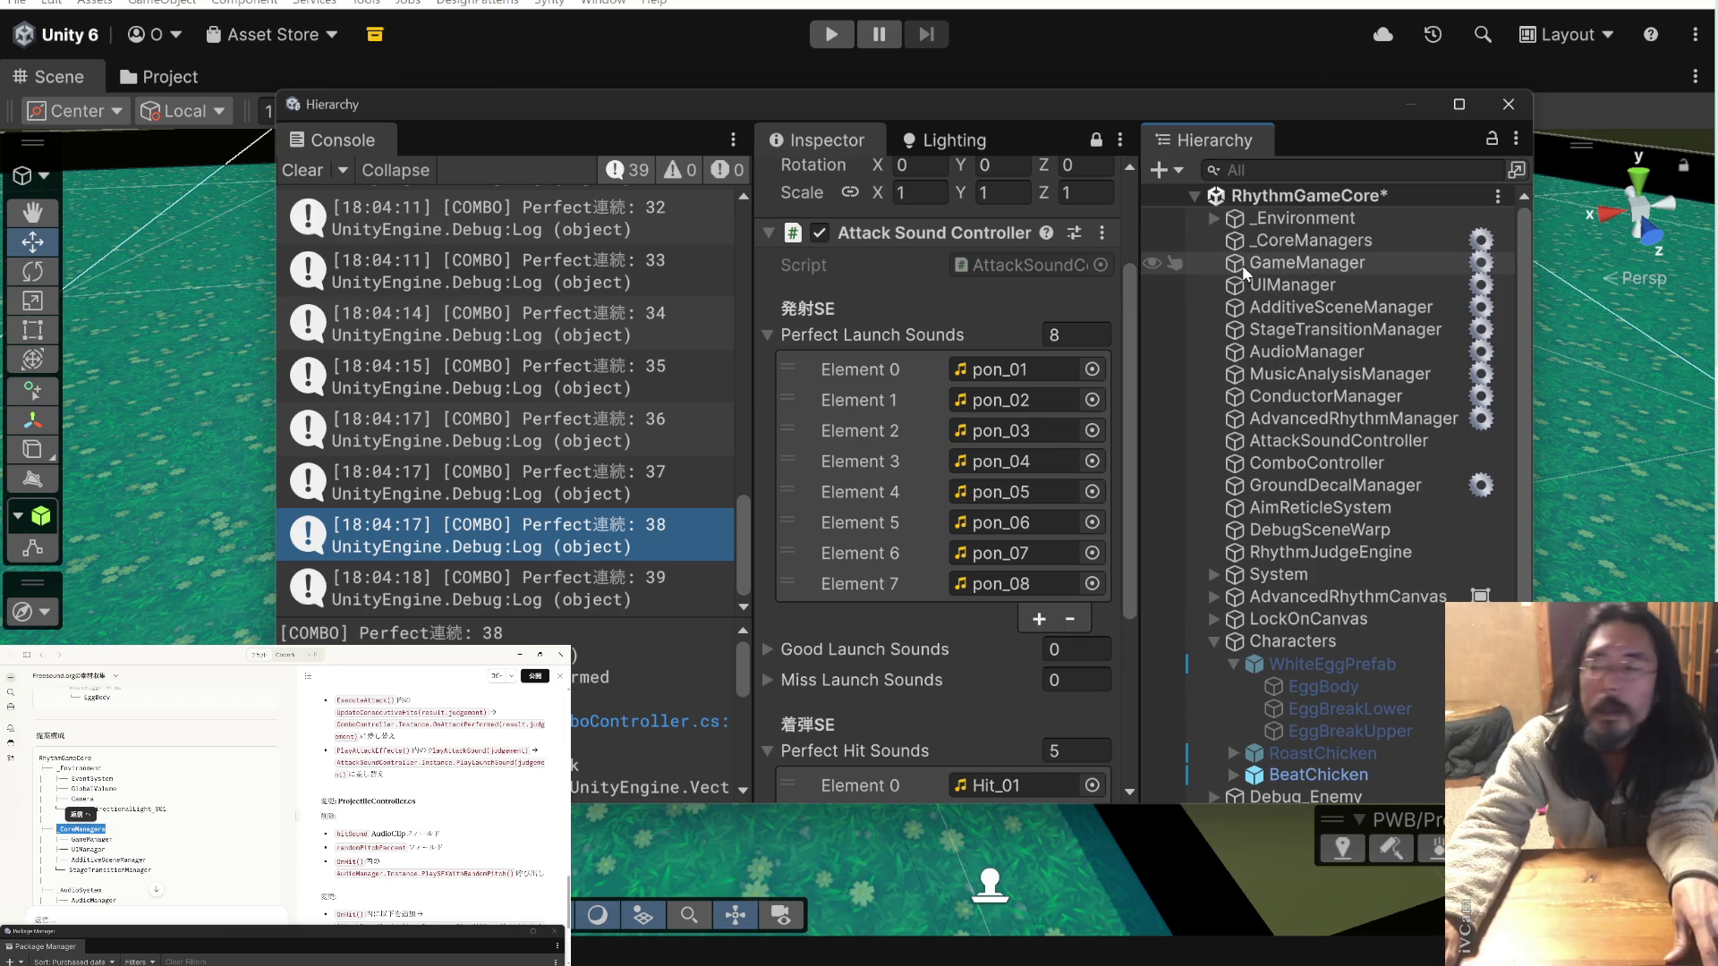
- Move GameManager, UIManager, AdditiveSceneManager and StageTransitionManager into _CoreManagers
left_click(1238, 261)
left_click_drag(1238, 260, 1258, 245)
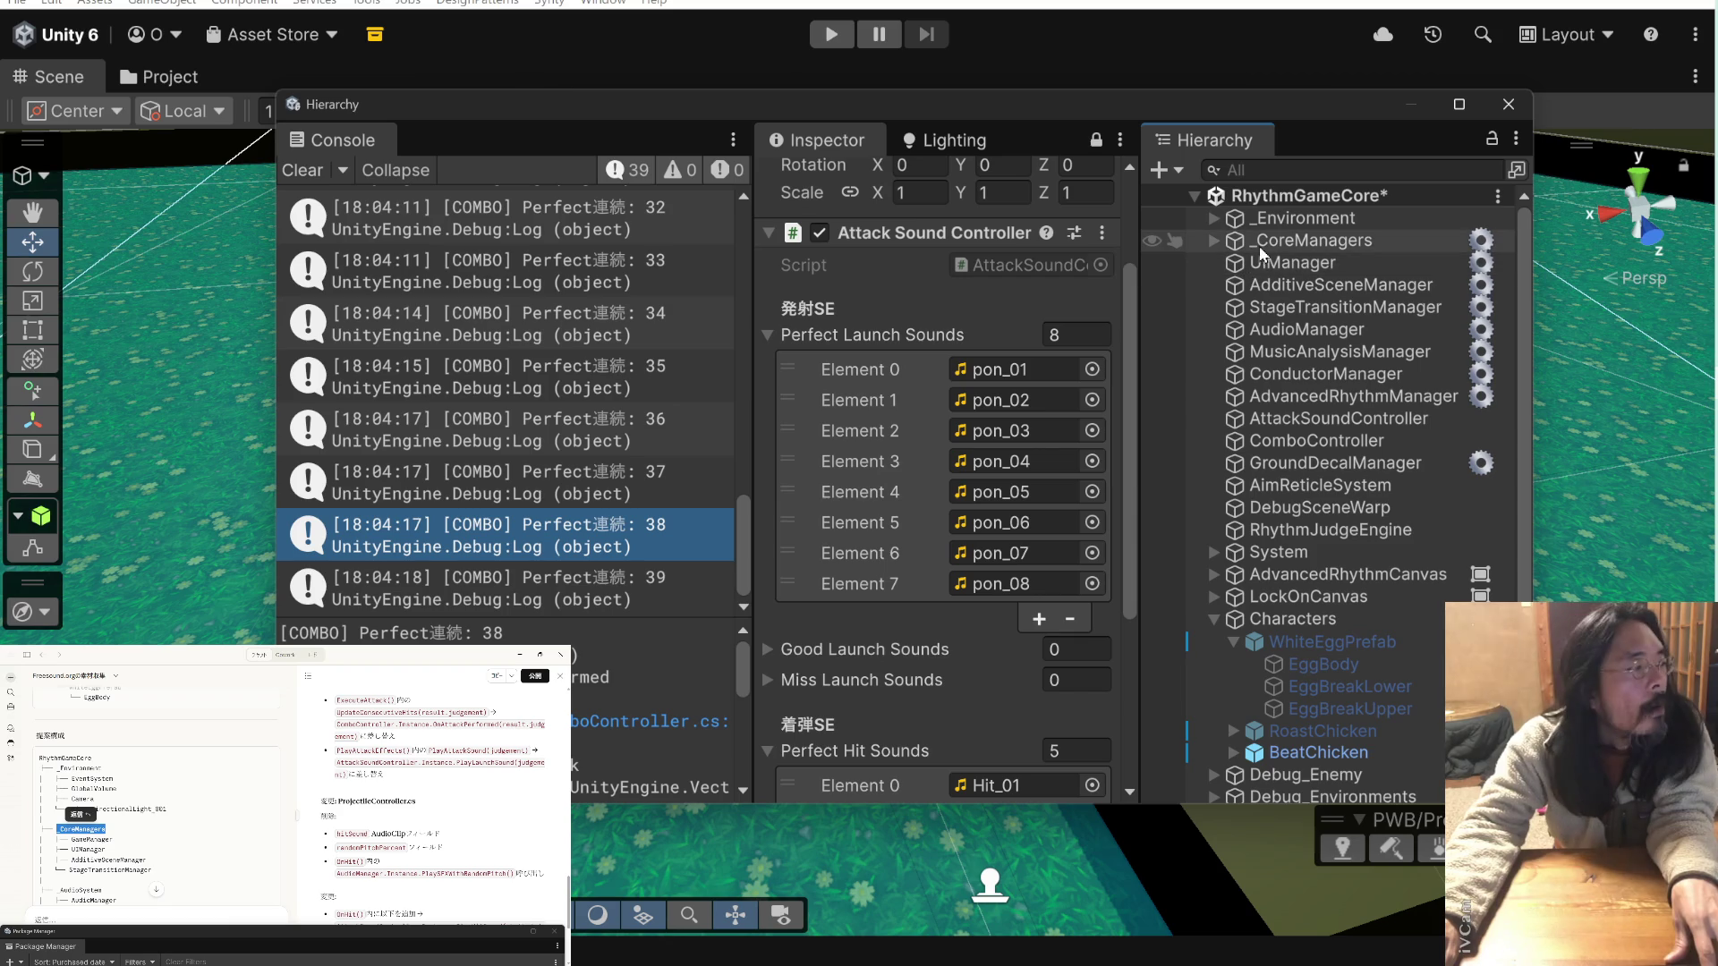
left_click_drag(1242, 263, 1237, 241)
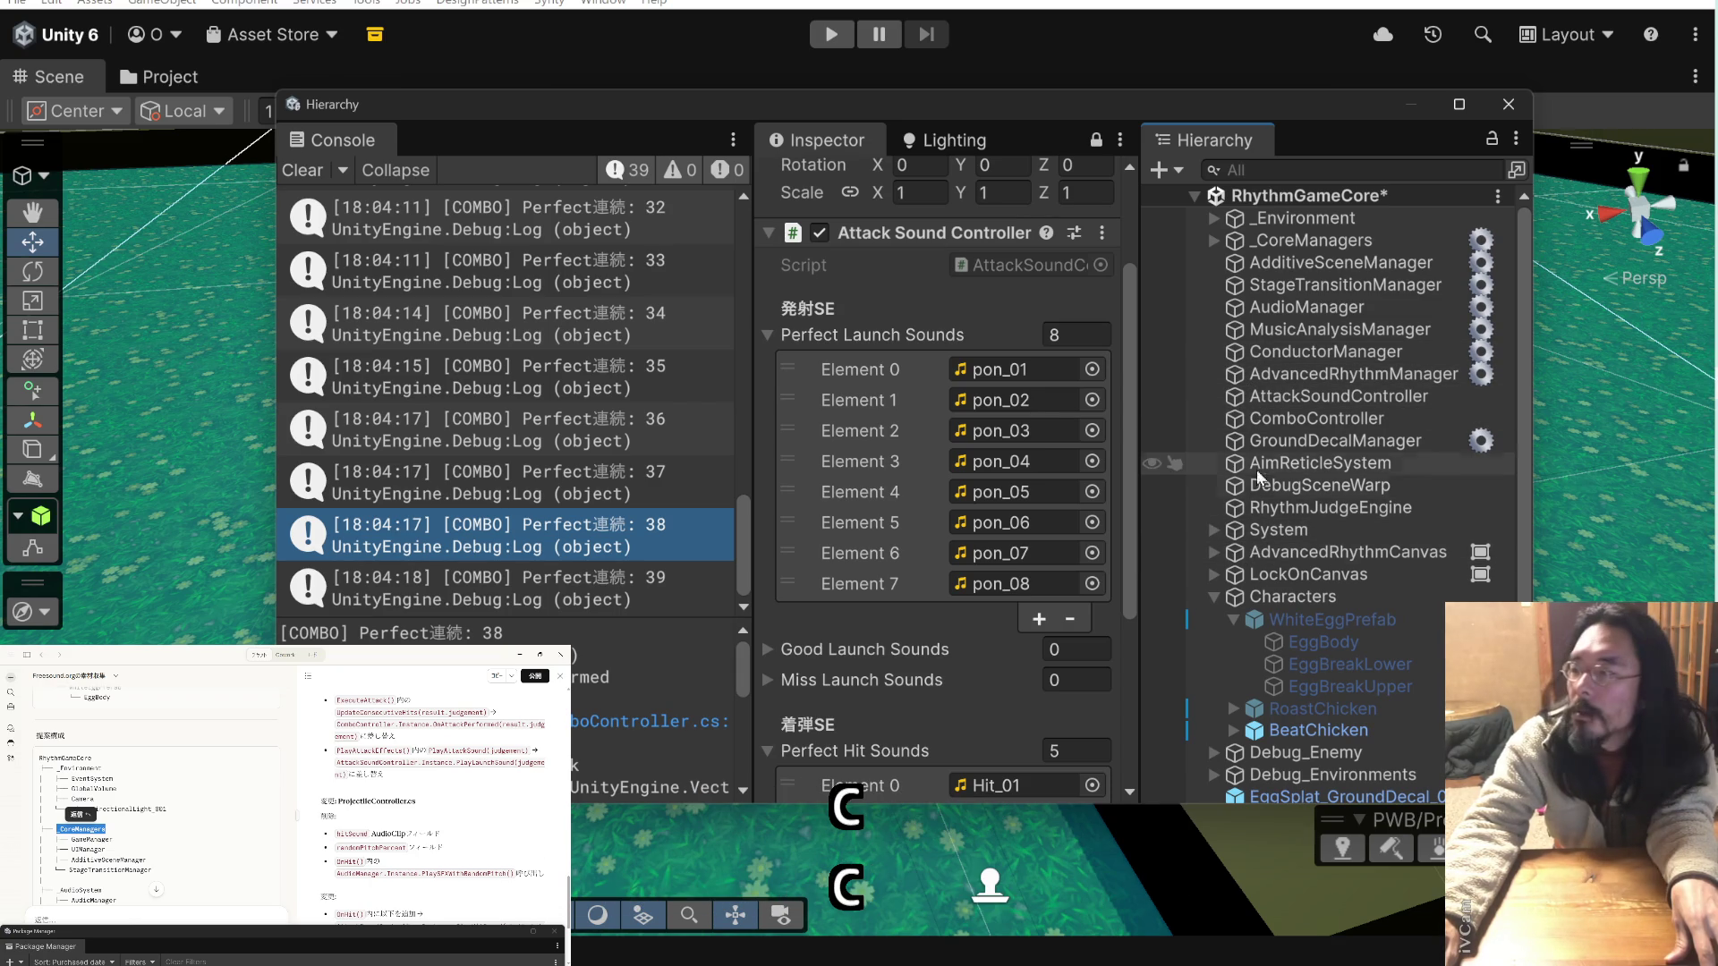
left_click(1240, 260)
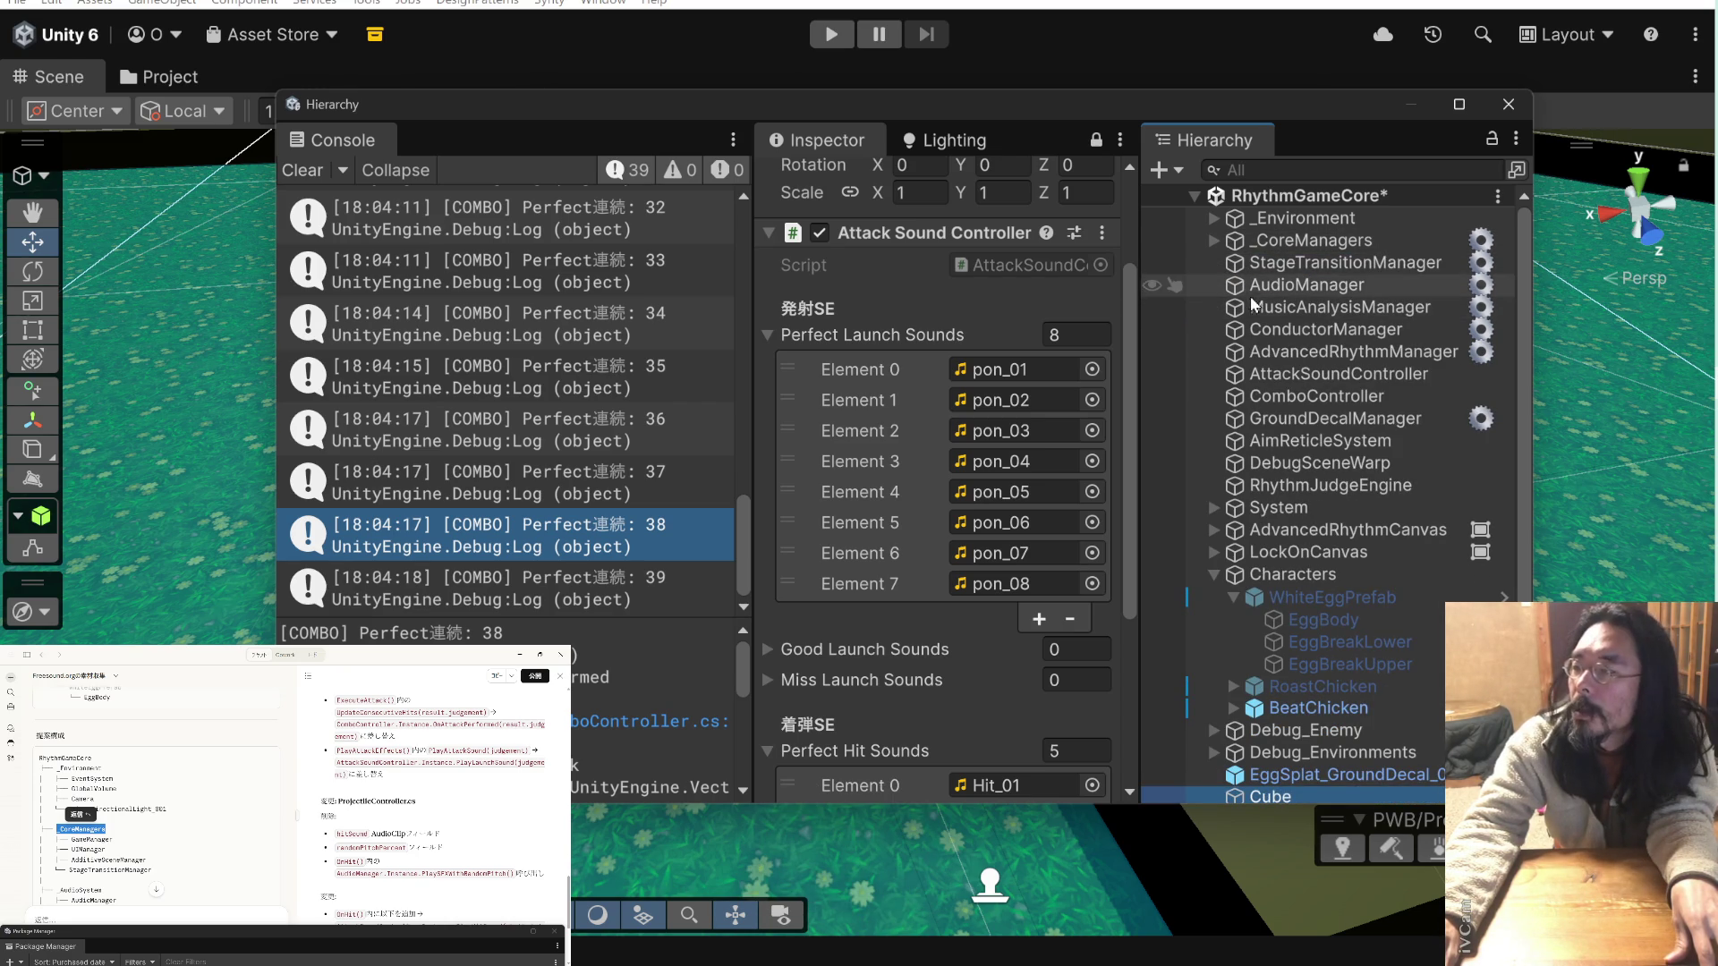
left_click(1246, 262)
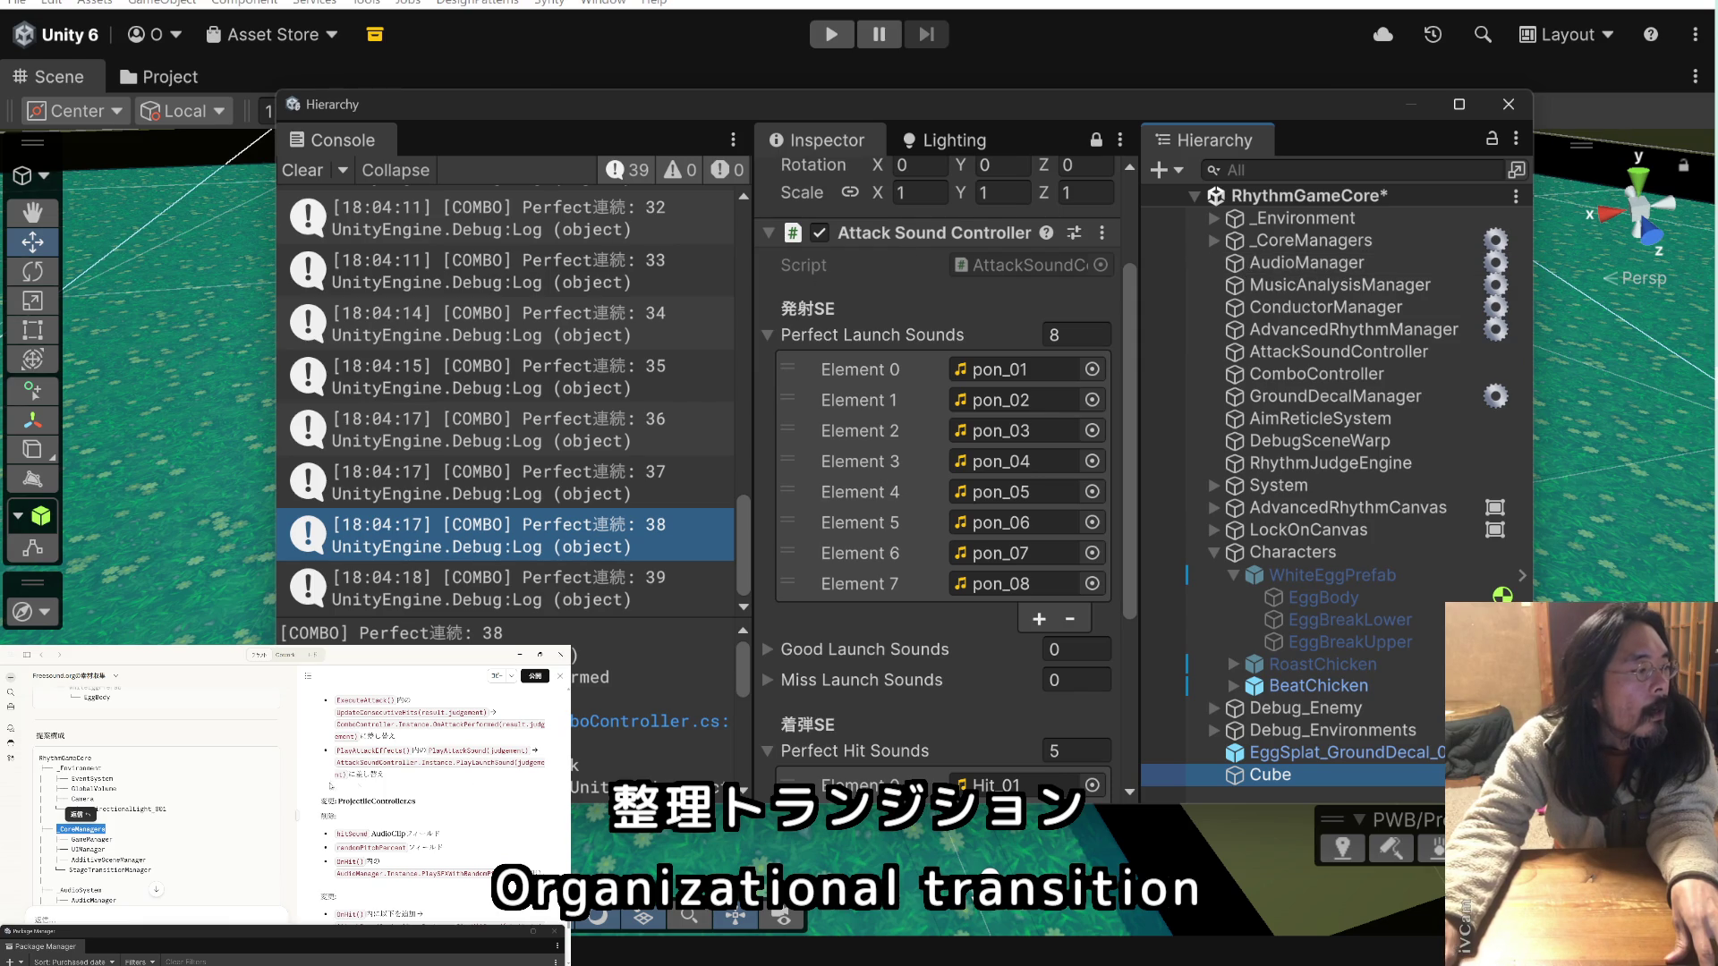
scroll(270, 784, "down", 2)
left_click(102, 819)
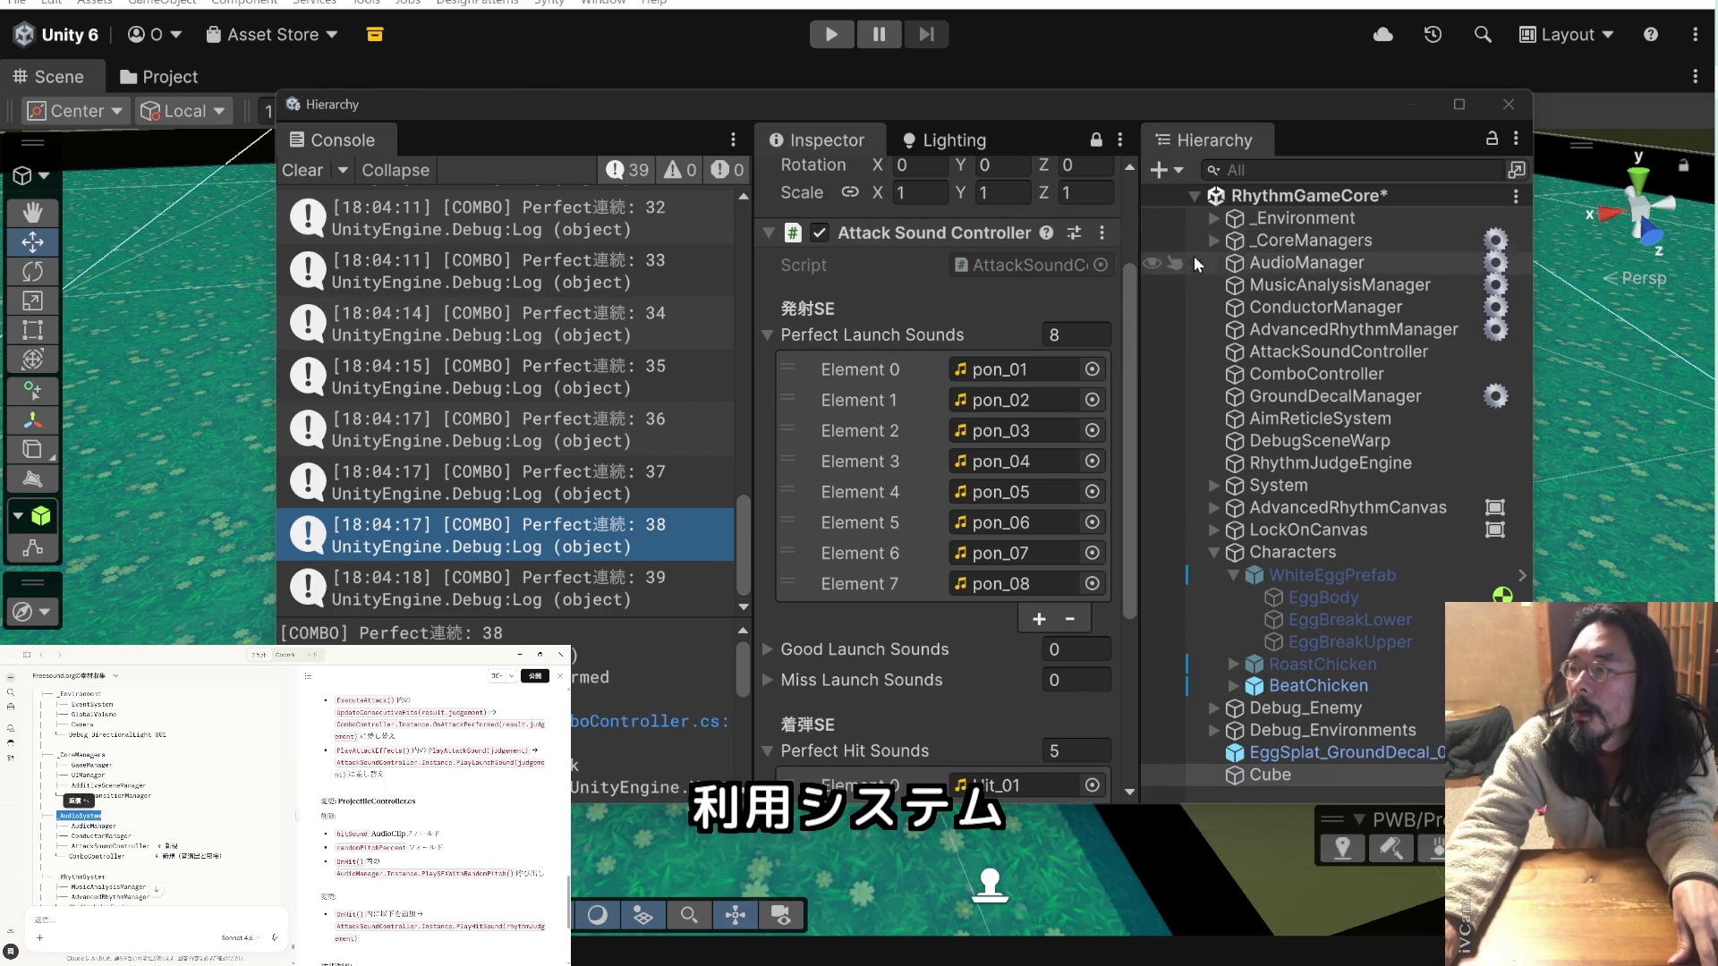
- Create an empty _AudioSystem object and place it just below _CoreManagers
left_click(1195, 241)
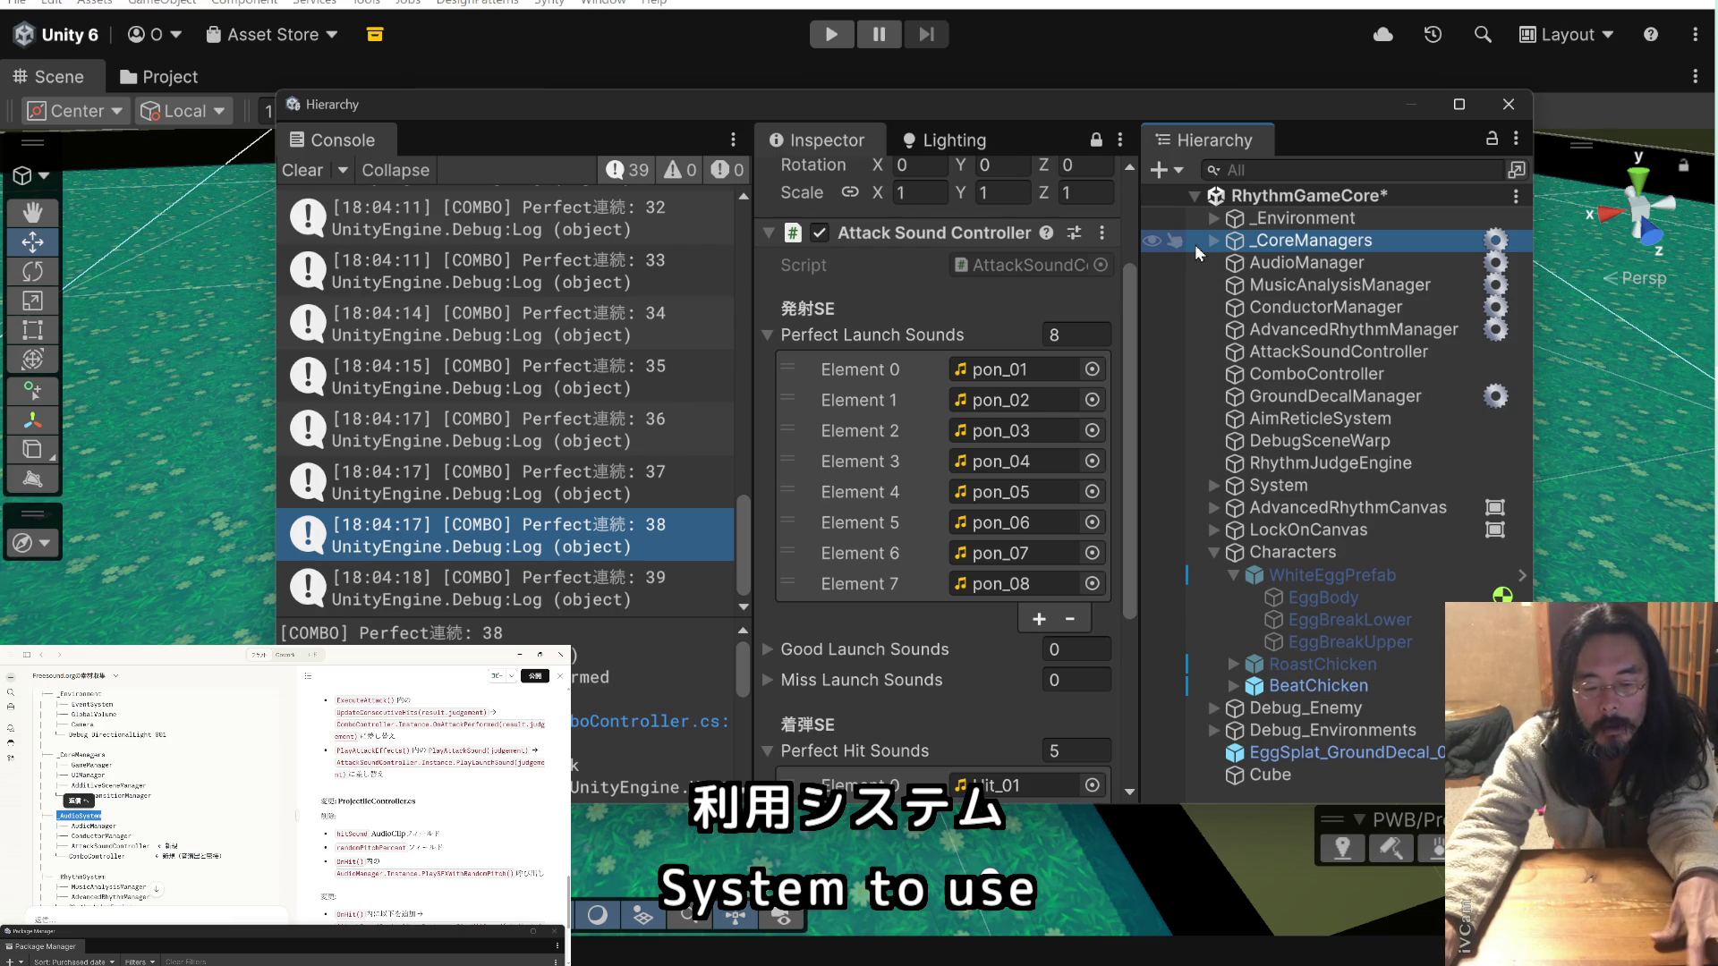
key("ctrl+shift+n")
type("_AudioSystem")
key("Return")
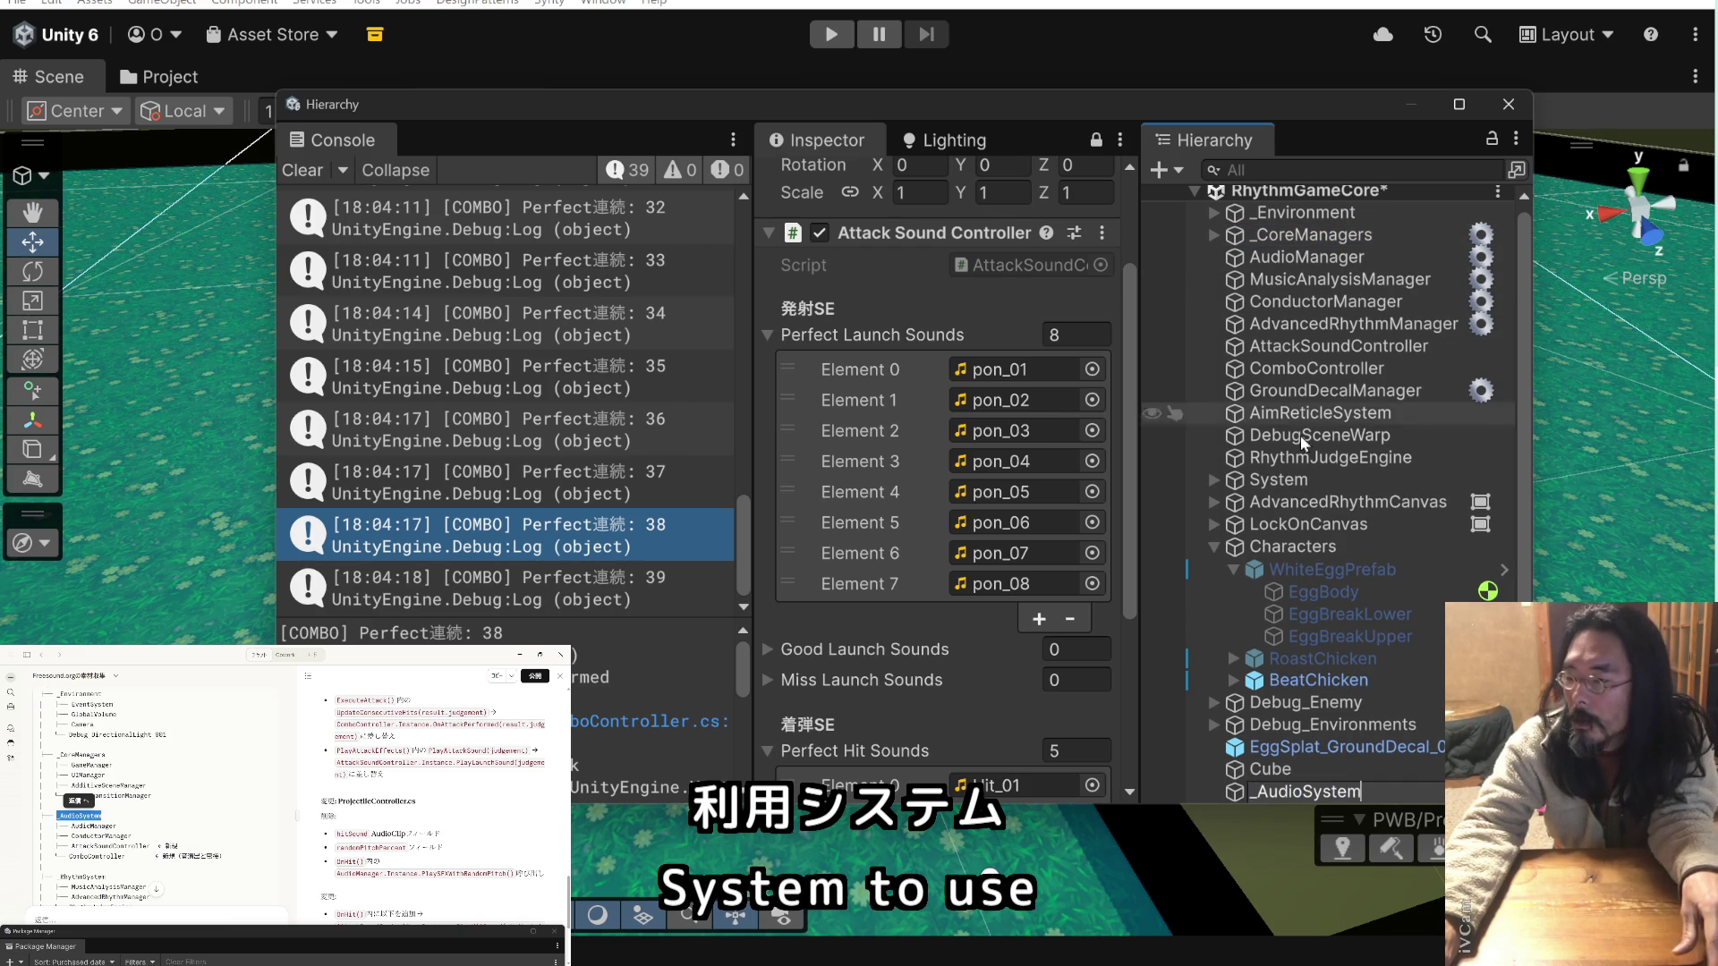
left_click(1274, 769)
left_click(1279, 789)
mouse_move(1279, 789)
left_mouse_down()
mouse_move(1274, 195)
mouse_move(1265, 299)
mouse_move(1270, 266)
left_mouse_up()
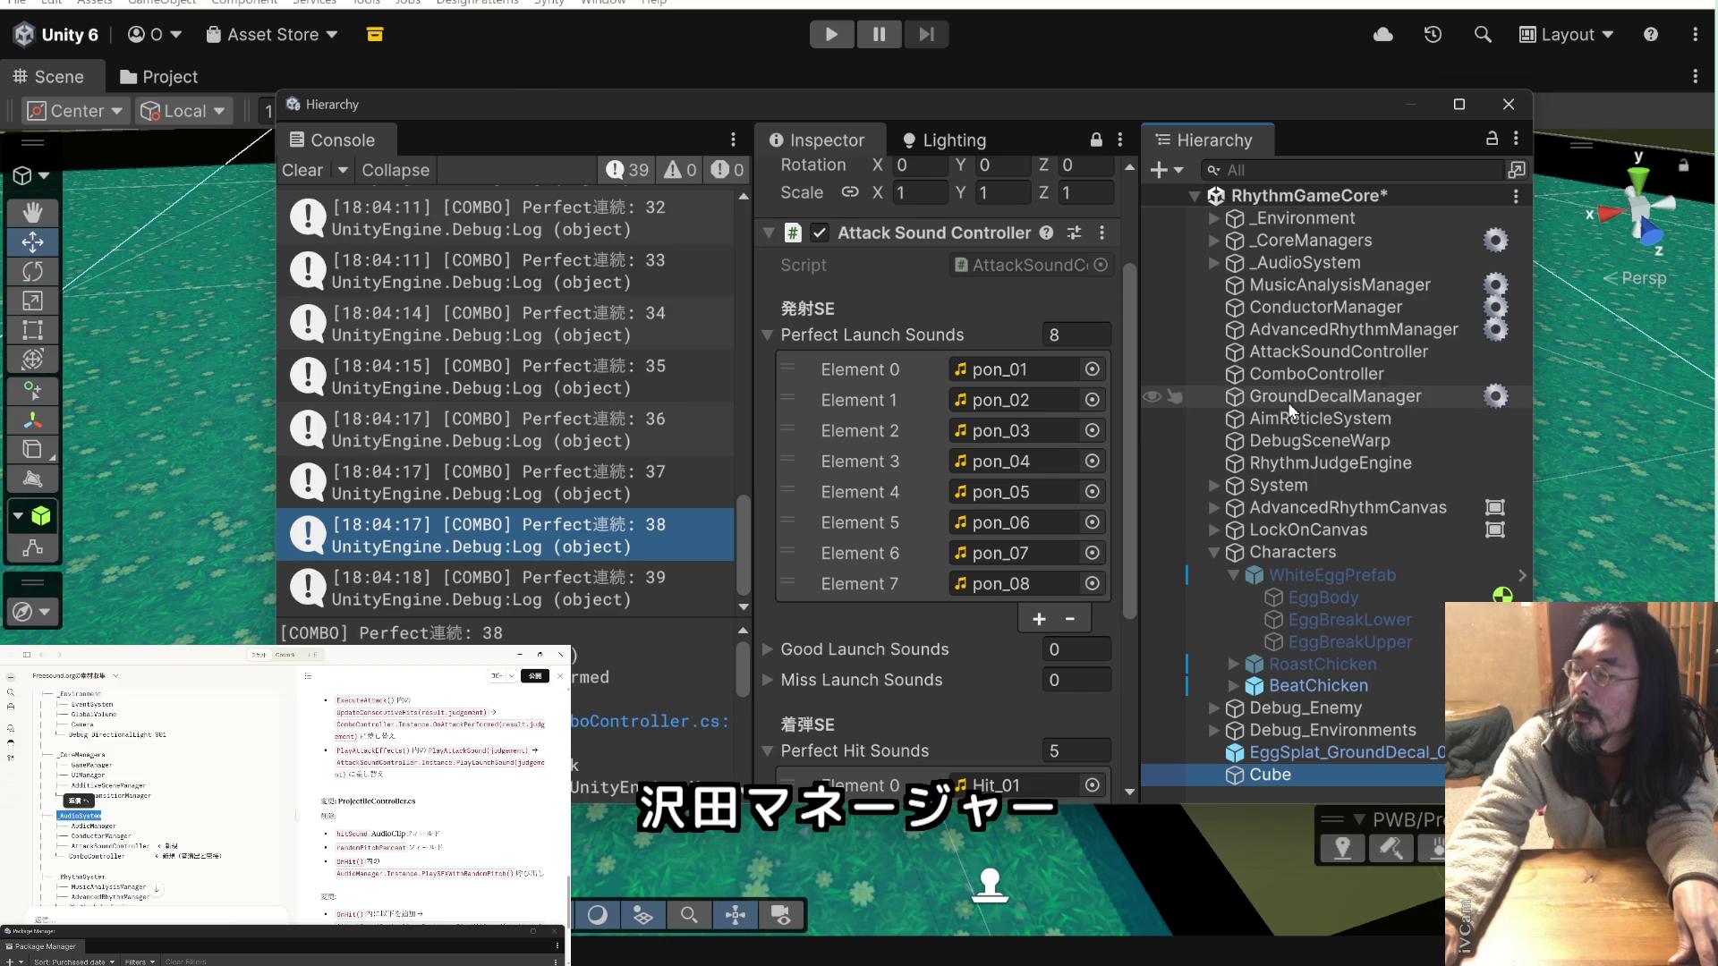
- Move ConductorManager, AttackSoundController and ComboController inside _AudioSystem
left_click_drag(1296, 309, 1297, 261)
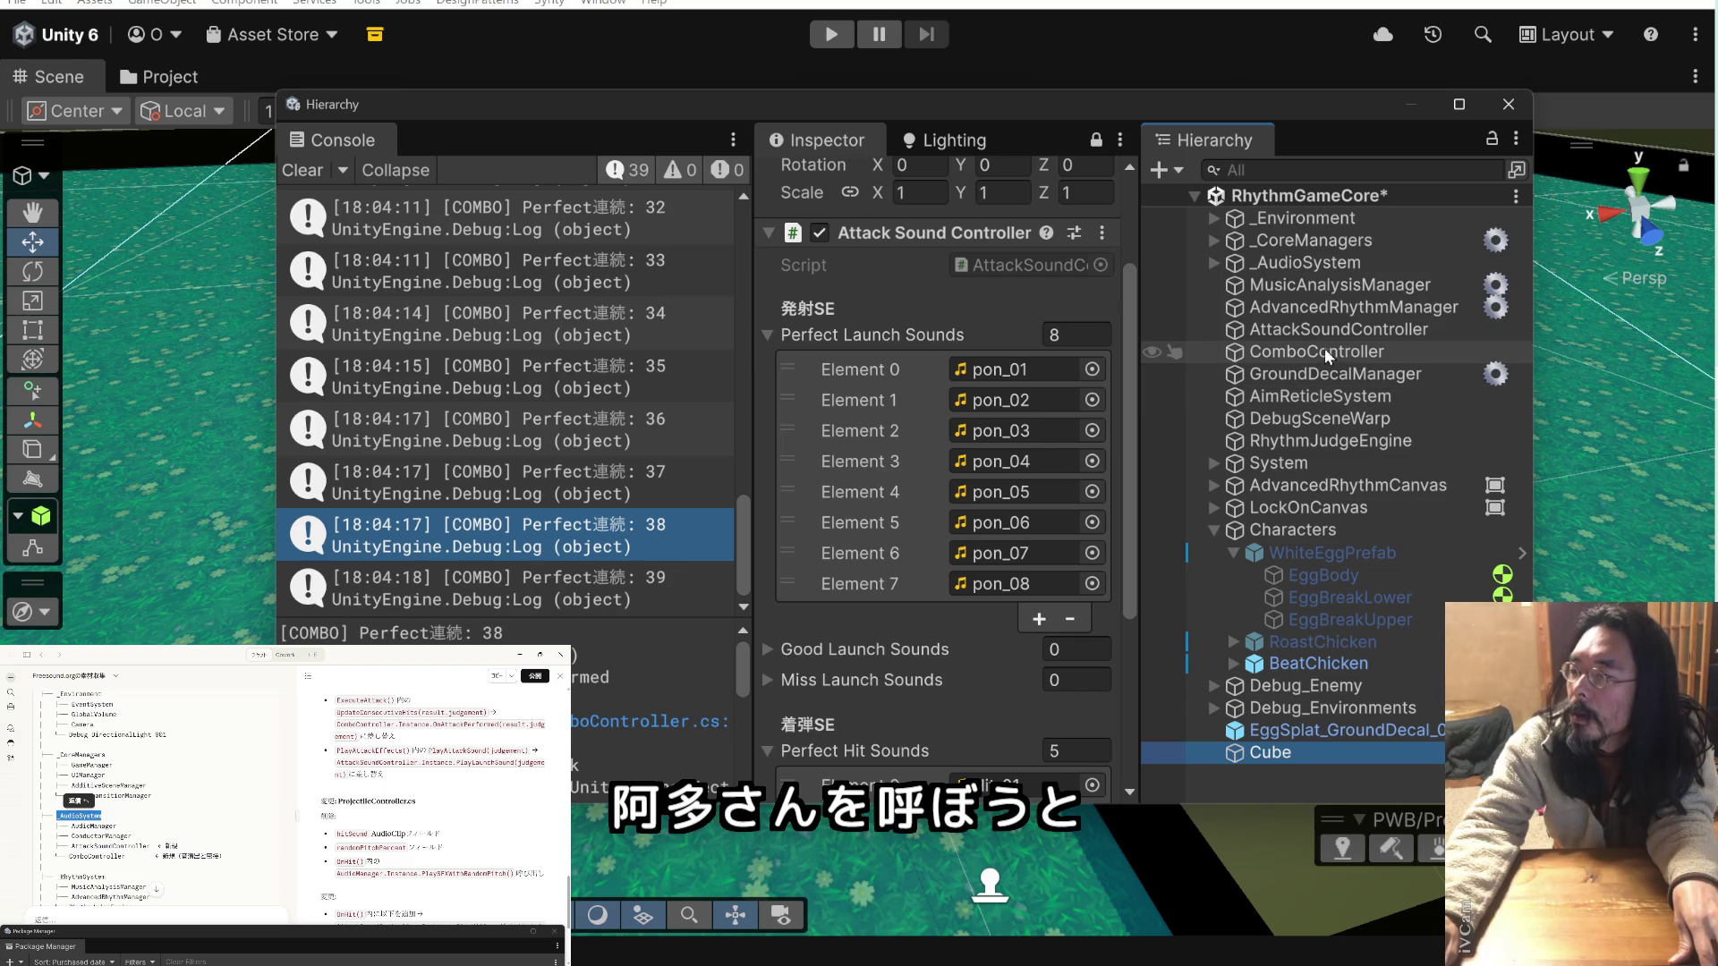
left_click(1323, 331)
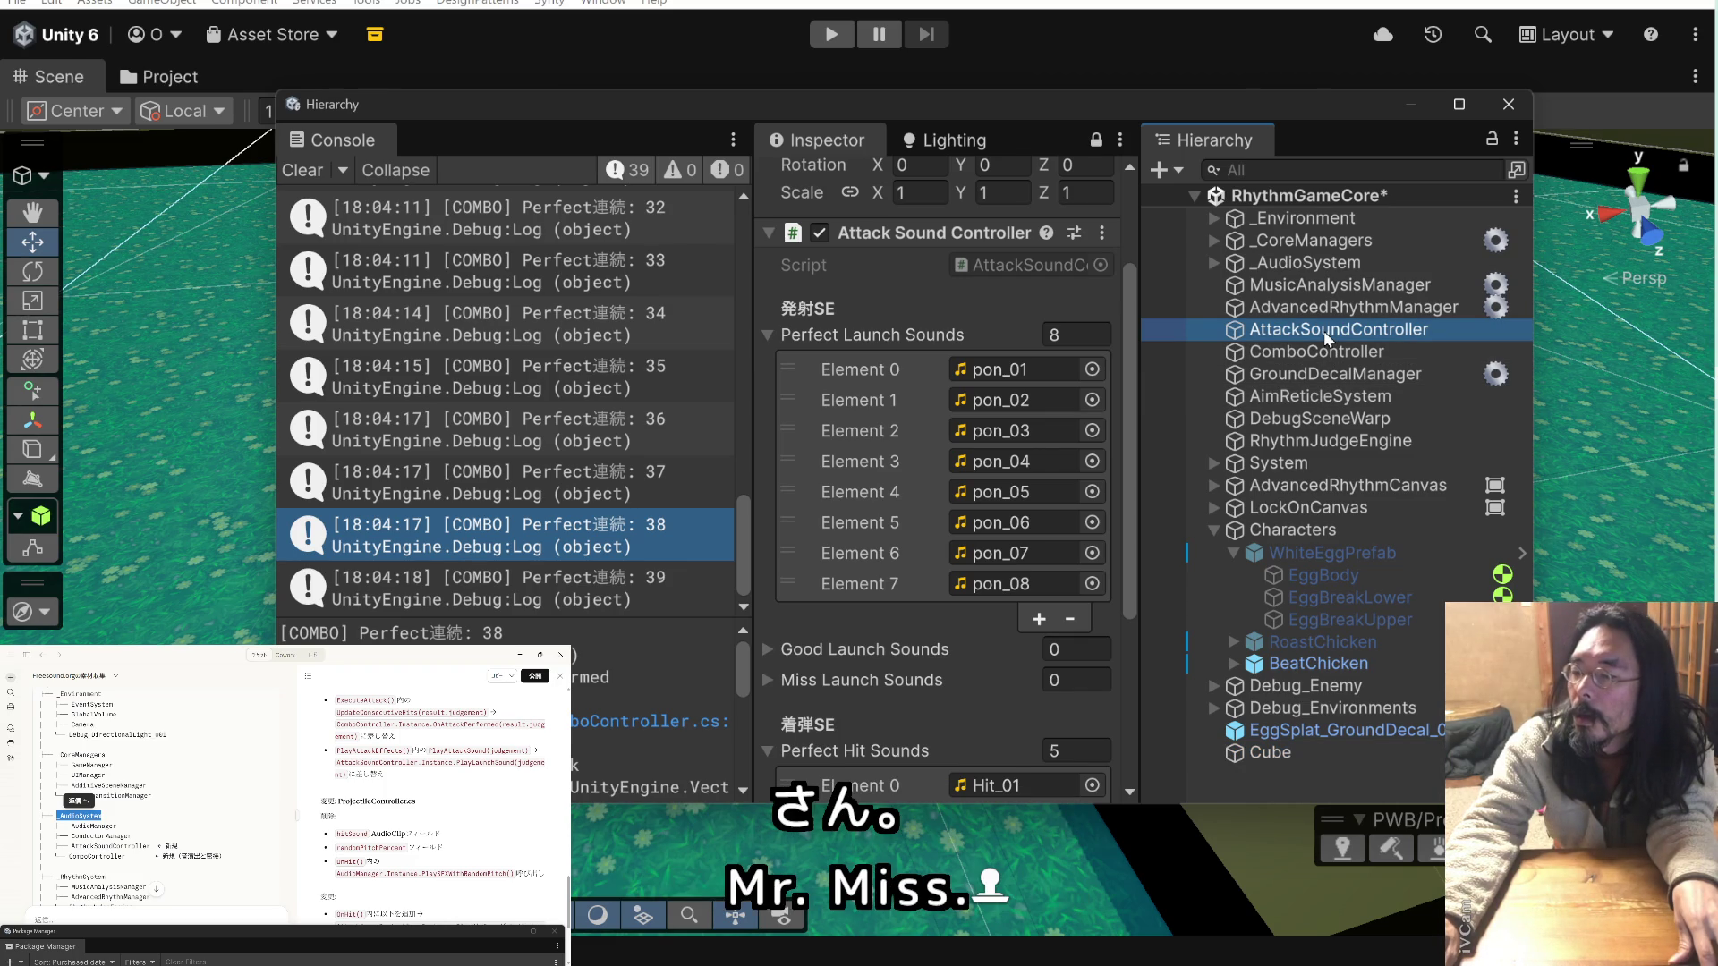
left_click(1095, 140)
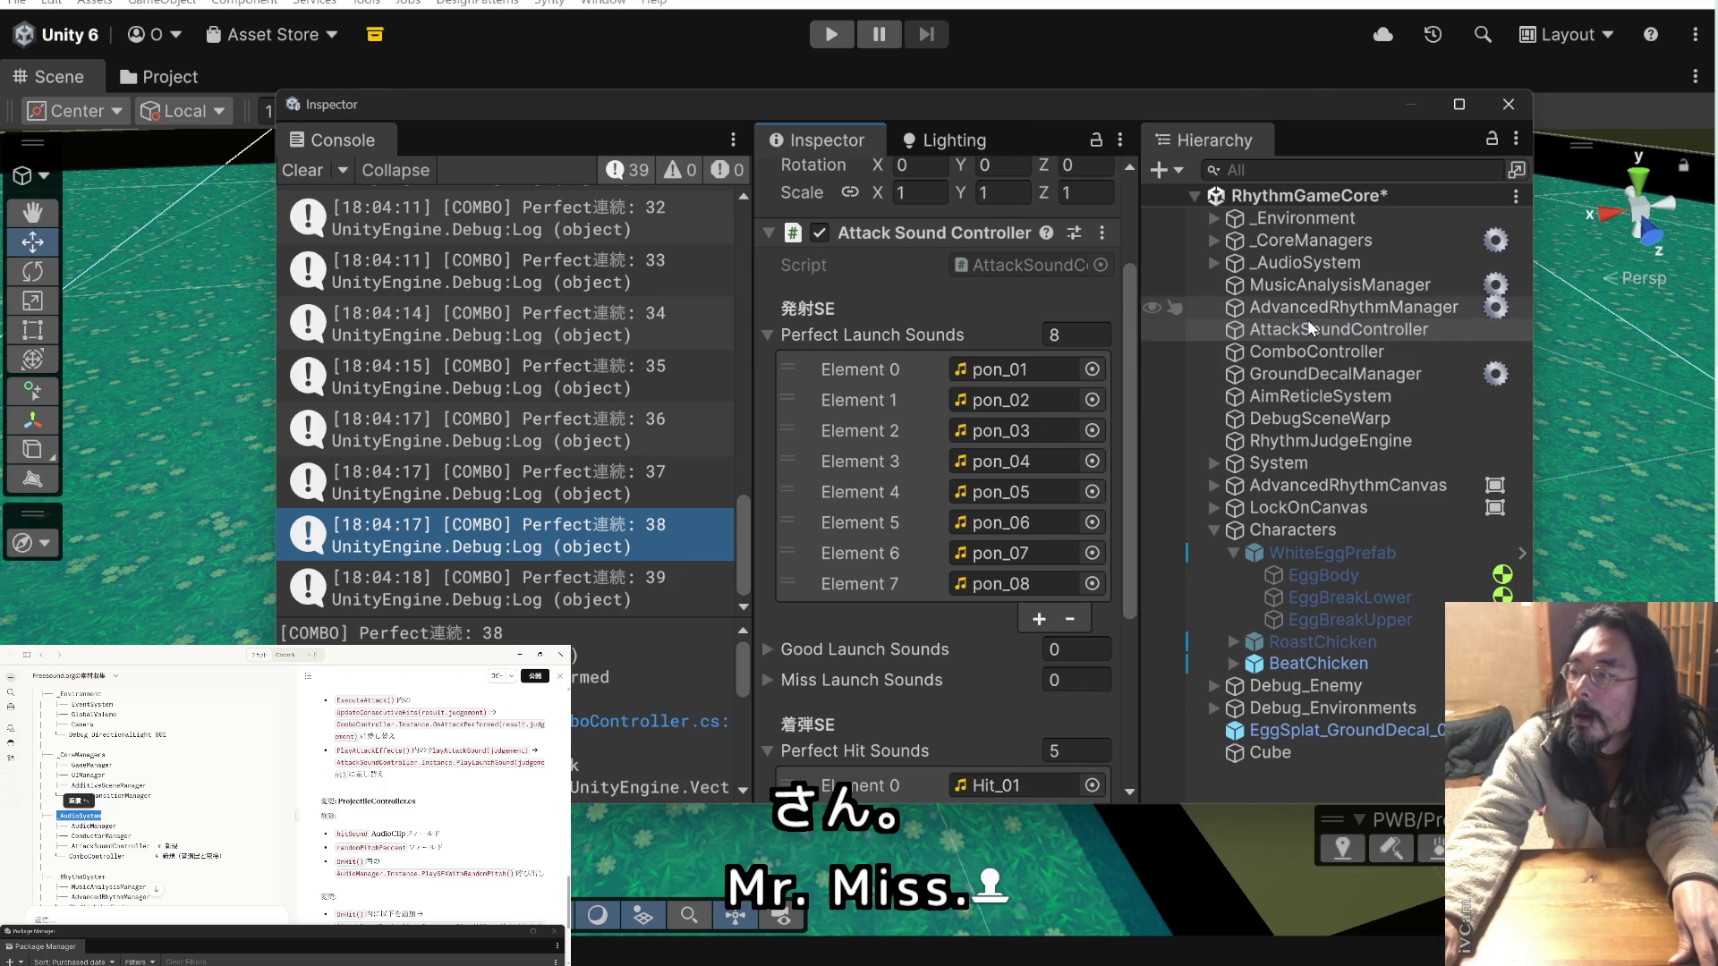
left_click(1307, 308)
left_click(1302, 331)
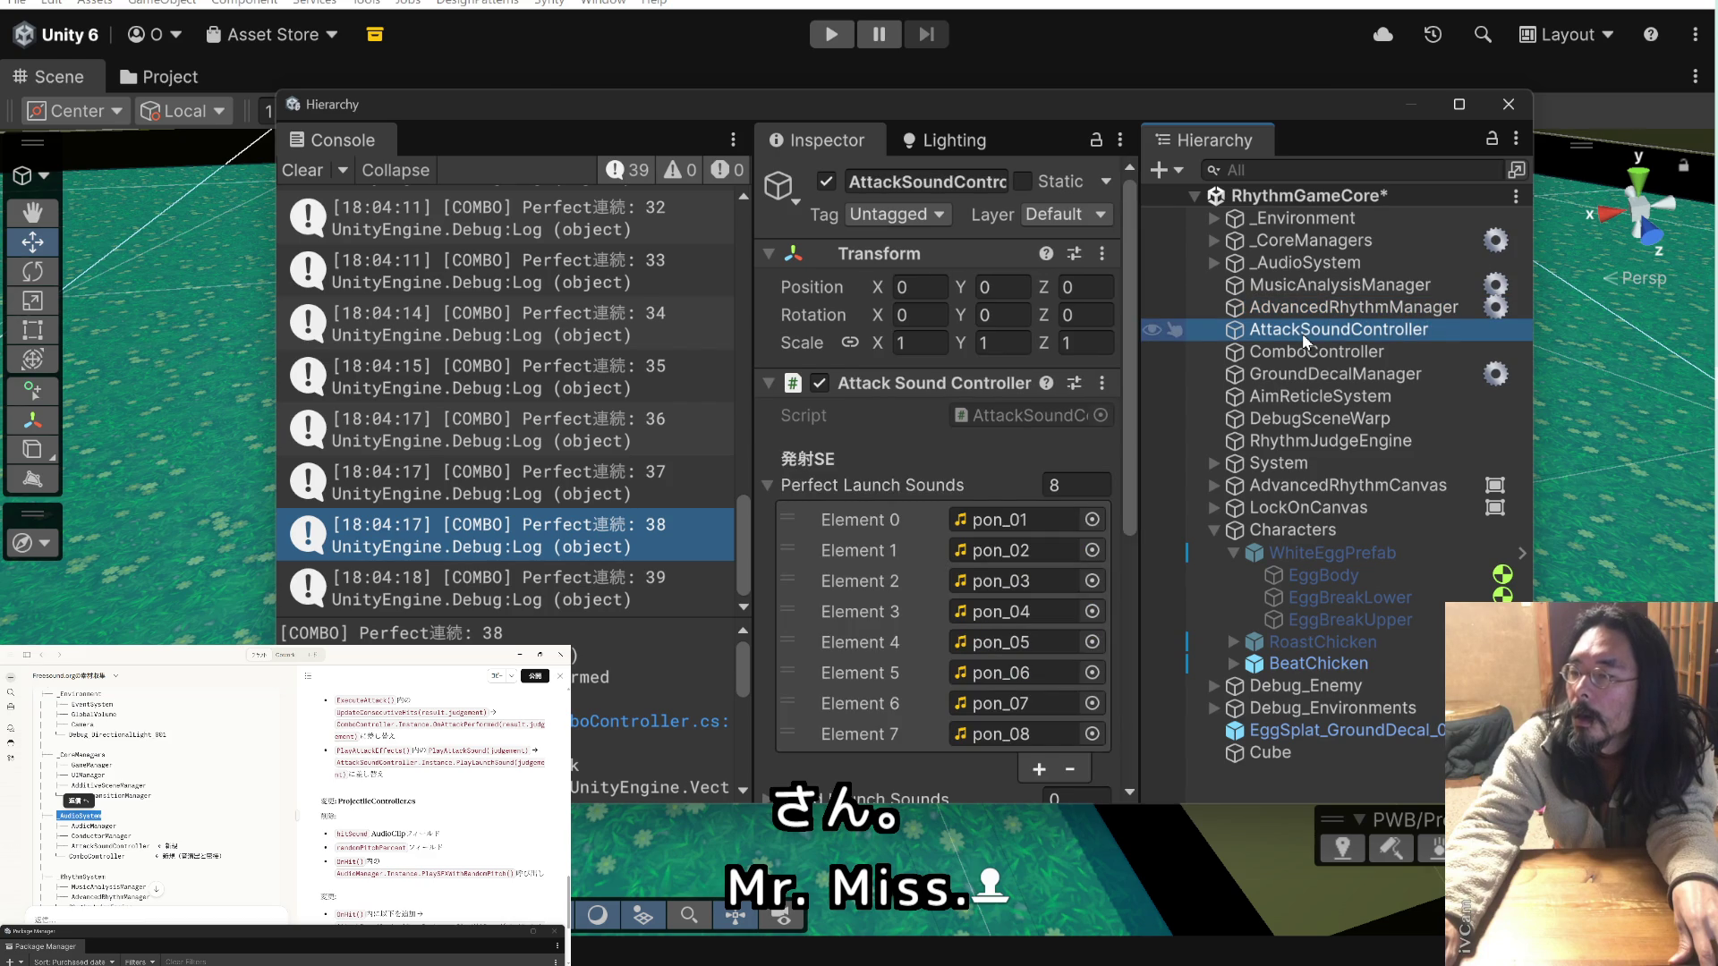
left_click_drag(1239, 322, 1248, 263)
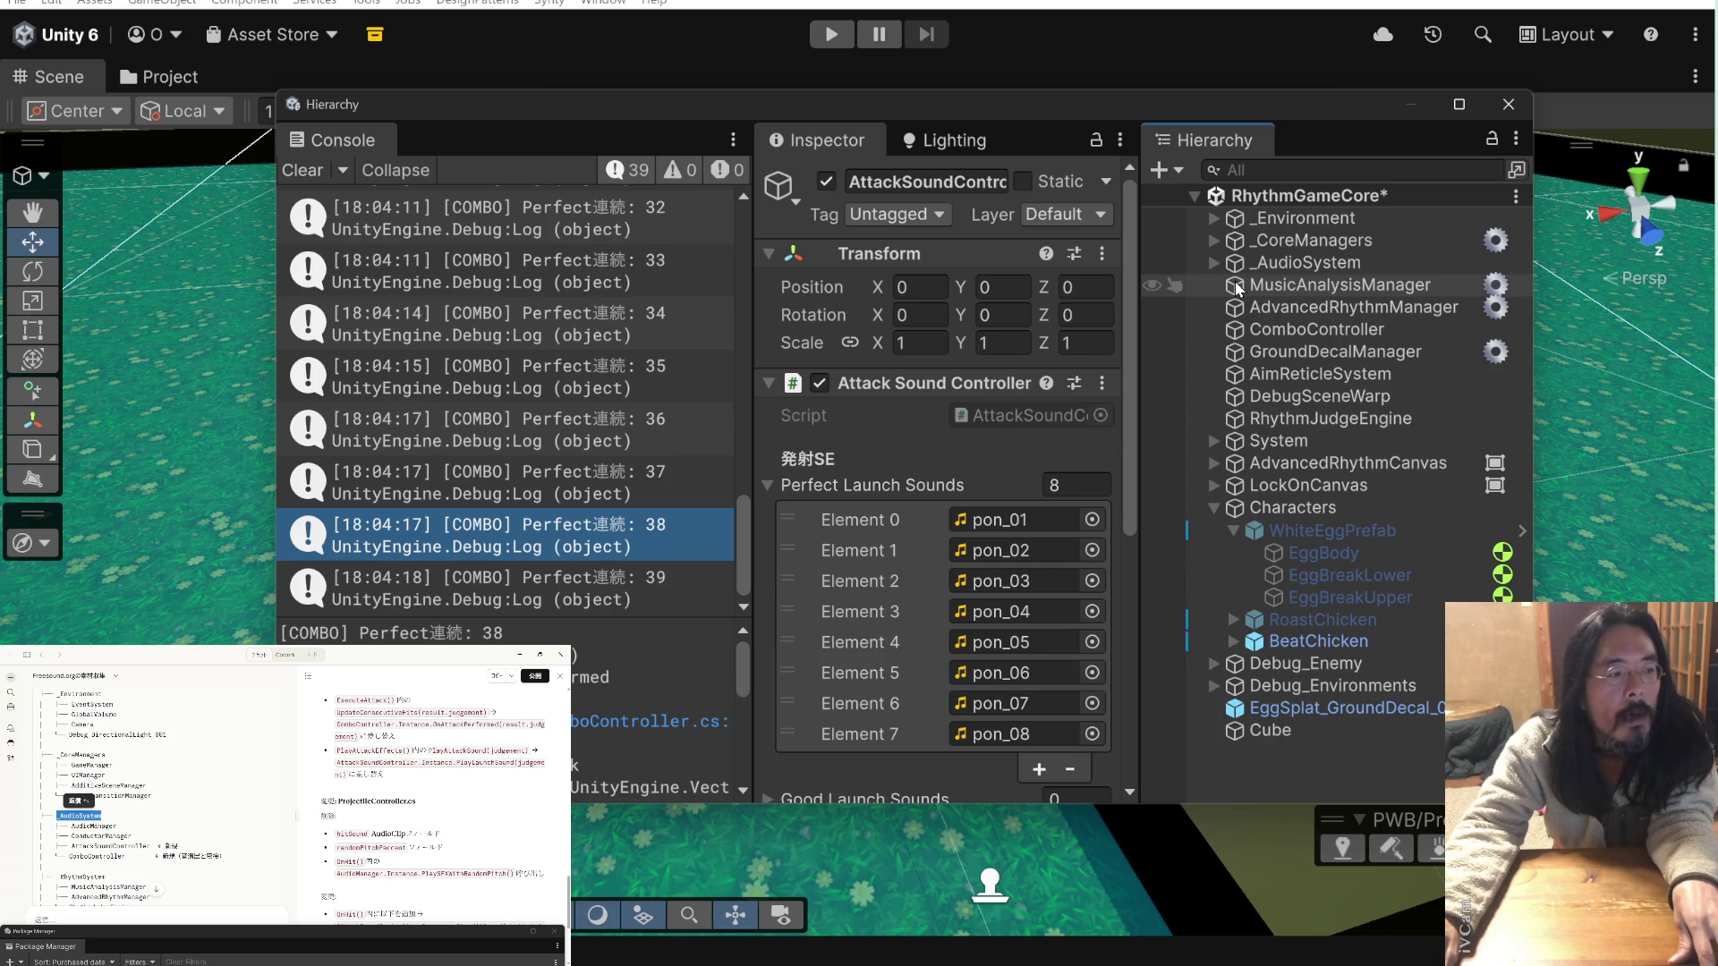
left_click(1238, 328)
left_click_drag(1238, 326, 1248, 263)
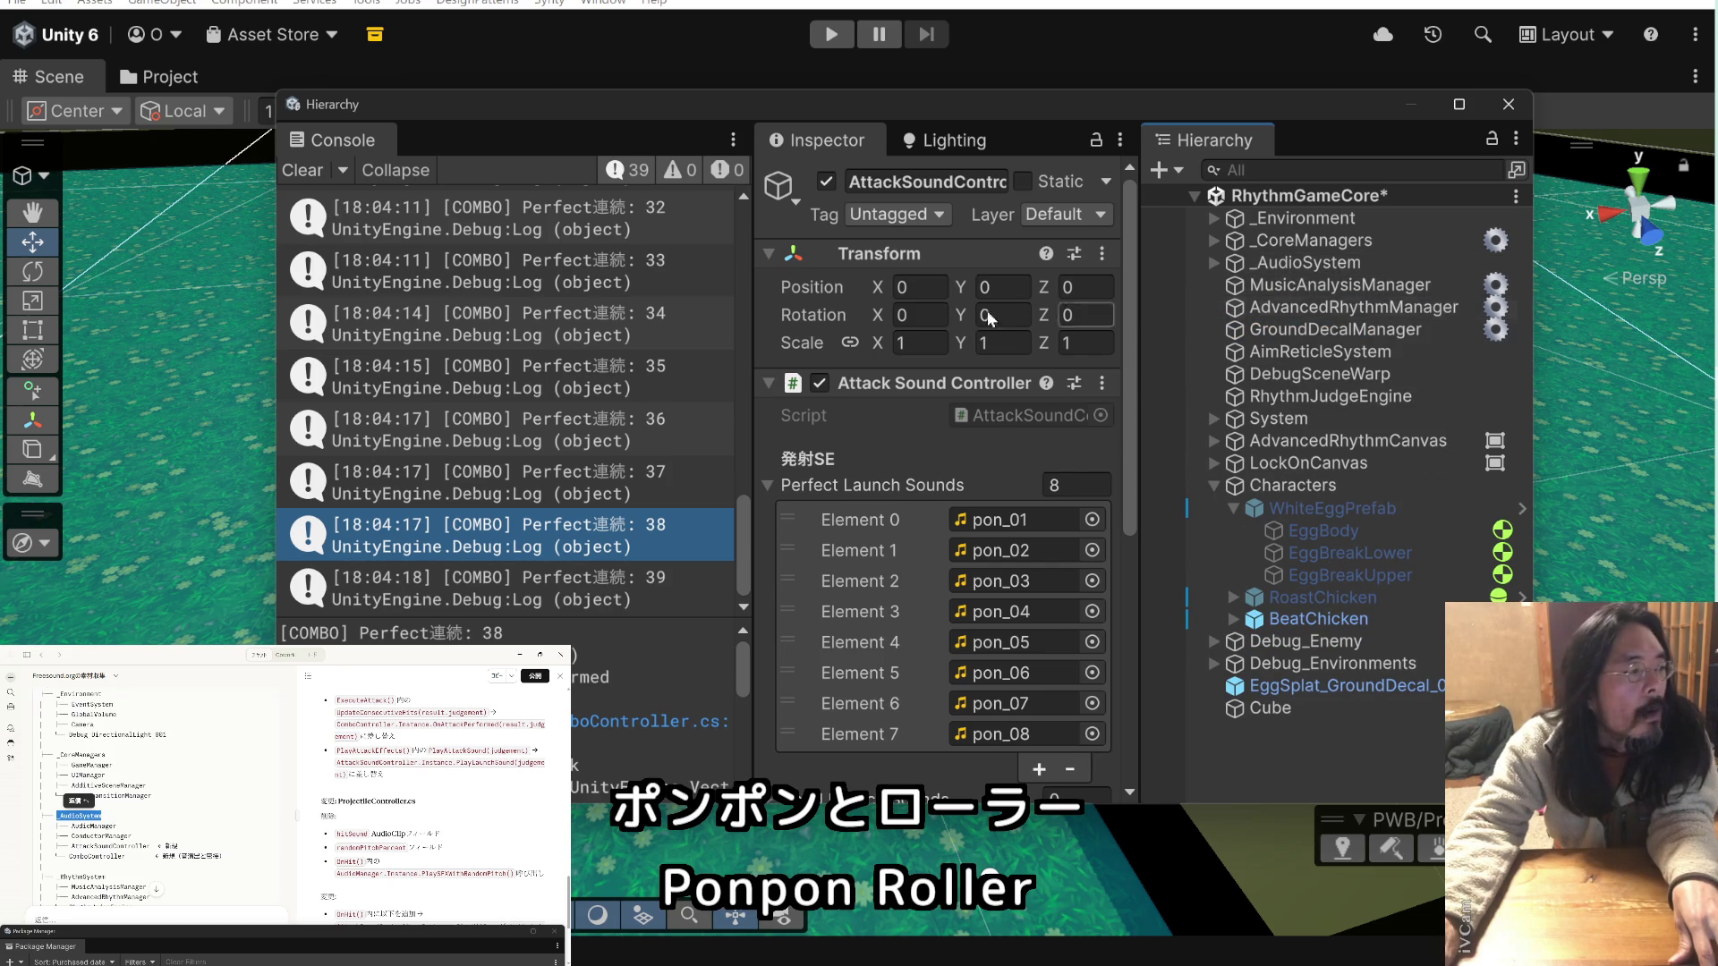
scroll(270, 760, "down", 3)
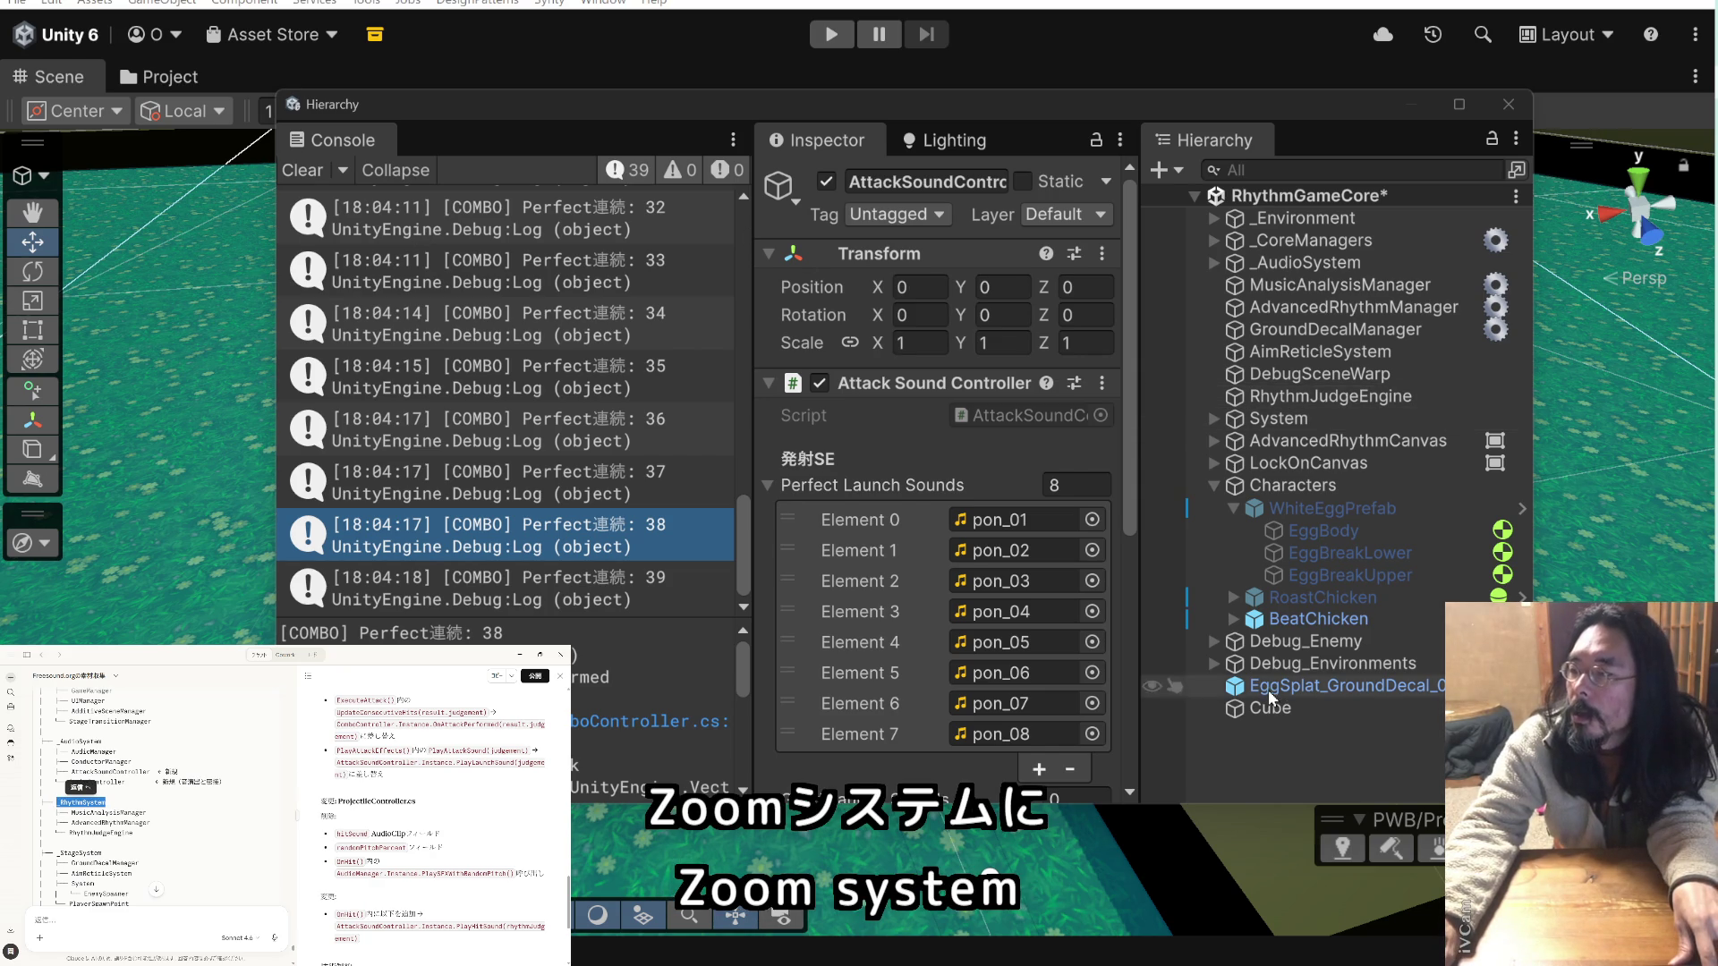
left_click(1270, 752)
- Create _RhythmSystem below _AudioSystem and move MusicAnalysisManager, AdvancedRhythmManager and RhythmJudgeEngine into it
key("ctrl+shift+n")
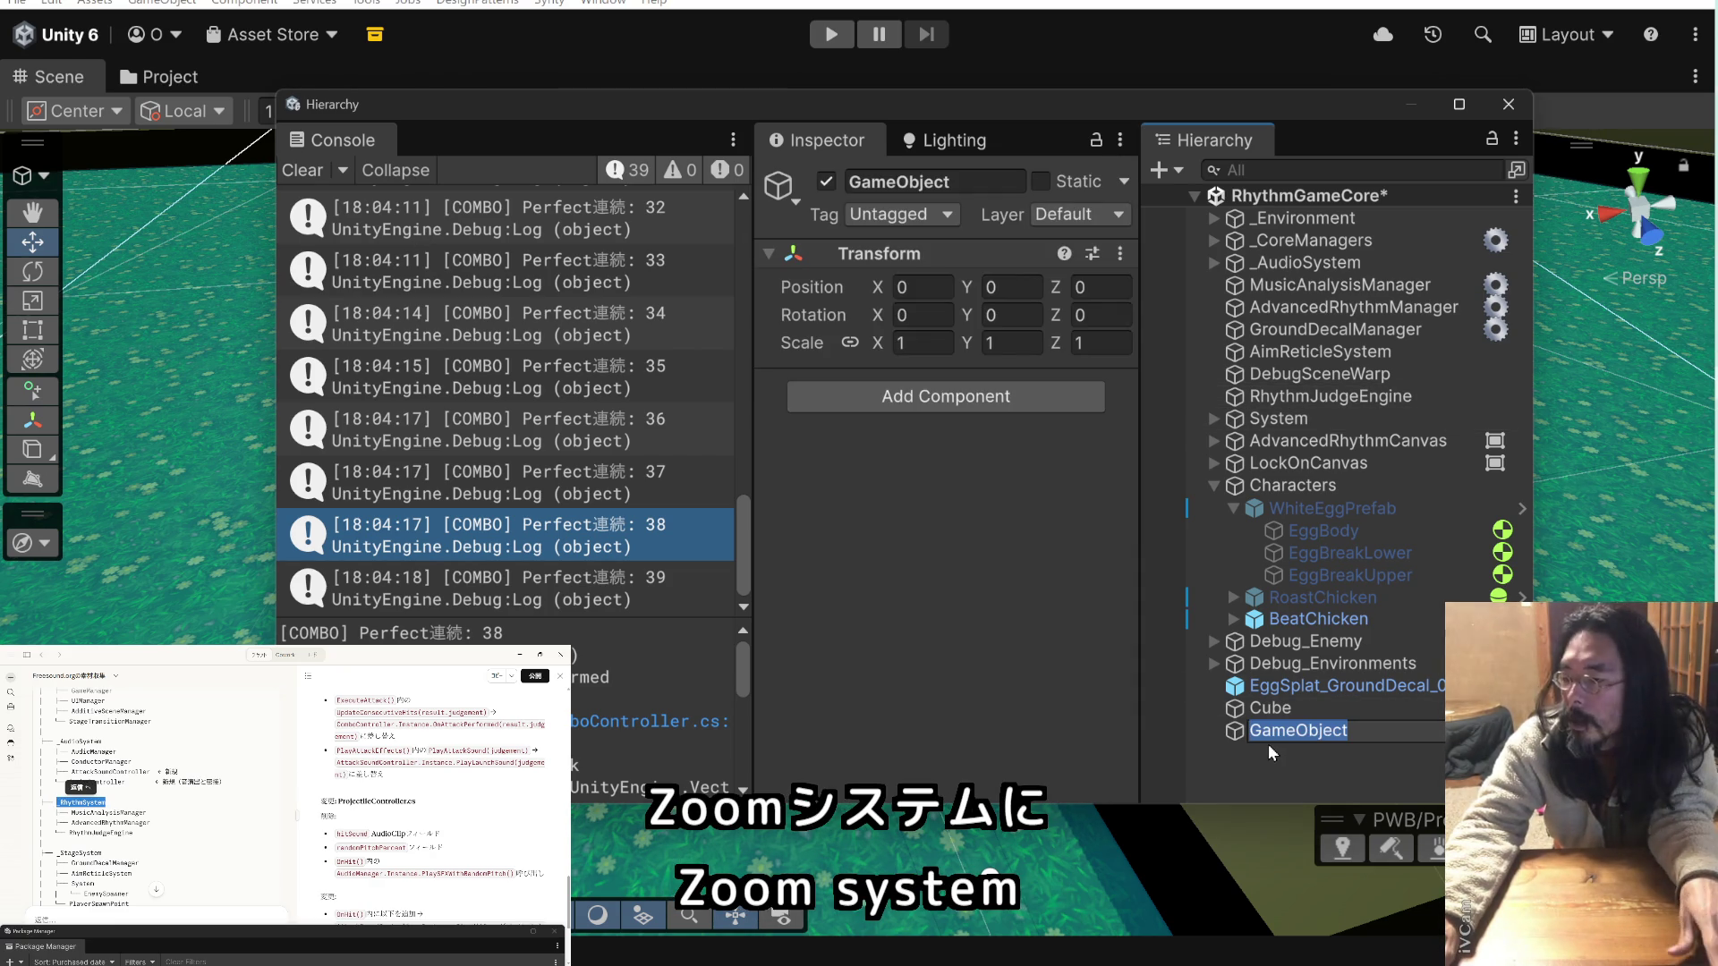
type("_RhythmSystem")
key("Return")
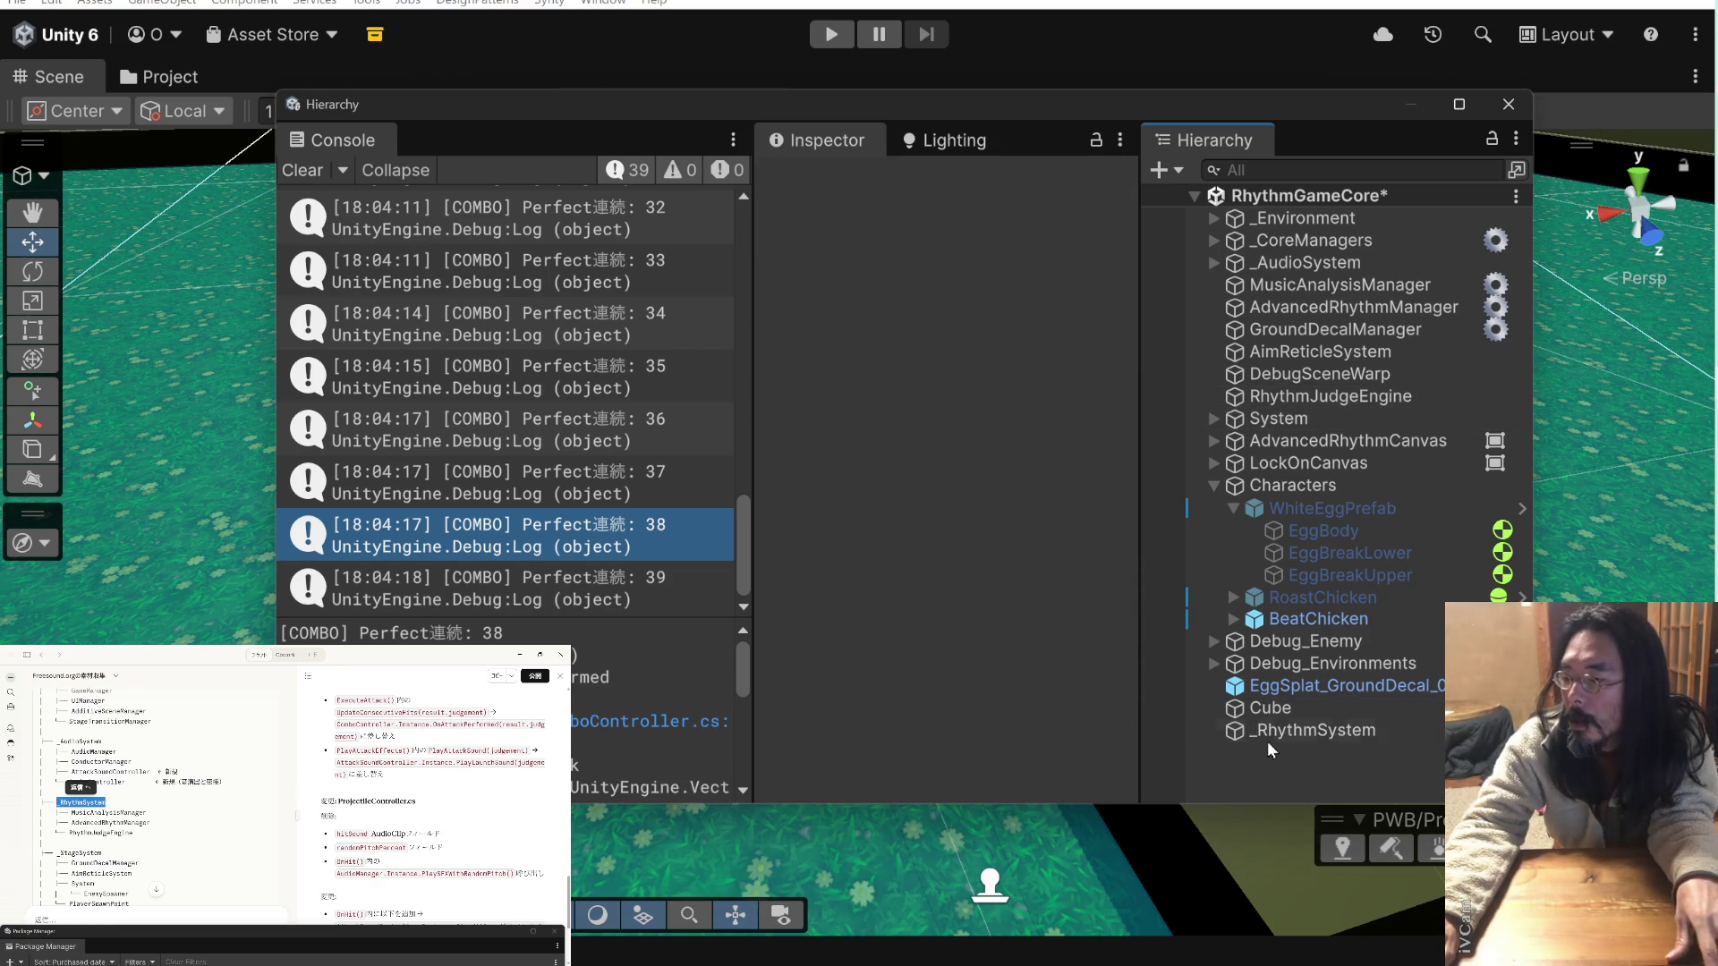
mouse_move(1267, 742)
left_mouse_down()
mouse_move(1243, 460)
mouse_move(1254, 278)
left_mouse_up()
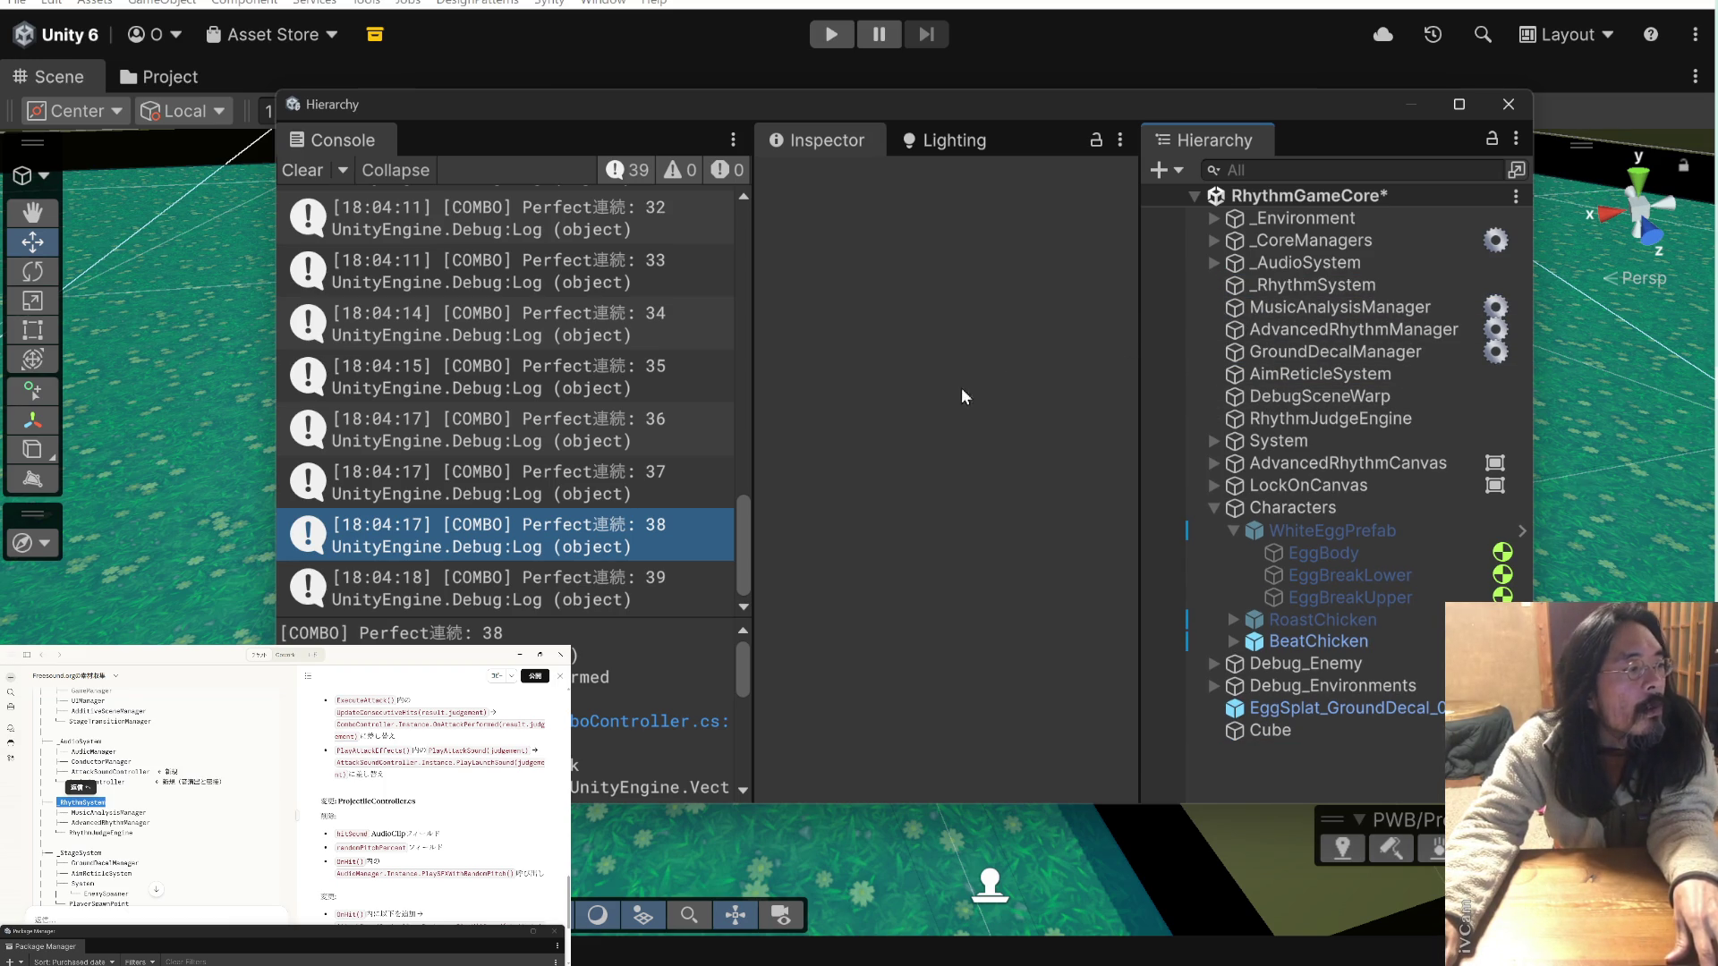
left_click_drag(1354, 306, 1354, 283)
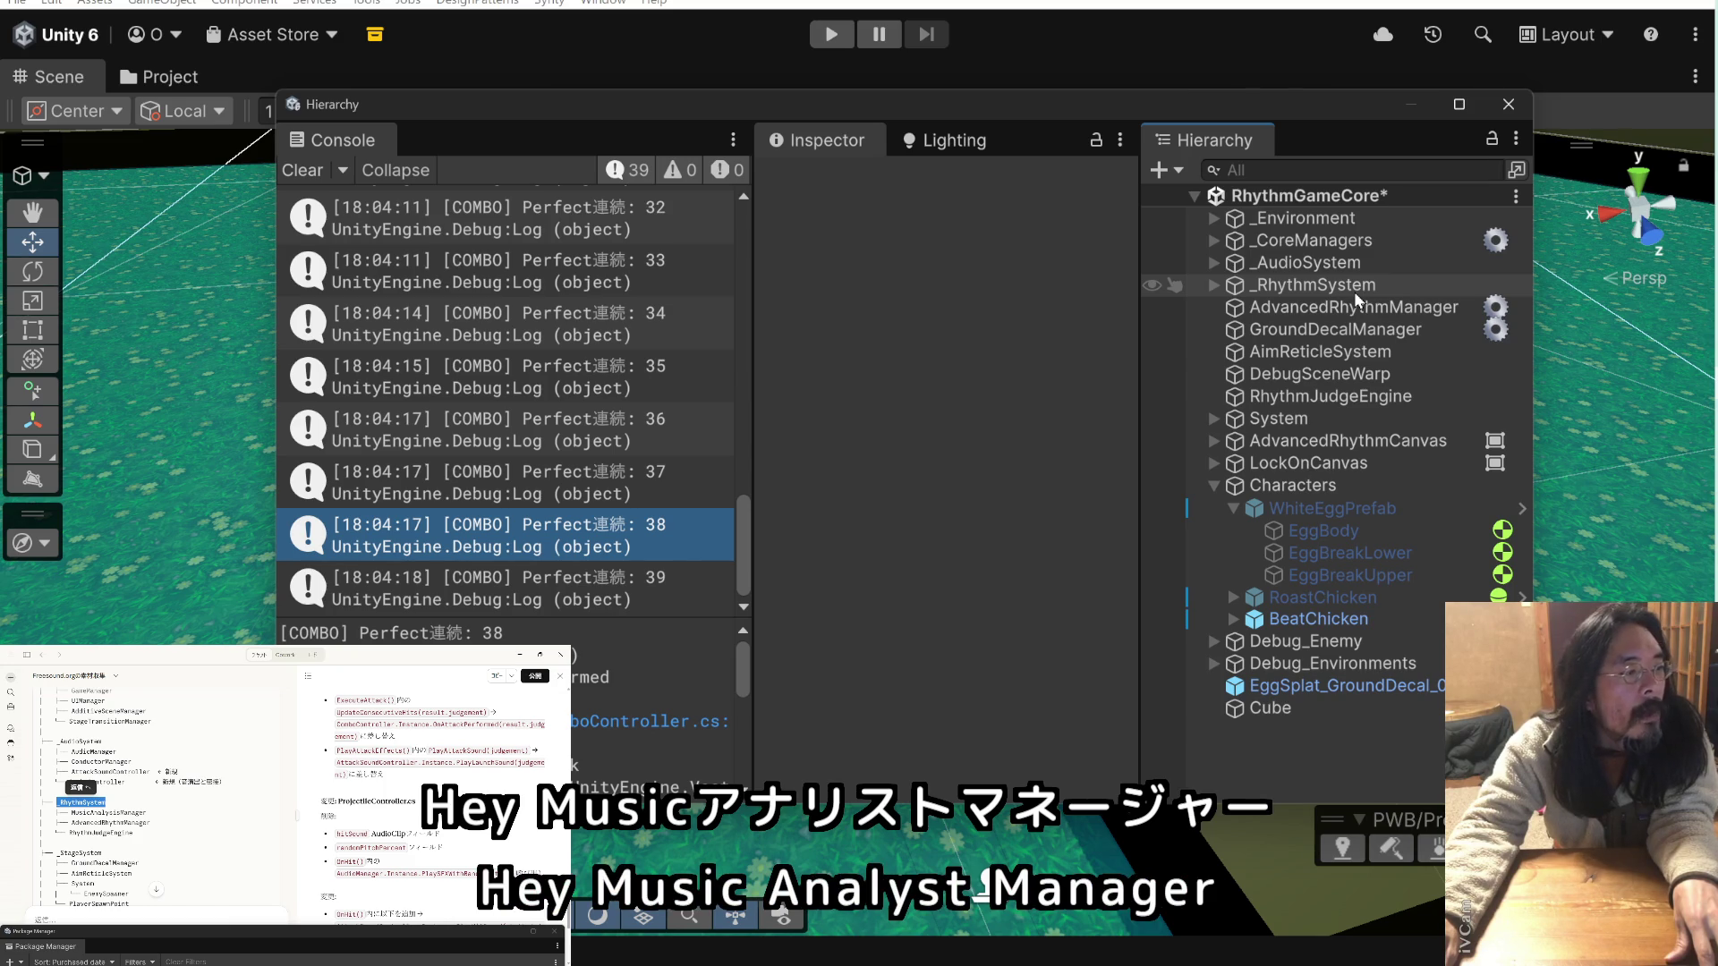
left_click(1359, 308)
left_click_drag(1360, 308, 1360, 288)
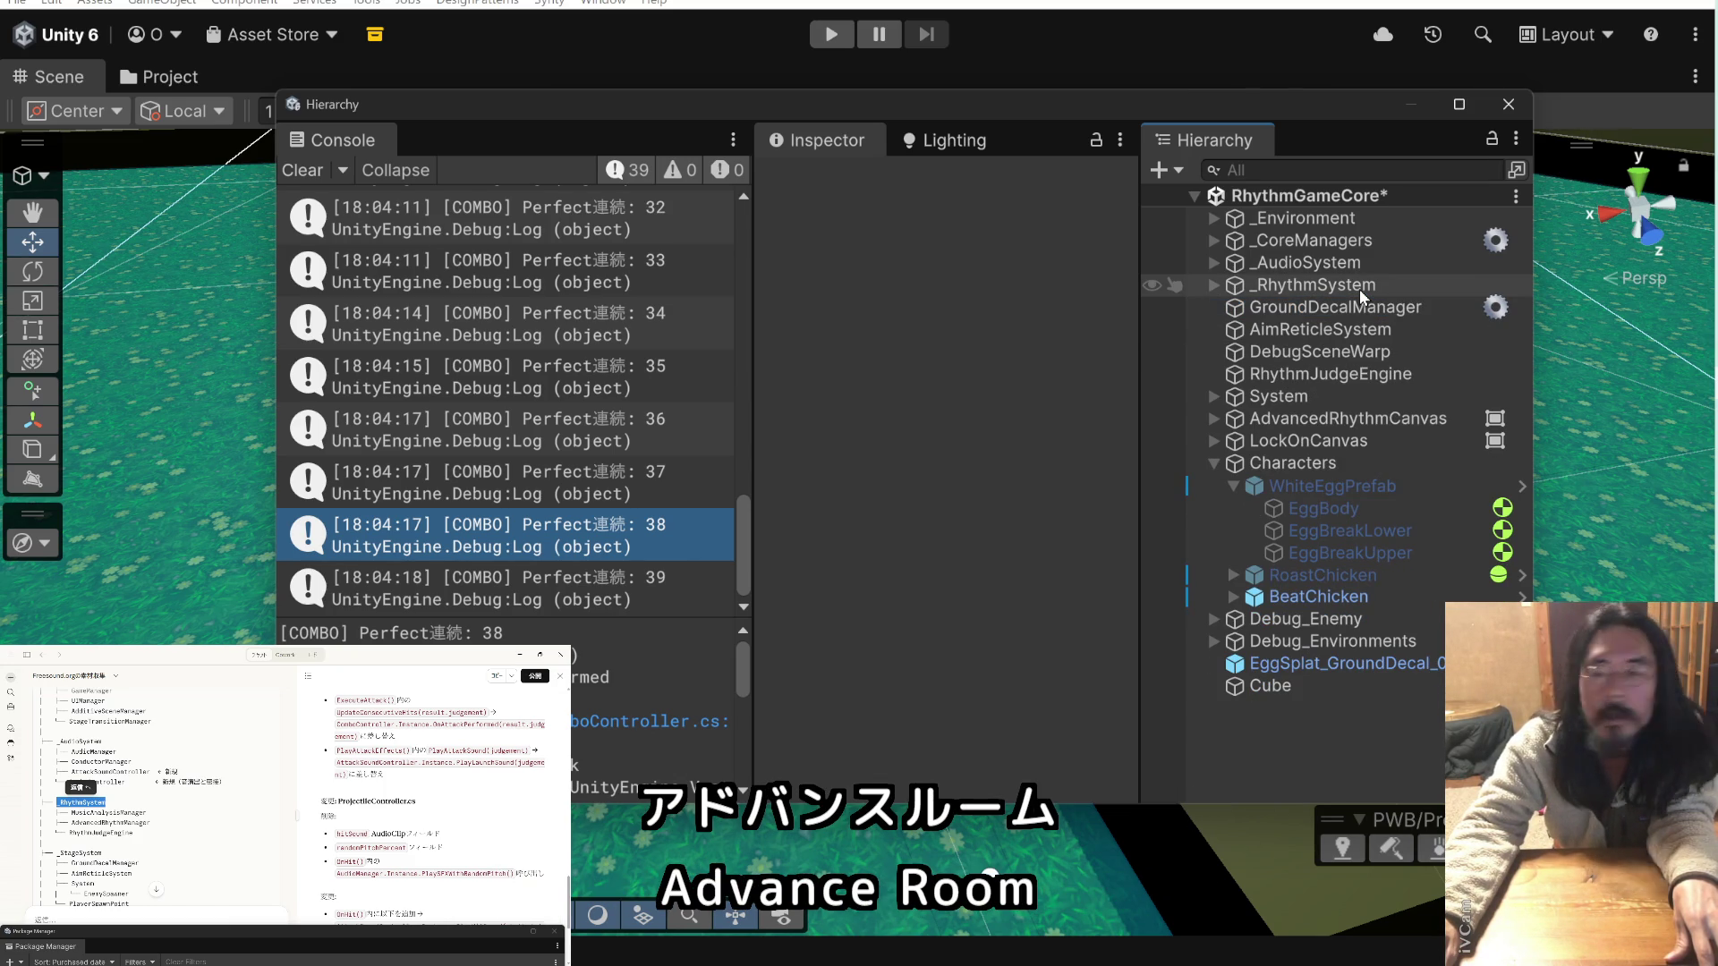
left_click_drag(1345, 374, 1353, 288)
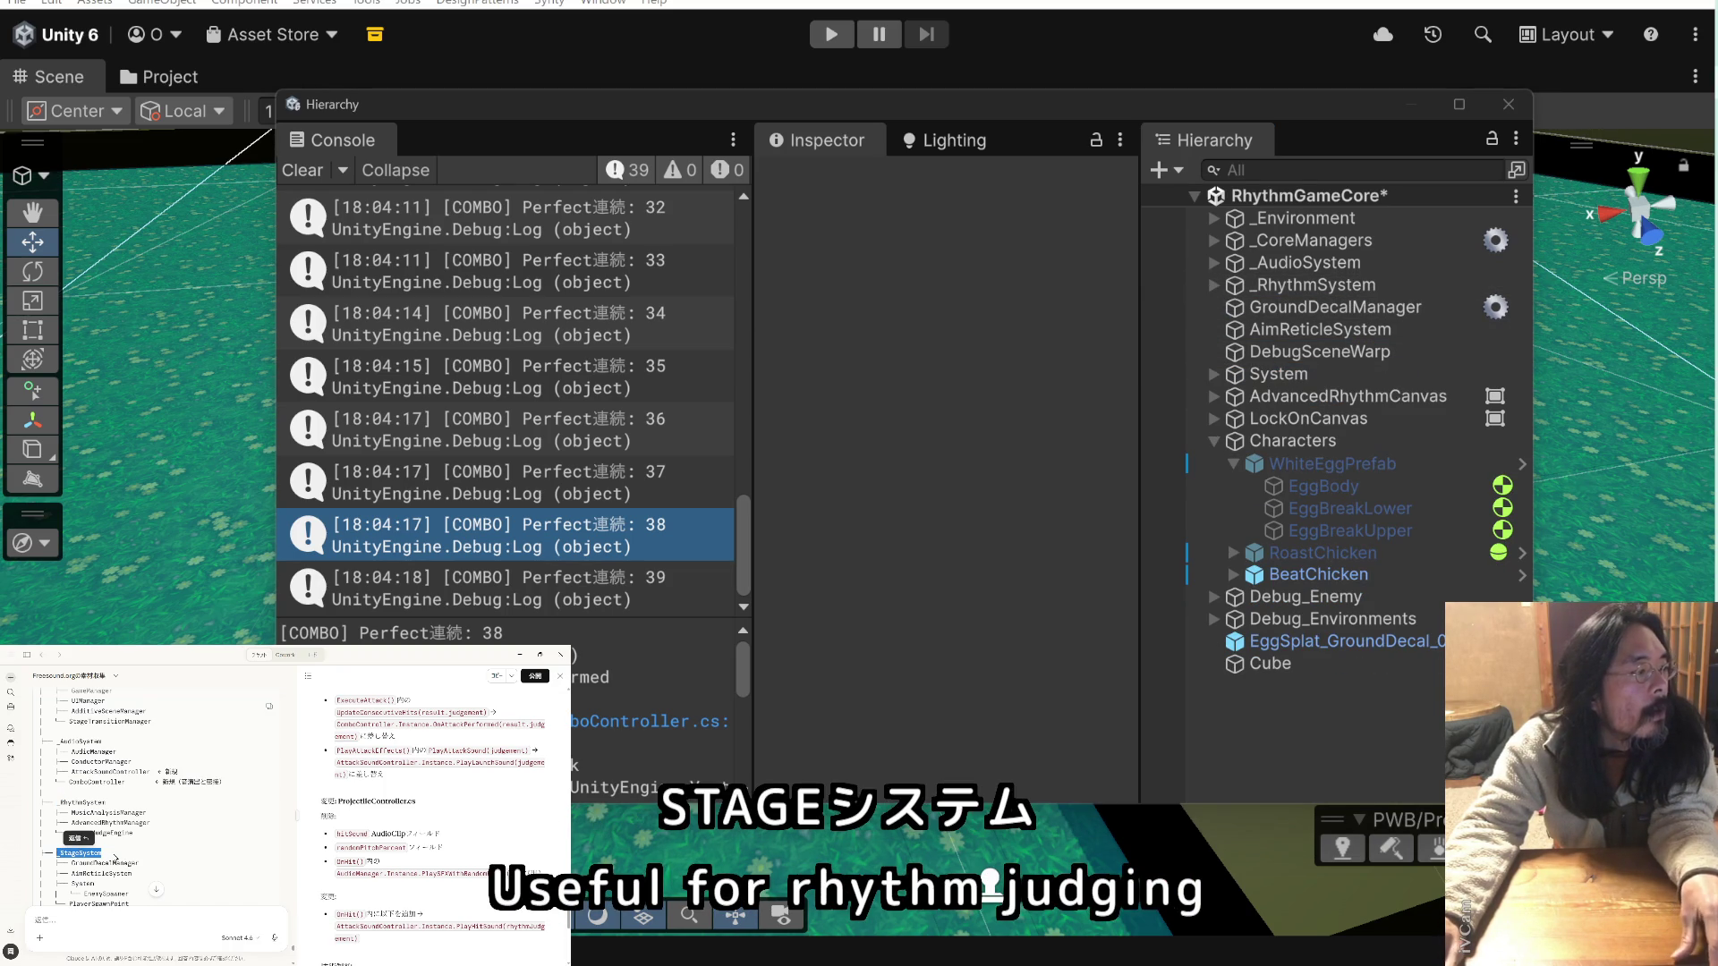
- Create an empty _StageSystem object and place it right after _RhythmSystem
right_click(1288, 749)
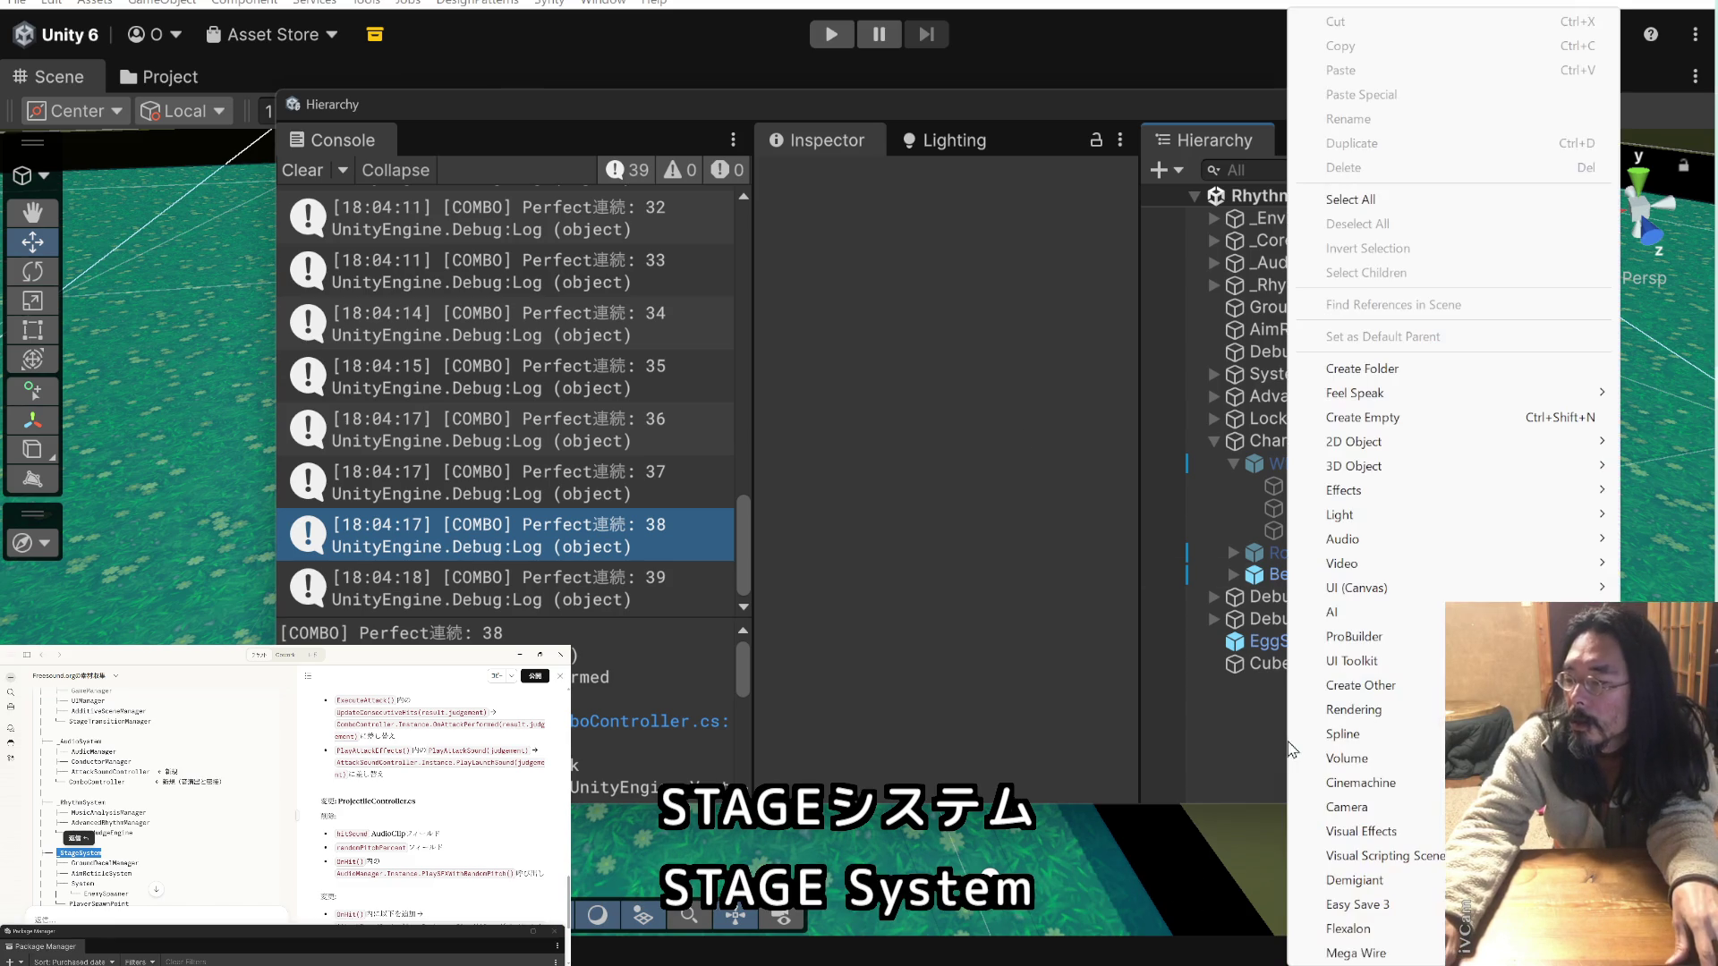
left_click(1259, 705)
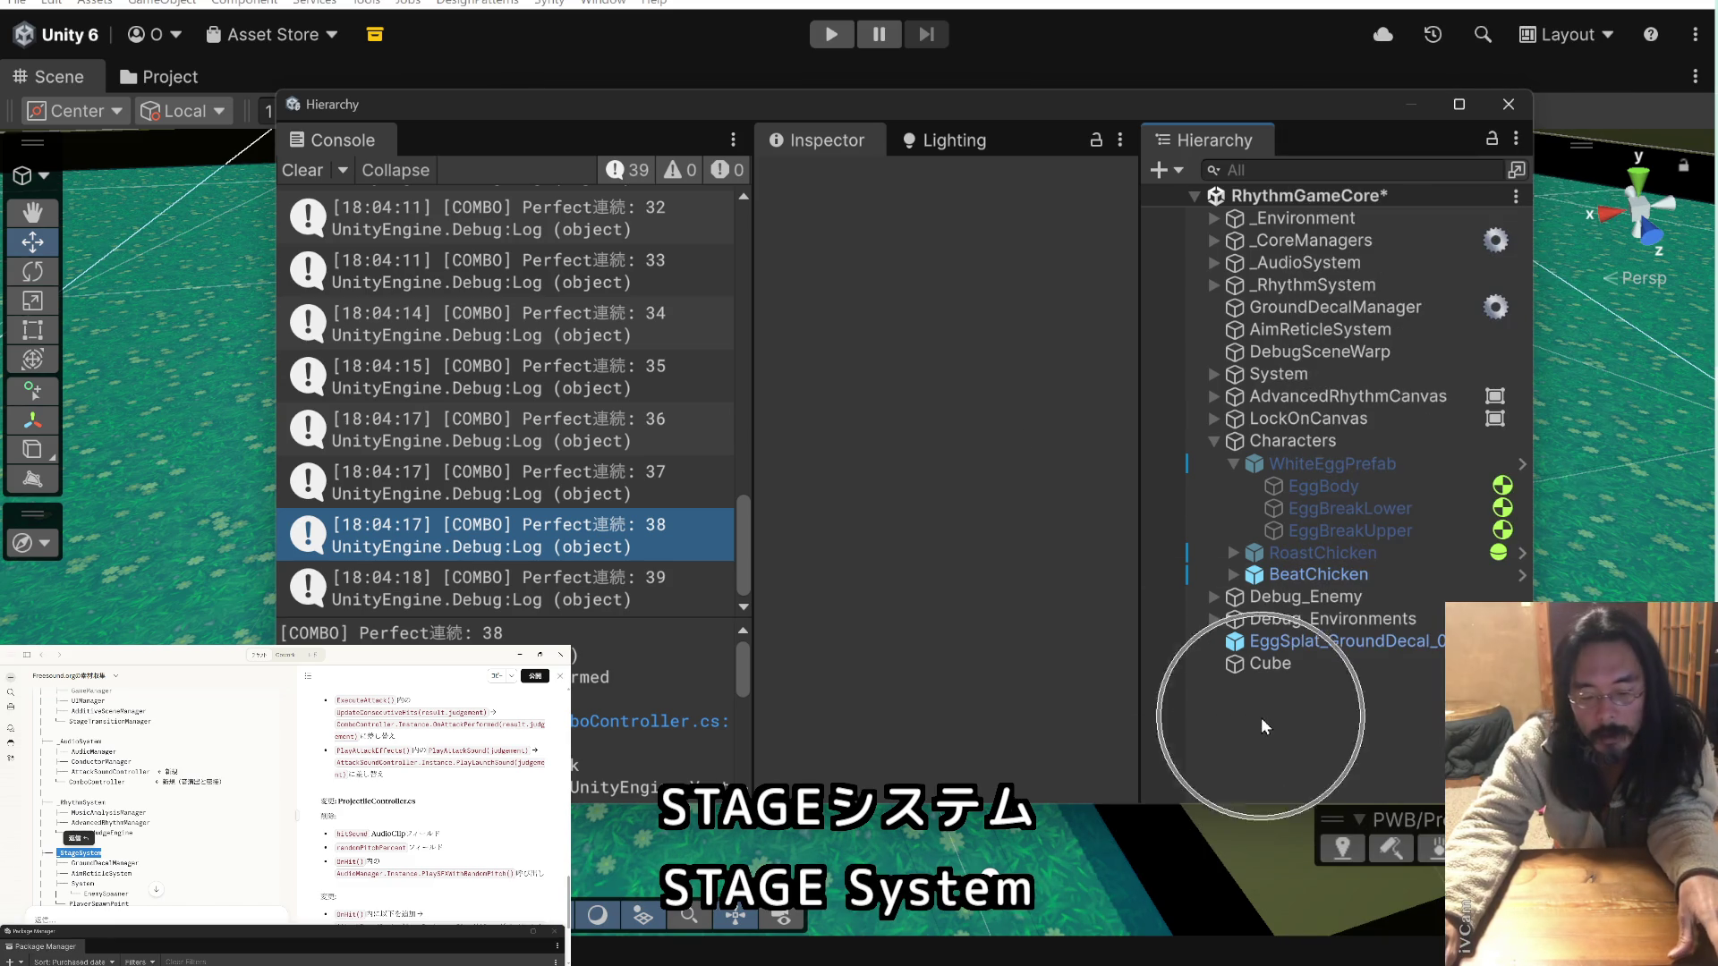
type("_StageSystem")
key("Return")
left_click_drag(1242, 690, 1275, 302)
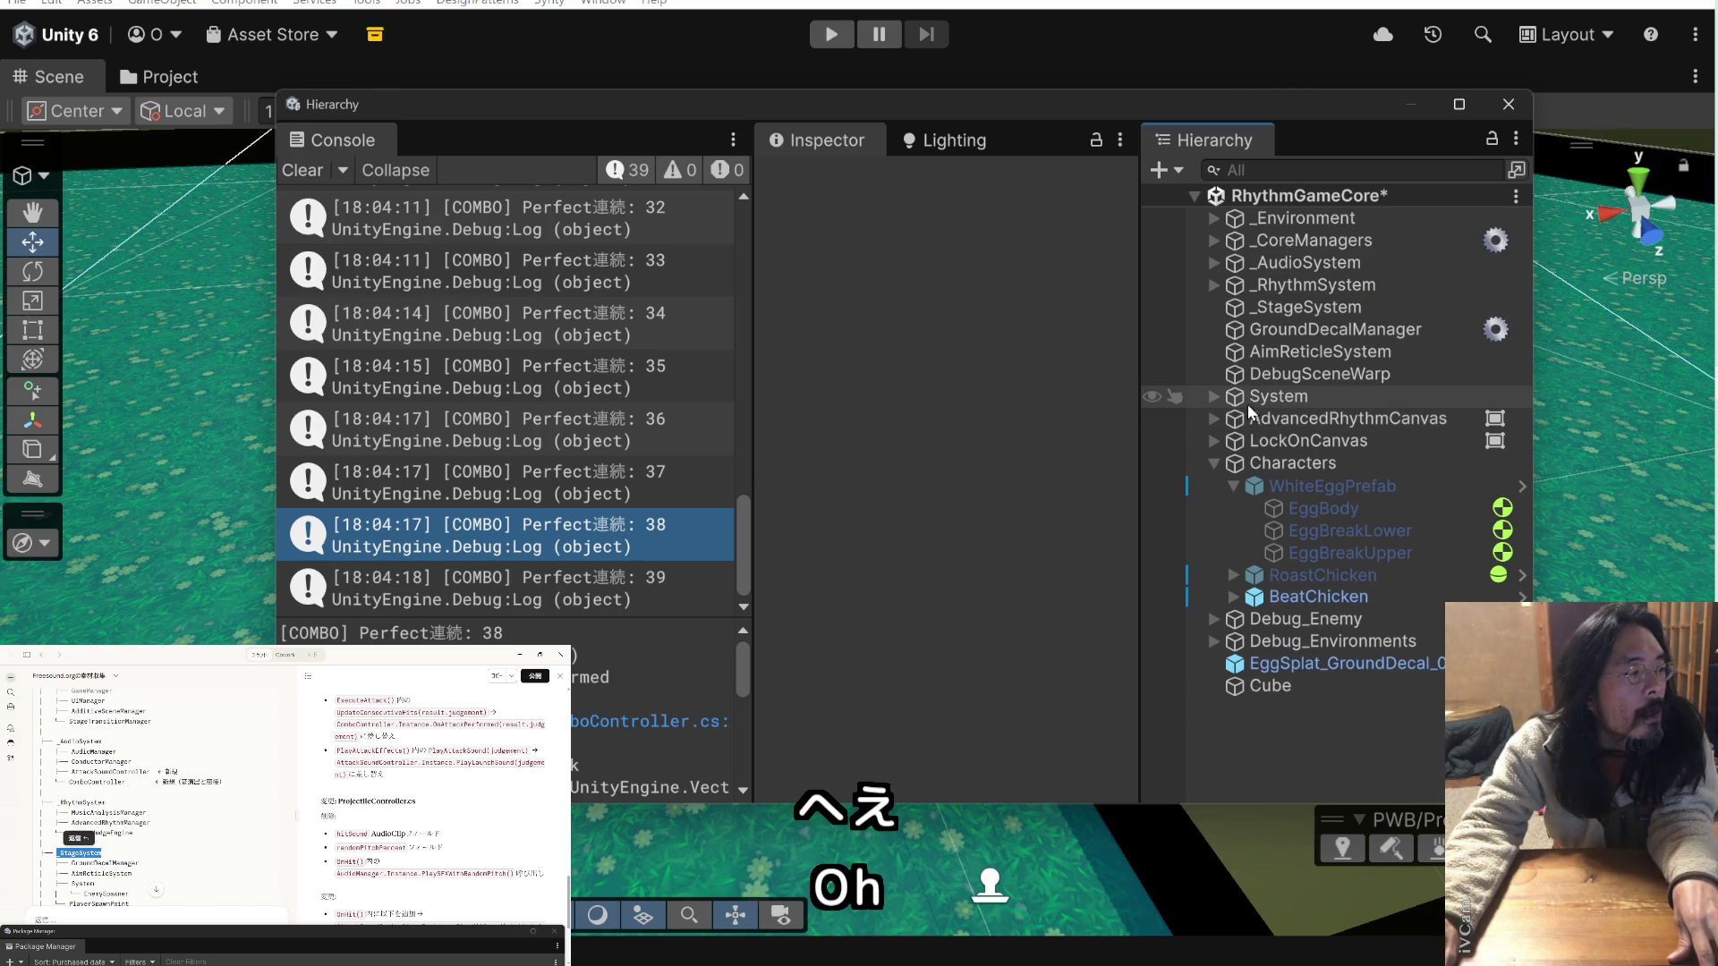
- Move GroundDecalManager and AimReticleSystem into _StageSystem, then expand System and select EnemySpawner
left_click(1274, 331)
left_click_drag(1274, 330, 1278, 318)
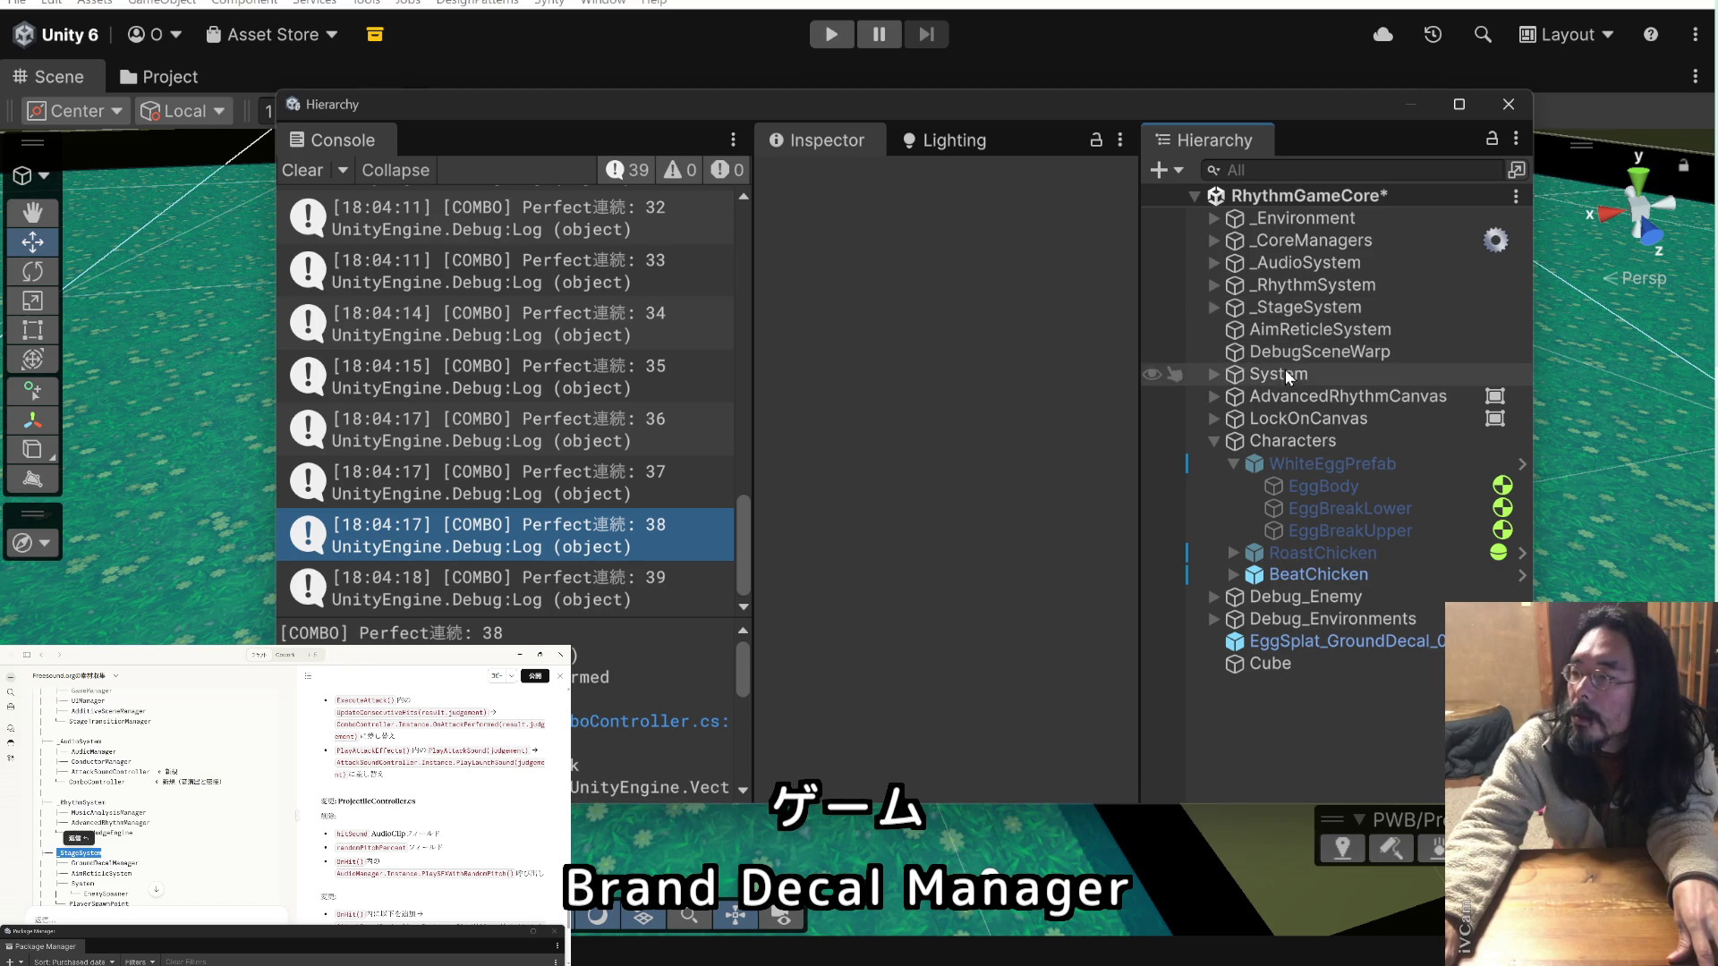
left_click_drag(1303, 331, 1306, 315)
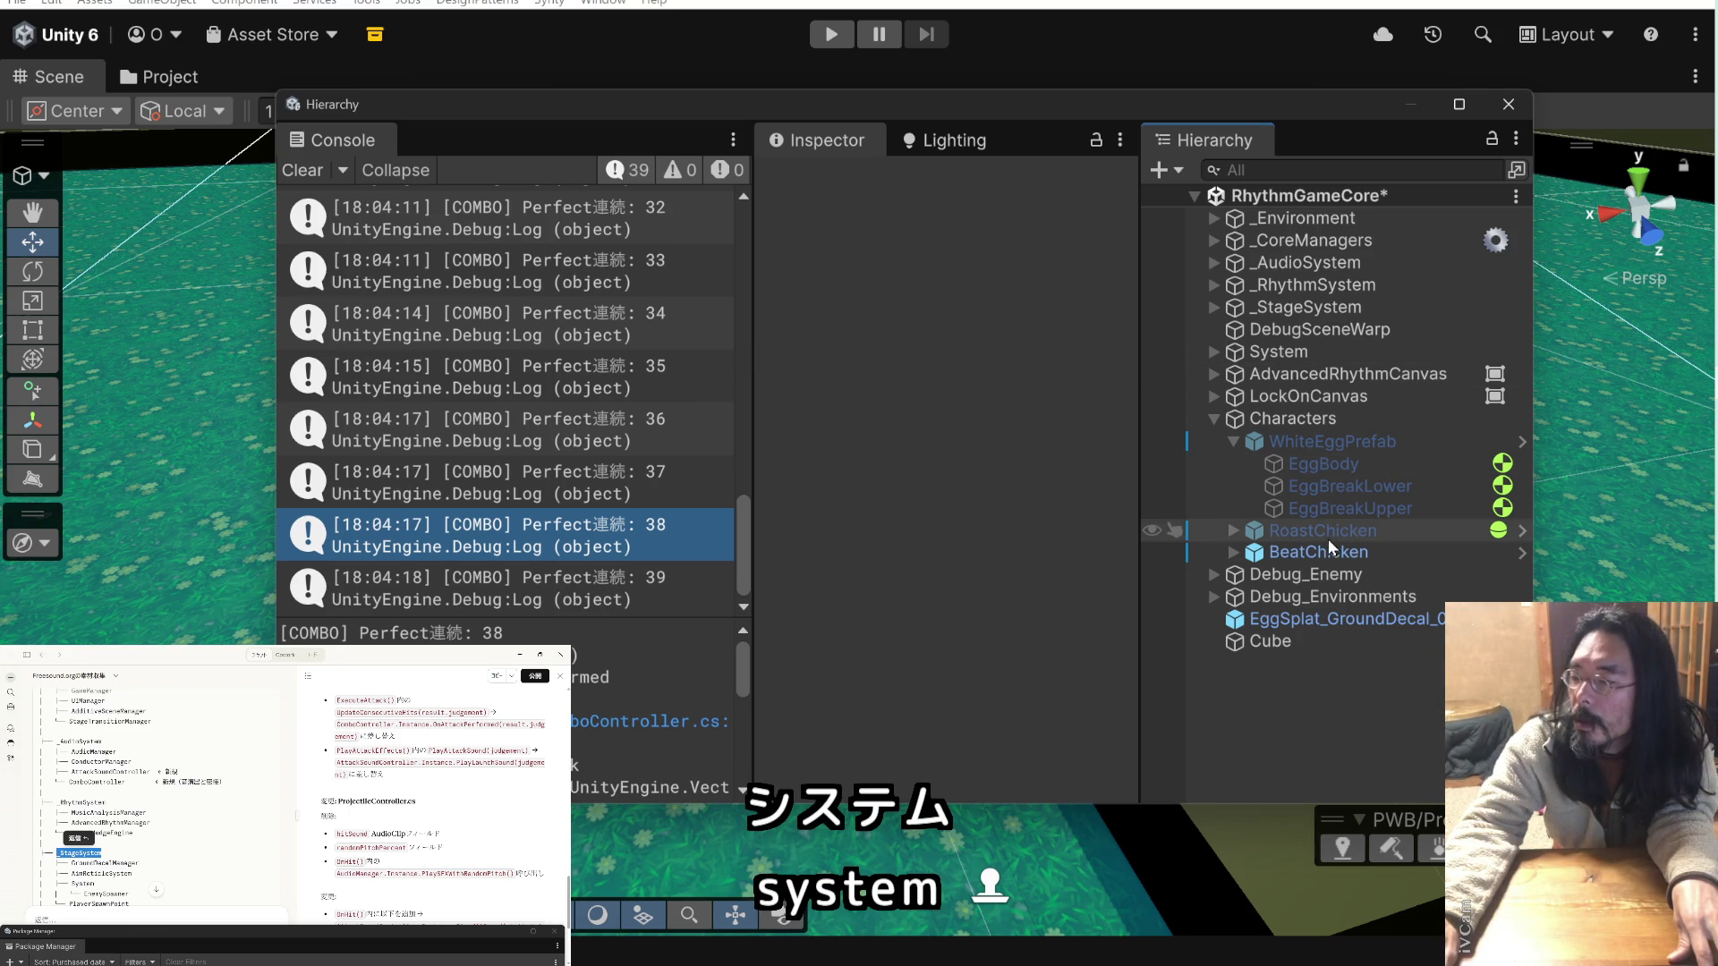
left_click(1214, 352)
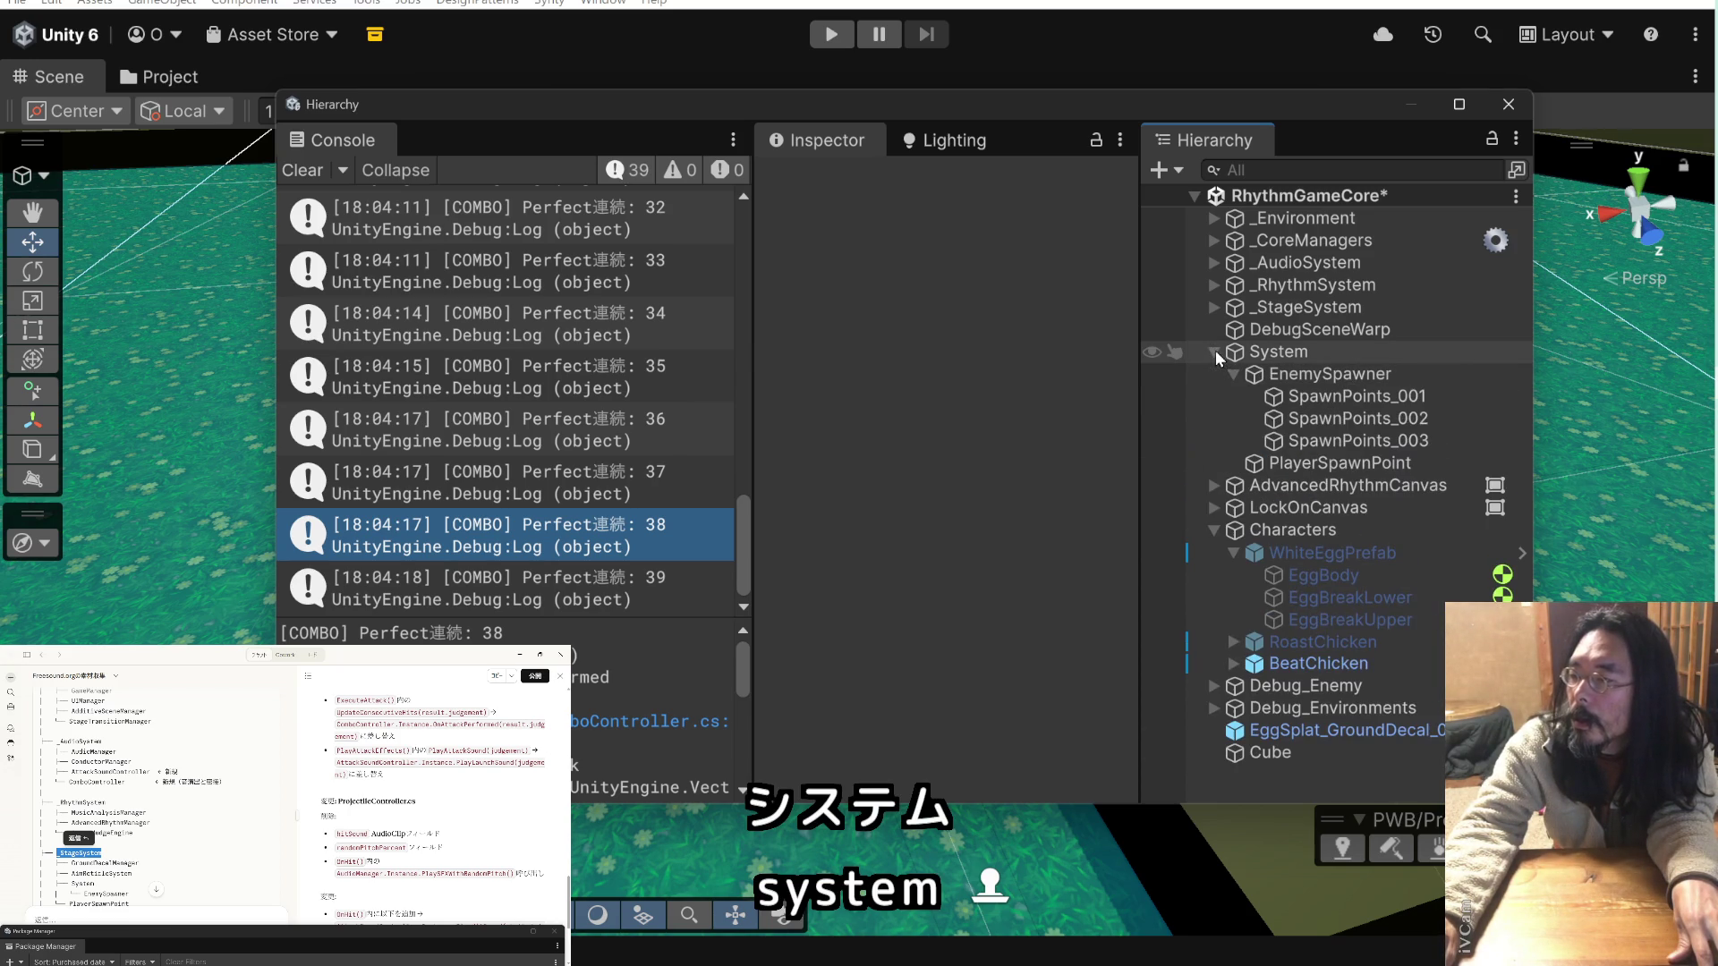
left_click(1256, 376)
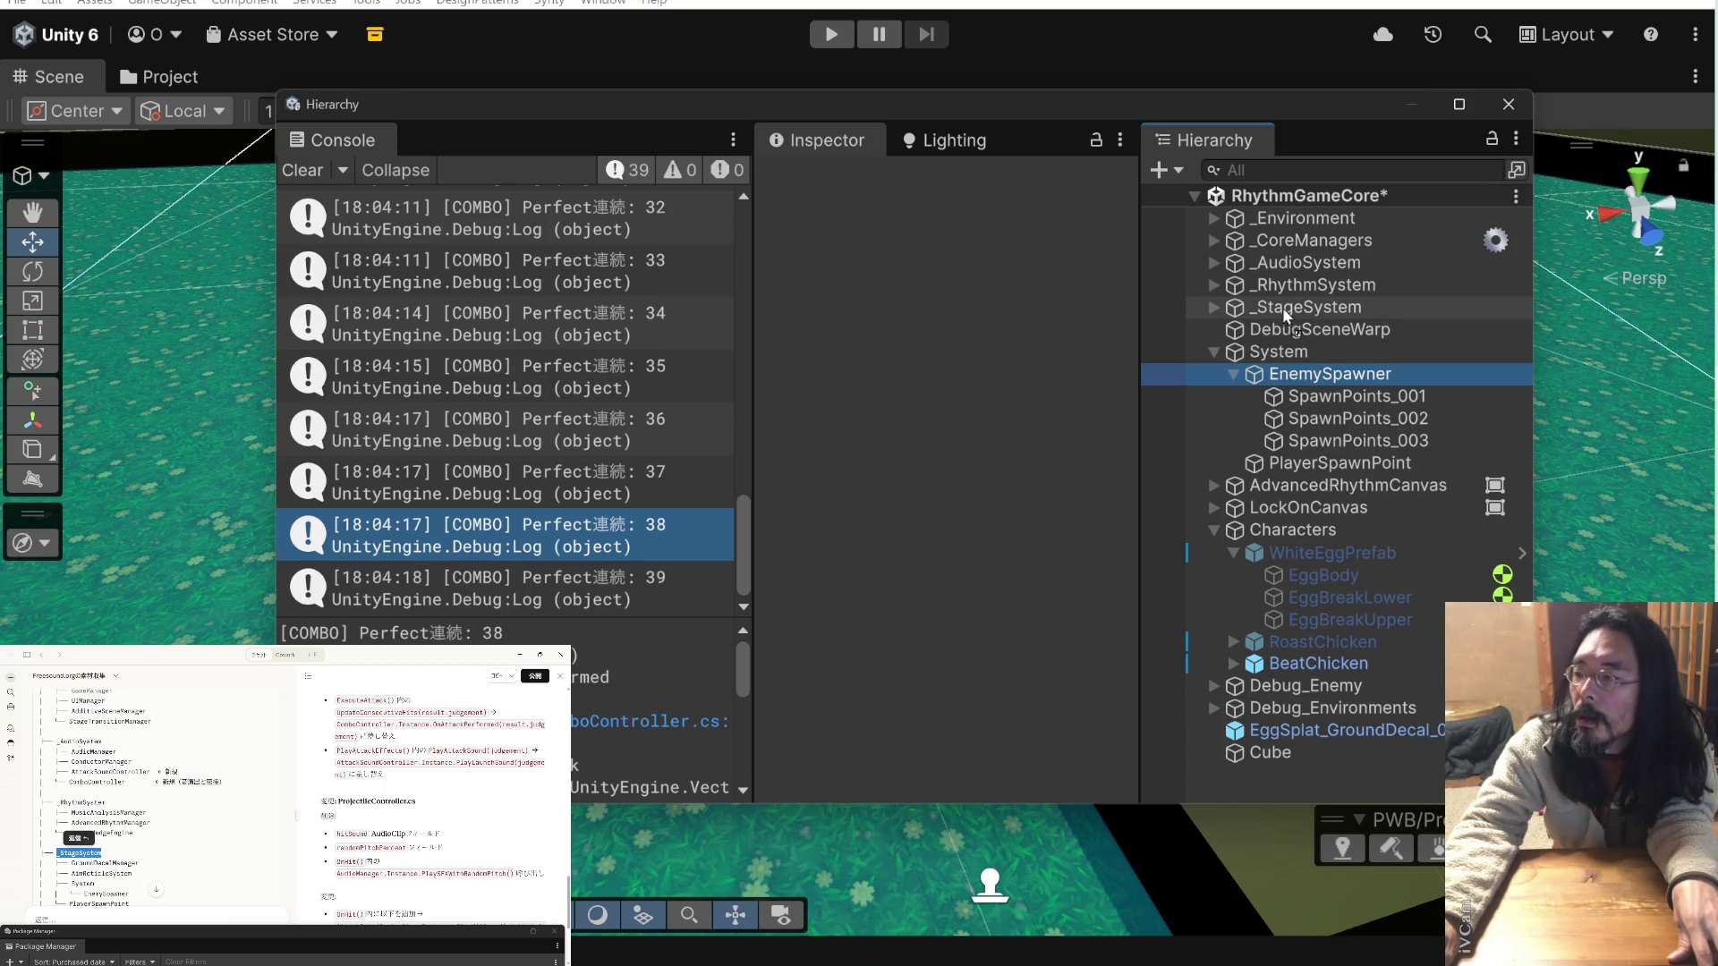
- Move EnemySpawner with its spawn points and PlayerSpawnPoint from System into _StageSystem
left_click_drag(1281, 310, 1281, 306)
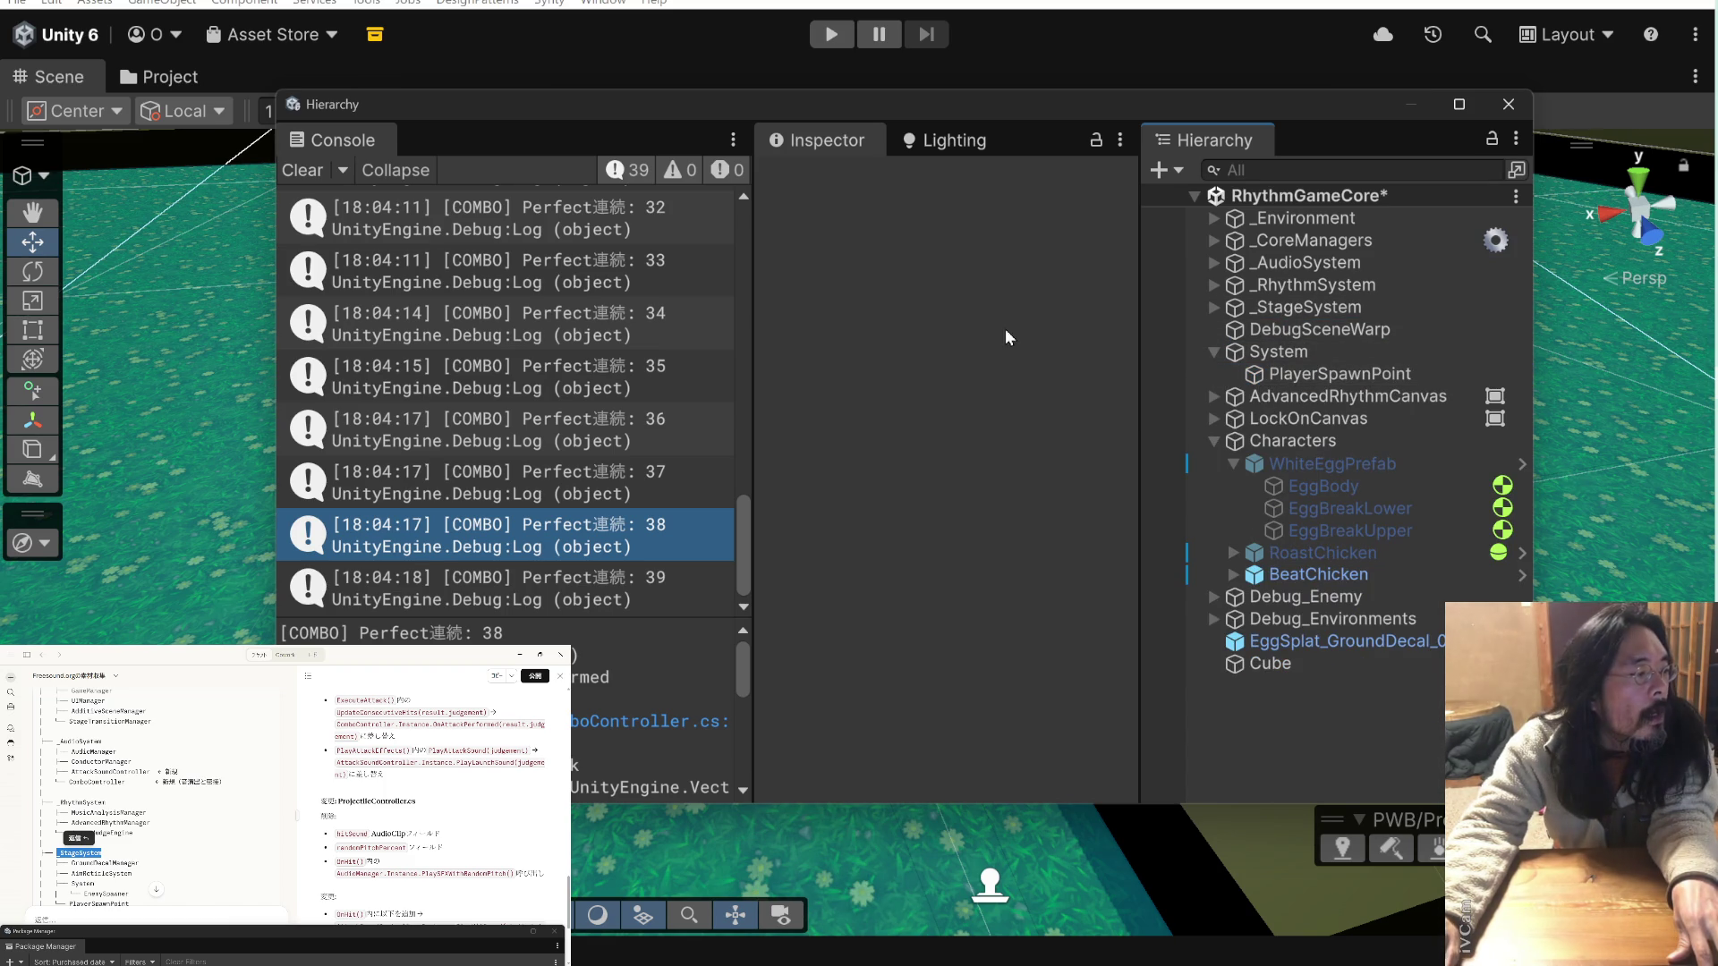
scroll(176, 802, "down", 3)
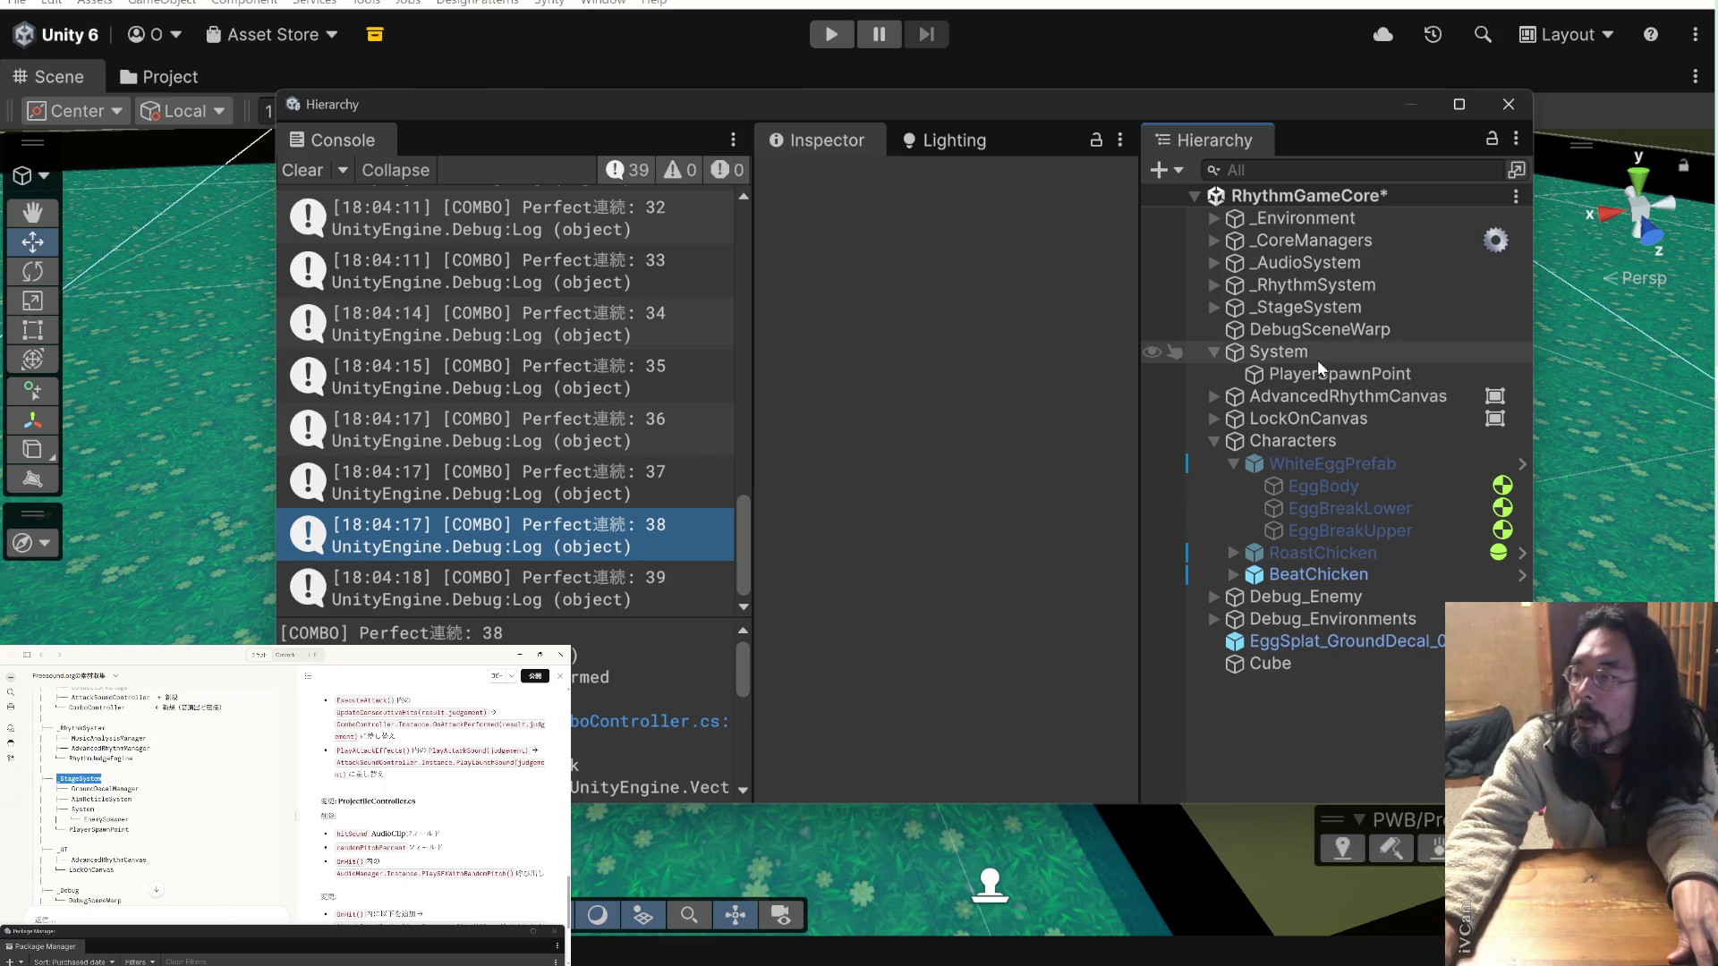
left_click(1213, 306)
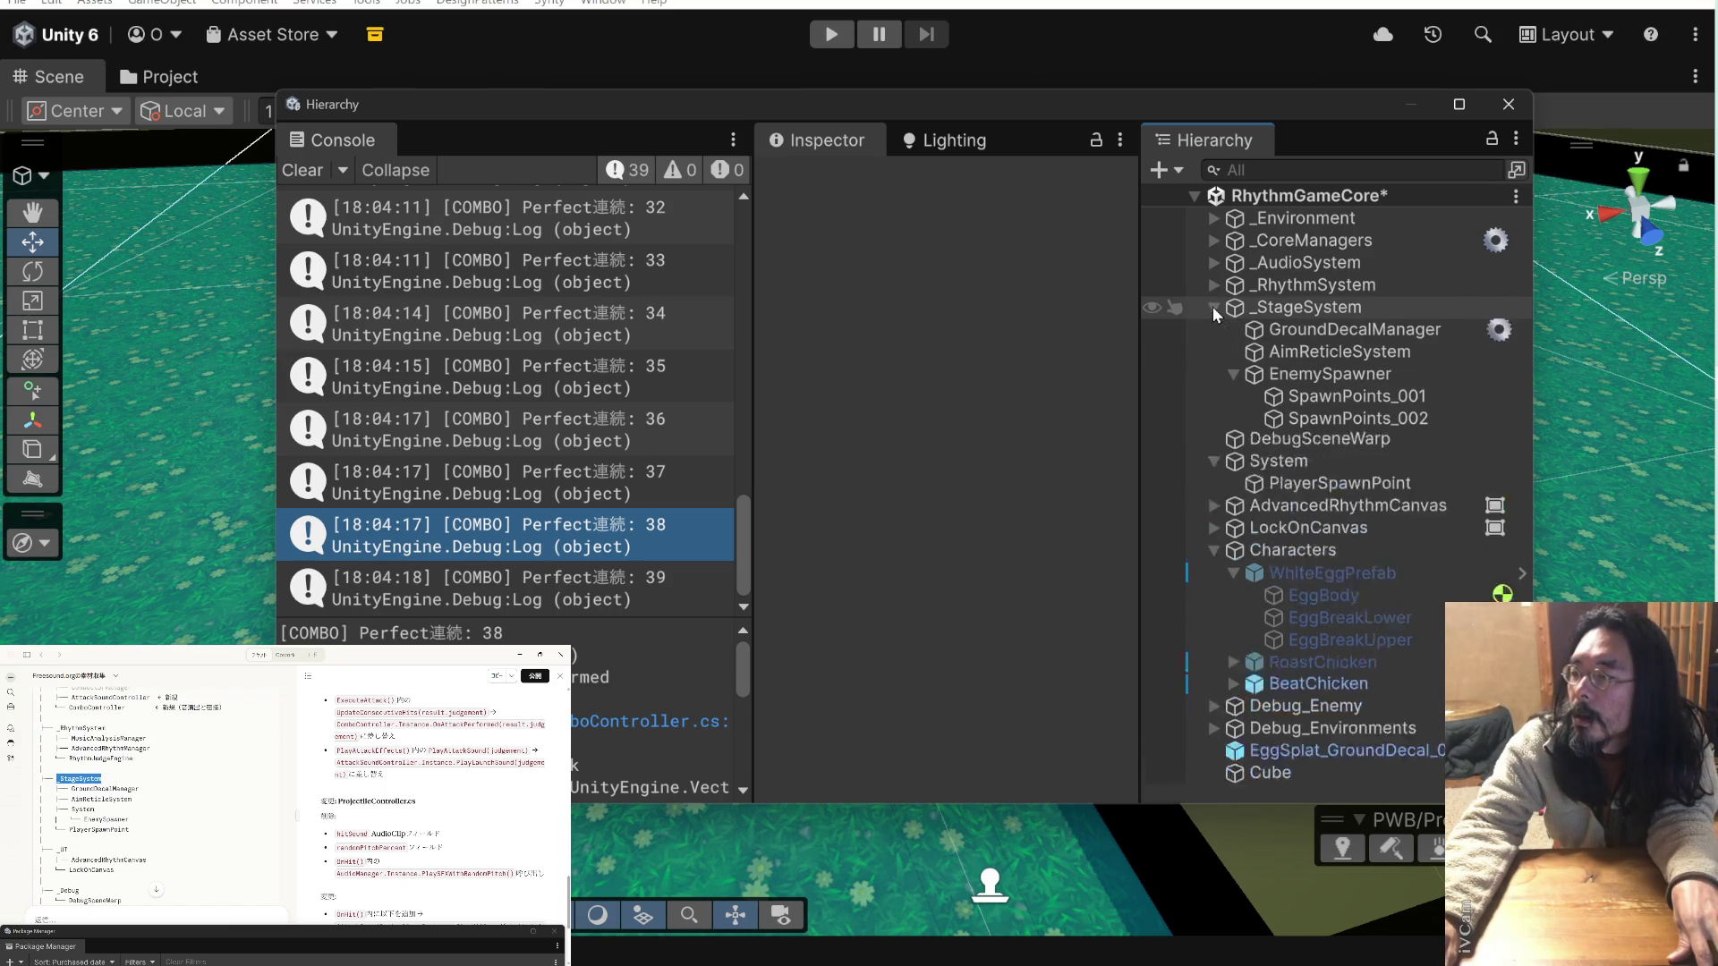
left_click(1234, 374)
left_click(1235, 374)
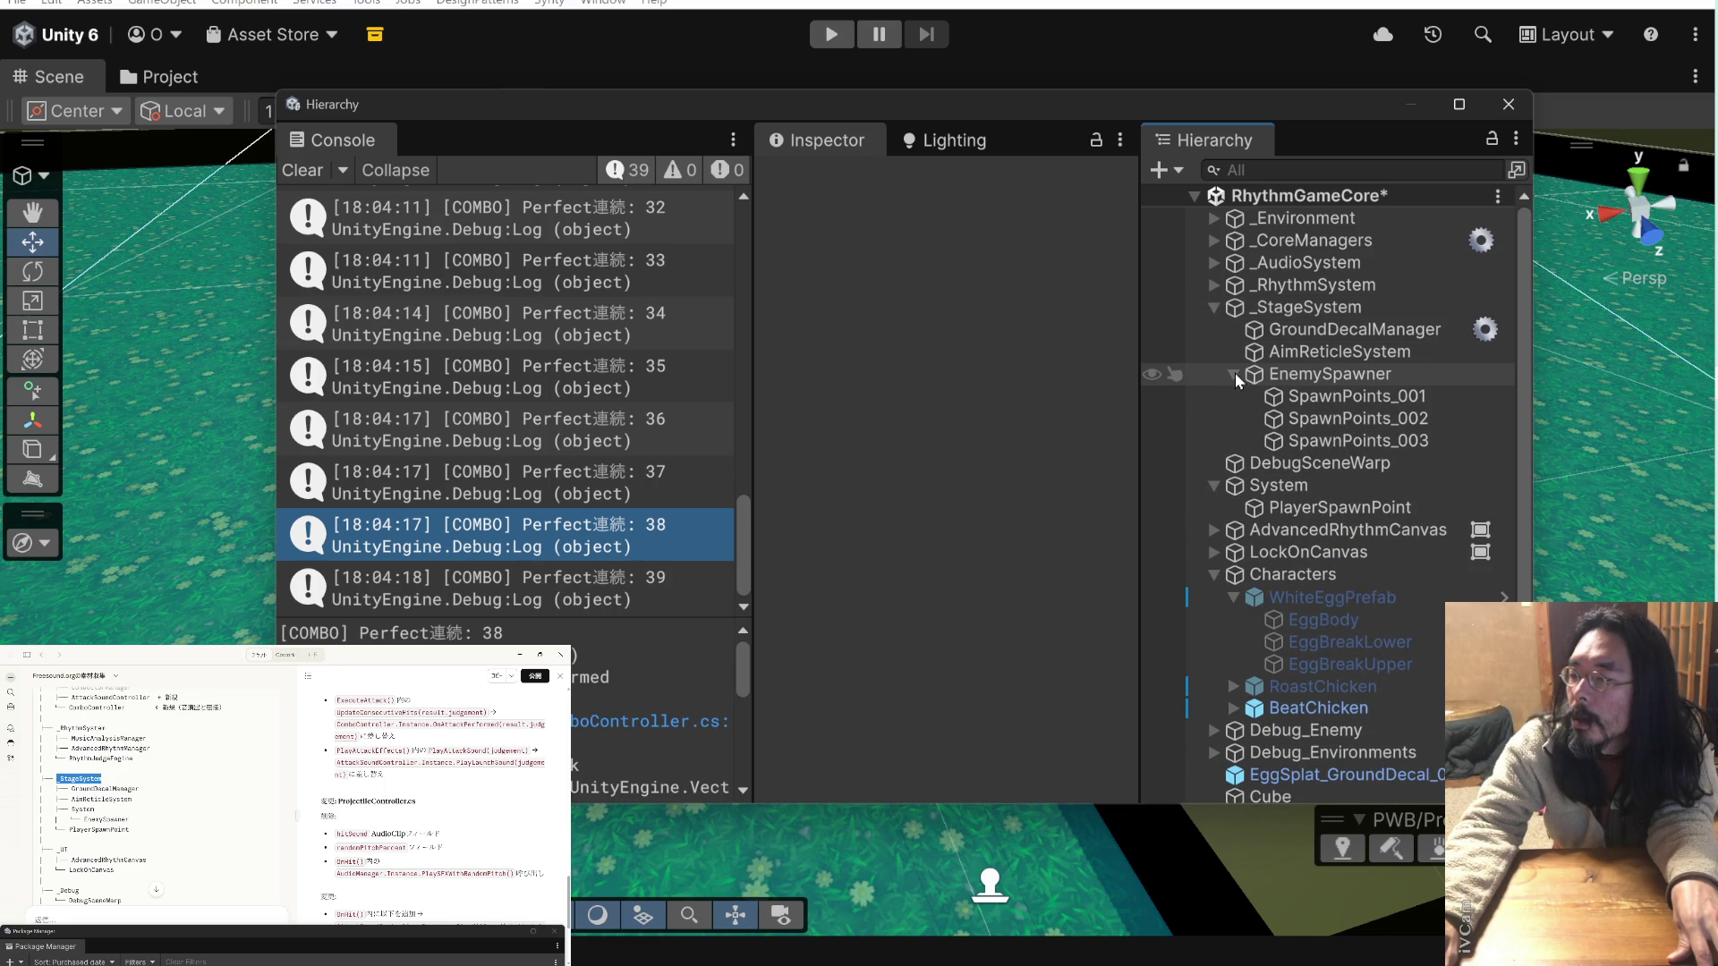
left_click(1235, 374)
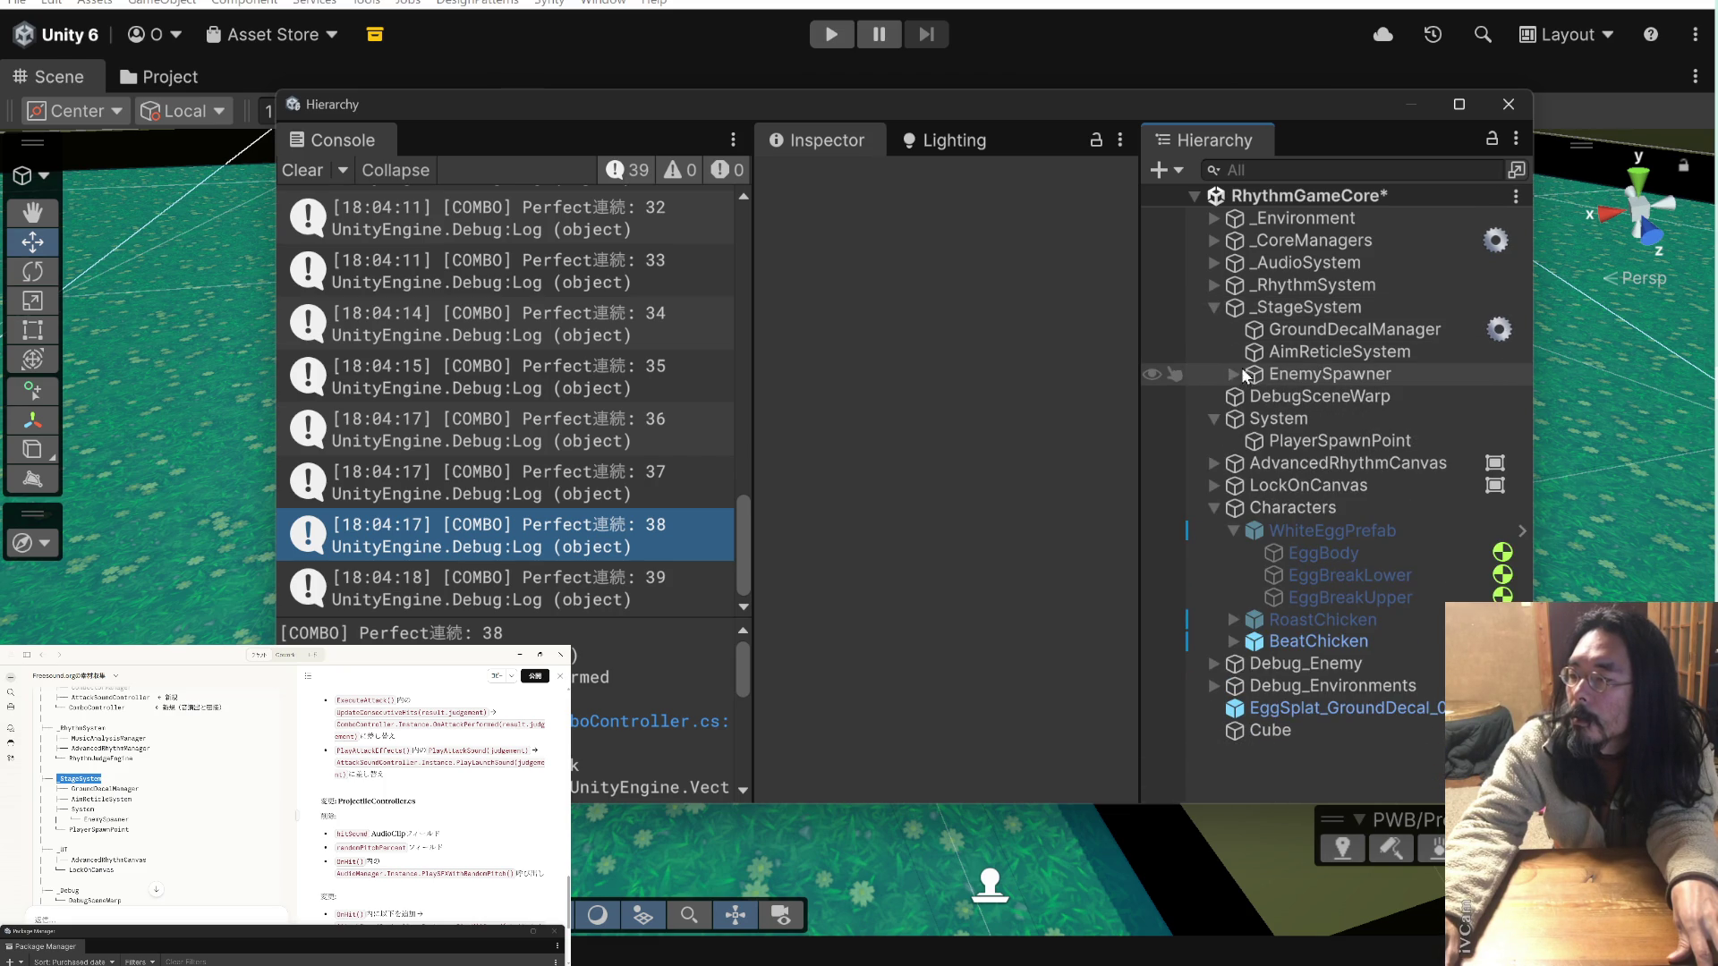
left_click_drag(1261, 443, 1305, 308)
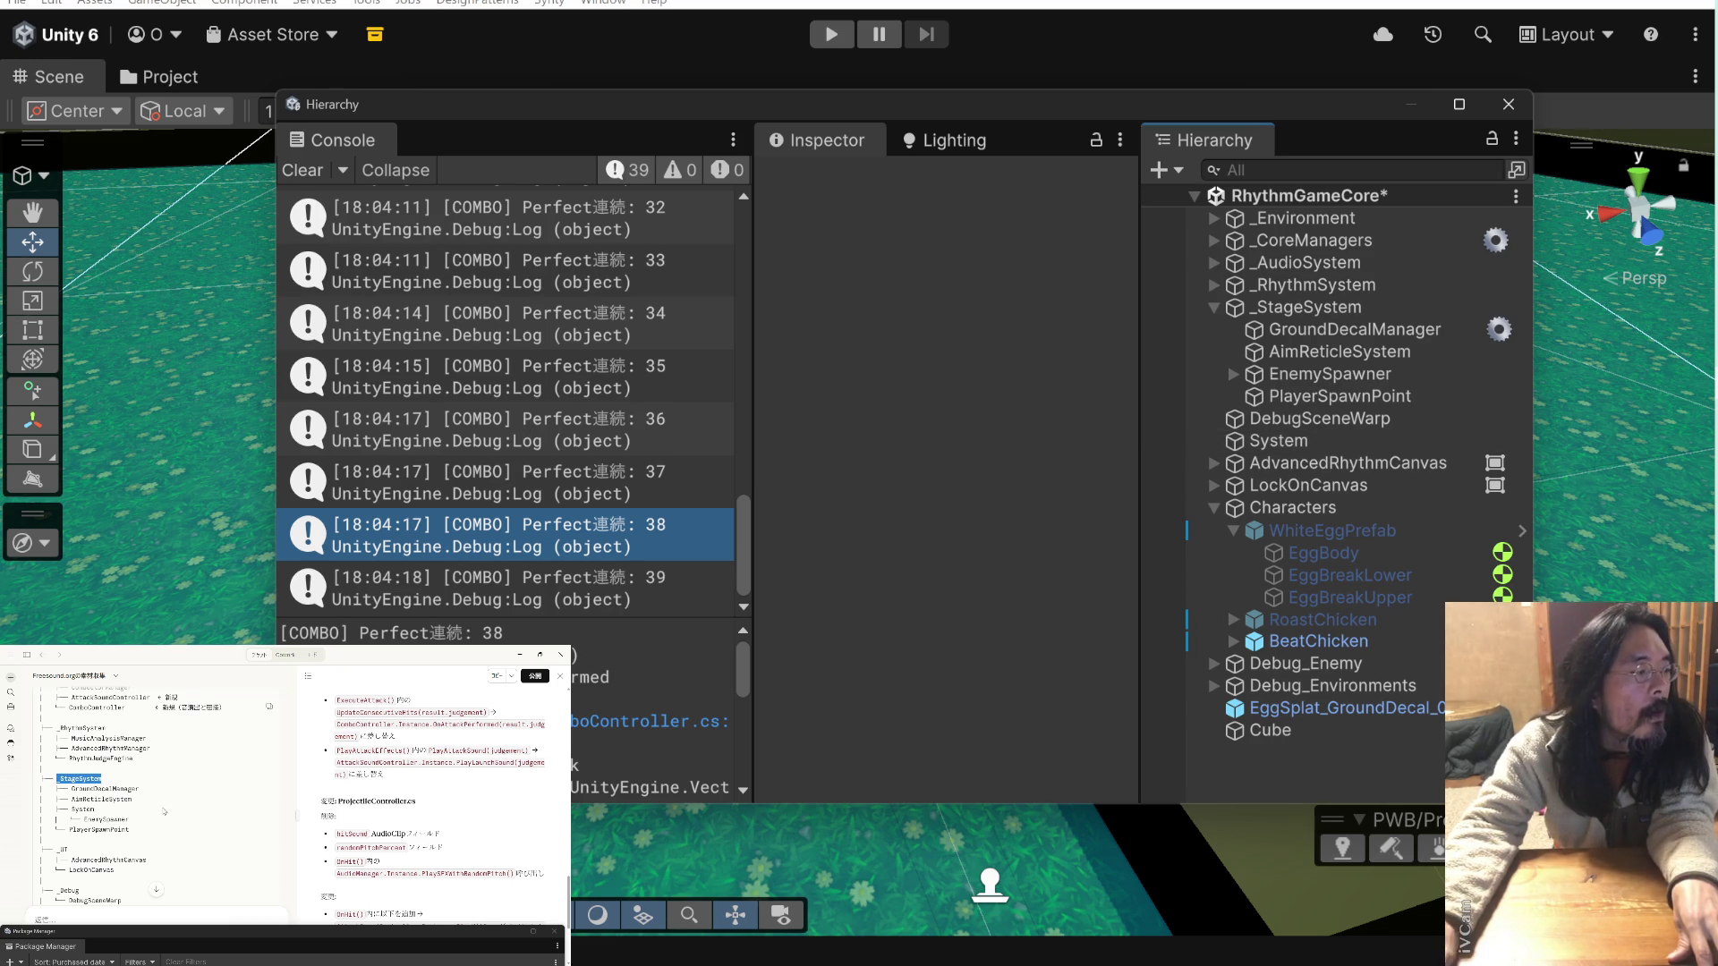
scroll(188, 814, "down", 2)
double_click(64, 816)
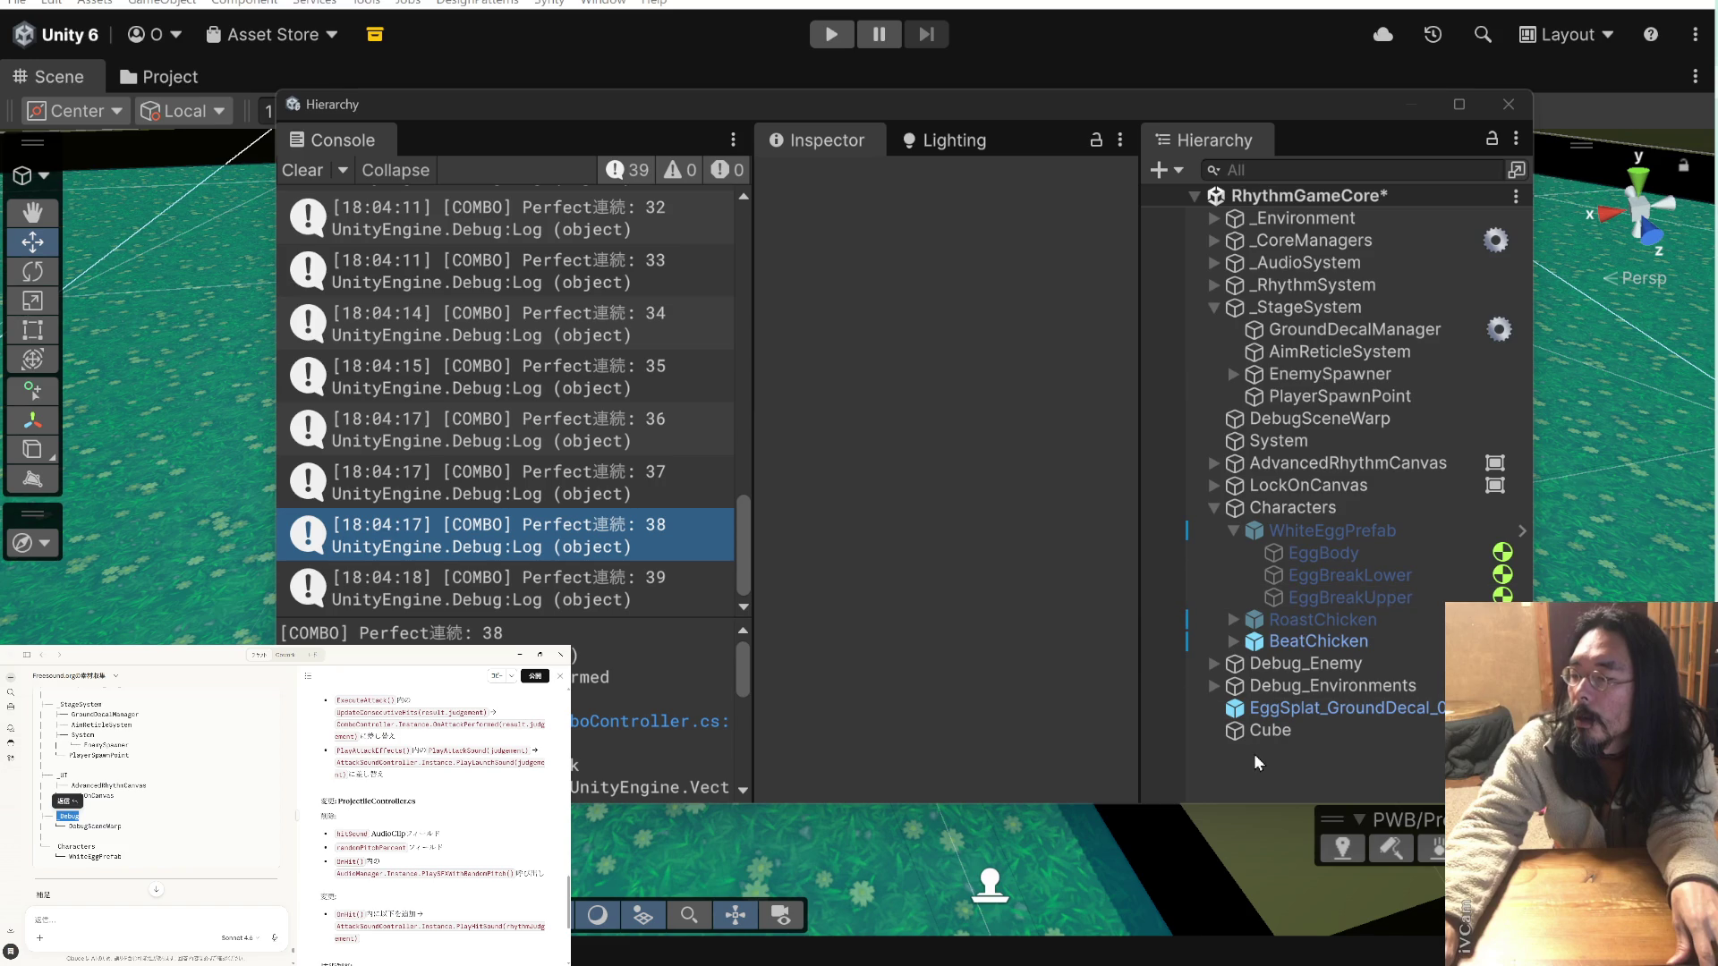
- Create an empty _Debug object and place it after _StageSystem
key("ctrl+shift+n")
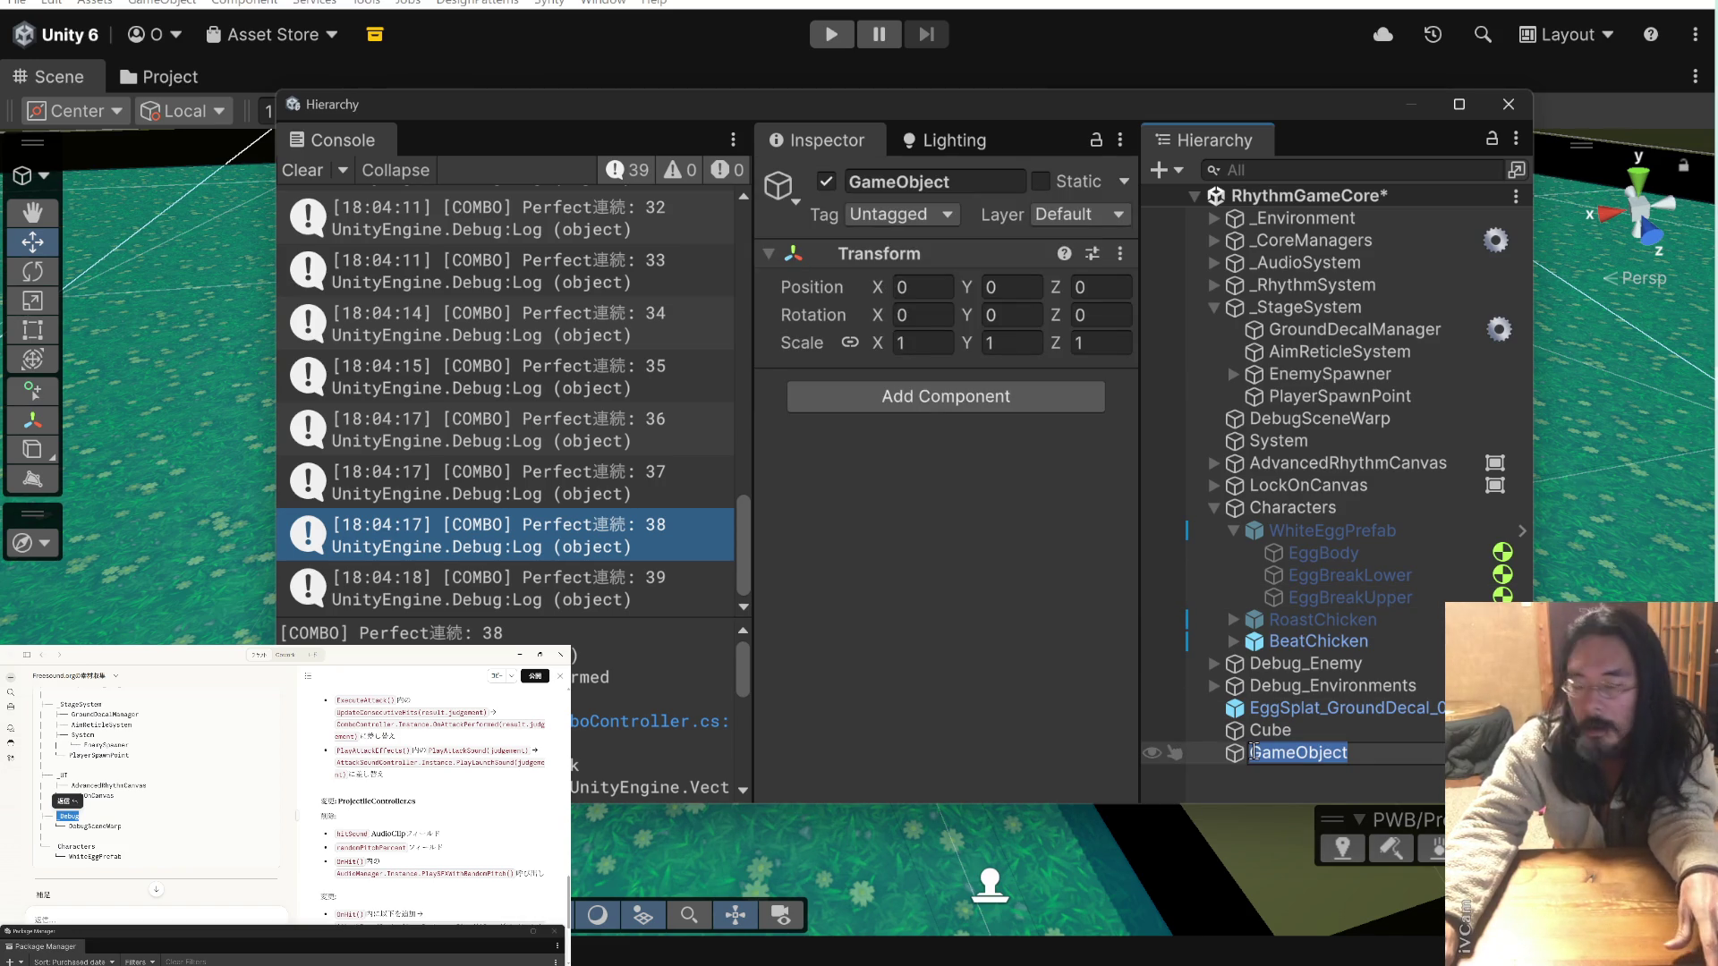
type("_Debug")
key("Return")
mouse_move(1239, 759)
left_mouse_down()
mouse_move(1291, 409)
mouse_move(1239, 442)
mouse_move(1270, 422)
left_mouse_up()
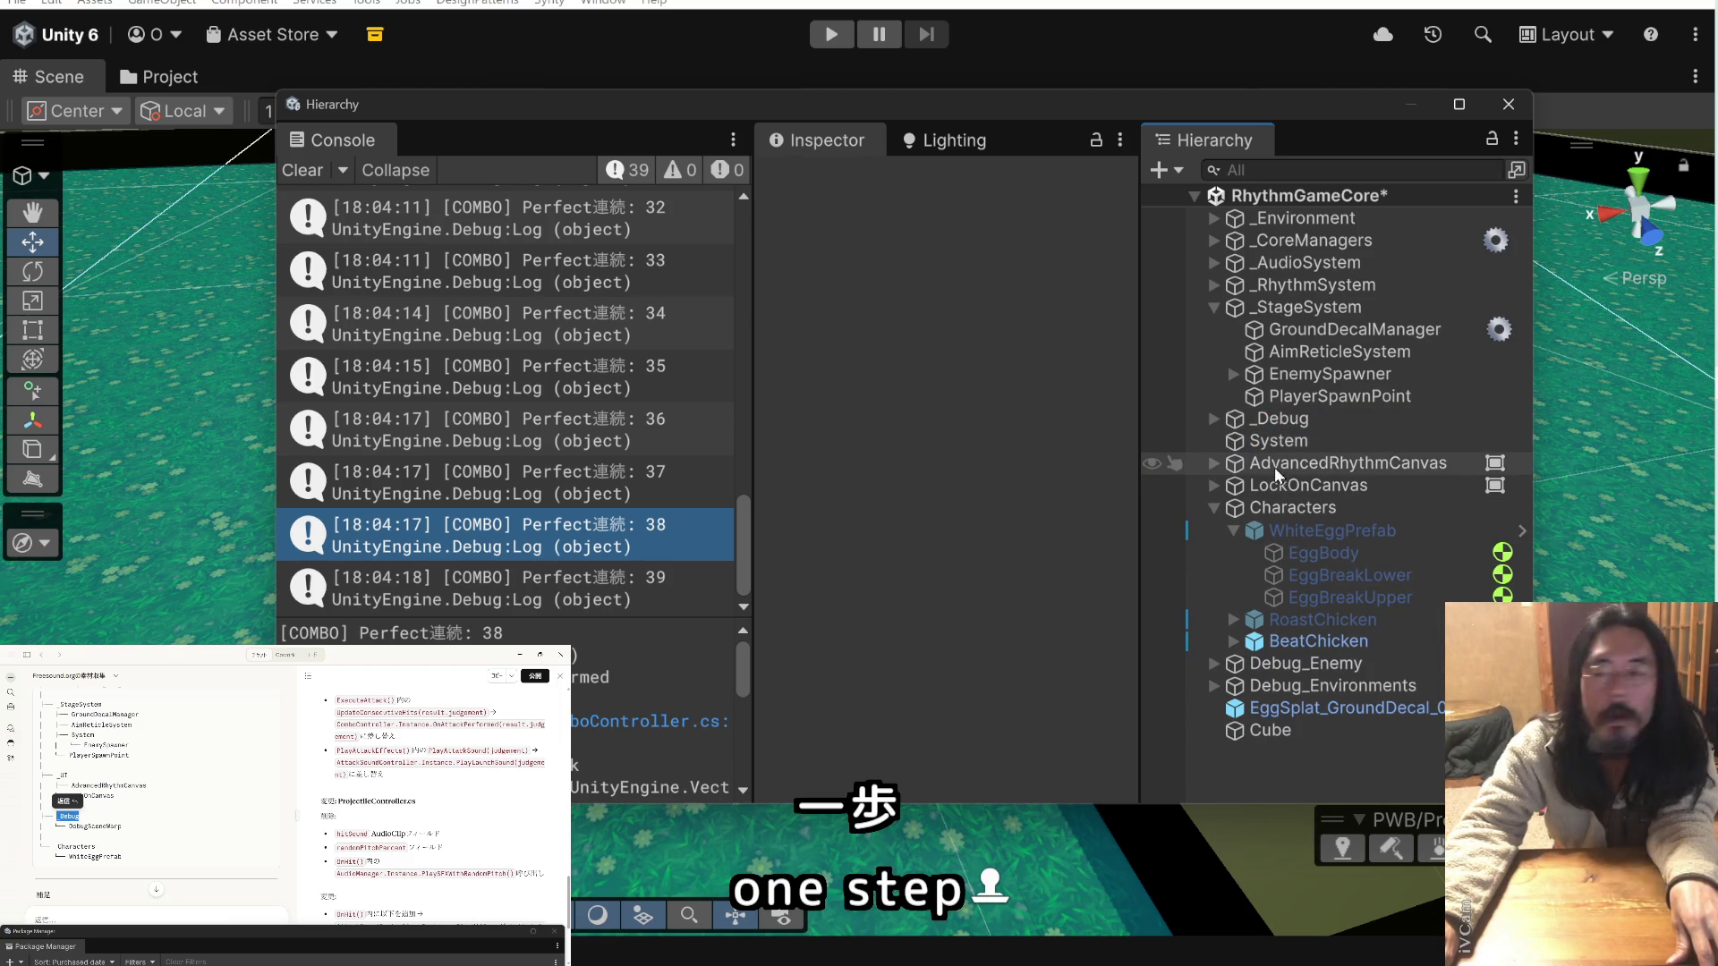
- Delete the now-empty System object
left_click(1277, 442)
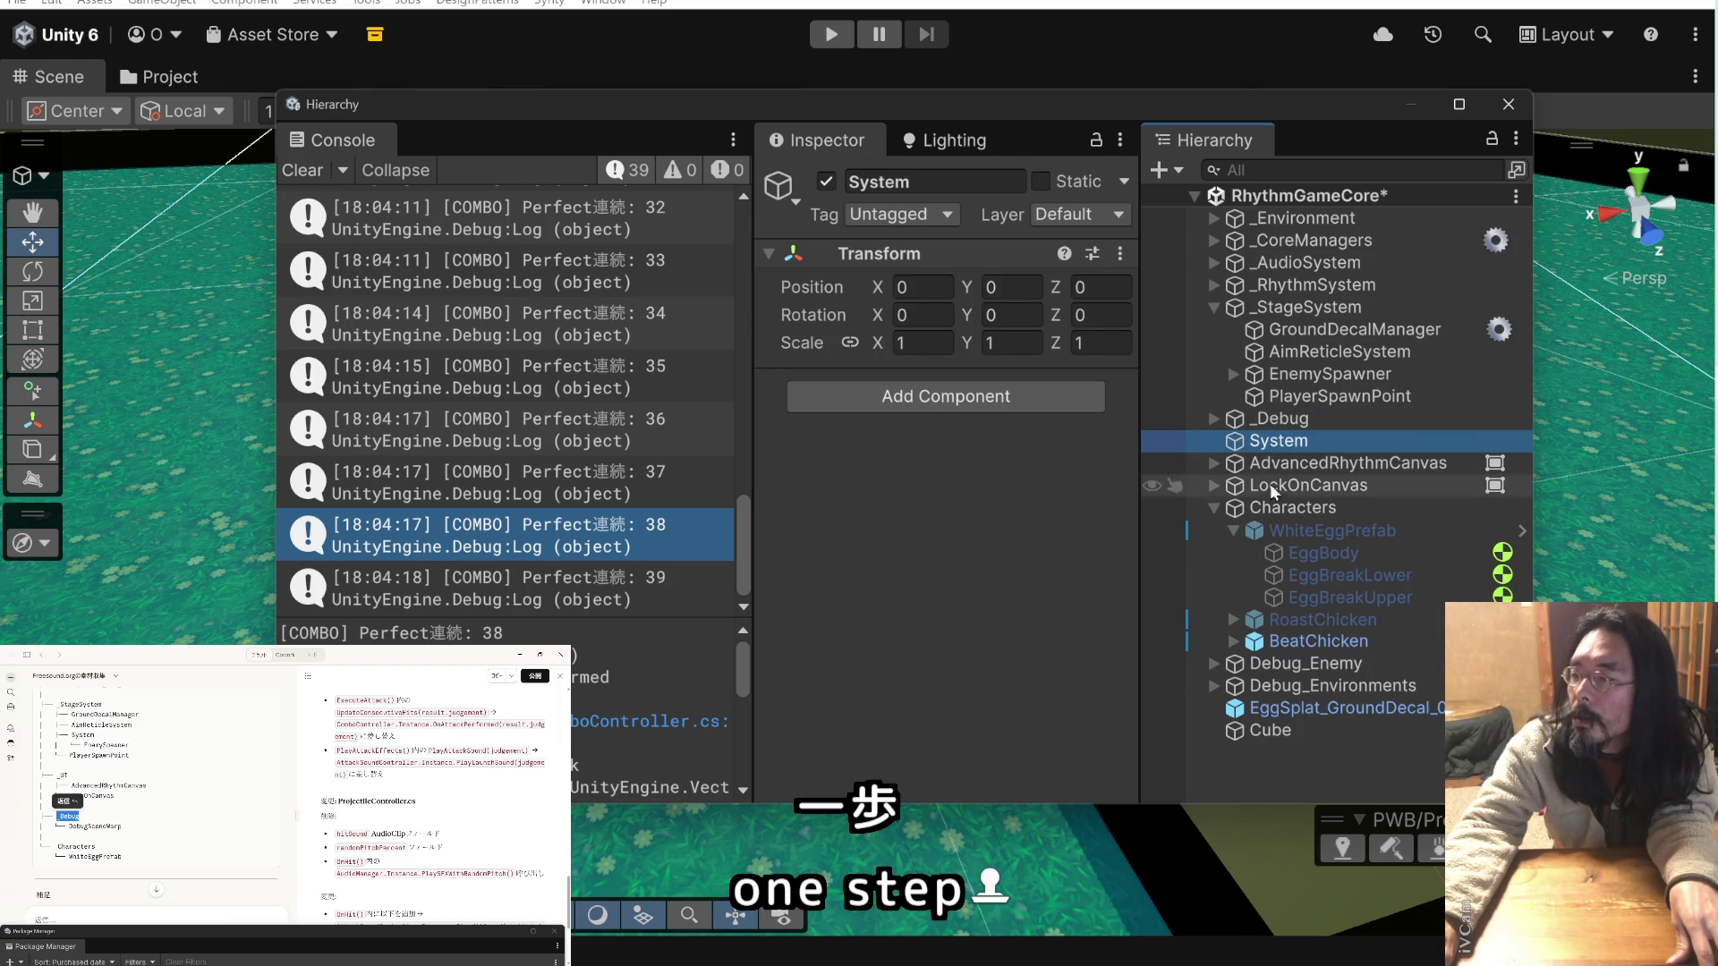
right_click(1241, 440)
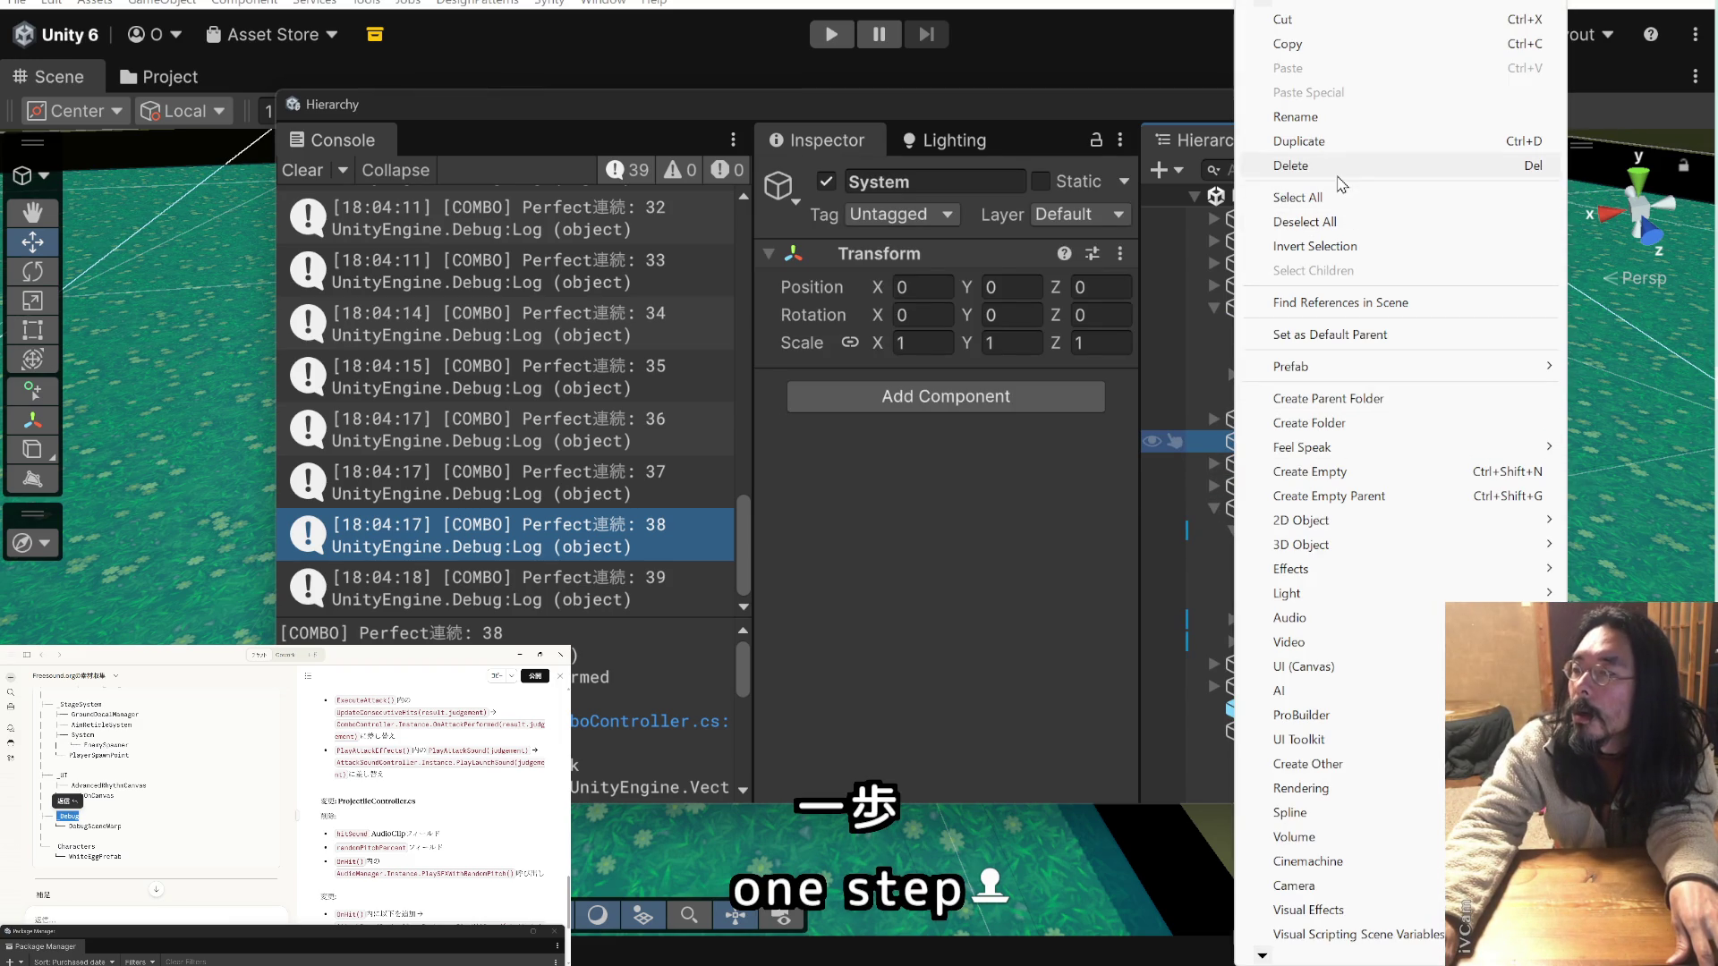
left_click(1339, 170)
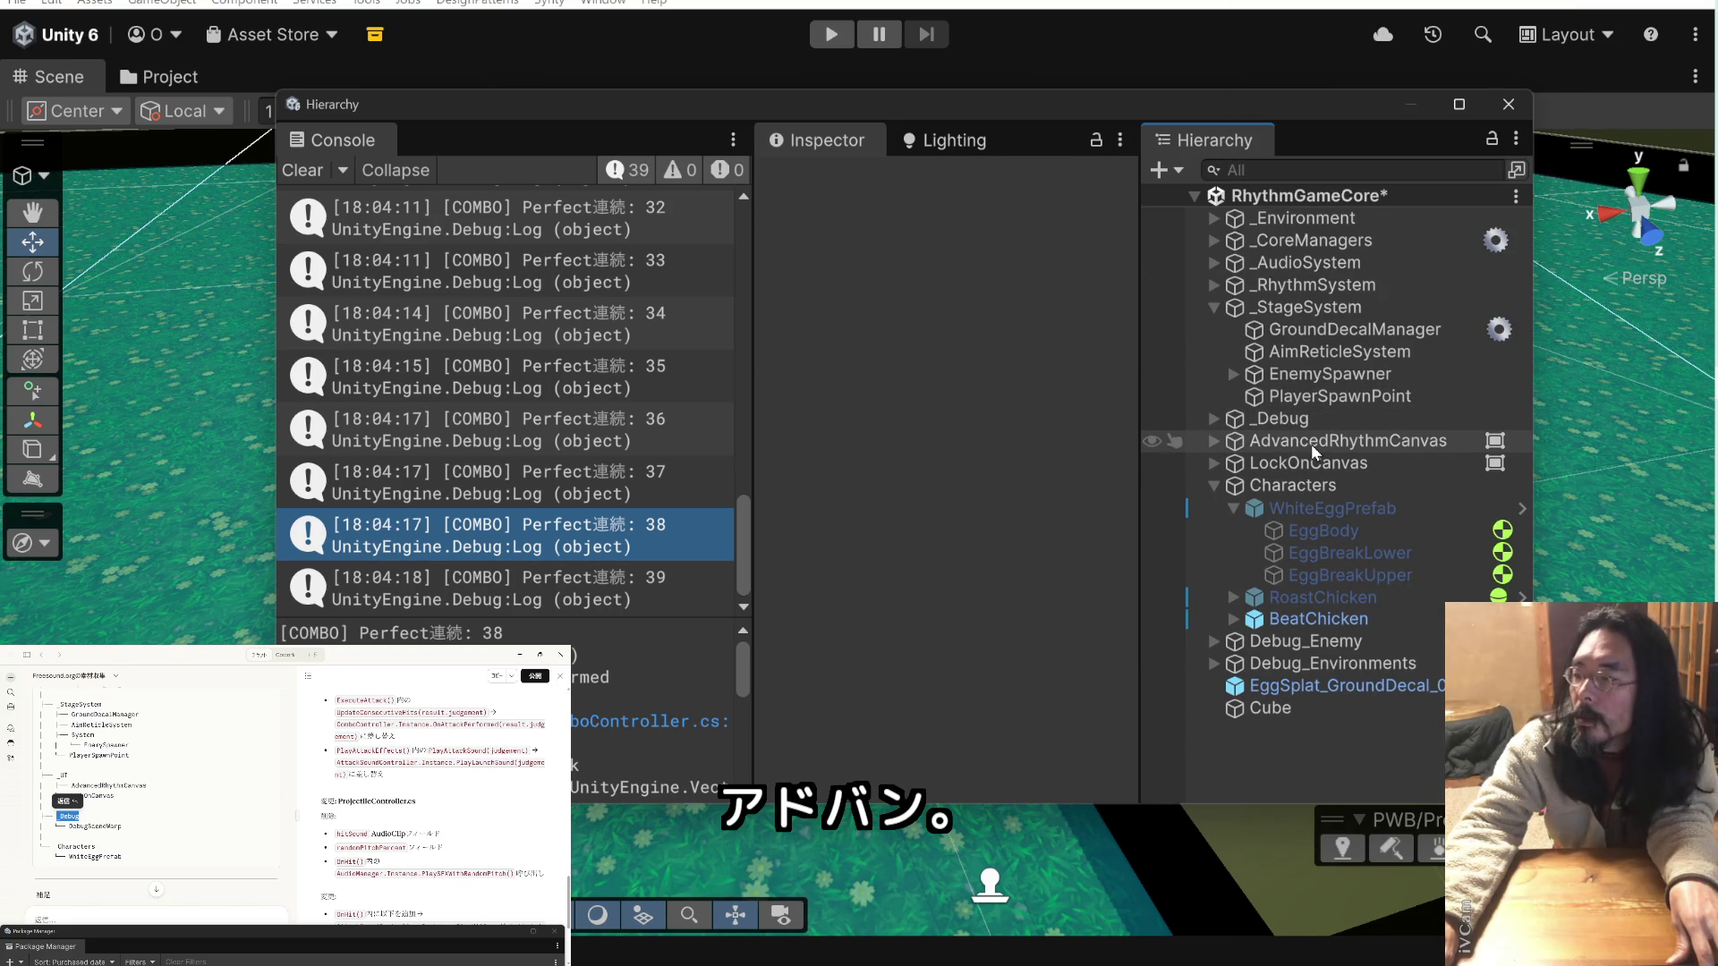
- Collapse Characters, then inspect EggSplat_GroundDecal_001 and the Cube object in the Inspector
left_click(1213, 485)
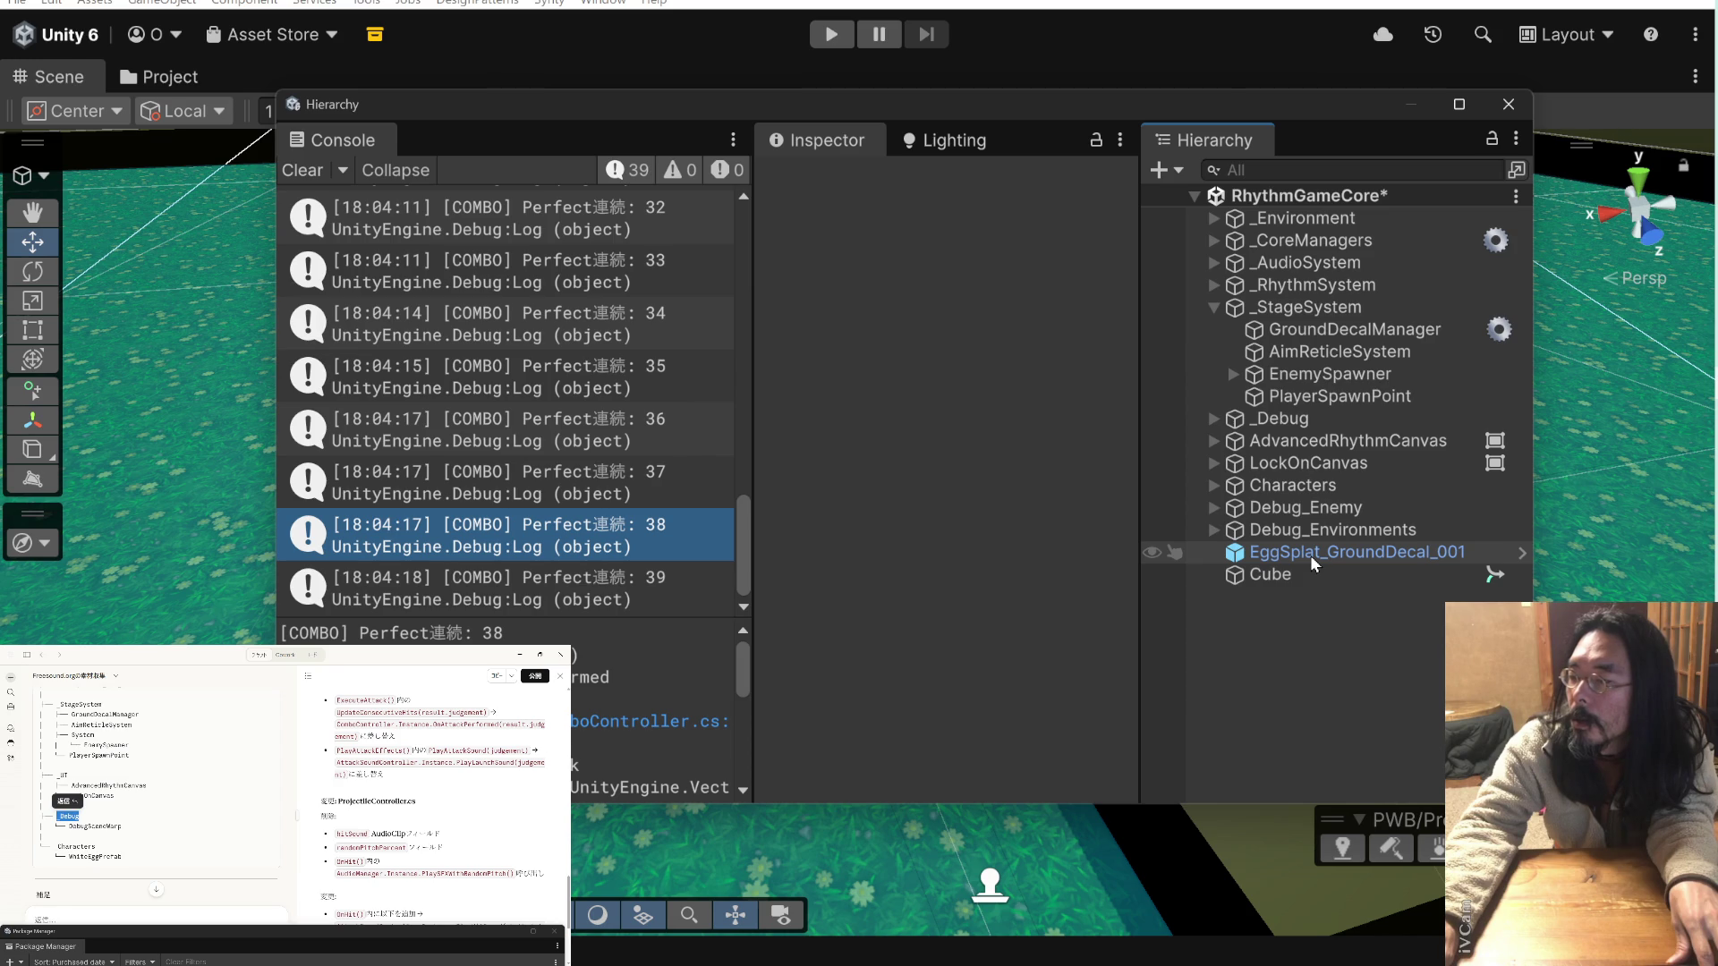
left_click(1310, 554)
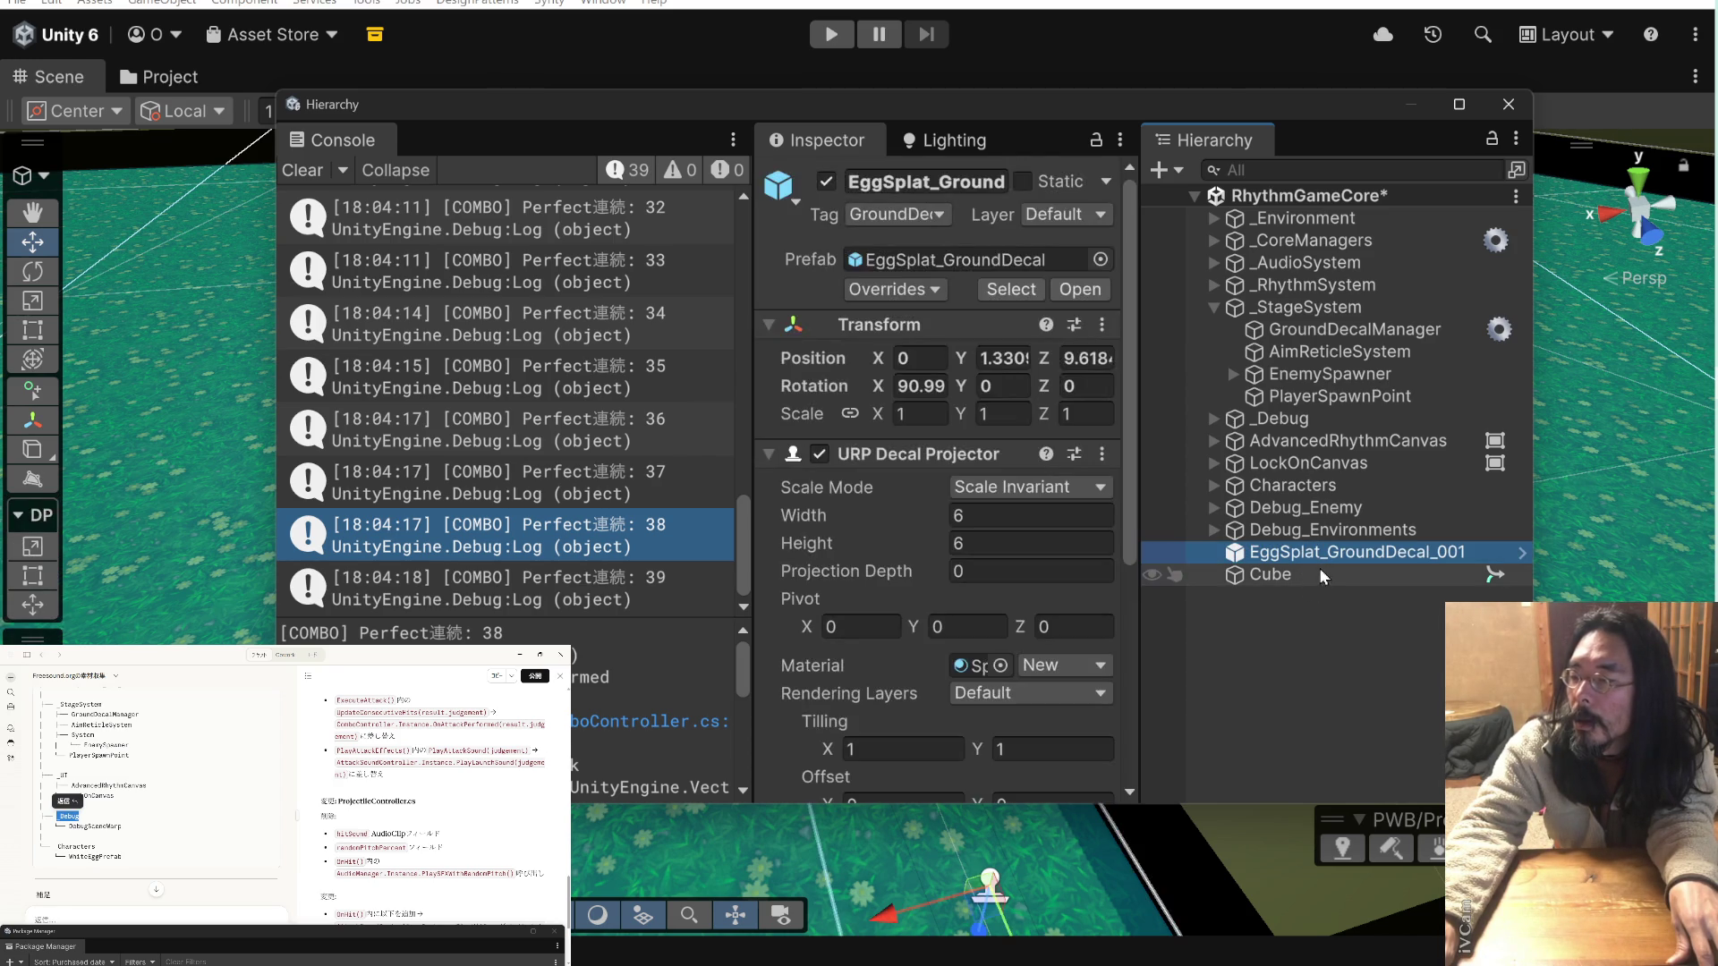
scroll(985, 535, "down", 5)
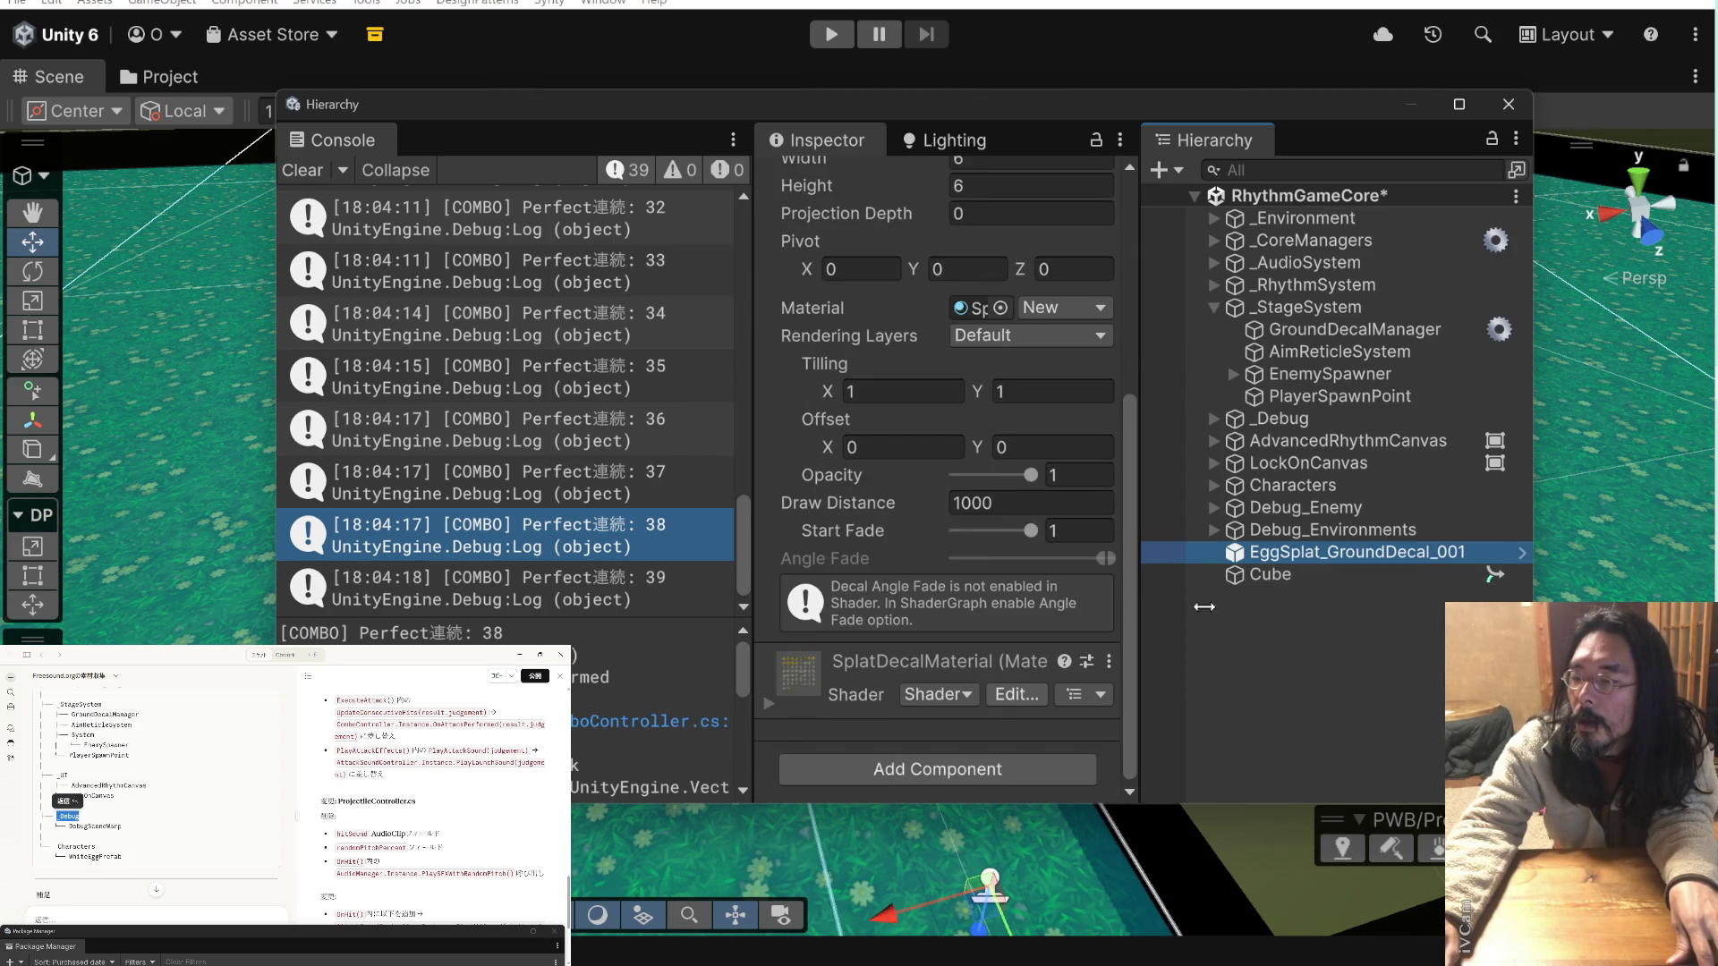
left_click(1357, 635)
left_click(1291, 574)
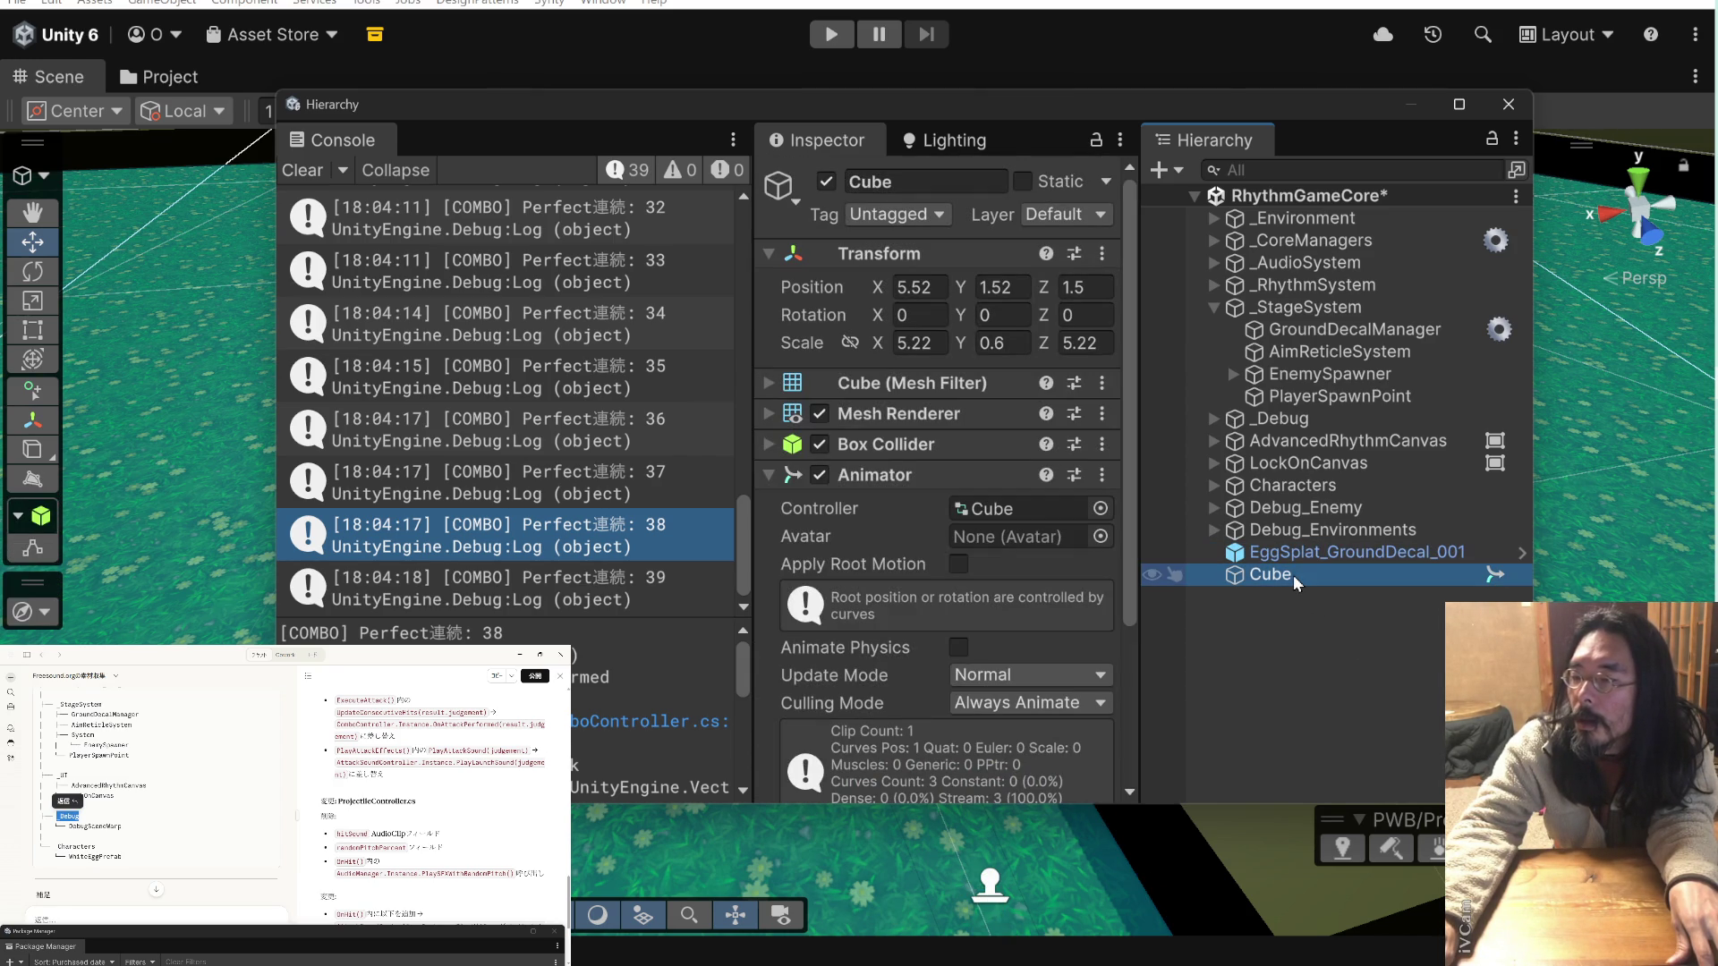
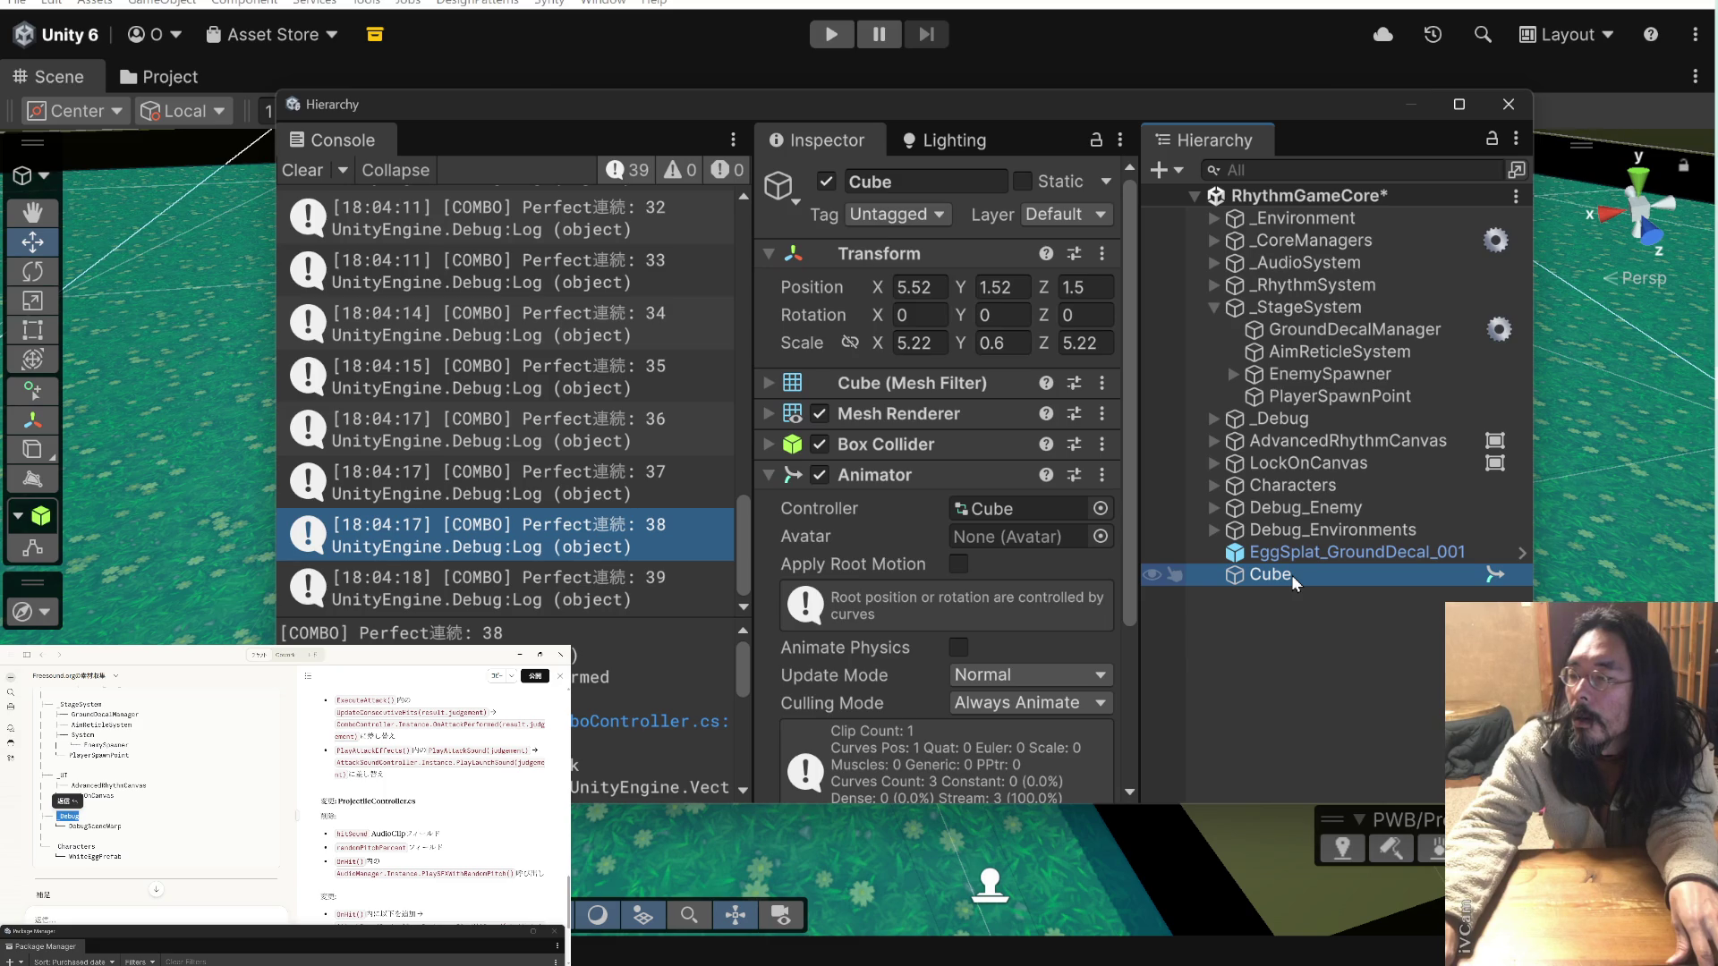
- Create an empty GameObject named --- and move it above Characters in the Hierarchy
left_click(1276, 636)
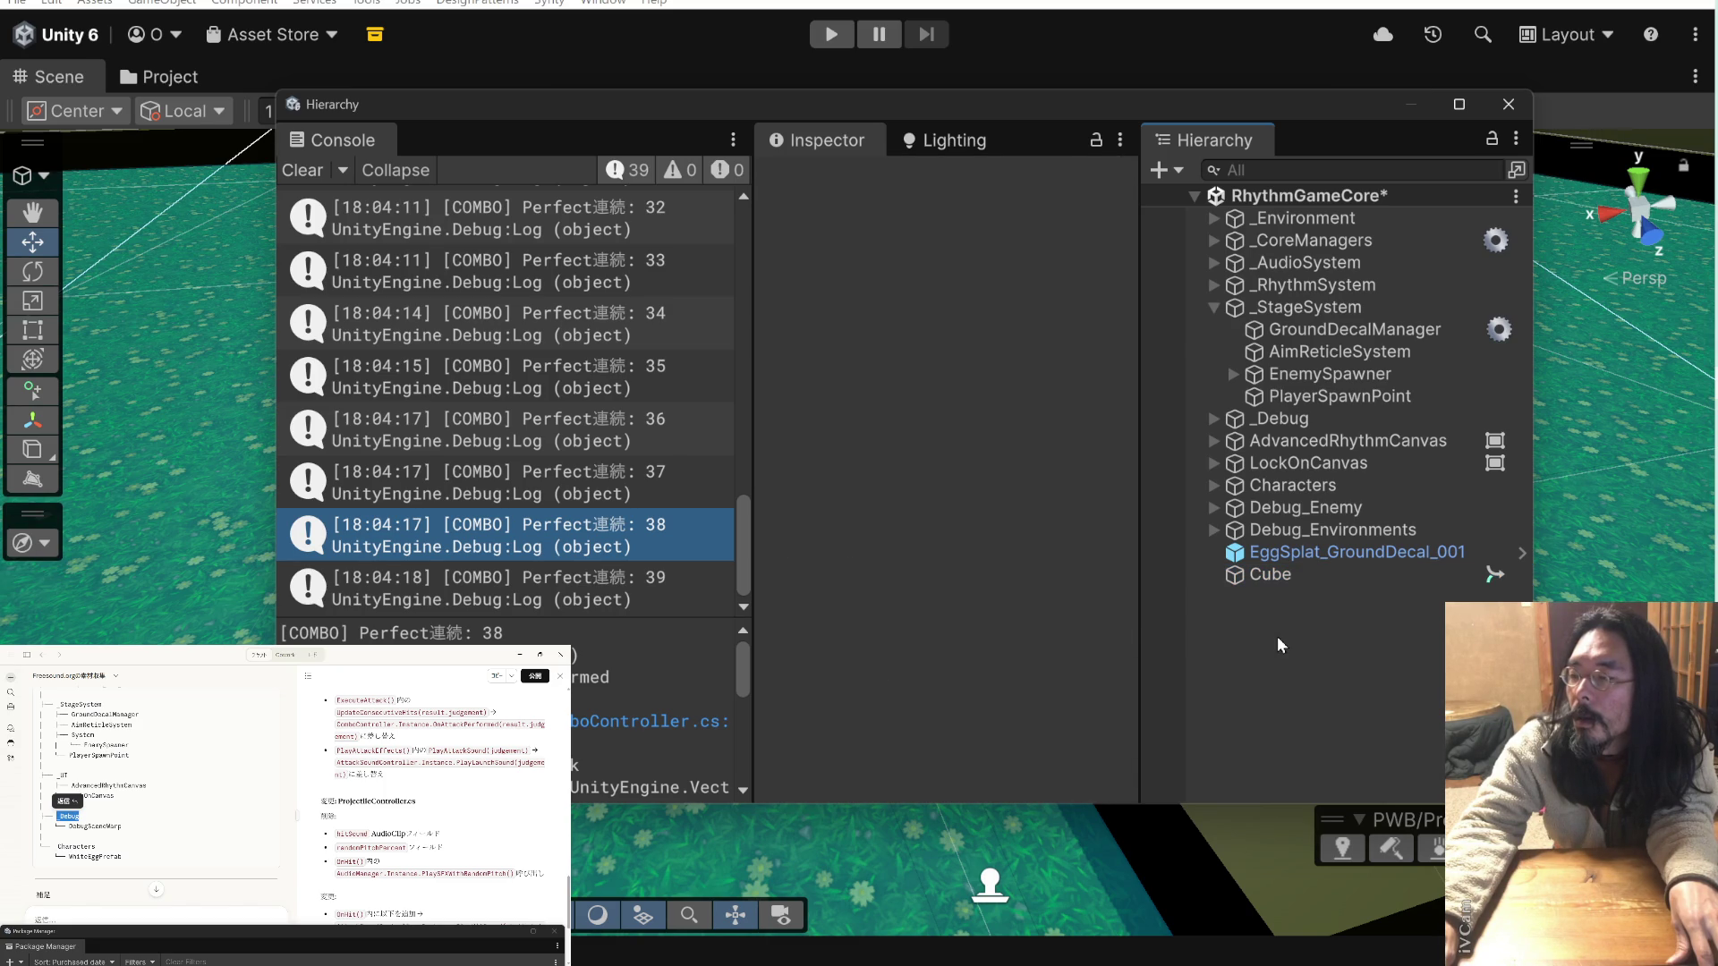
right_click(1276, 637)
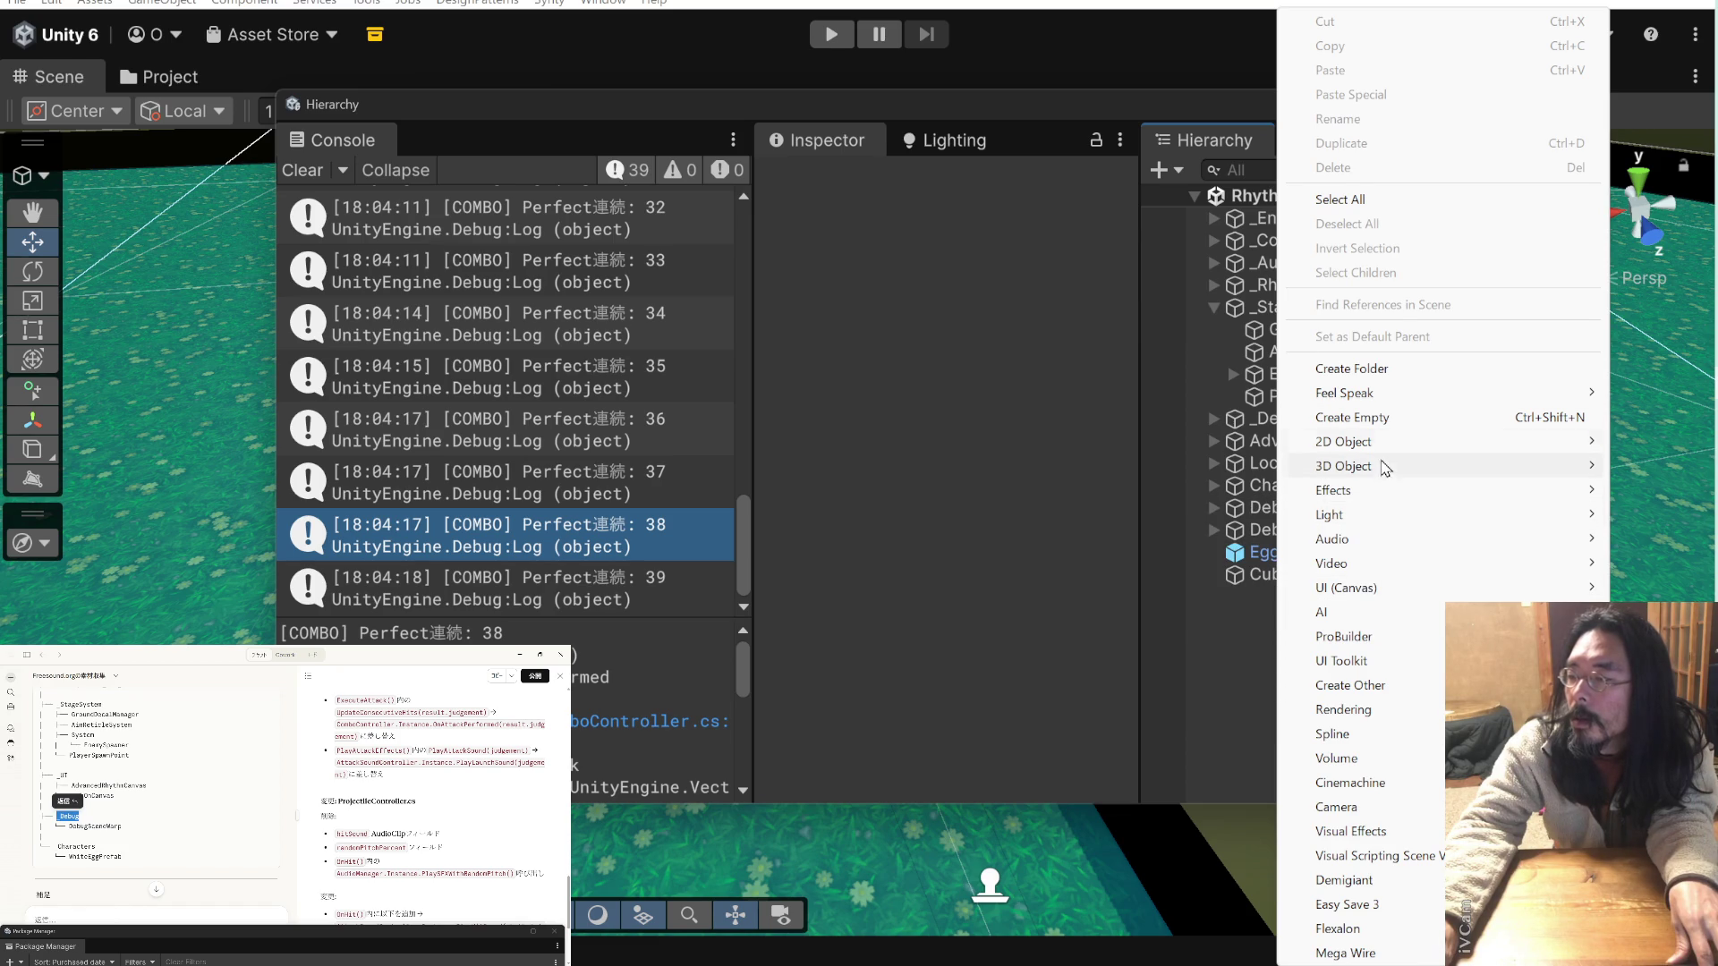
left_click(1360, 417)
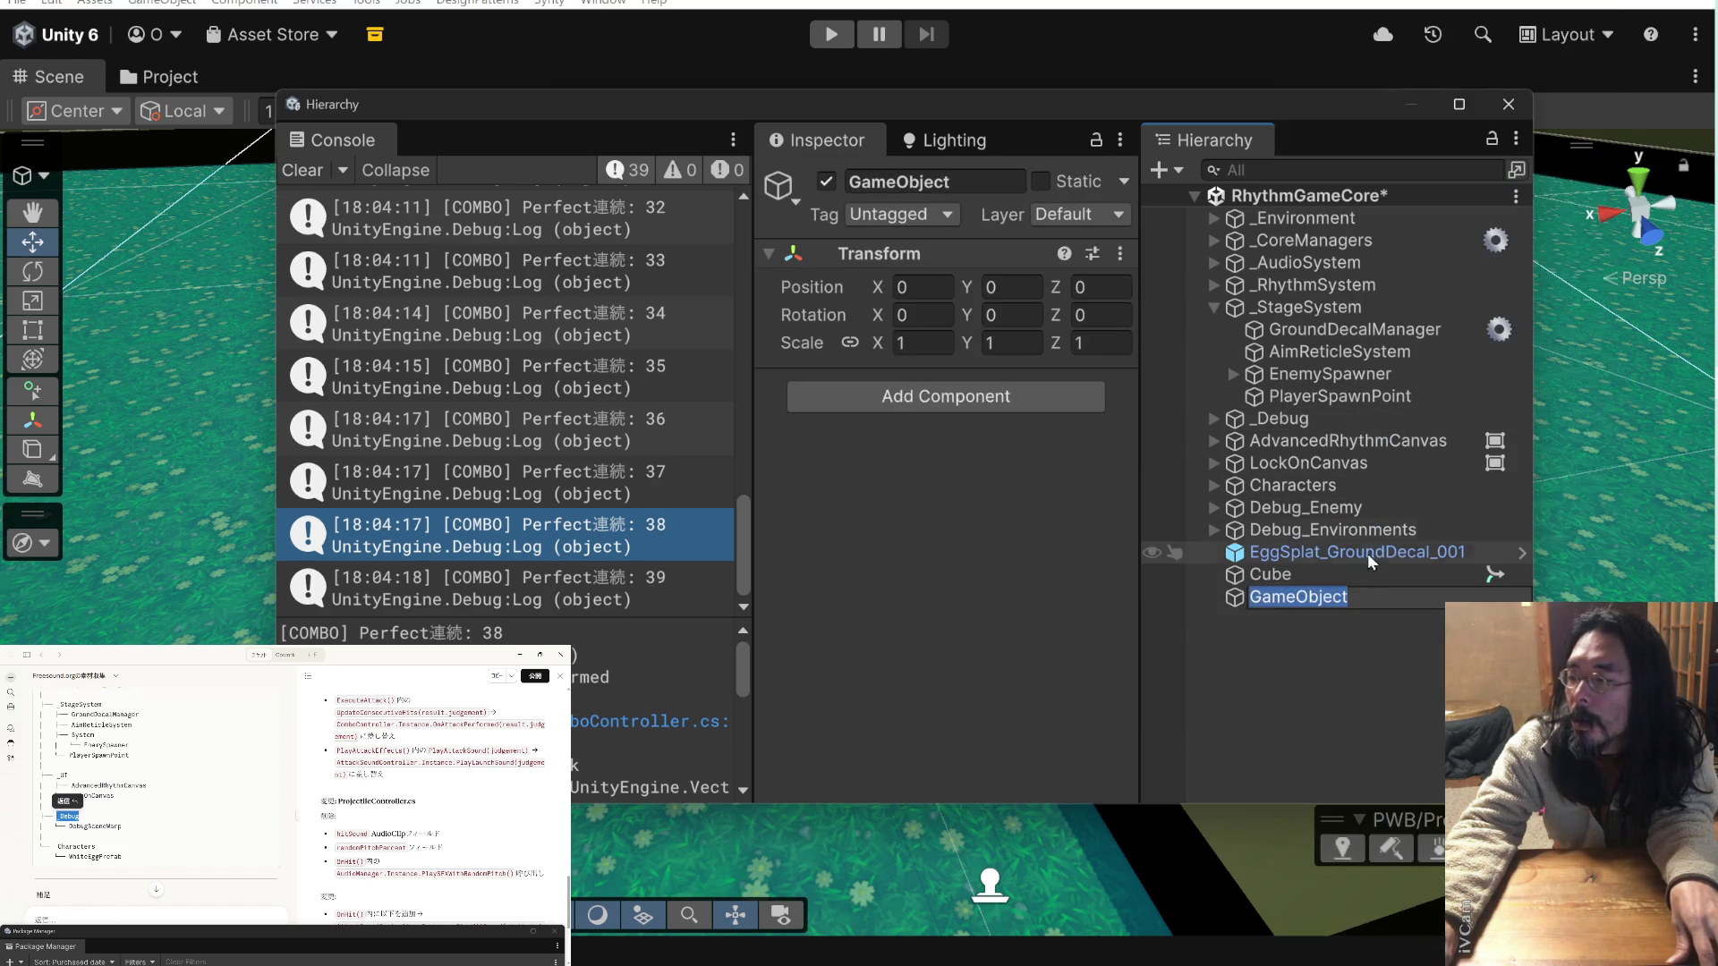
type("--")
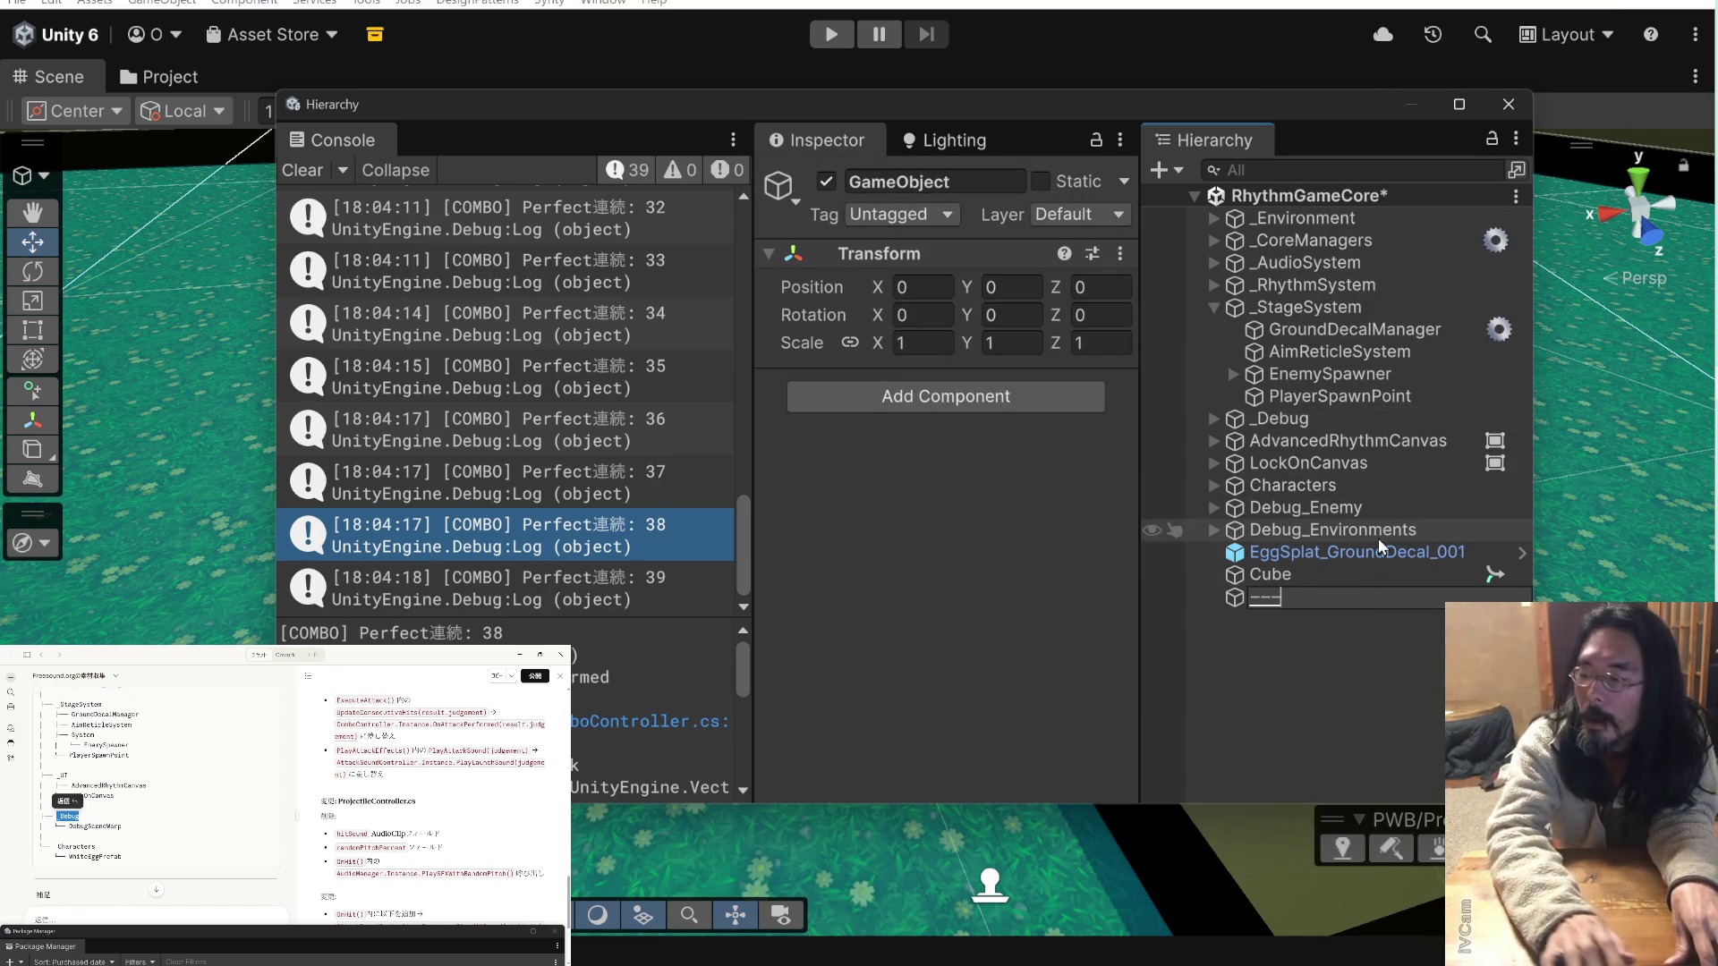
key("BackSpace")
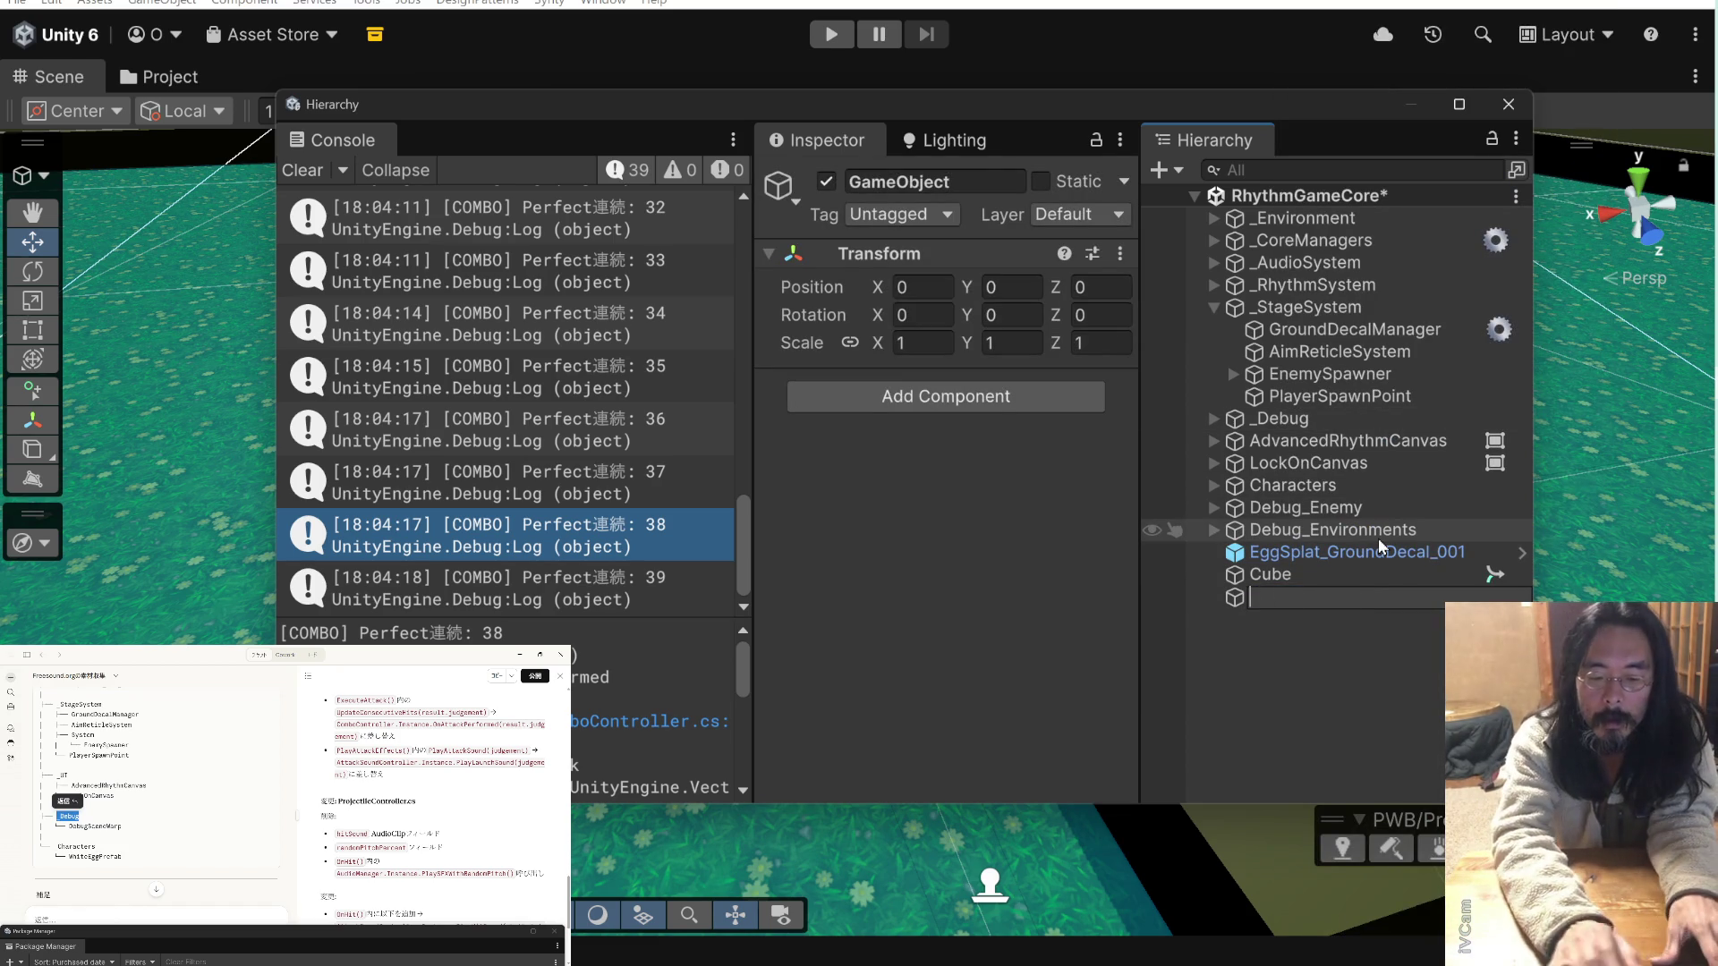
type("---")
left_click(1290, 686)
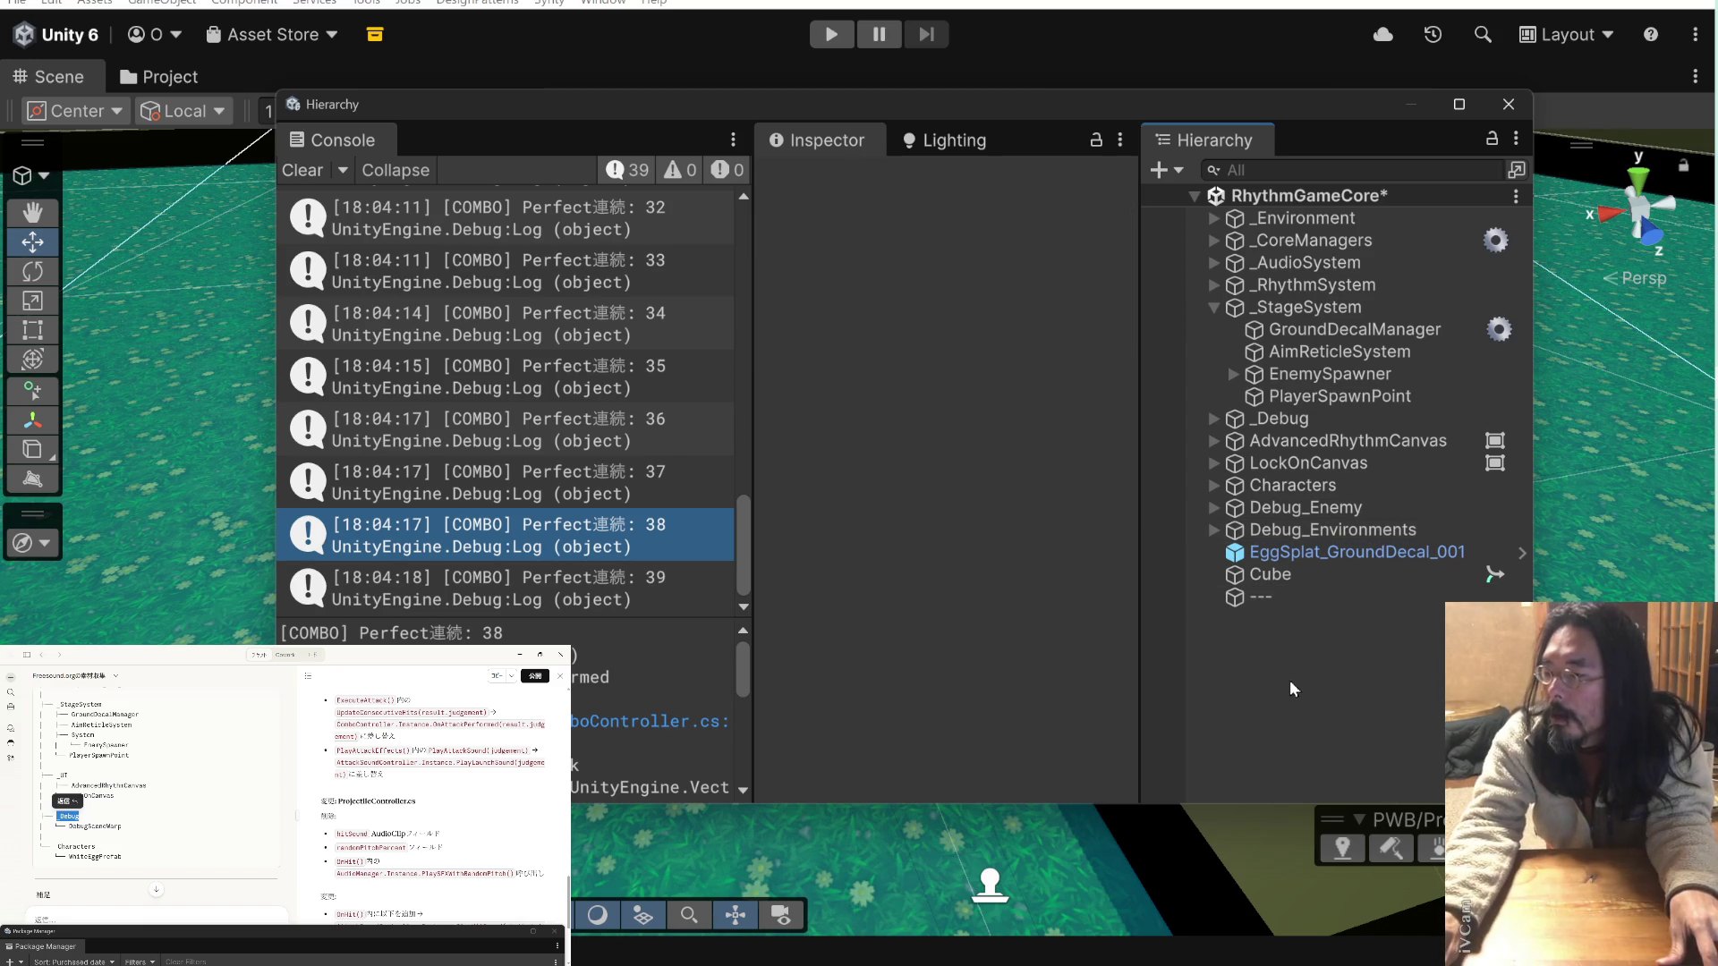
left_click_drag(1232, 598, 1247, 477)
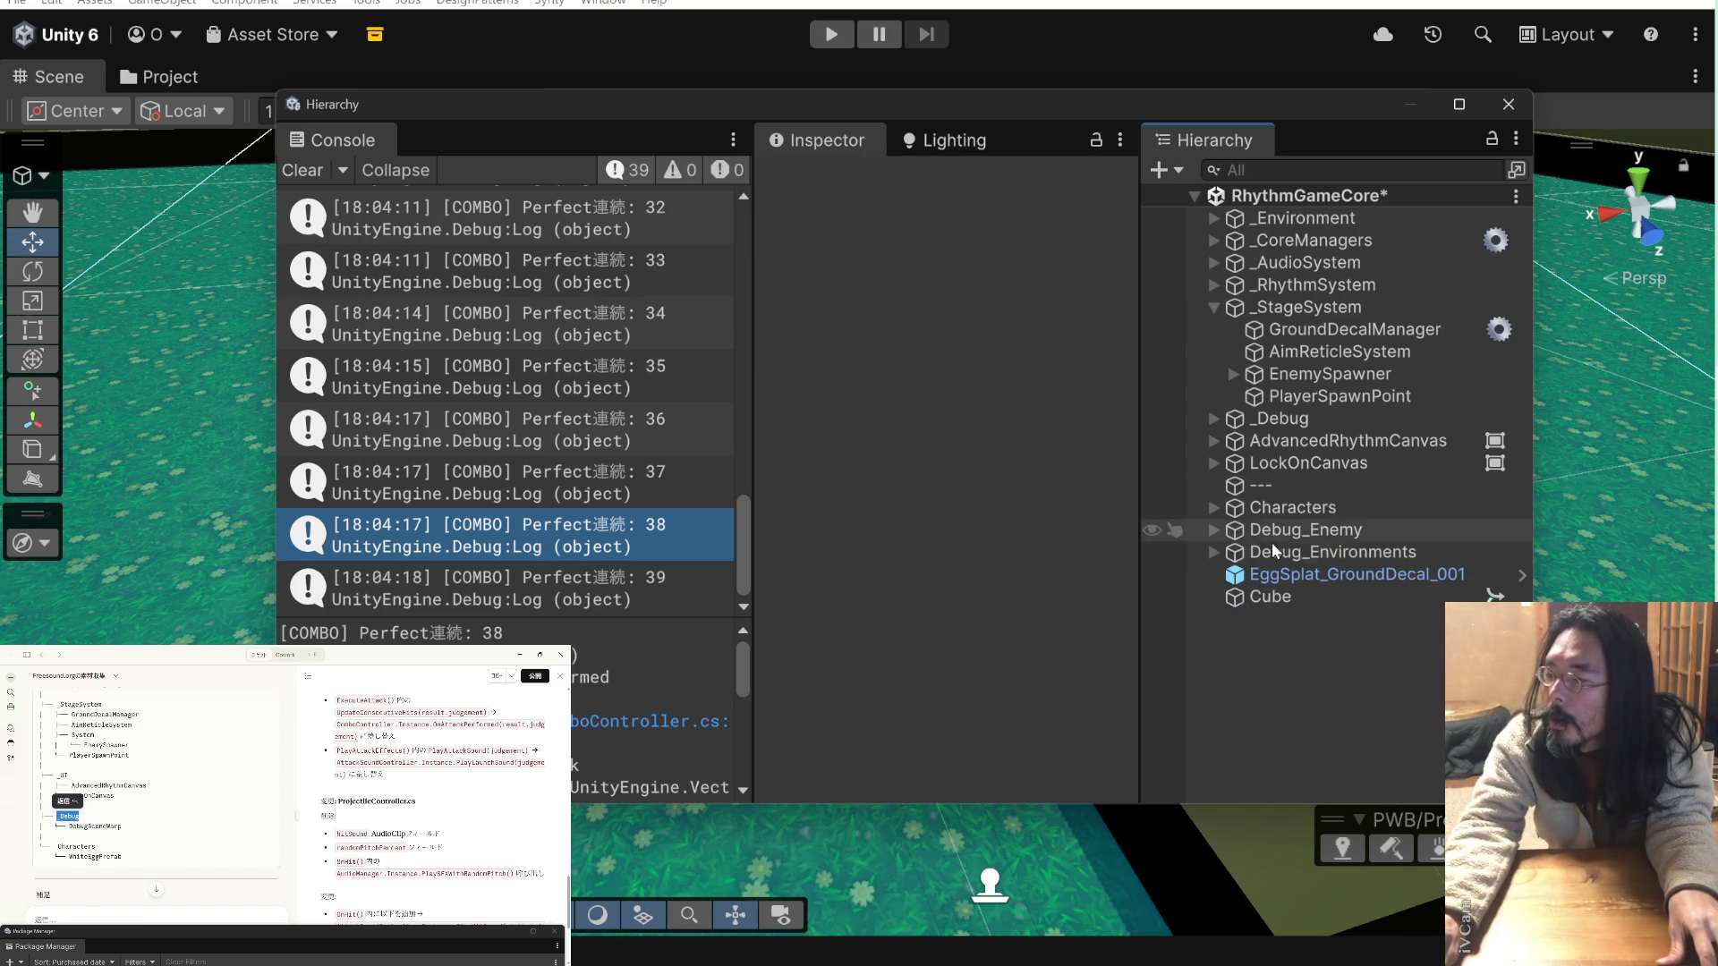
- Duplicate the --- separator, rename the copy to --- and move it up below _Debug
left_click(1237, 486)
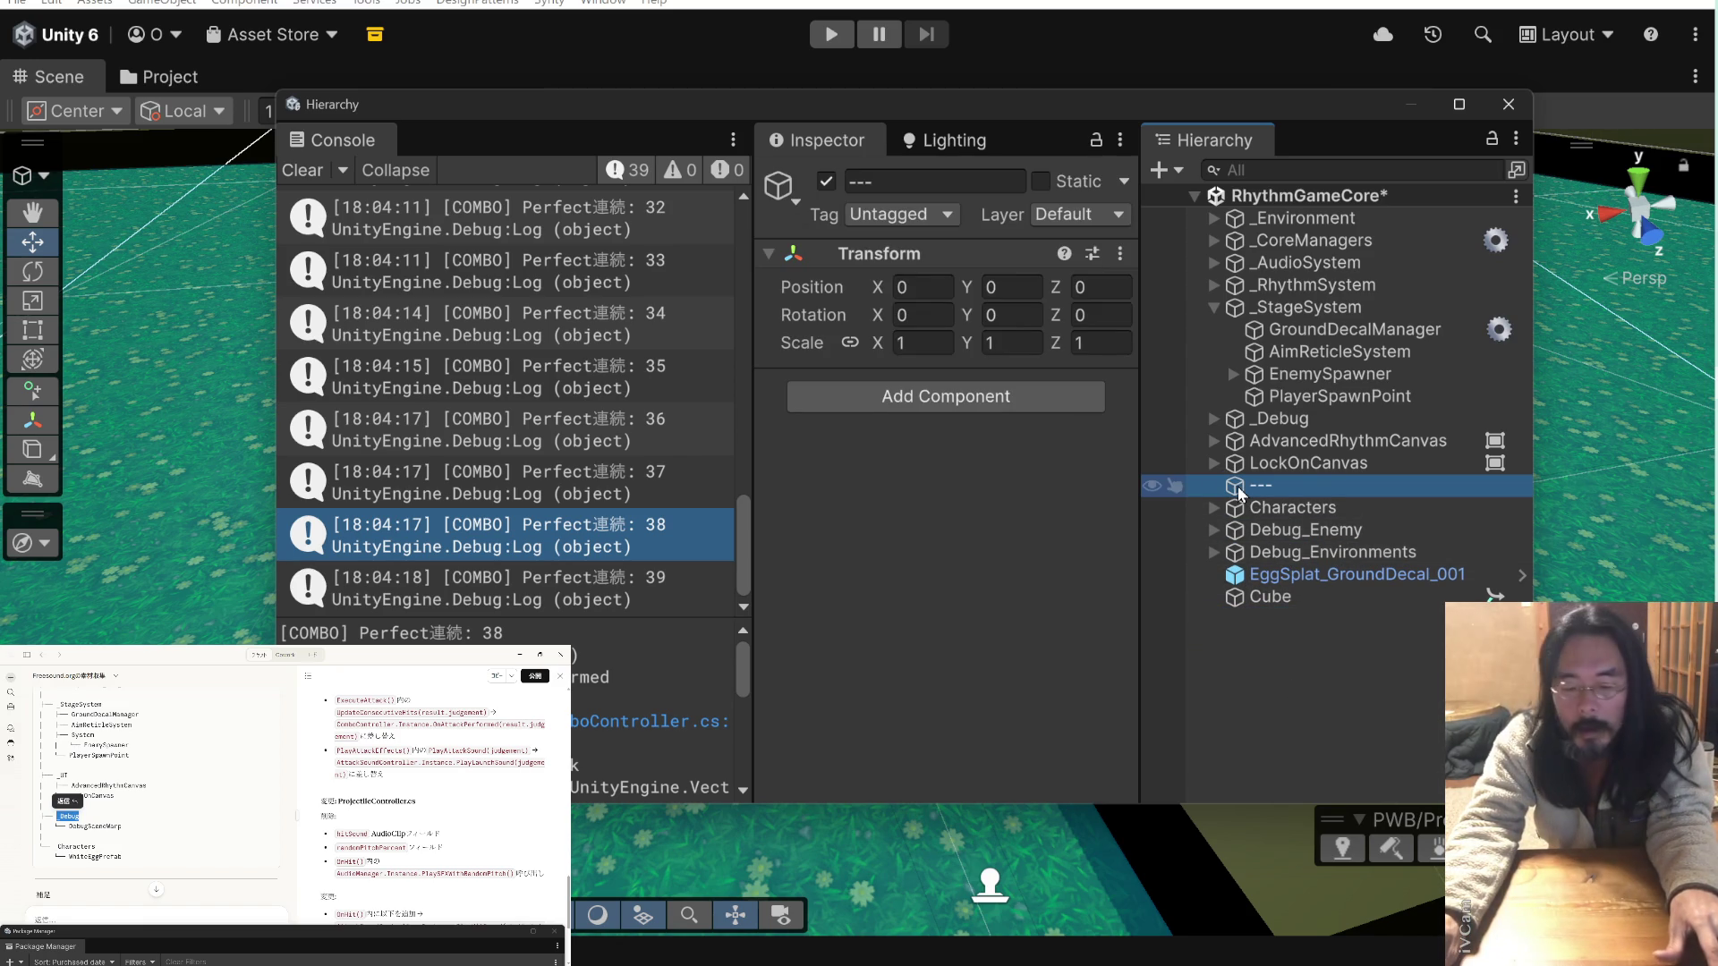
key("ctrl+d")
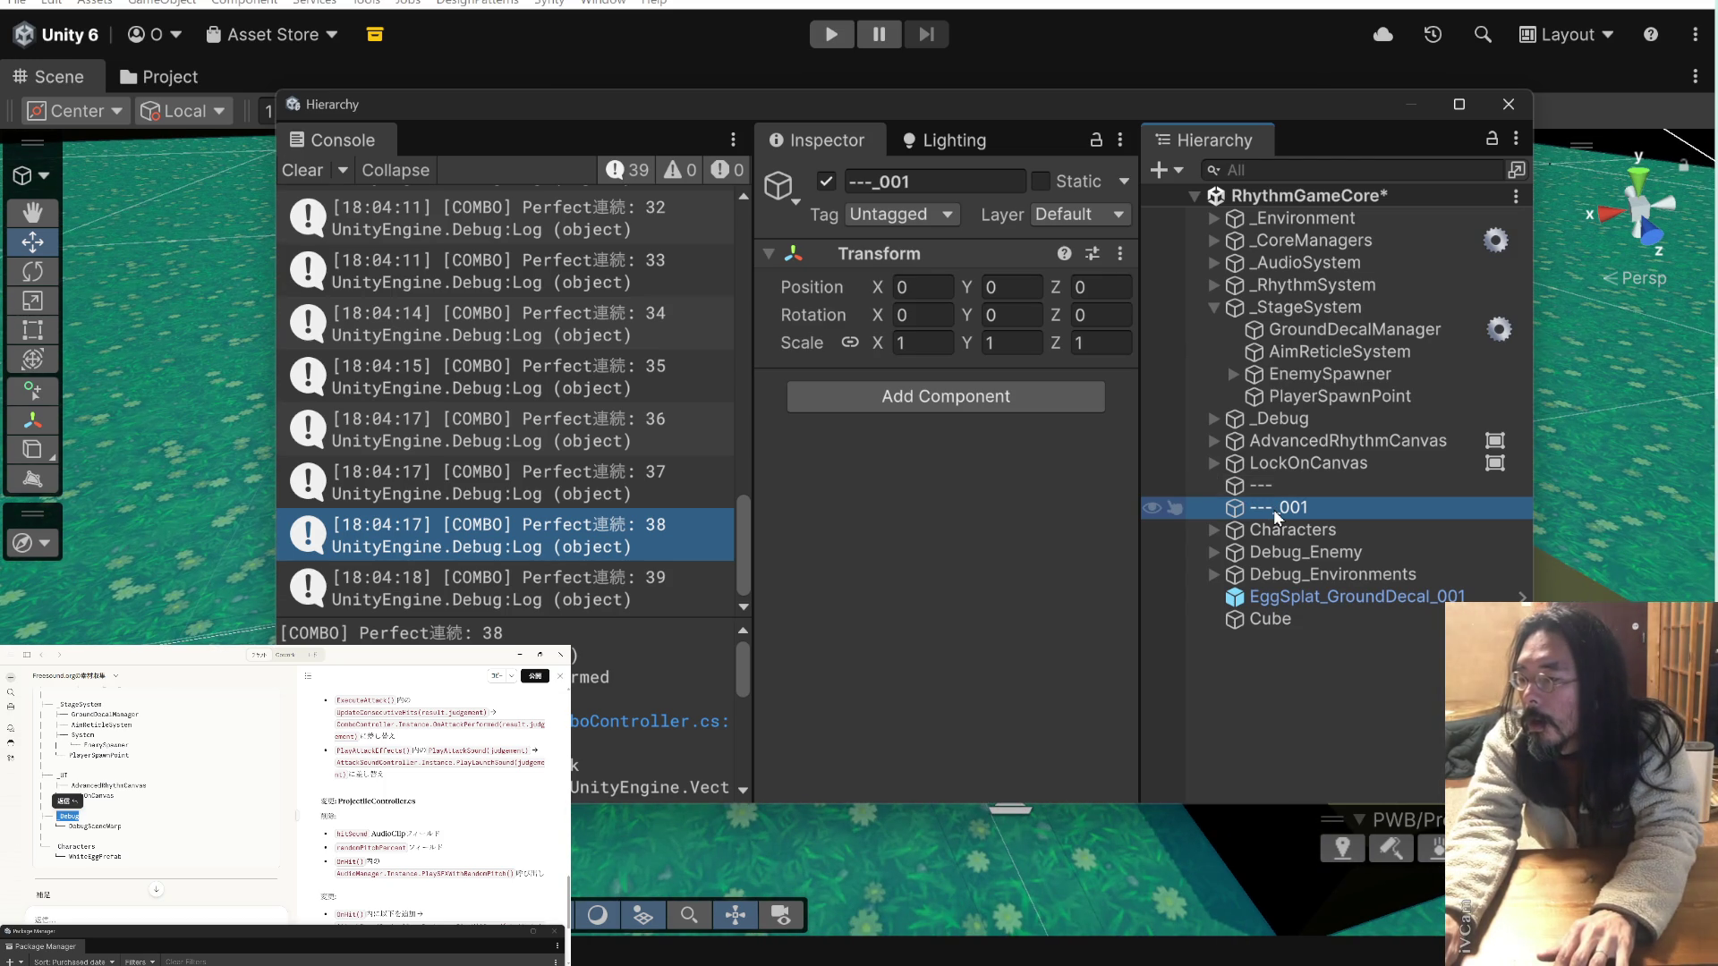
left_click(1274, 508)
left_click(1274, 508)
key("Delete")
key("Delete")
key("Delete")
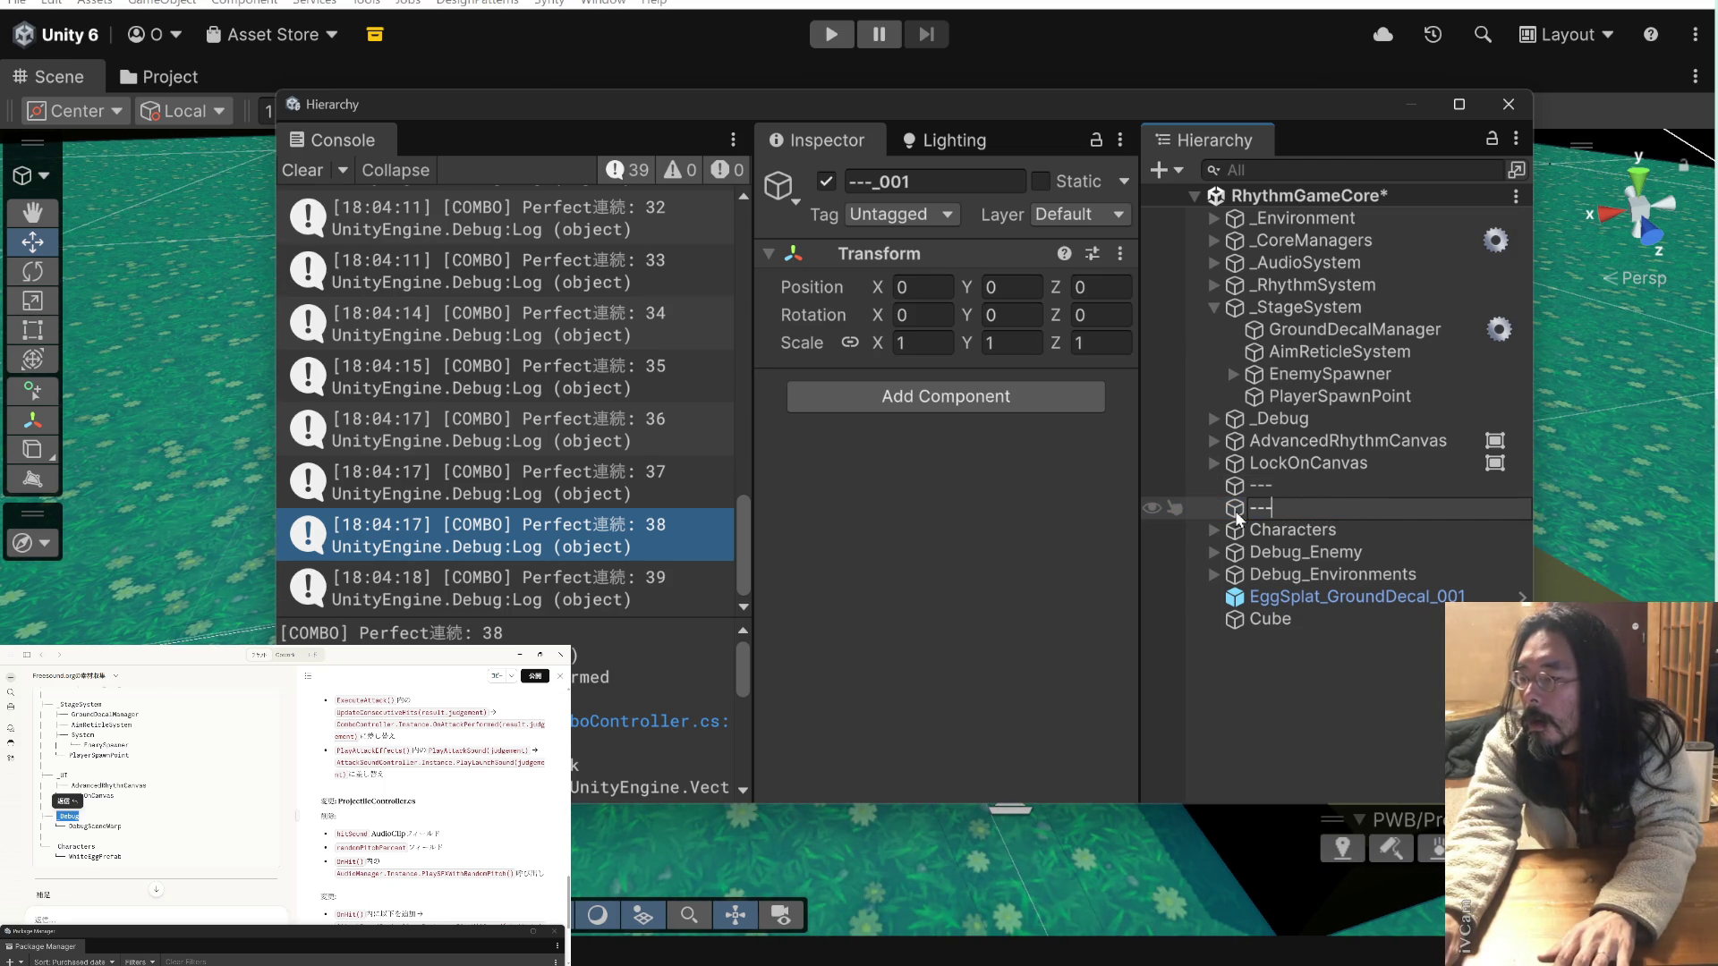
key("Return")
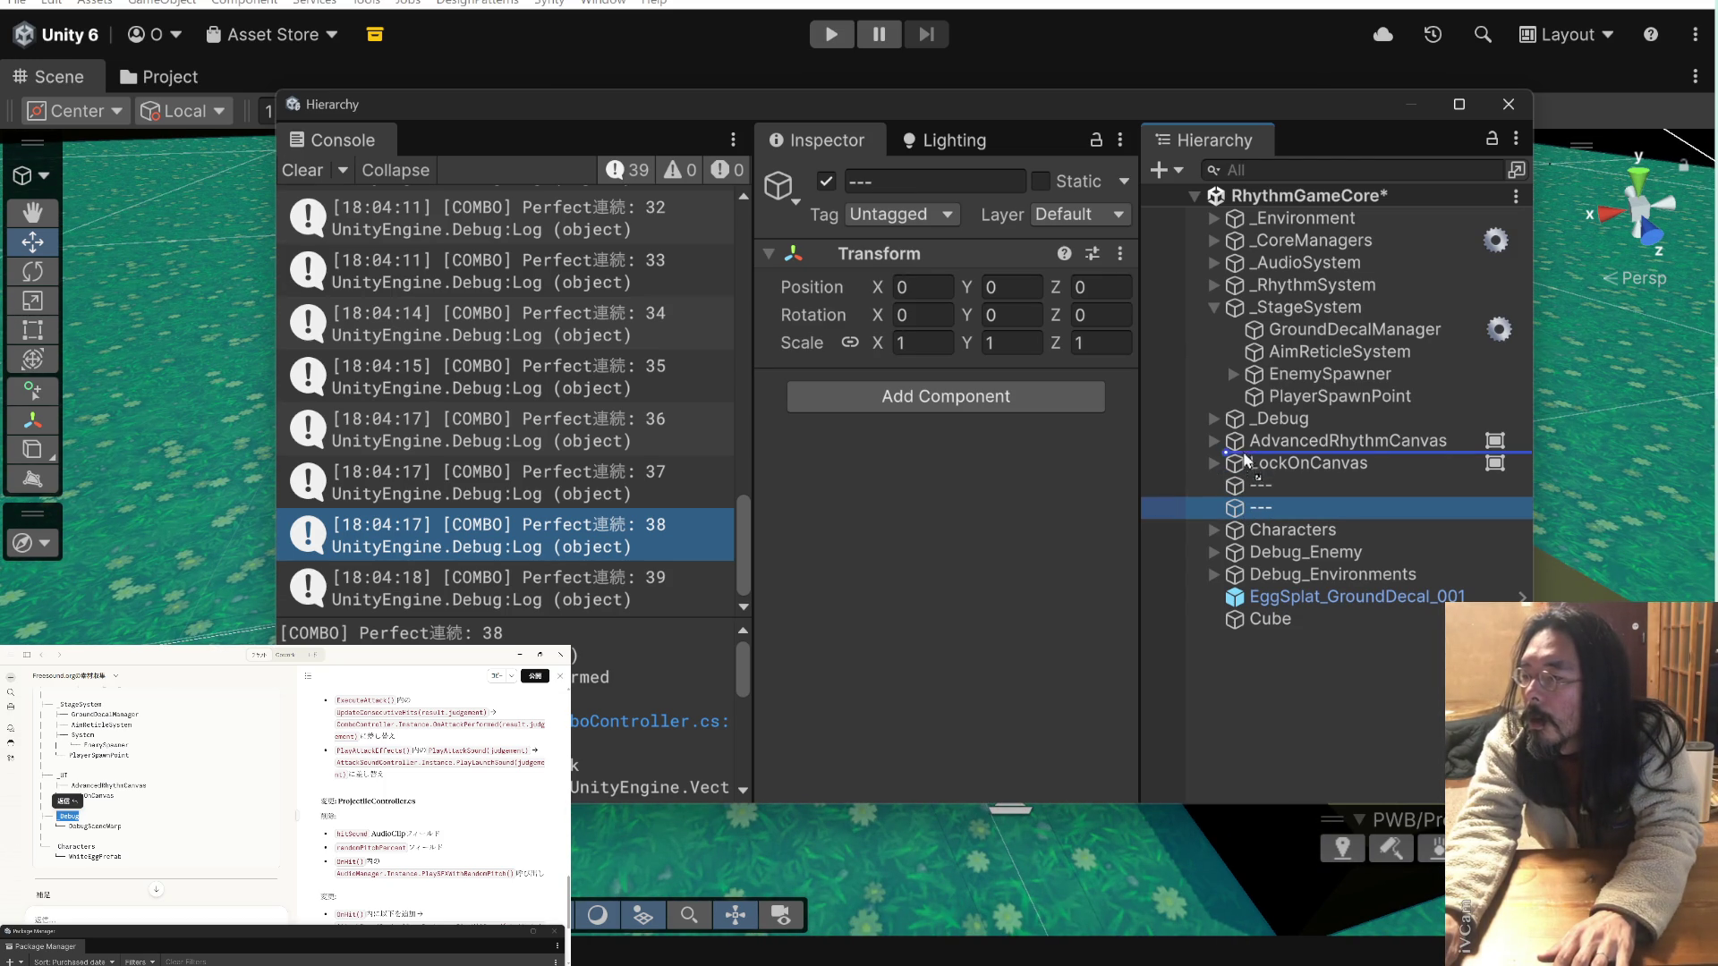
mouse_move(1242, 451)
left_mouse_down()
mouse_move(1242, 422)
mouse_move(1253, 627)
mouse_move(1247, 429)
left_mouse_up()
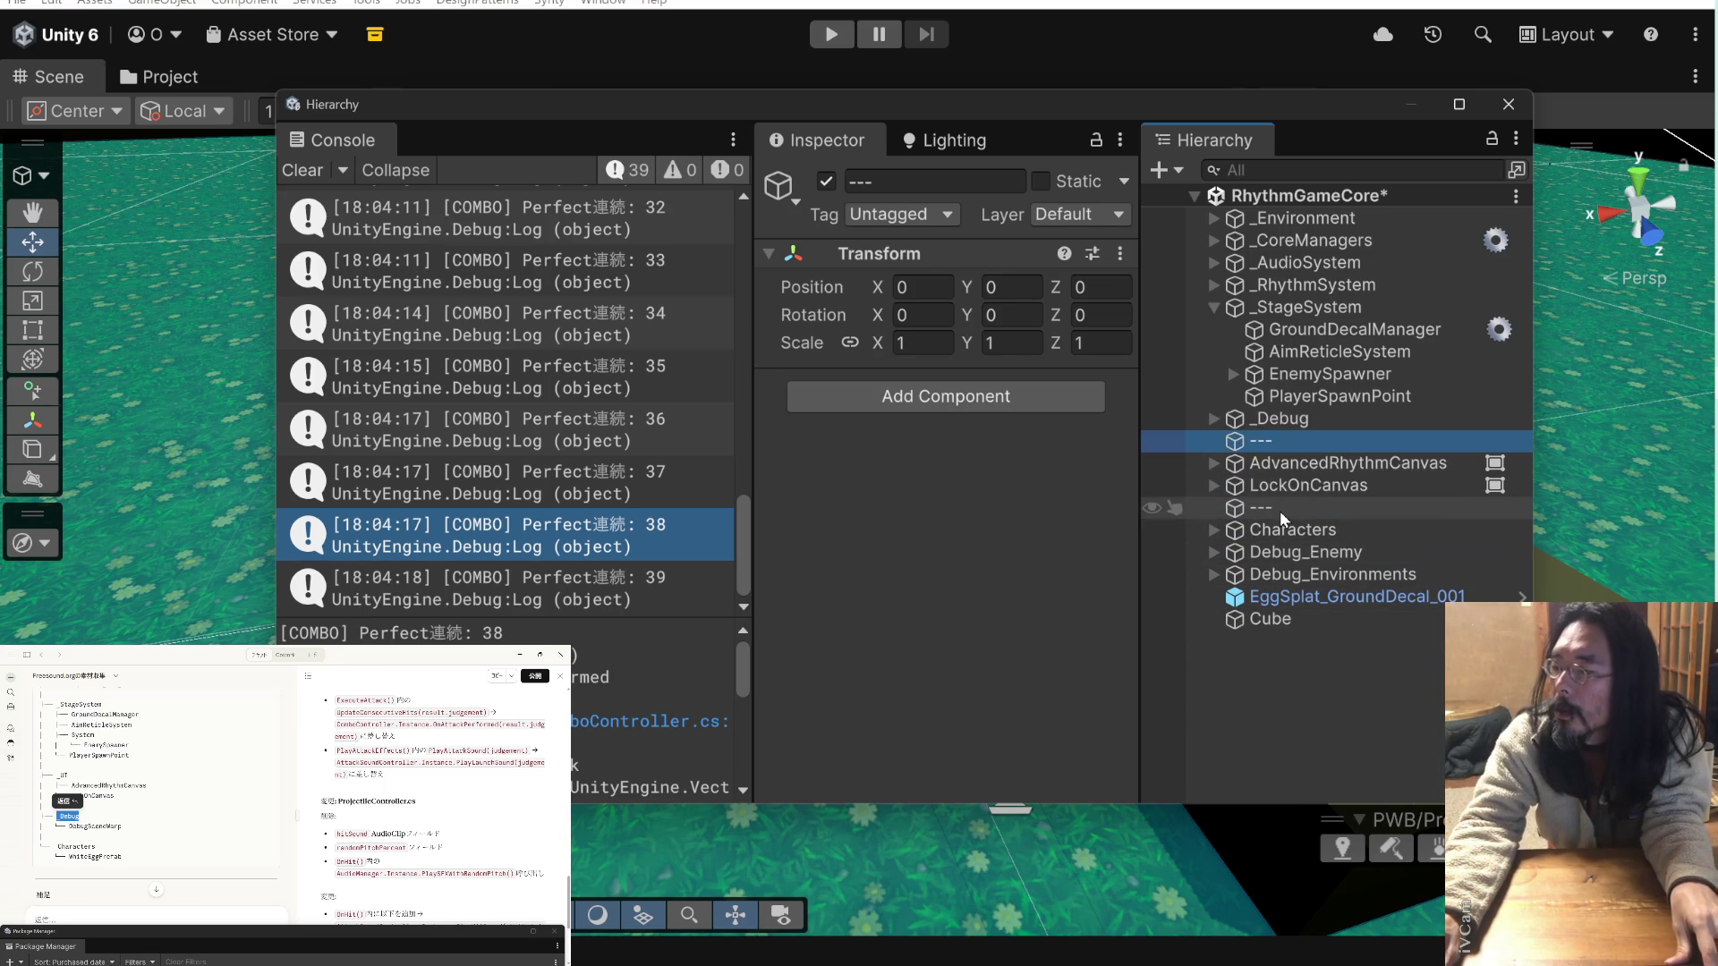
- Collapse the _StageSystem group and save the RhythmGameCore scene
left_click(1325, 735)
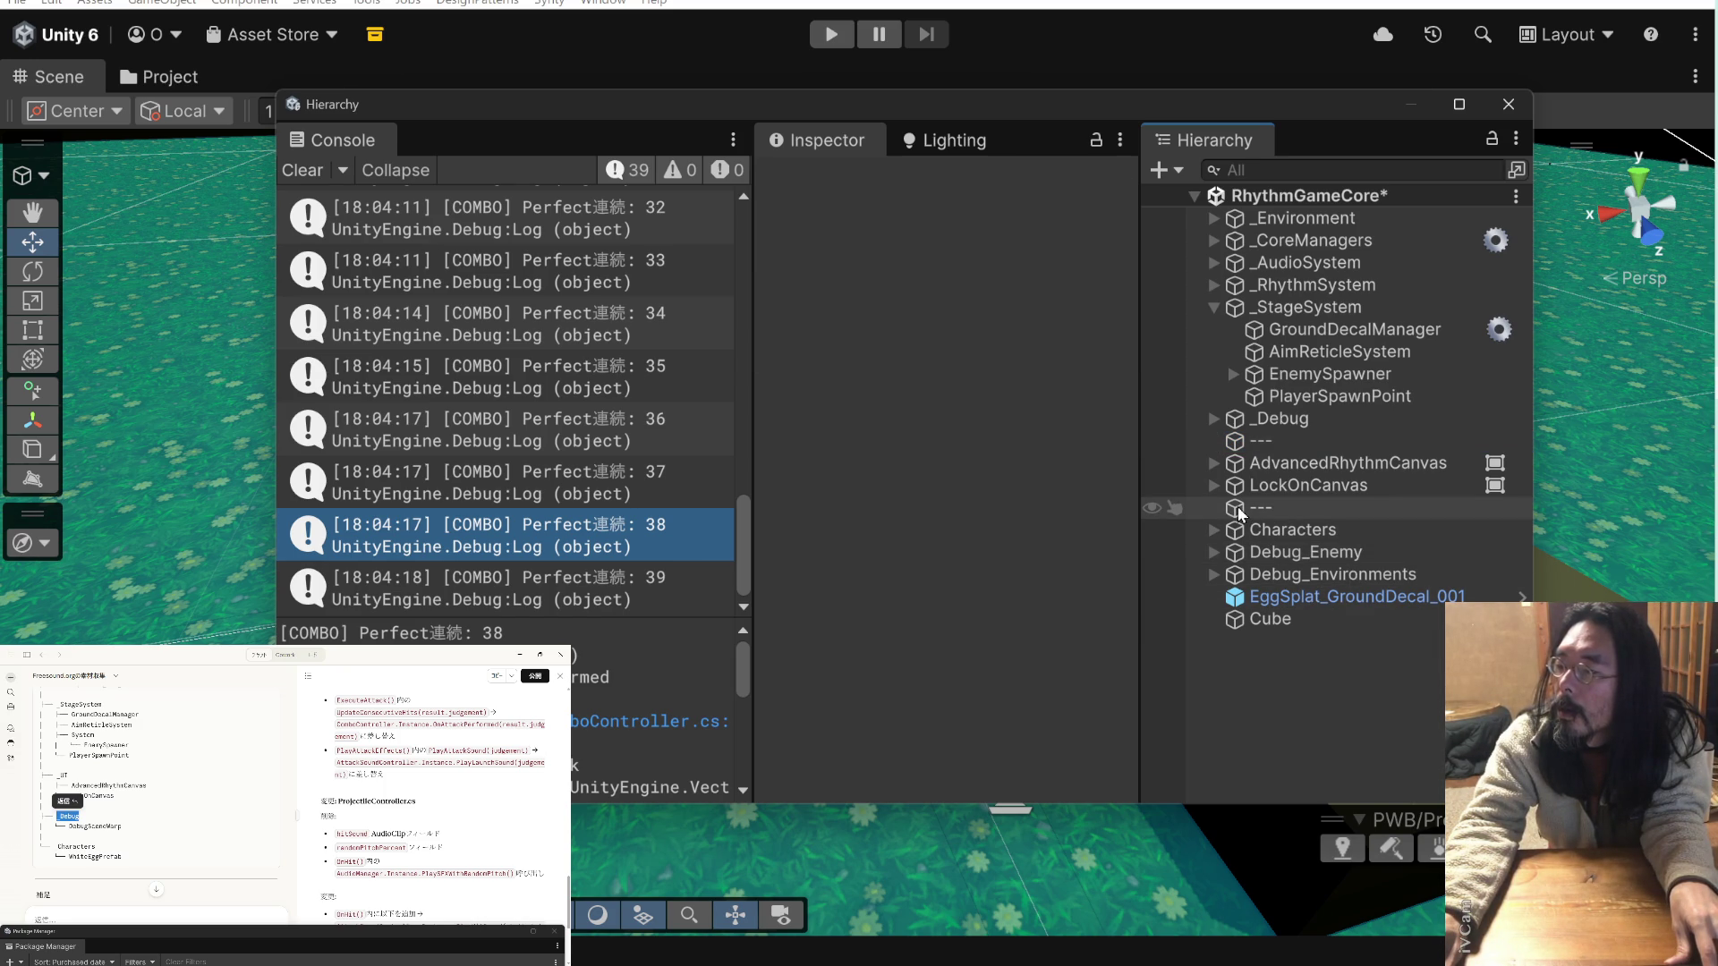
left_click(1212, 308)
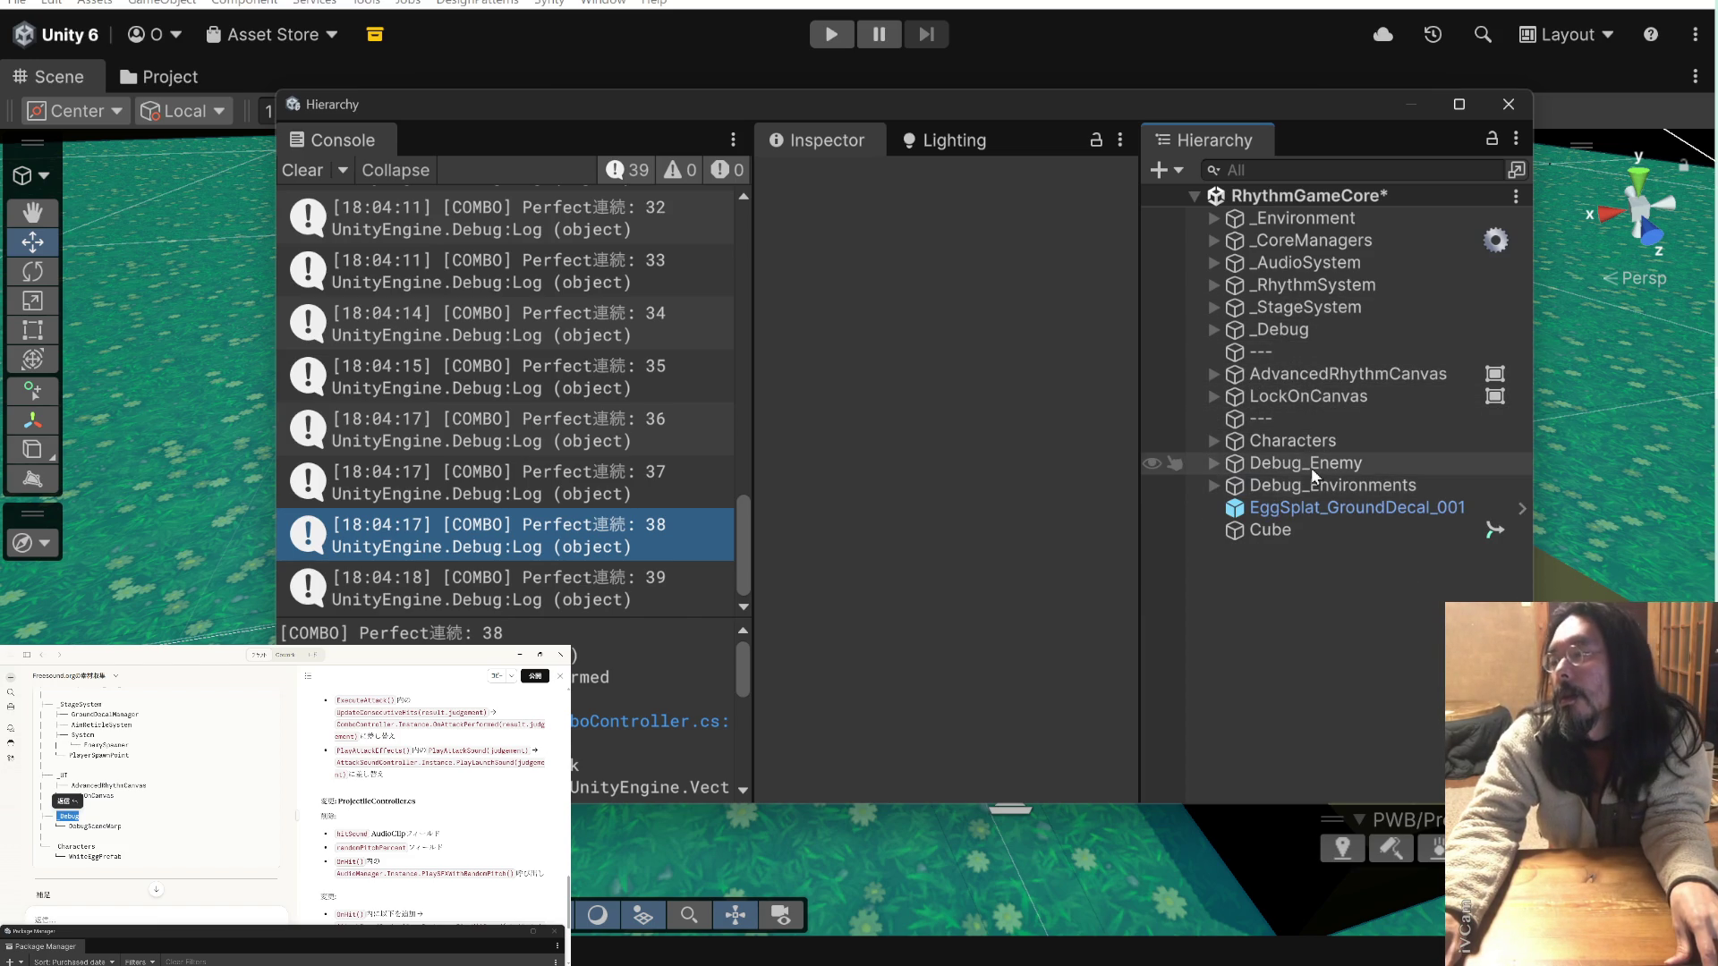
key("ctrl+s")
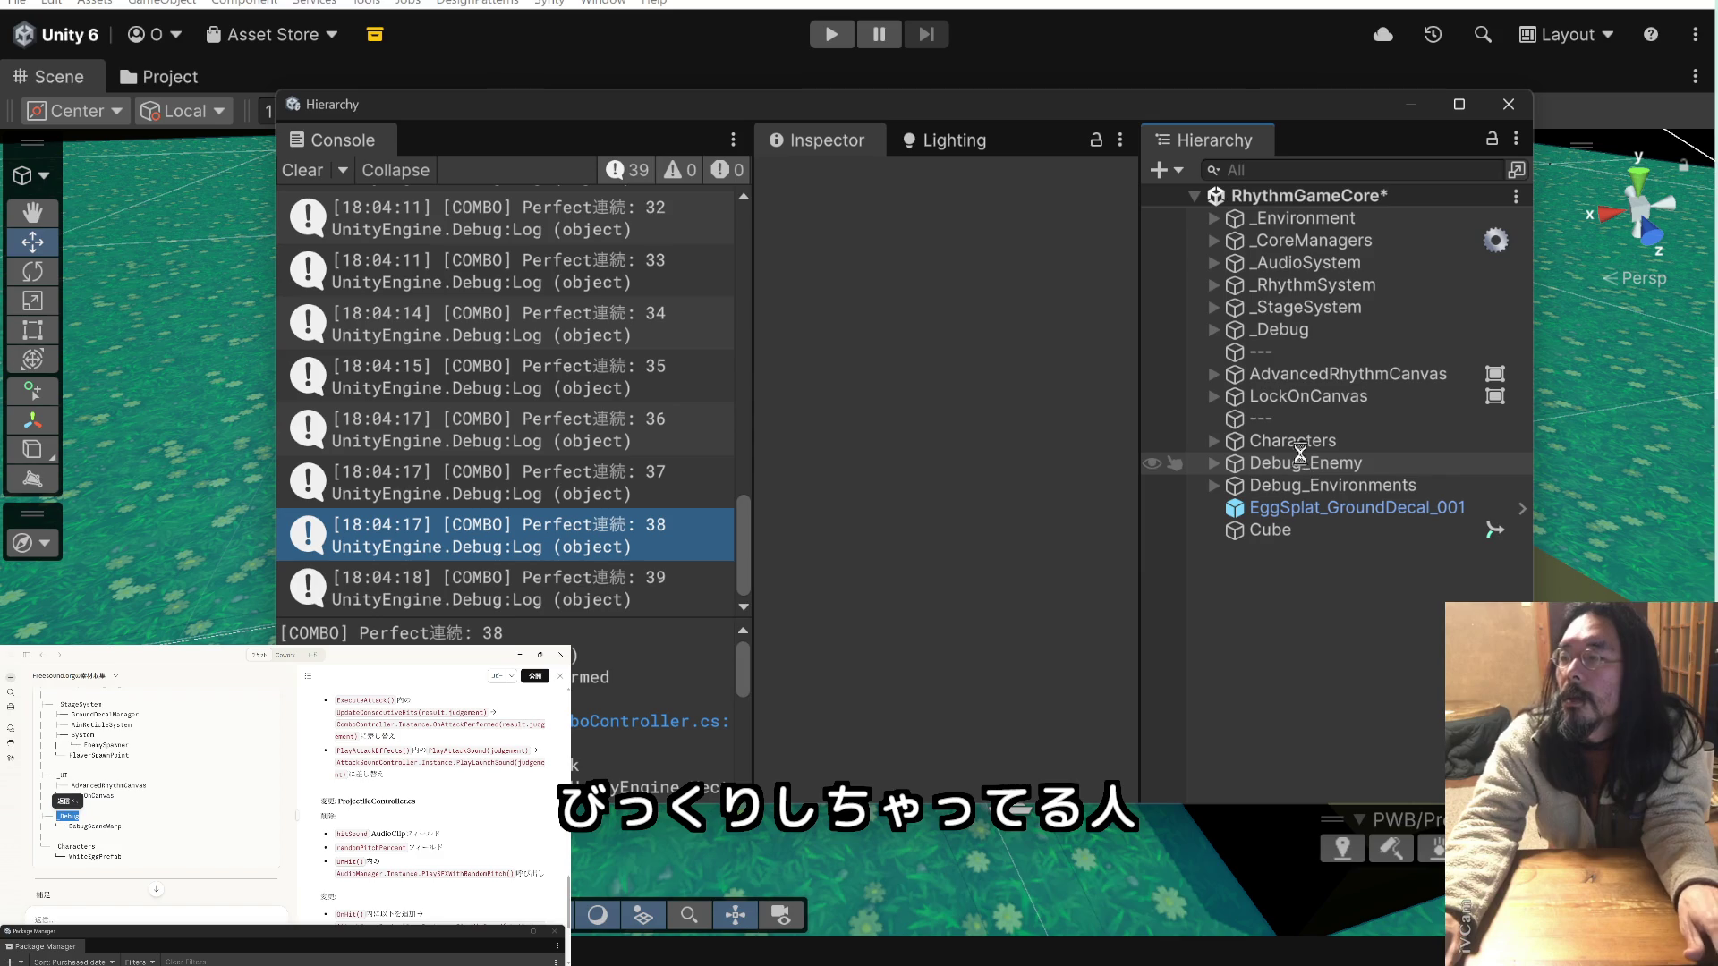
- Close the floating Hierarchy window and move the Claude chat window onto the main screen
left_click(970, 101)
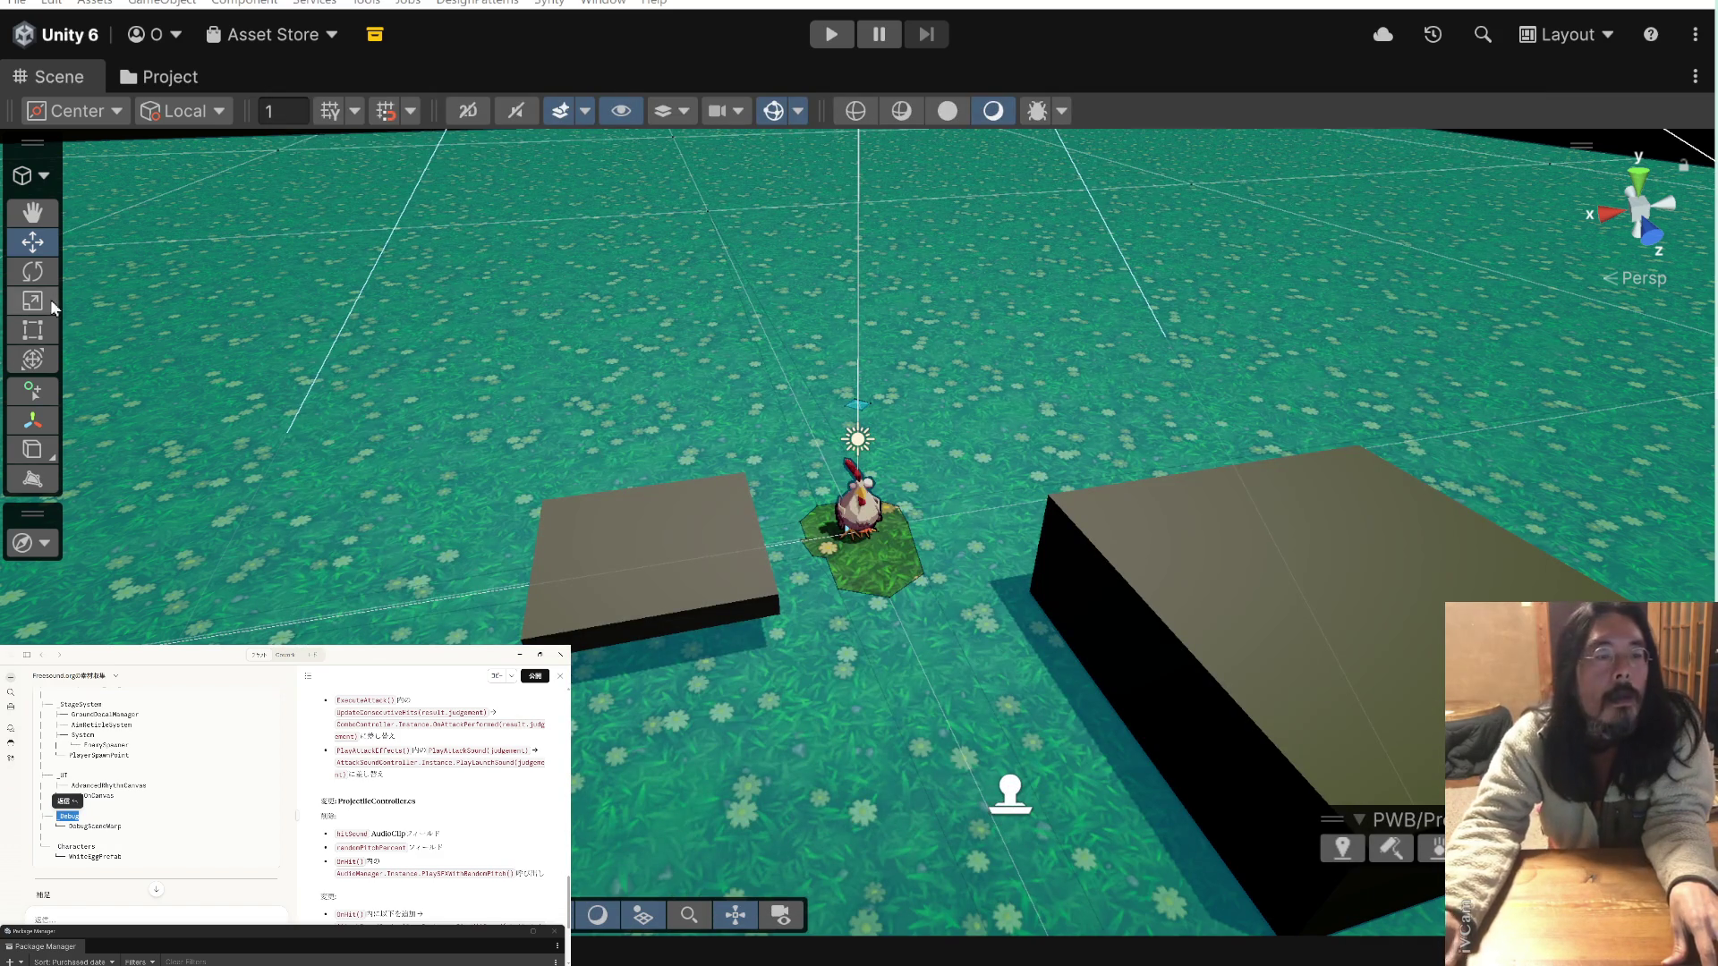
left_click(539, 655)
mouse_move(533, 662)
left_mouse_down()
mouse_move(820, 114)
mouse_move(911, 100)
left_mouse_up()
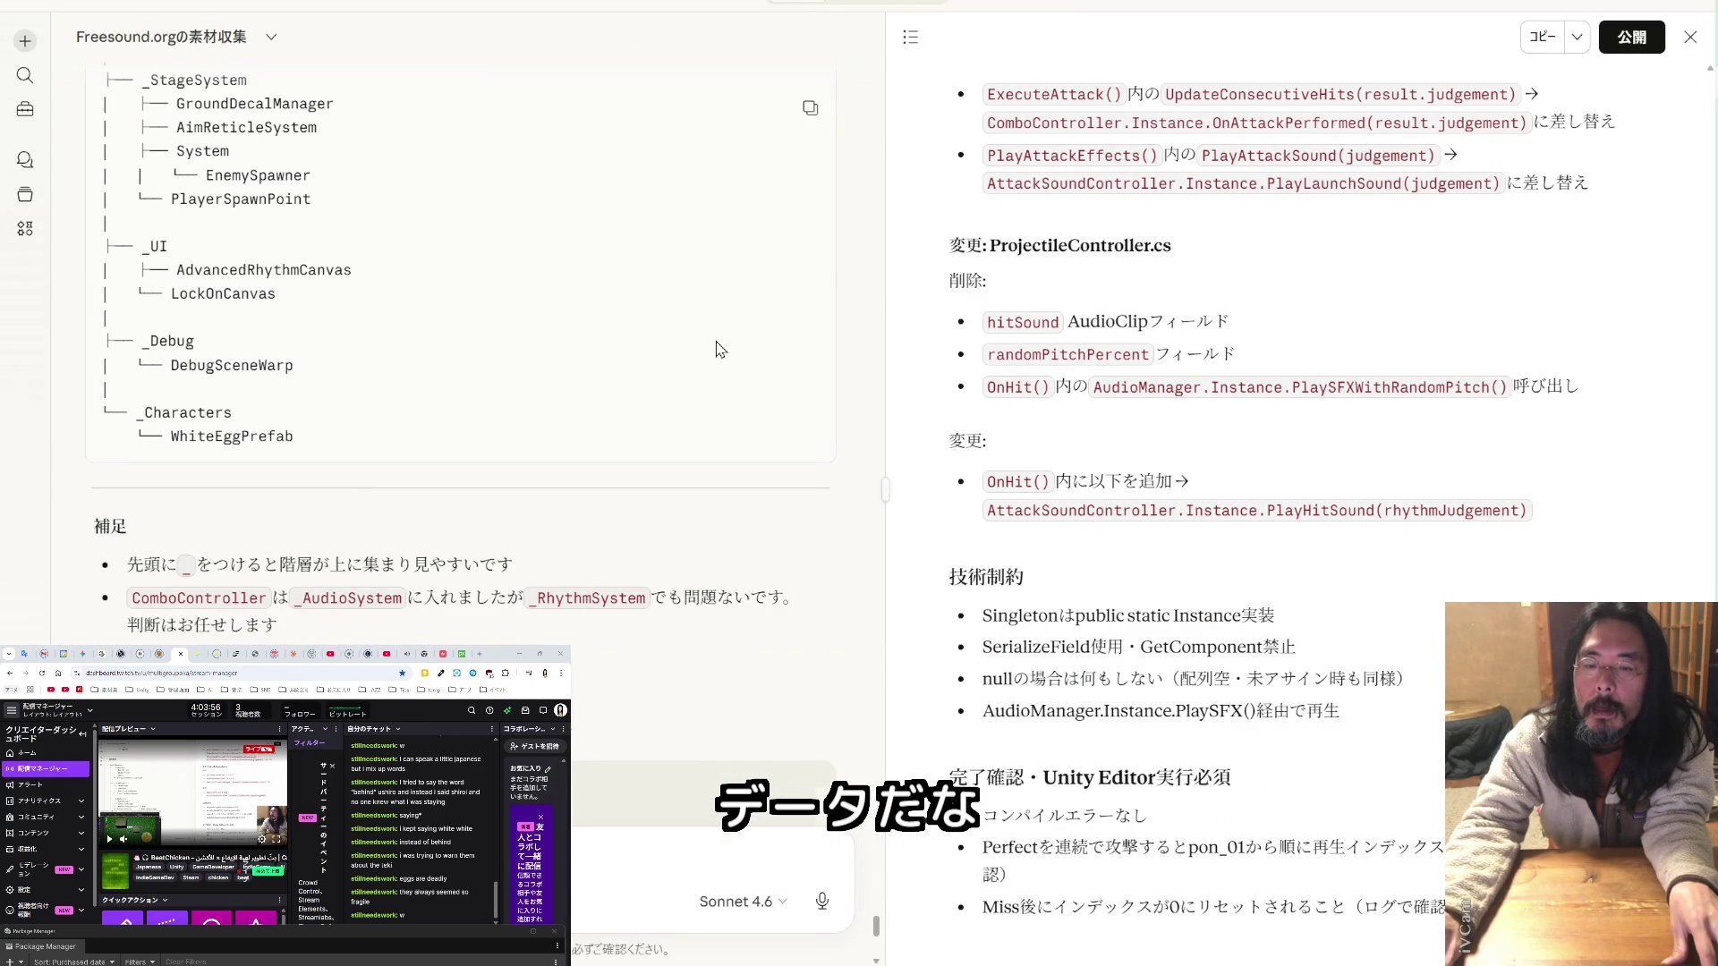
- Scroll the chat history to the message with the BeatChicken PV and 演出仕様まとめ.md attachments
scroll(713, 370, "up", 5)
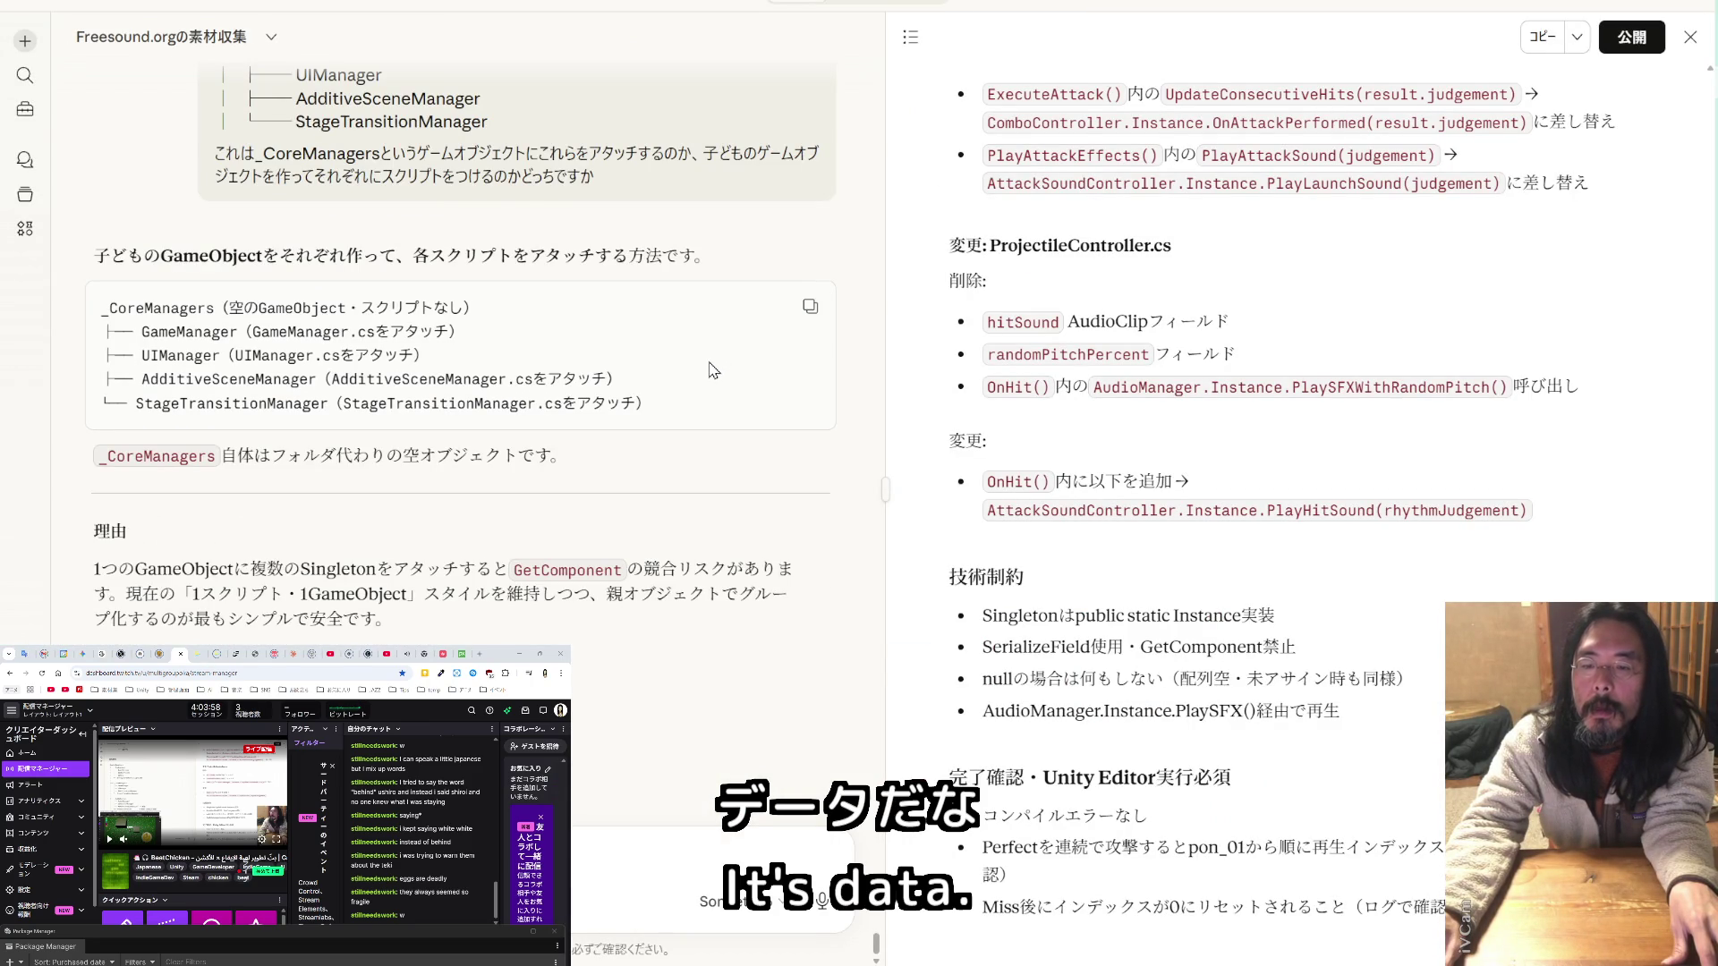
scroll(713, 371, "down", 20)
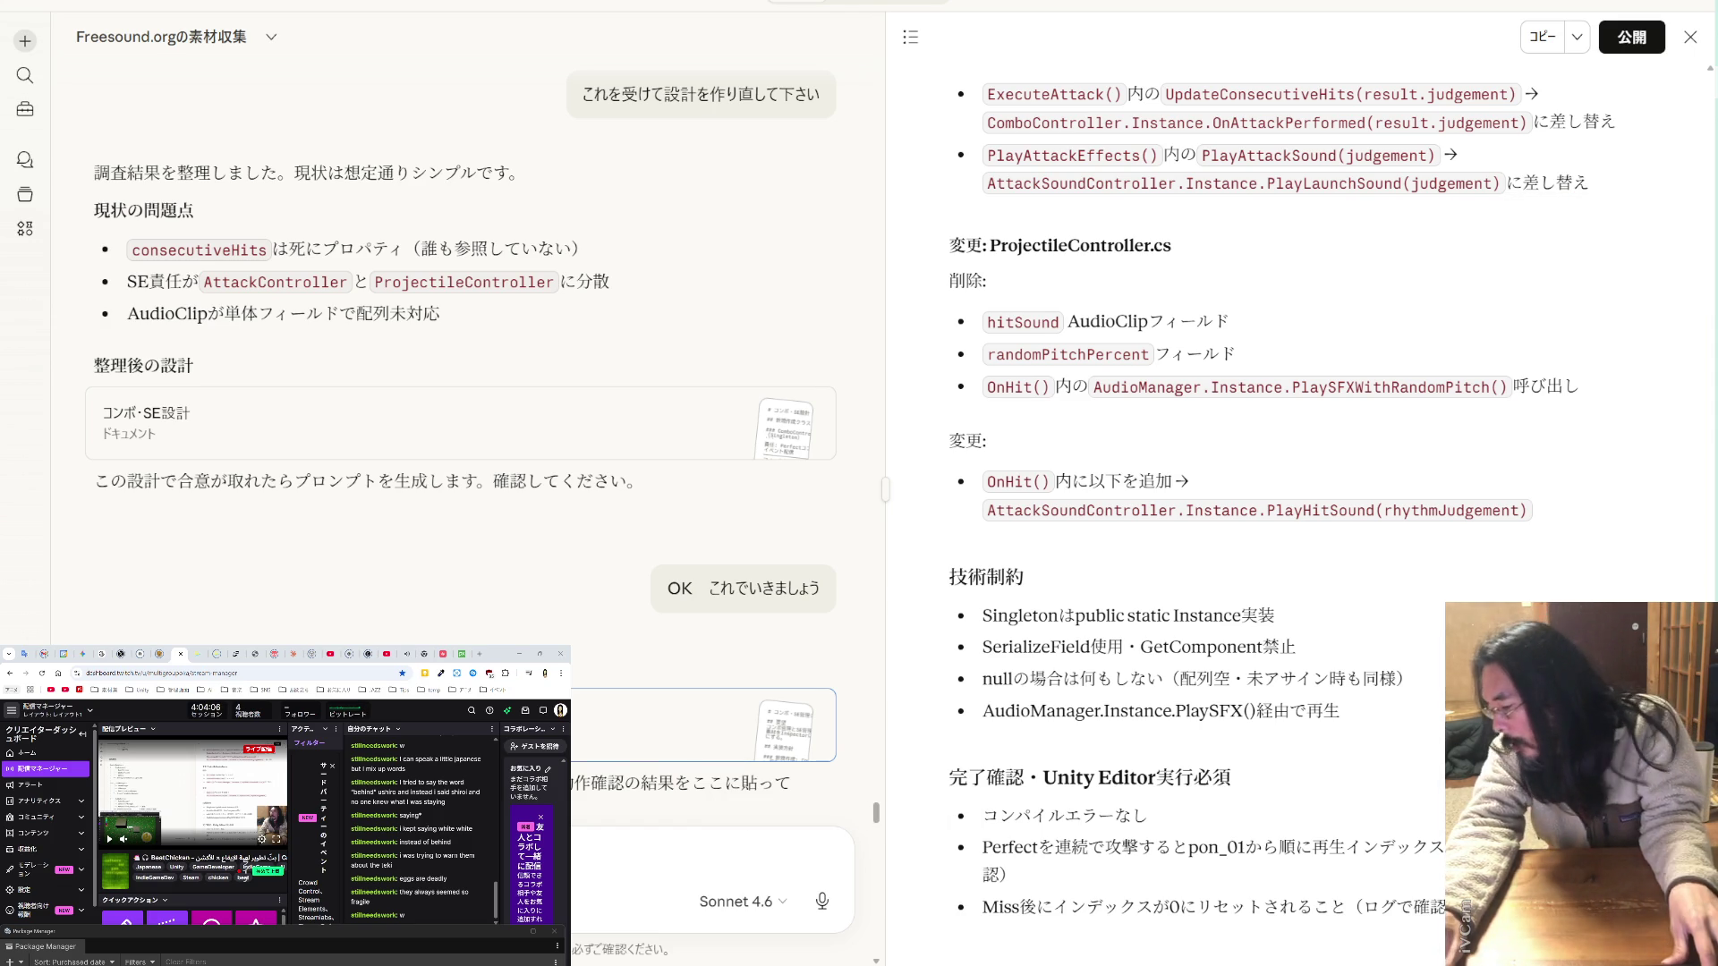
mouse_move(313, 383)
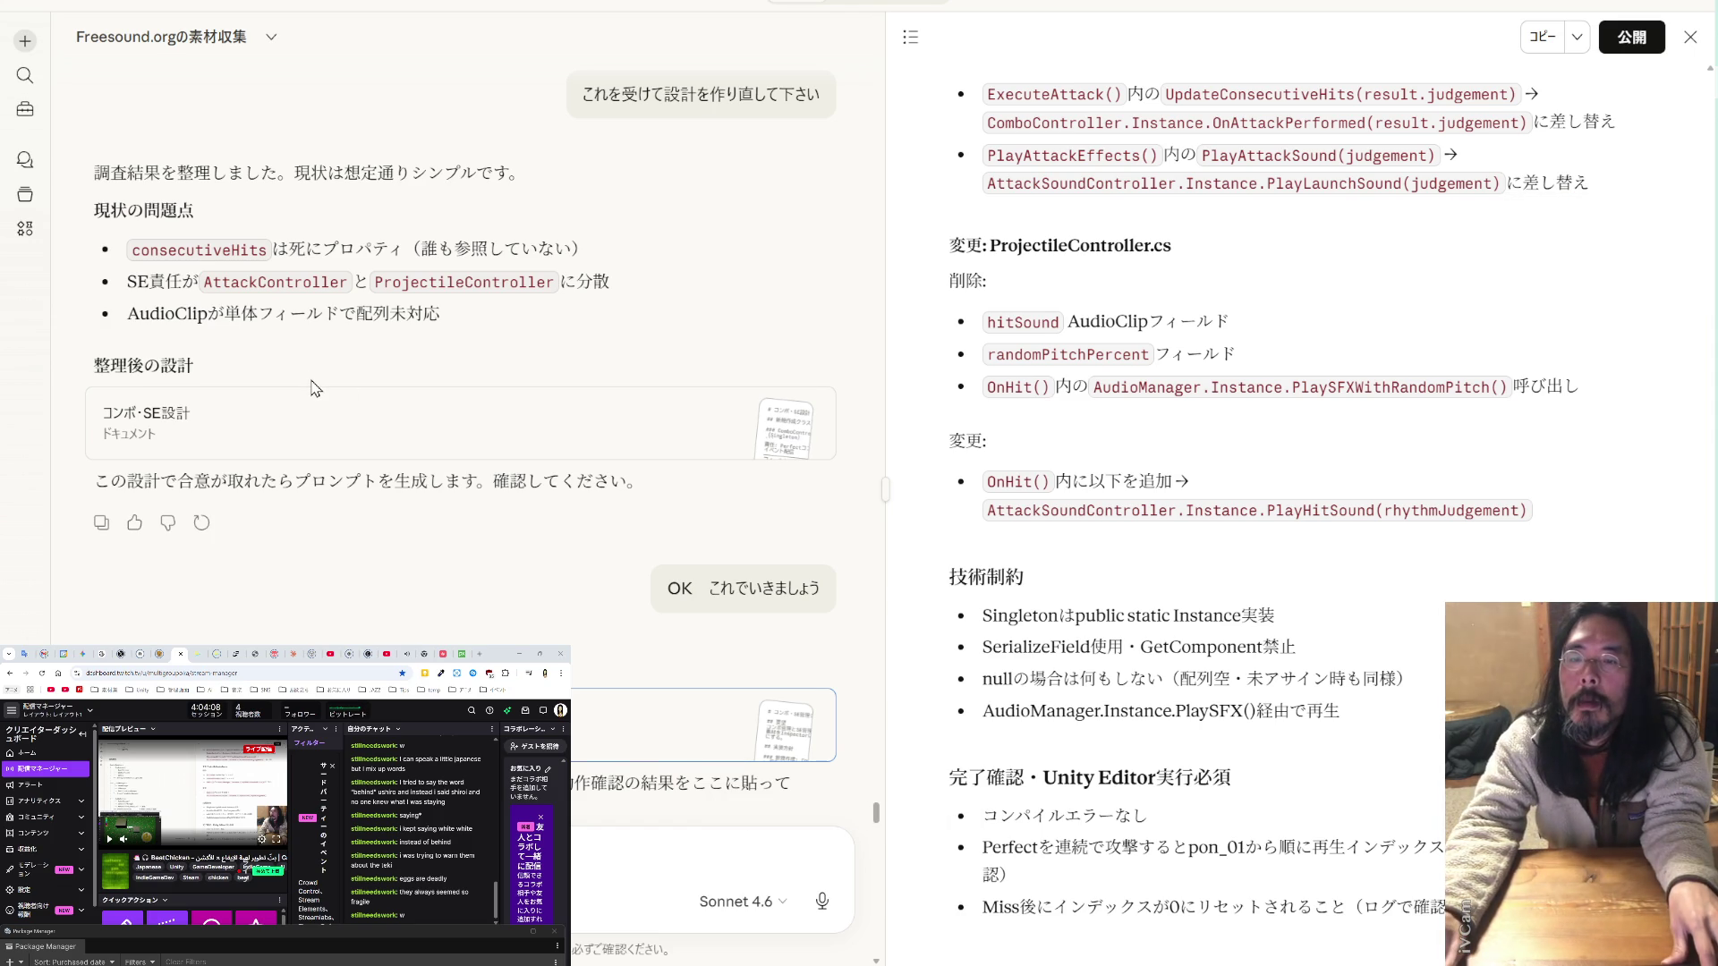
scroll(313, 383, "up", 5)
scroll(313, 383, "down", 5)
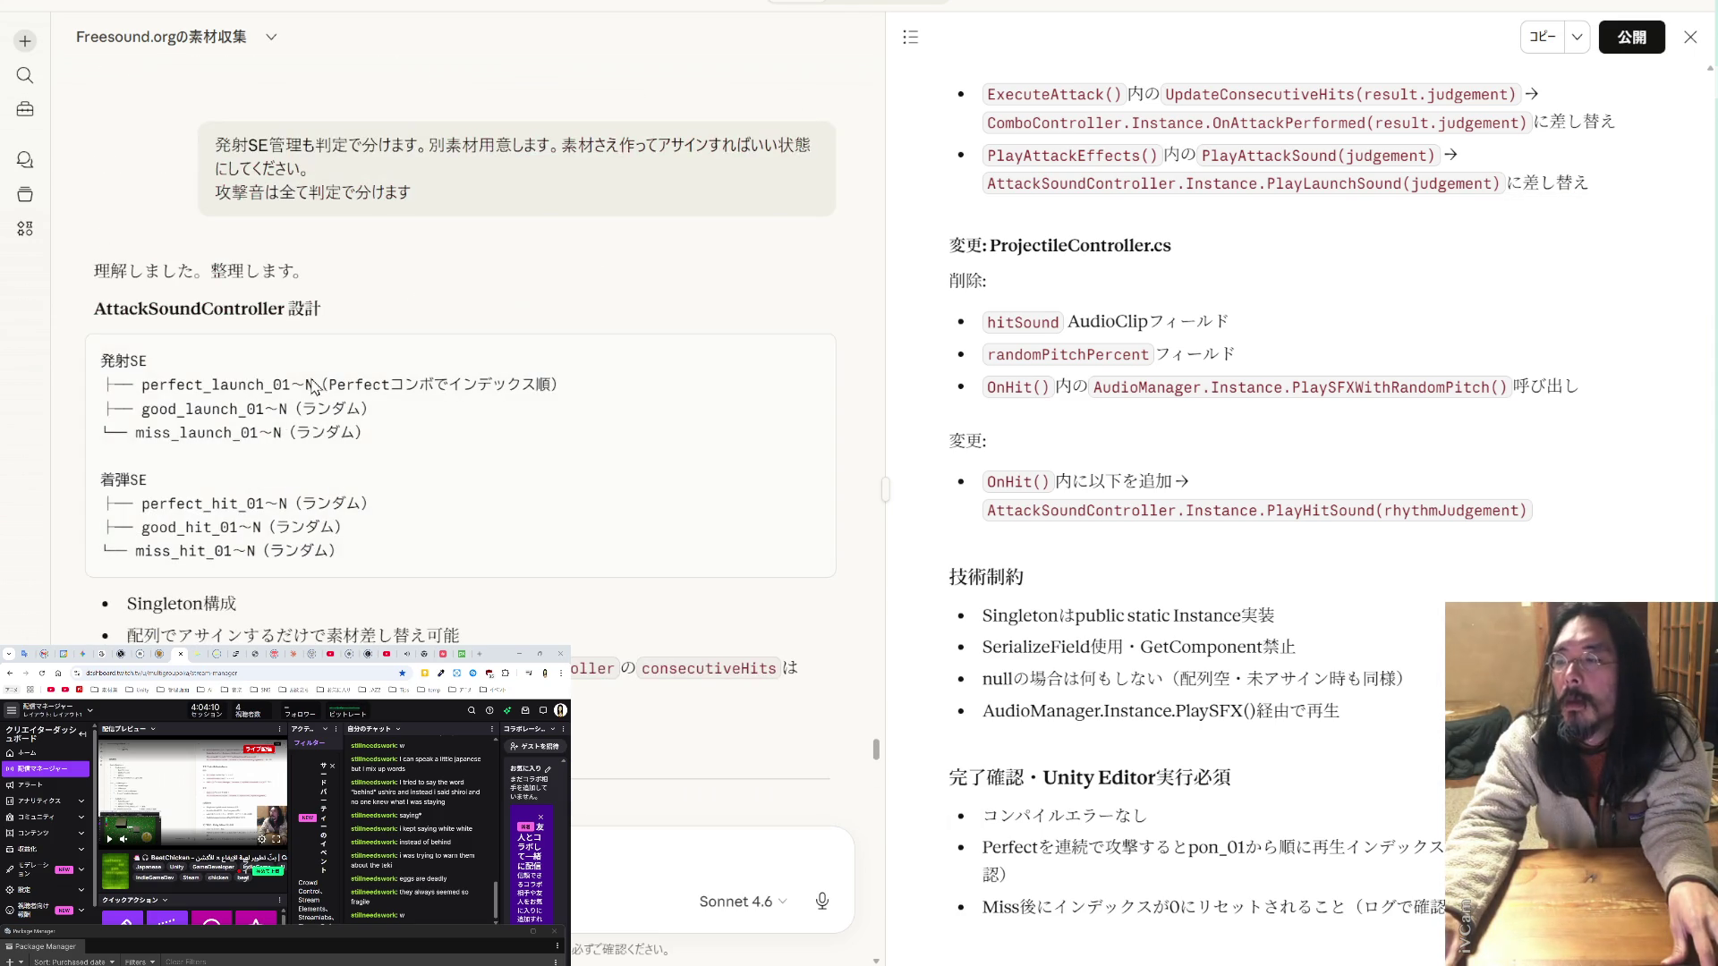
scroll(311, 377, "down", 5)
scroll(310, 377, "down", 15)
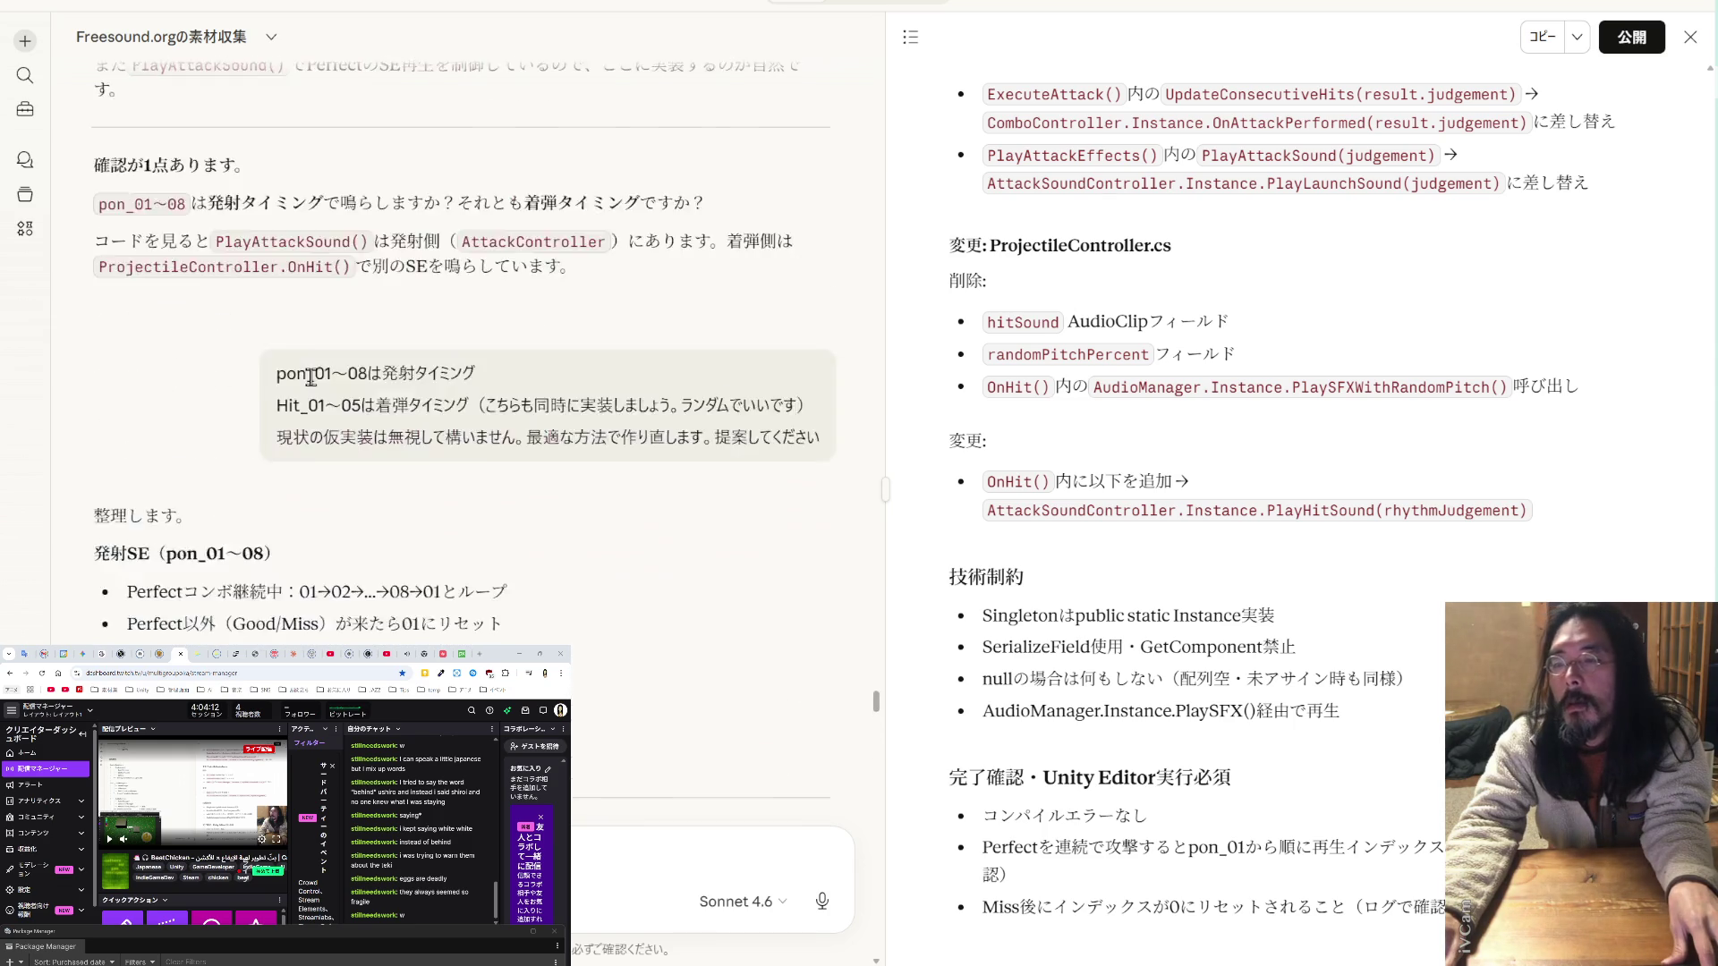
scroll(310, 376, "down", 5)
scroll(311, 376, "up", 3)
scroll(311, 377, "down", 10)
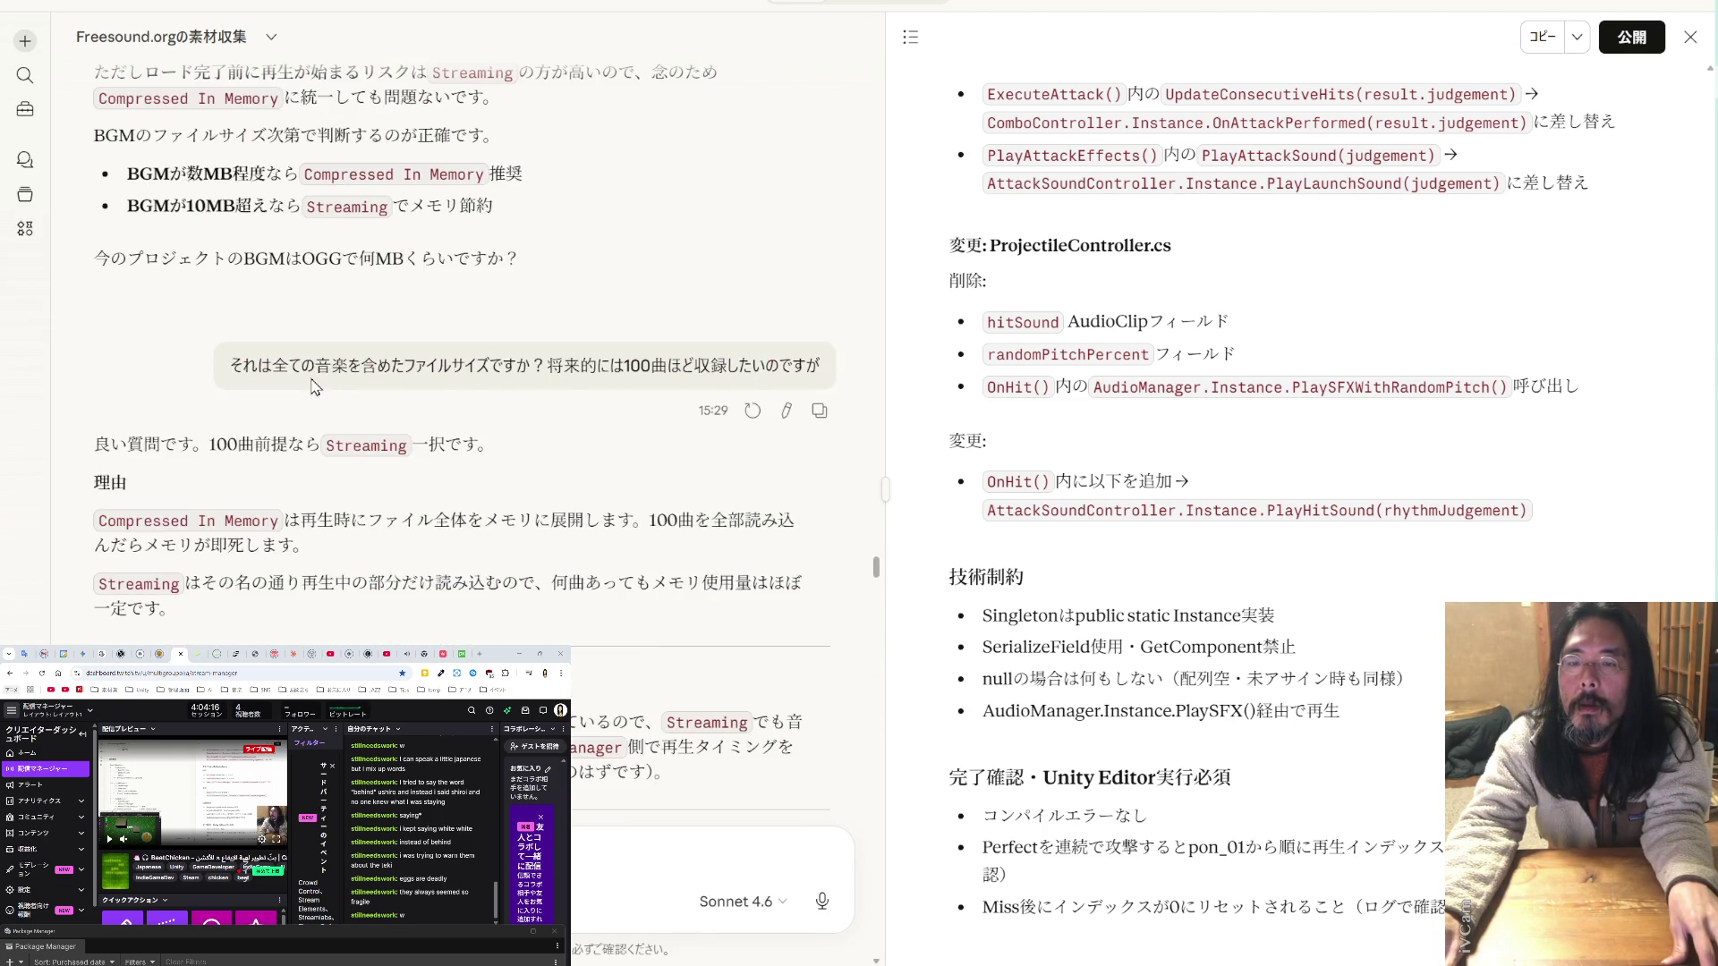
scroll(312, 386, "down", 10)
scroll(312, 387, "up", 3)
left_click_drag(875, 512, 899, 115)
scroll(785, 383, "up", 10)
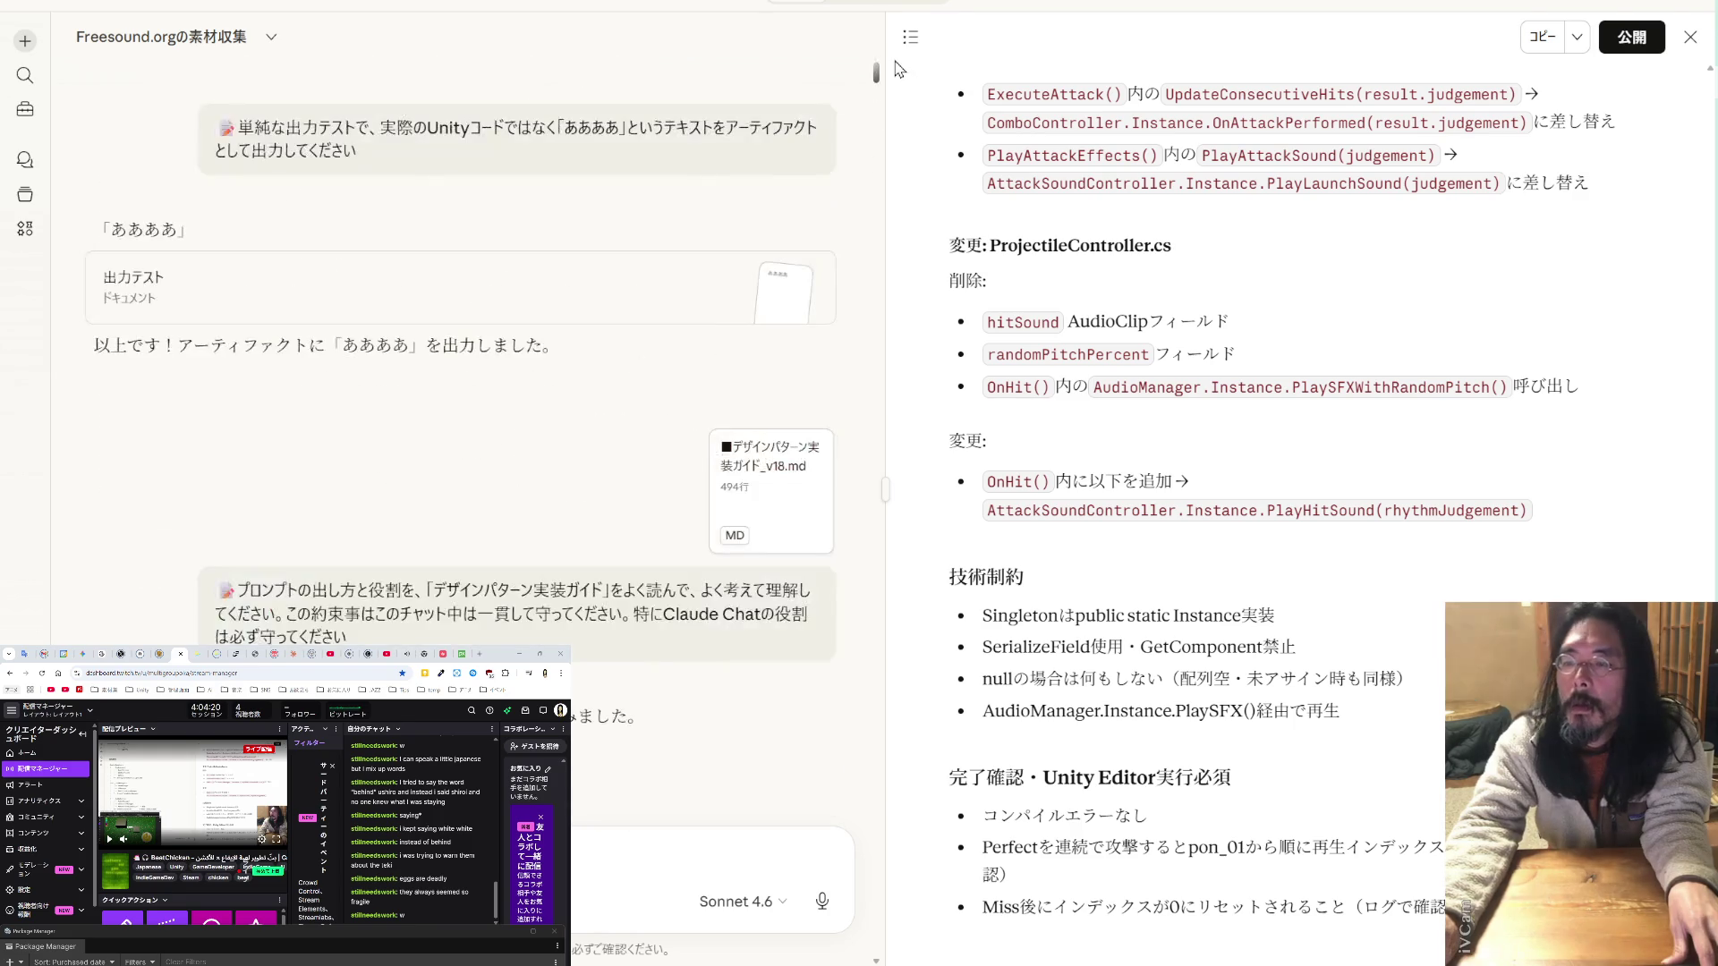
scroll(785, 383, "down", 15)
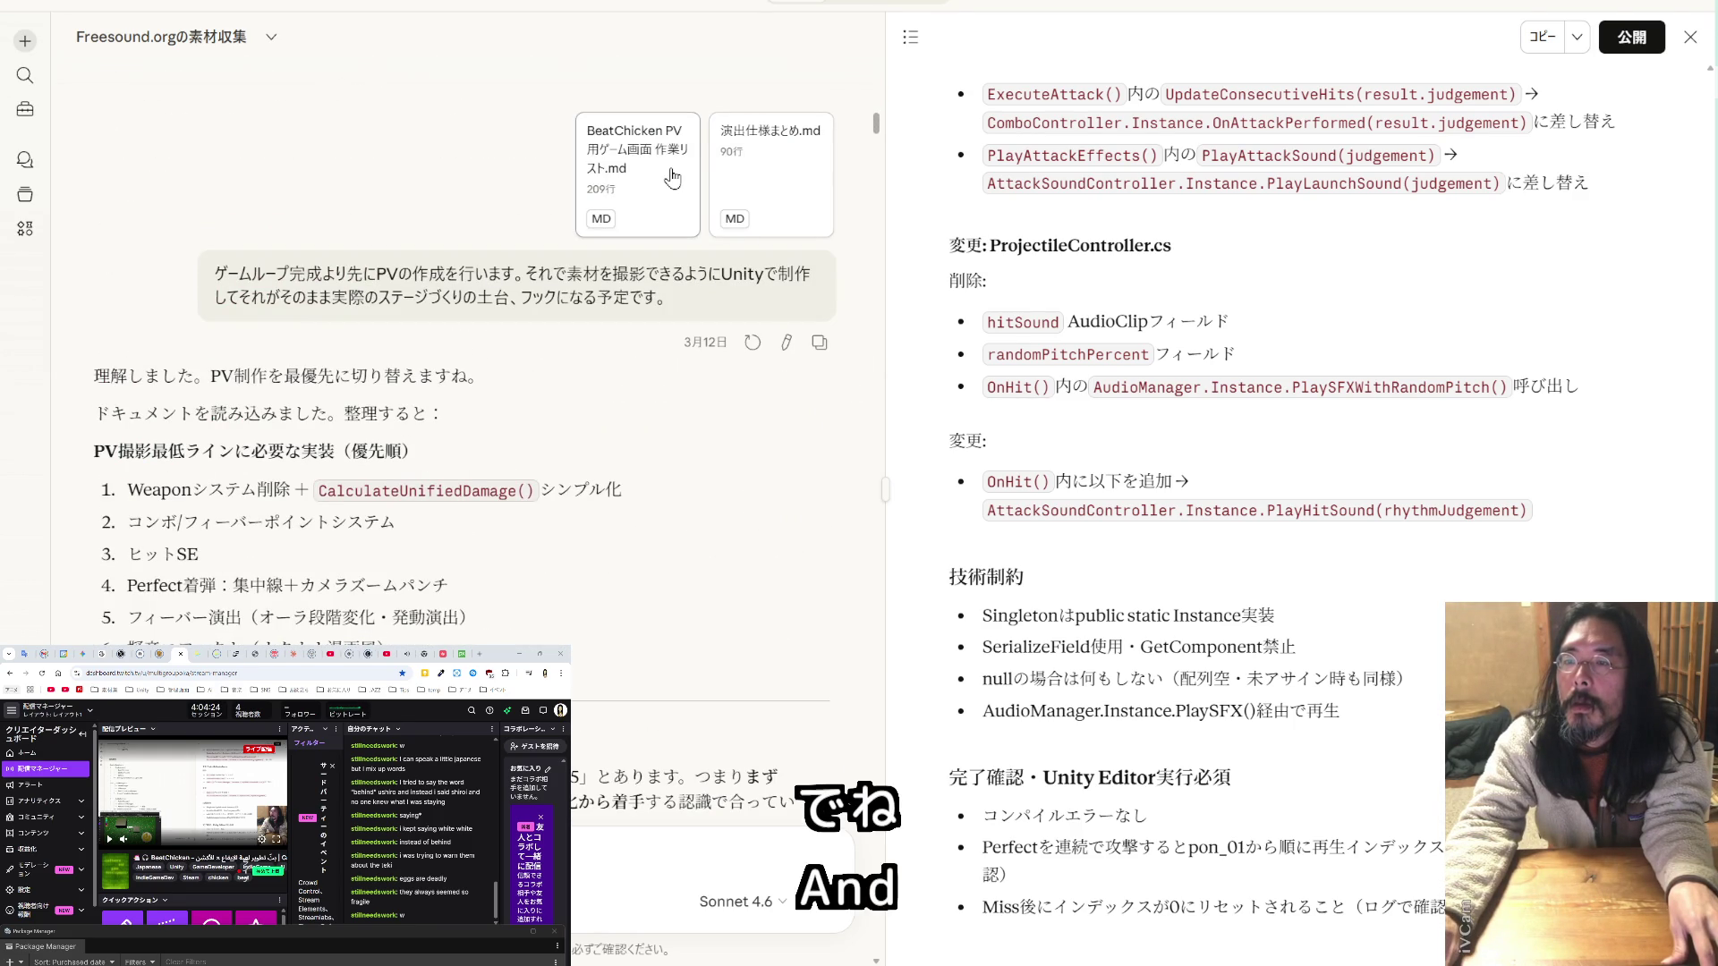
- Preview BeatChicken PV用ゲーム画面 作業リスト.md, start a reply with はい, and select the file name
left_click(672, 178)
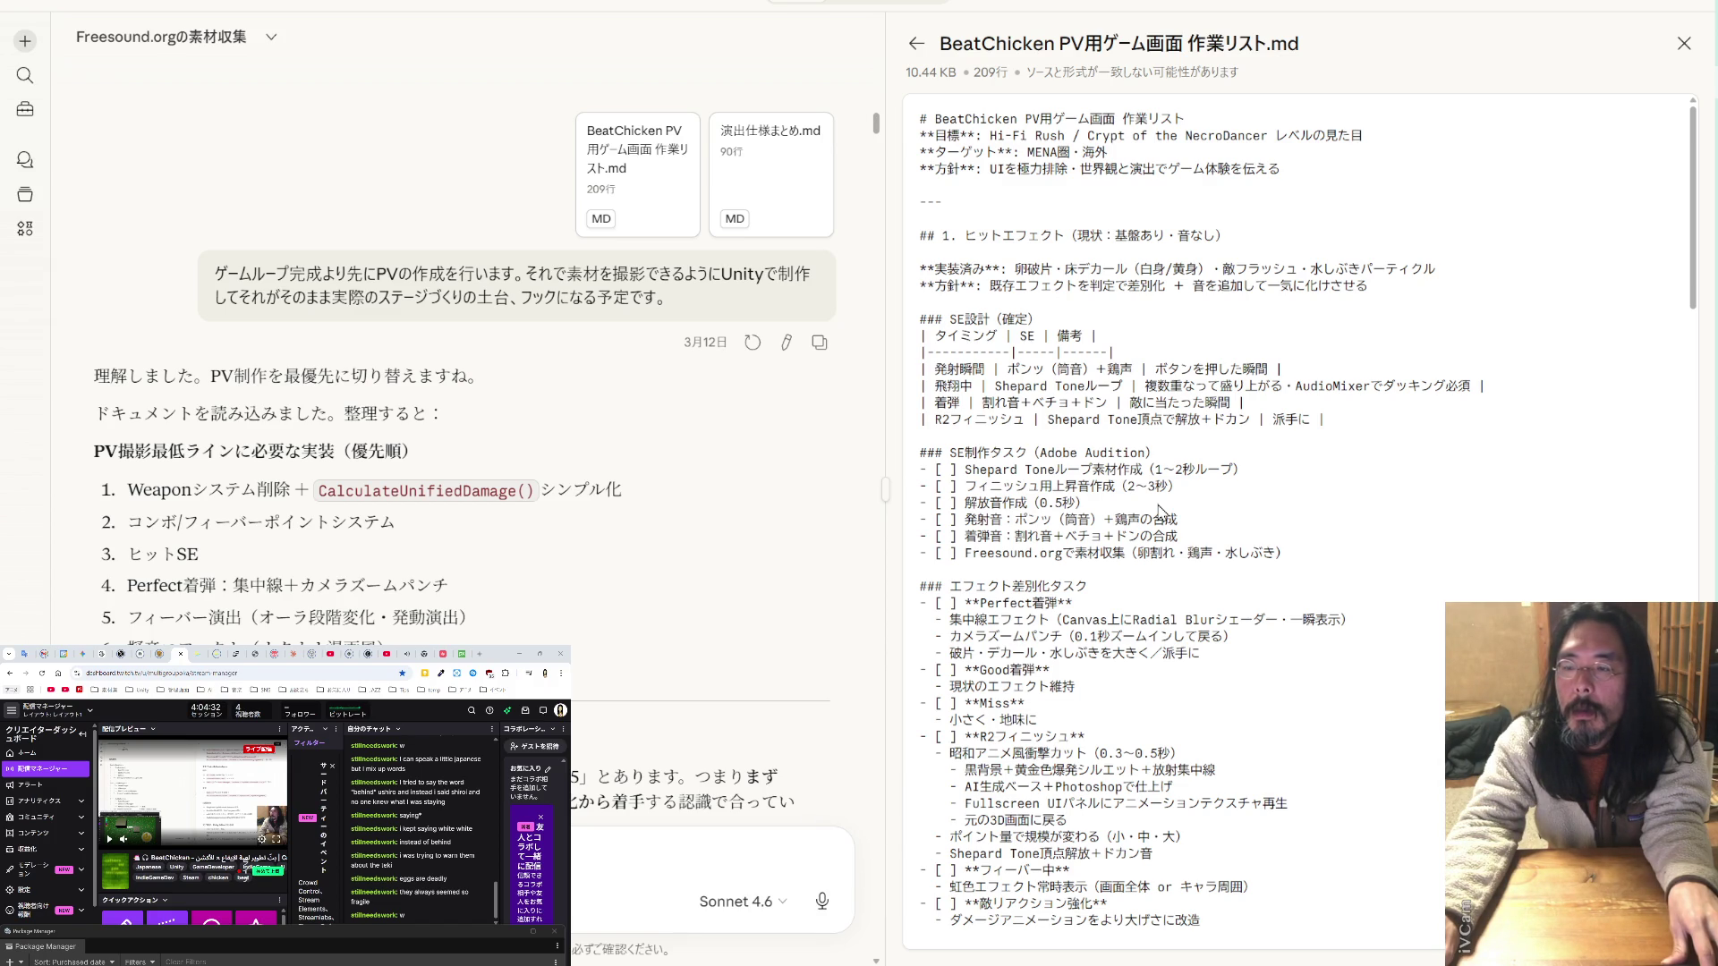
scroll(1161, 511, "down", 2)
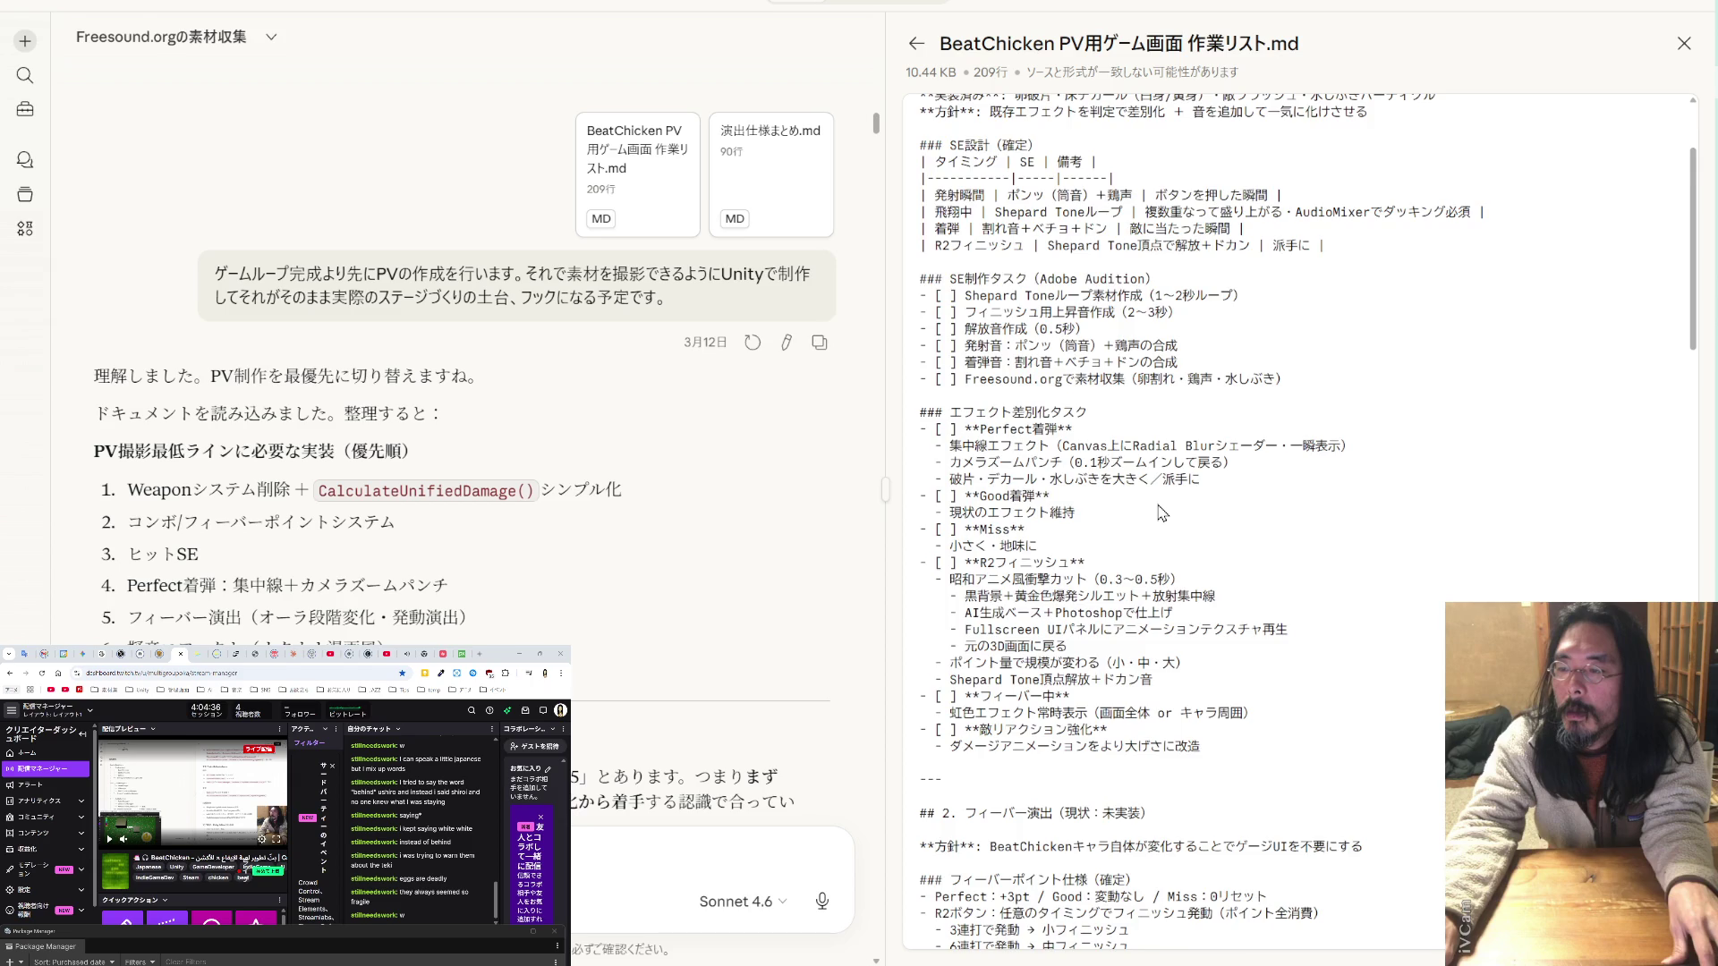
scroll(1161, 512, "down", 2)
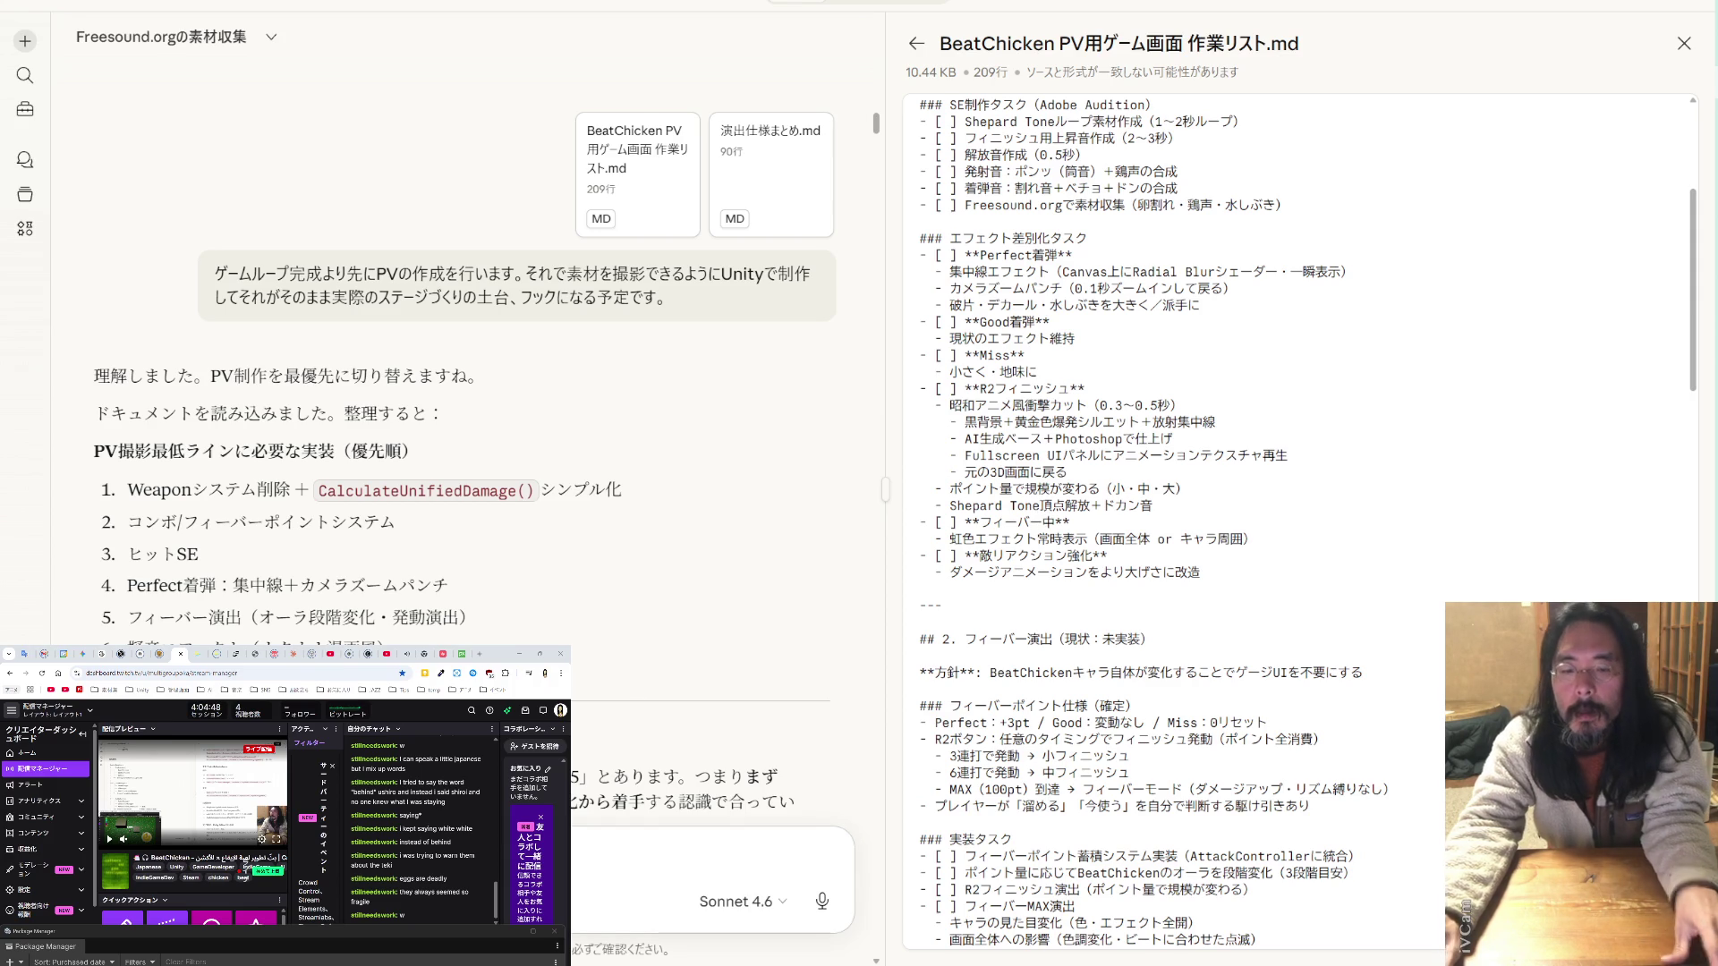
type("はい")
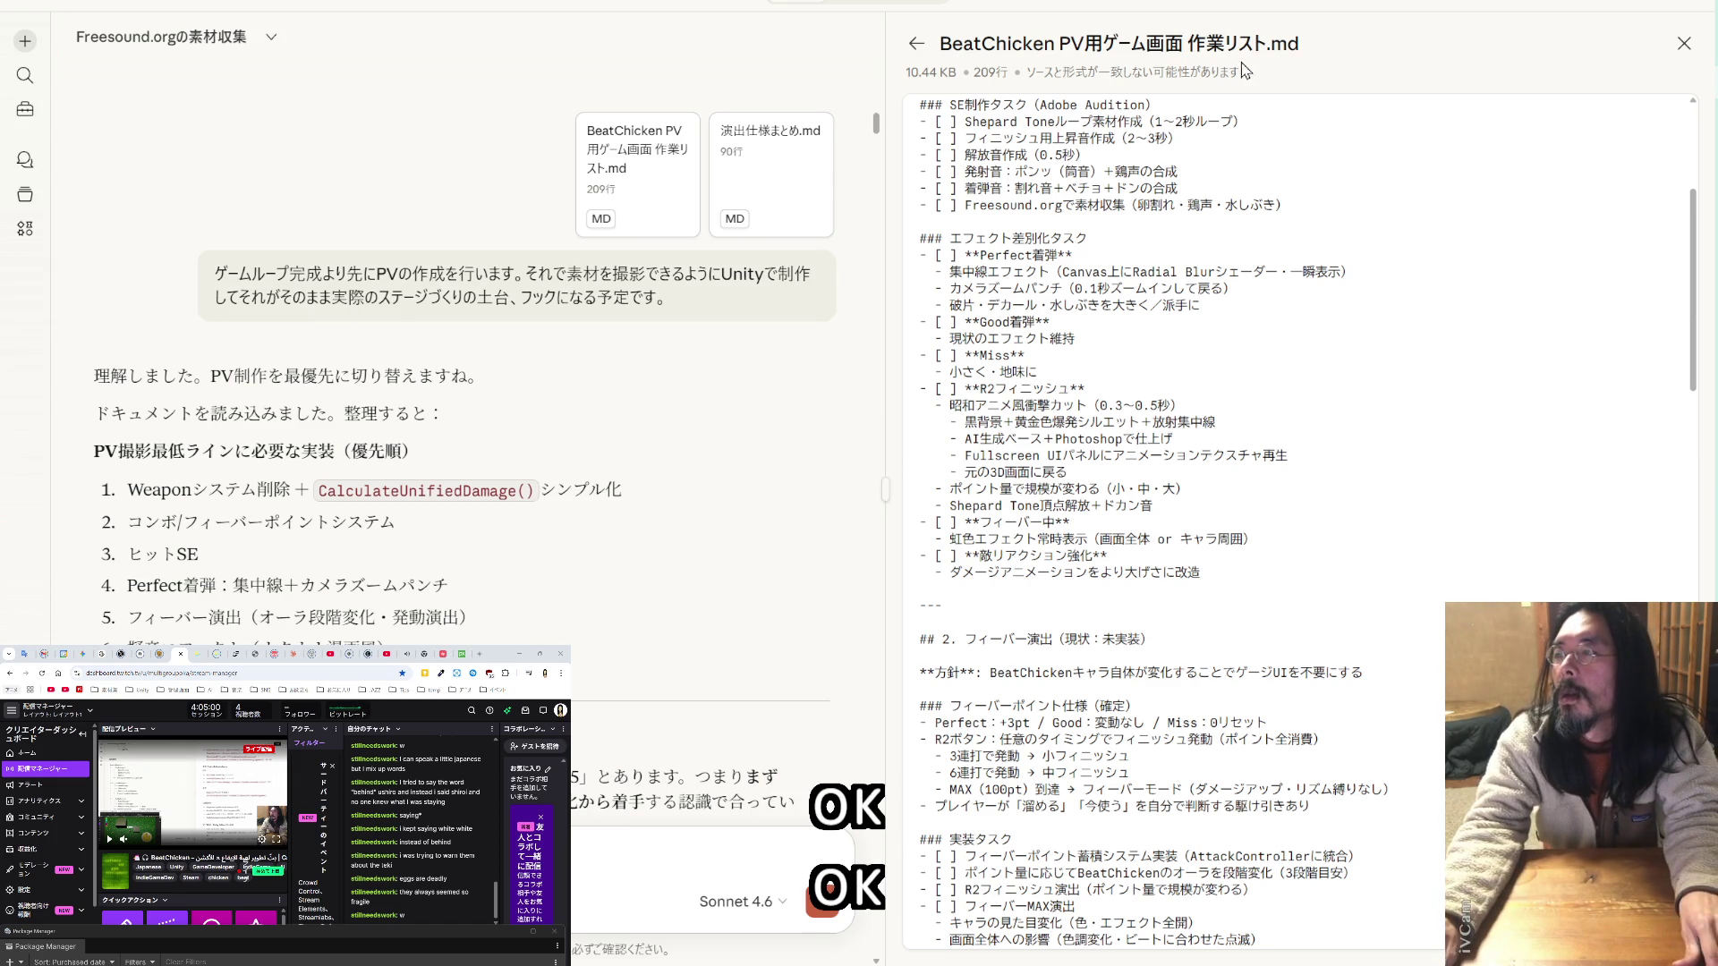
left_click_drag(1302, 43, 937, 43)
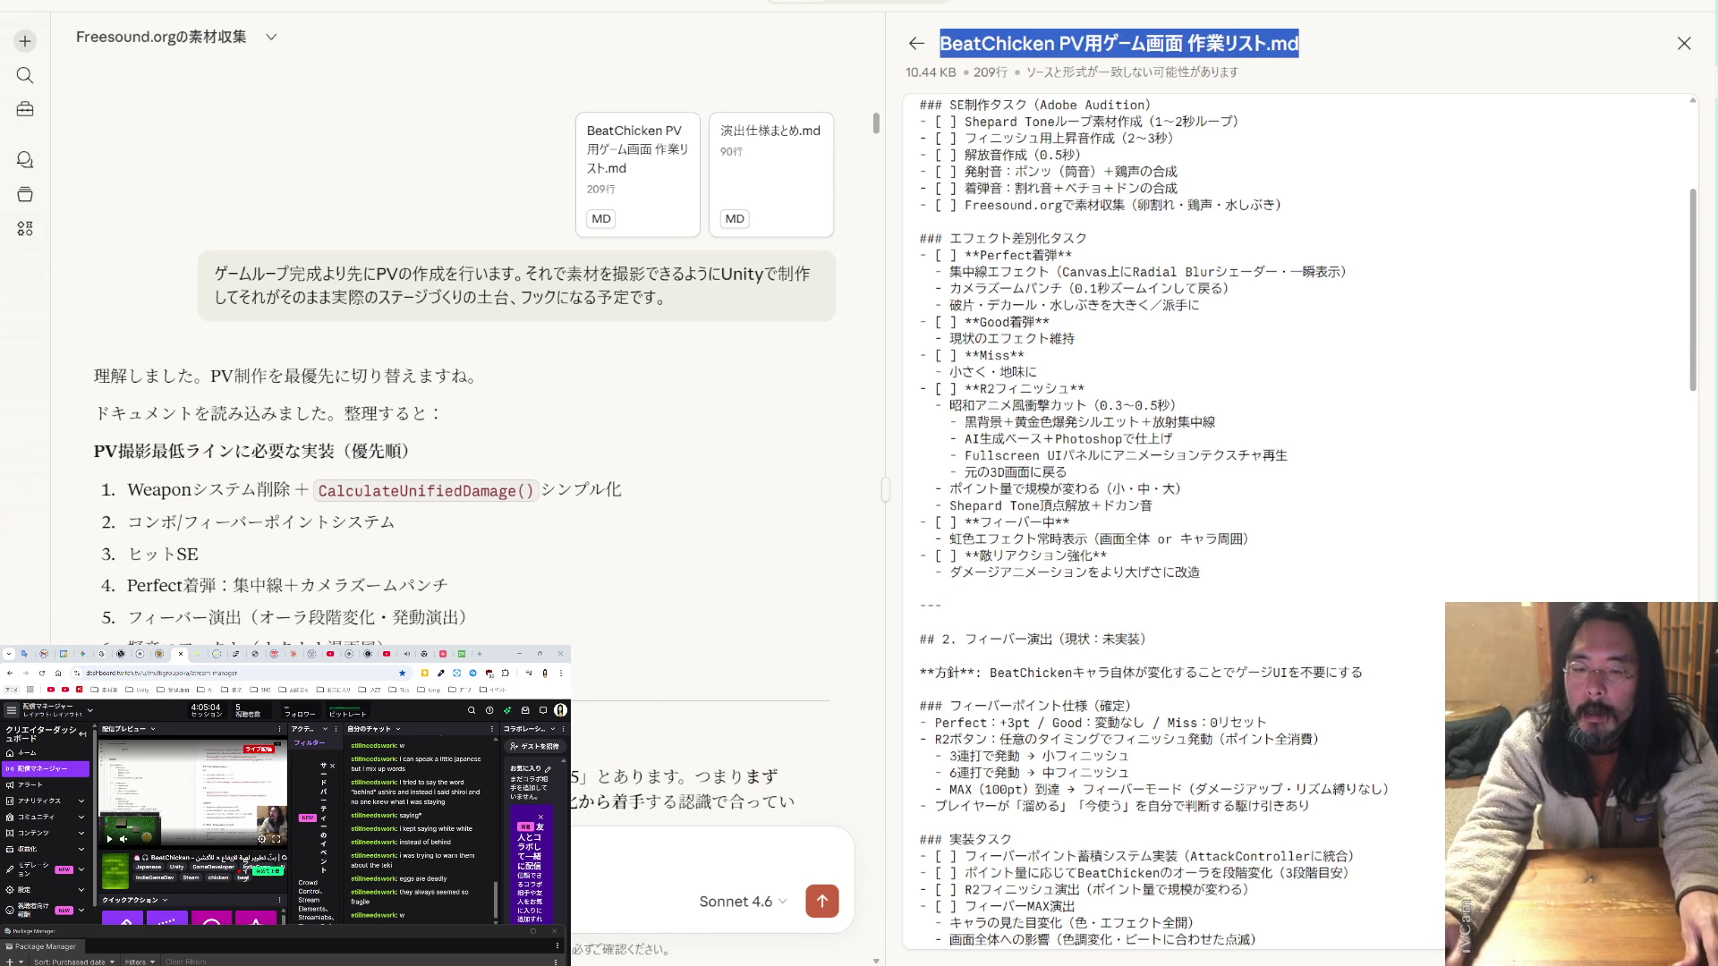
- Paste the work list's file name into the draft reply and add new lines below it
key("ctrl+v")
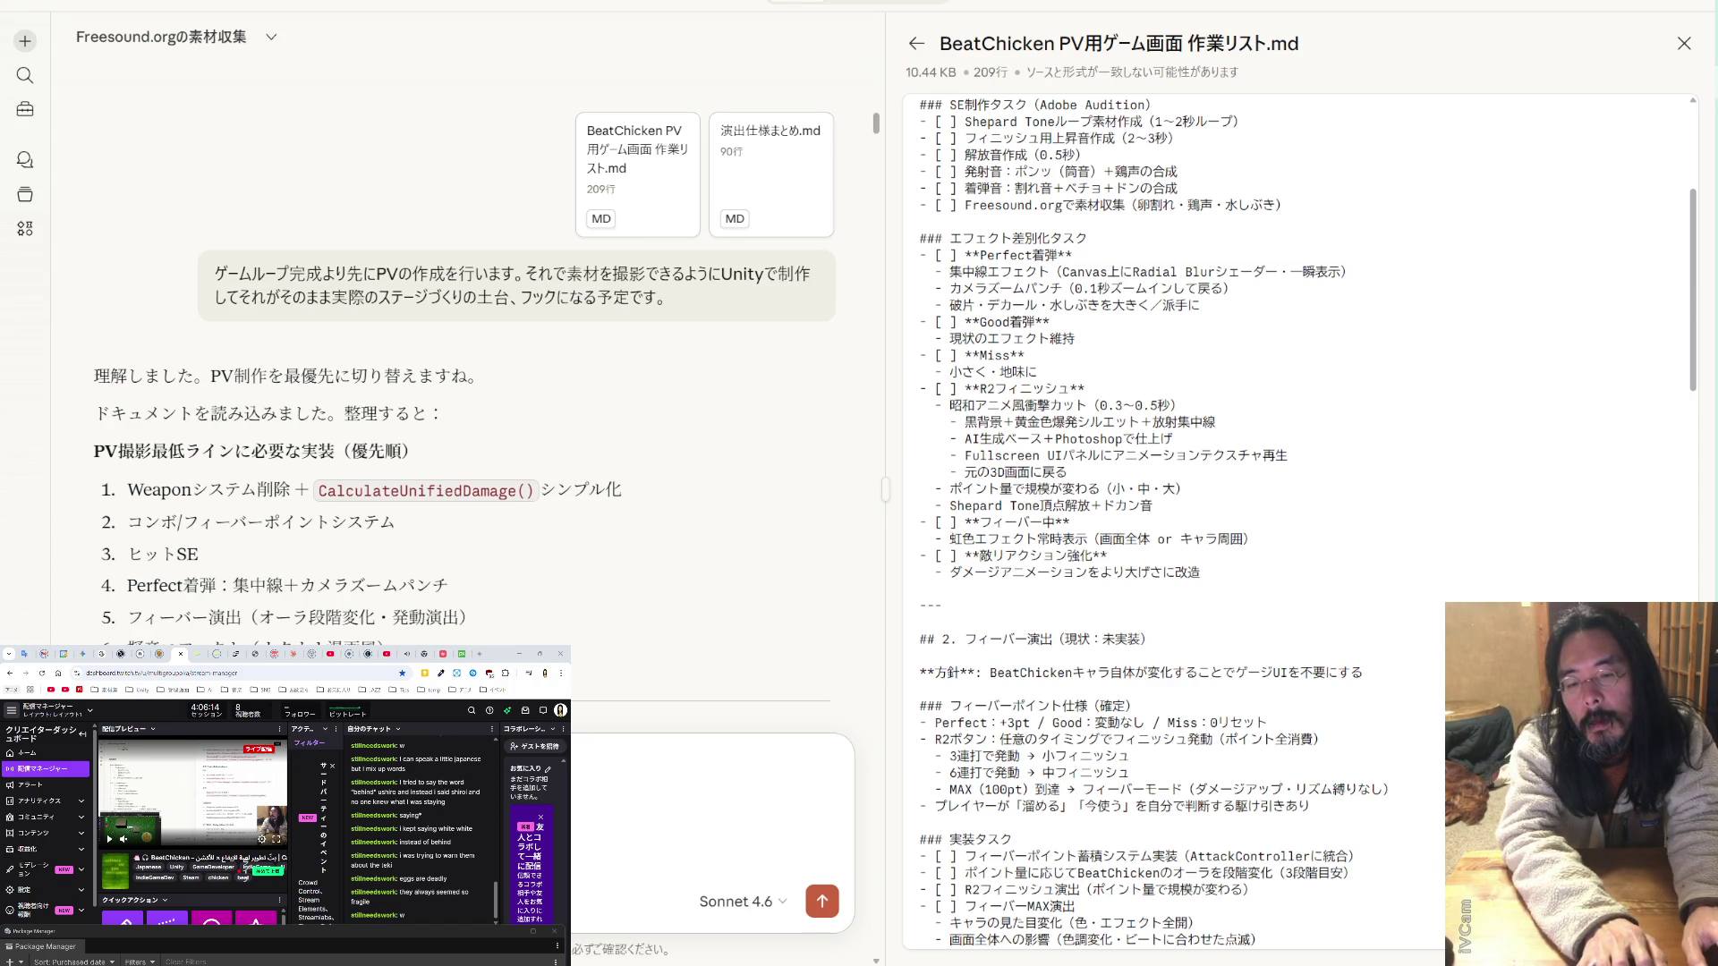
key("BackSpace")
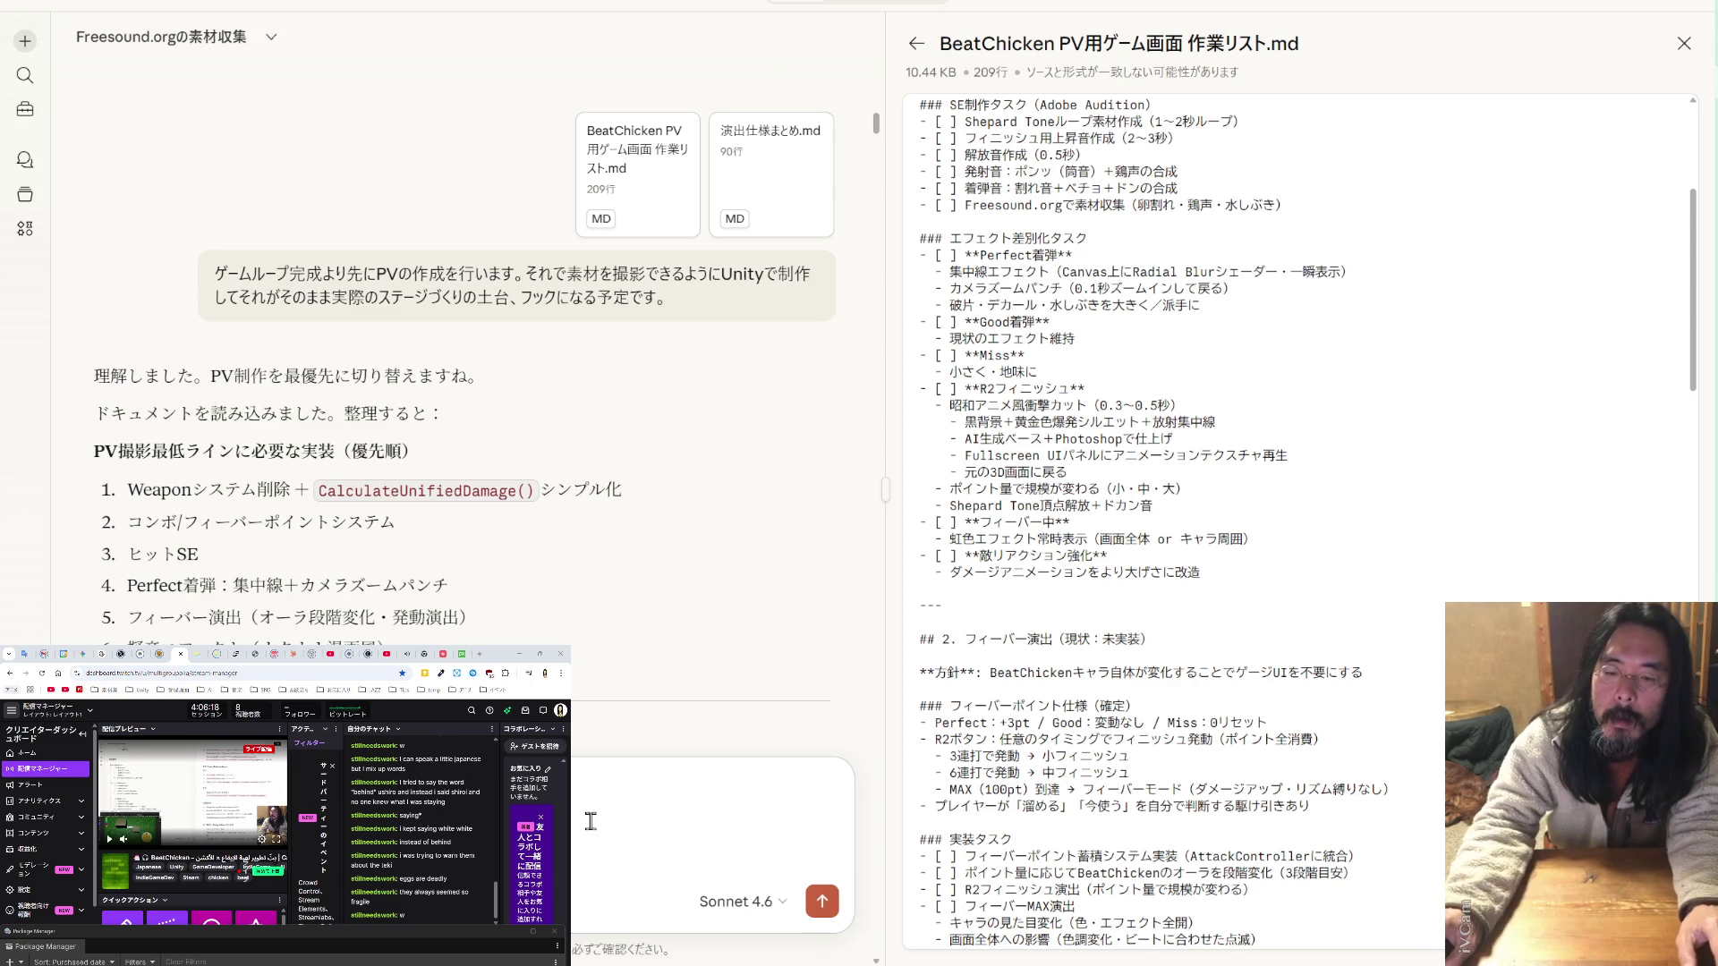
key("shift+Return")
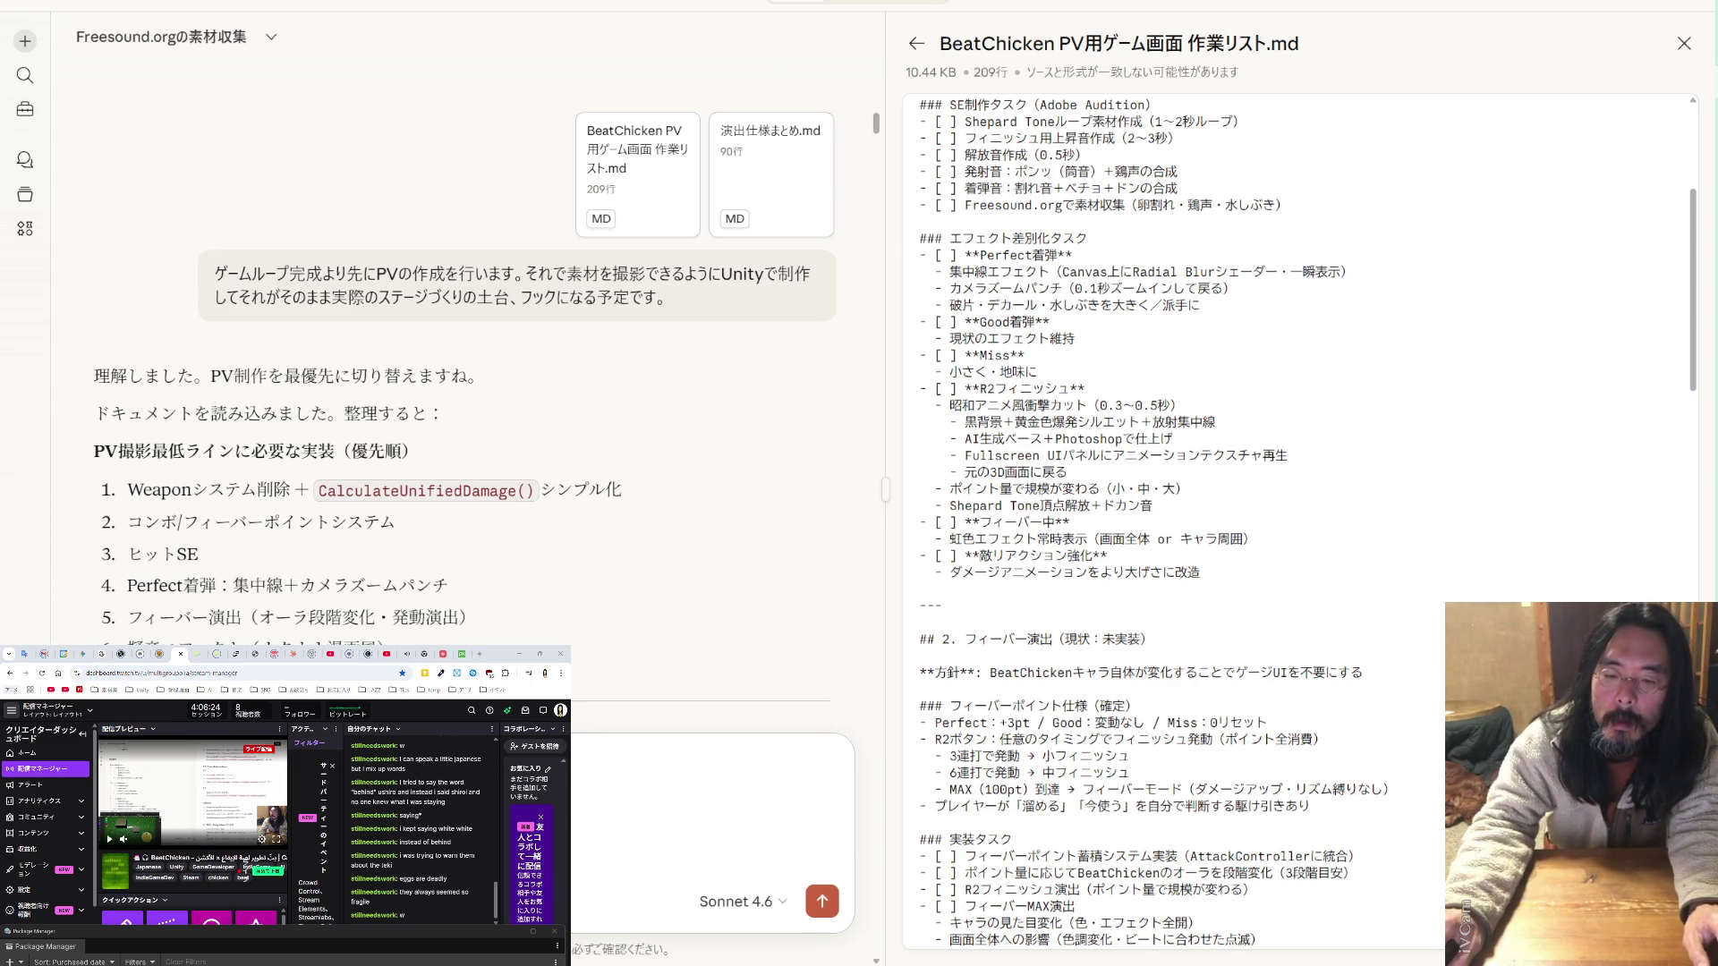
key("shift+Return")
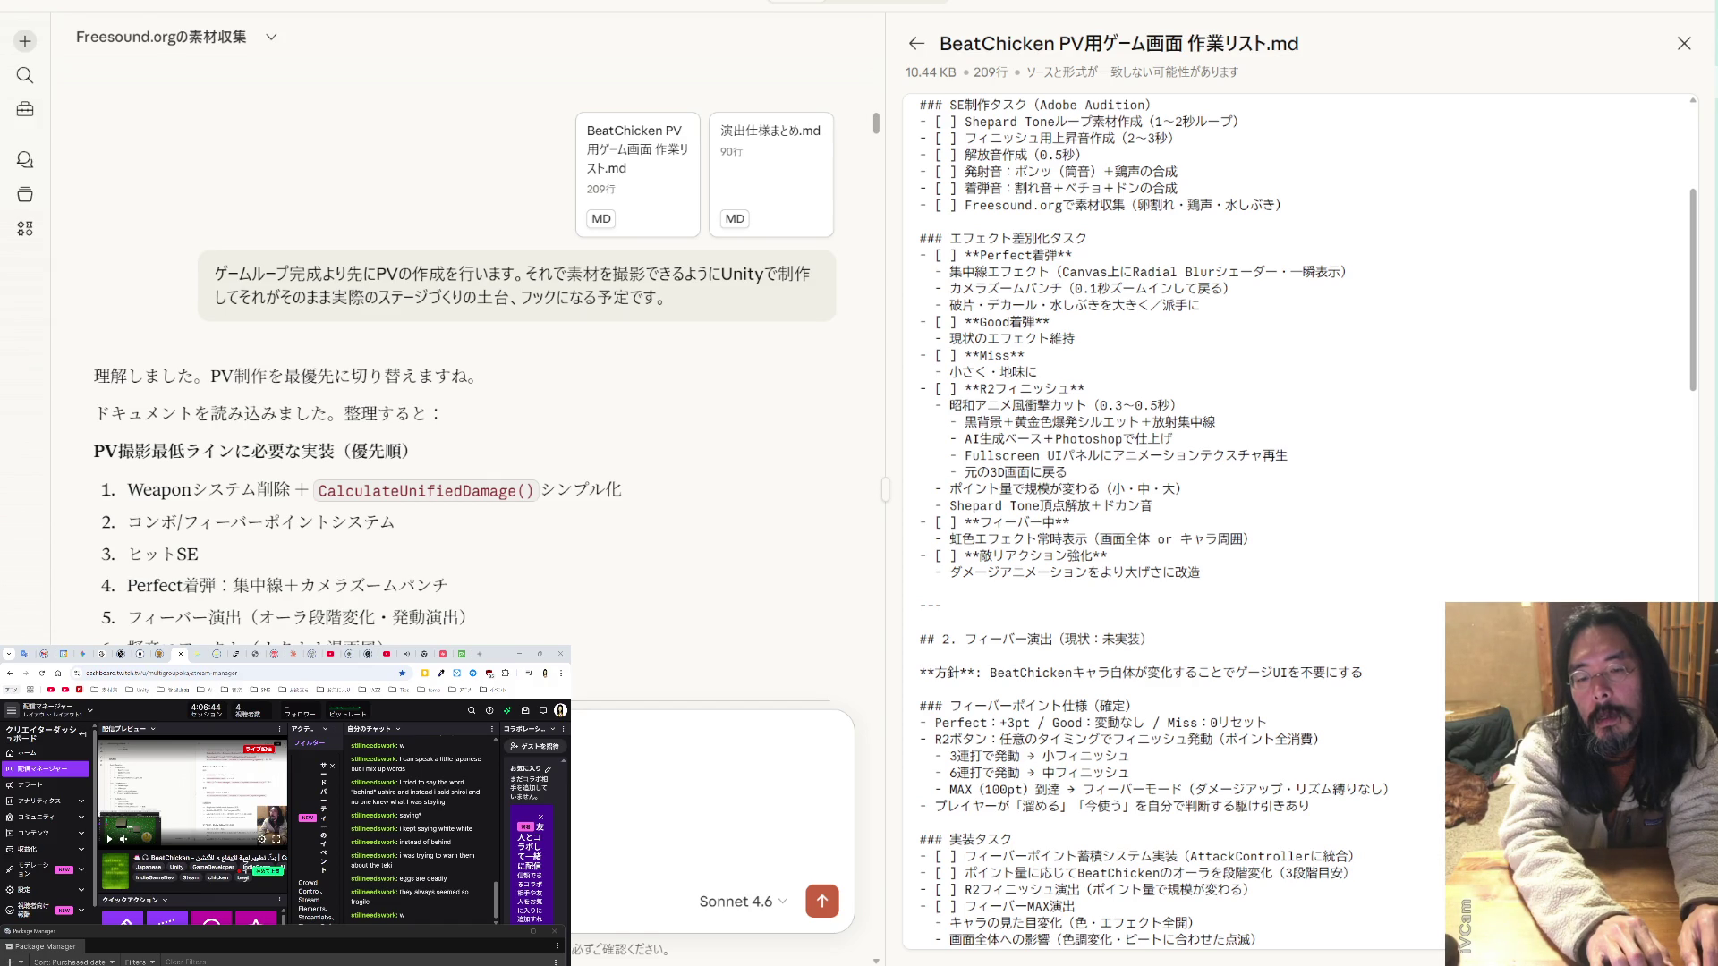
- Finish and send the request for 作業リスト_Ver2.md so the next chat can continue work immediately
type("しょう")
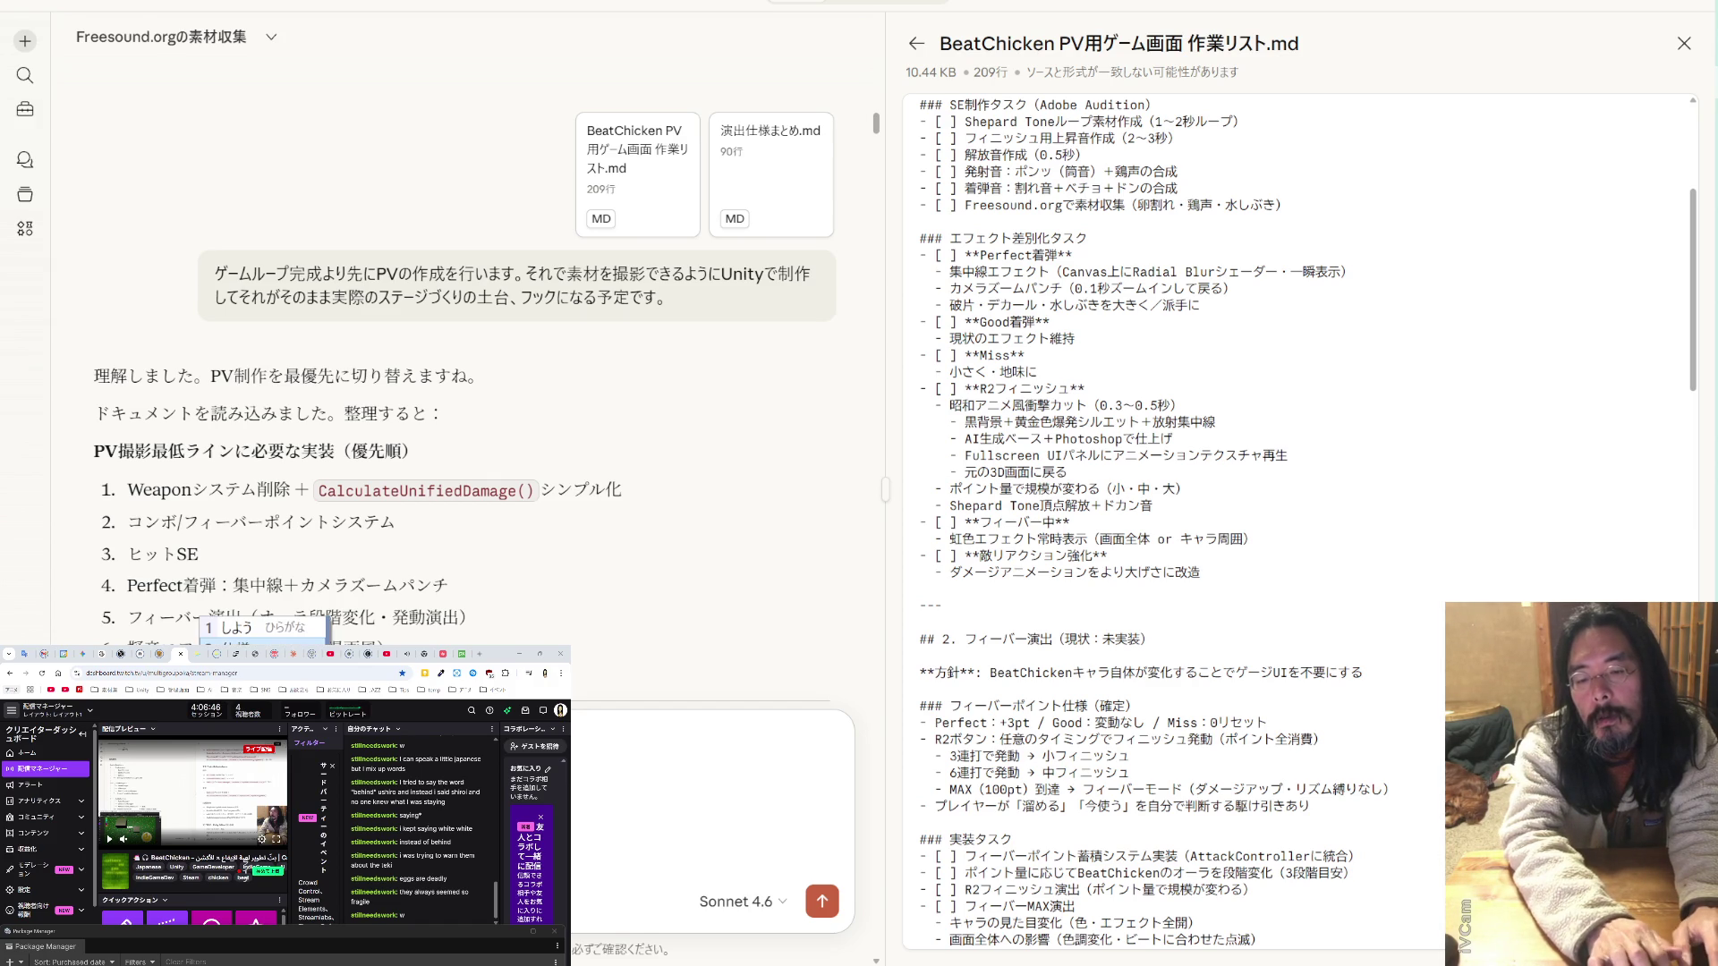
key("Return")
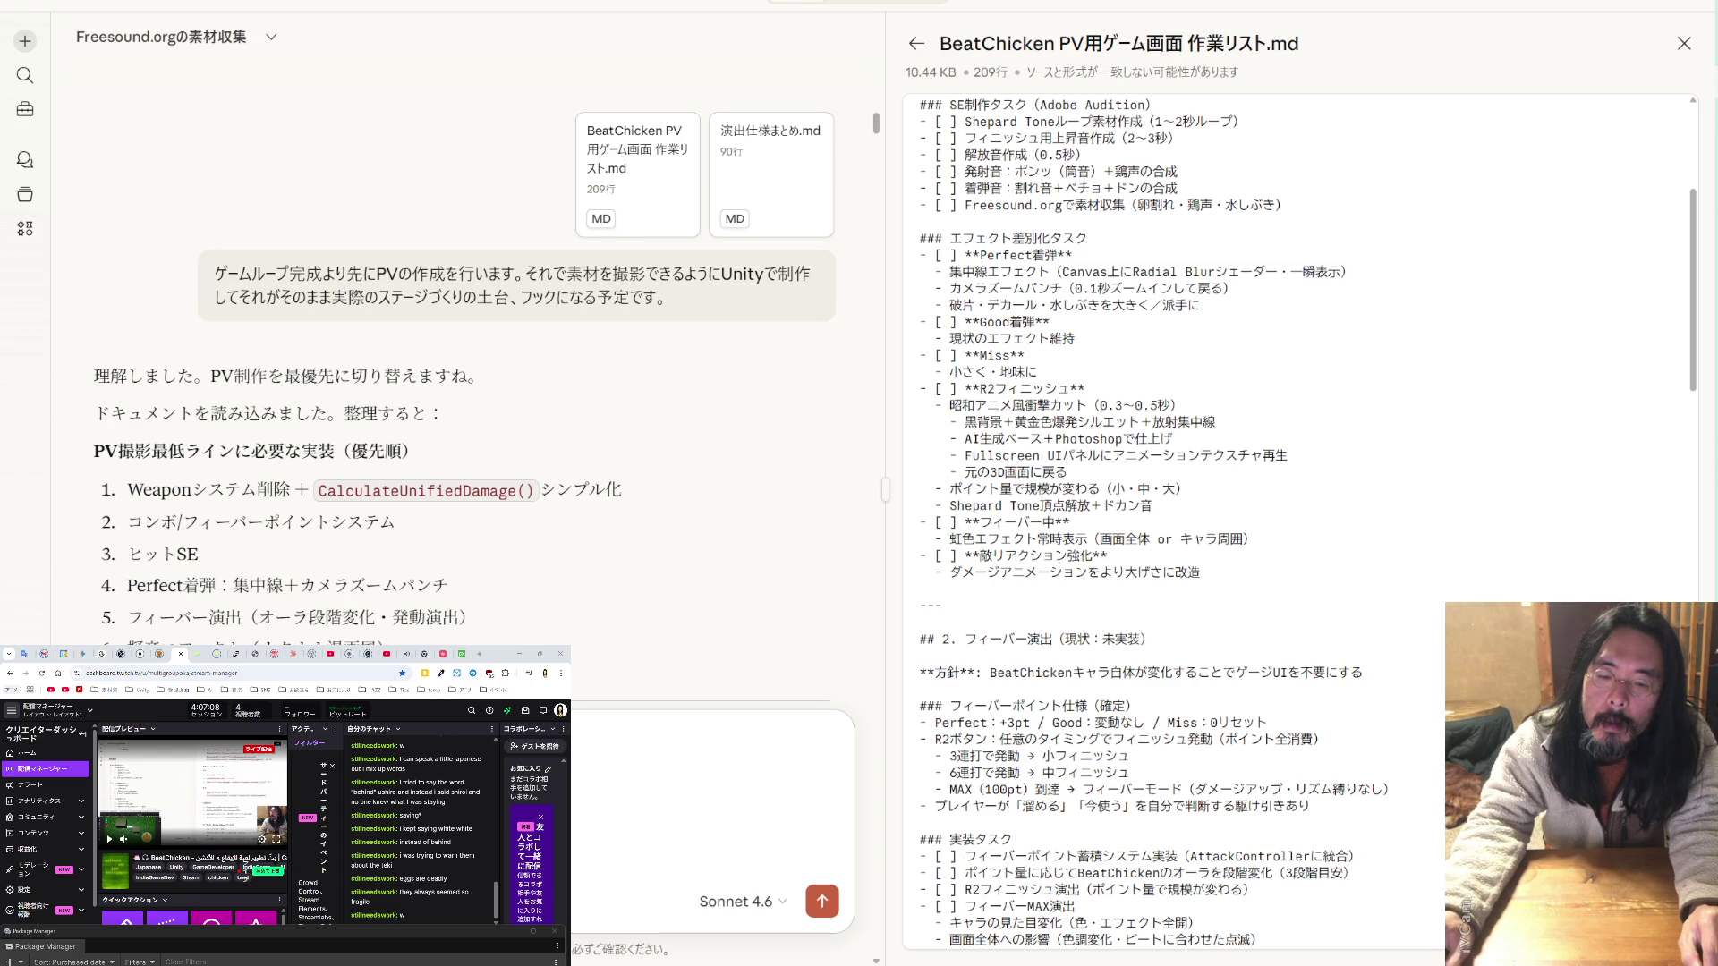
key("ctrl+v")
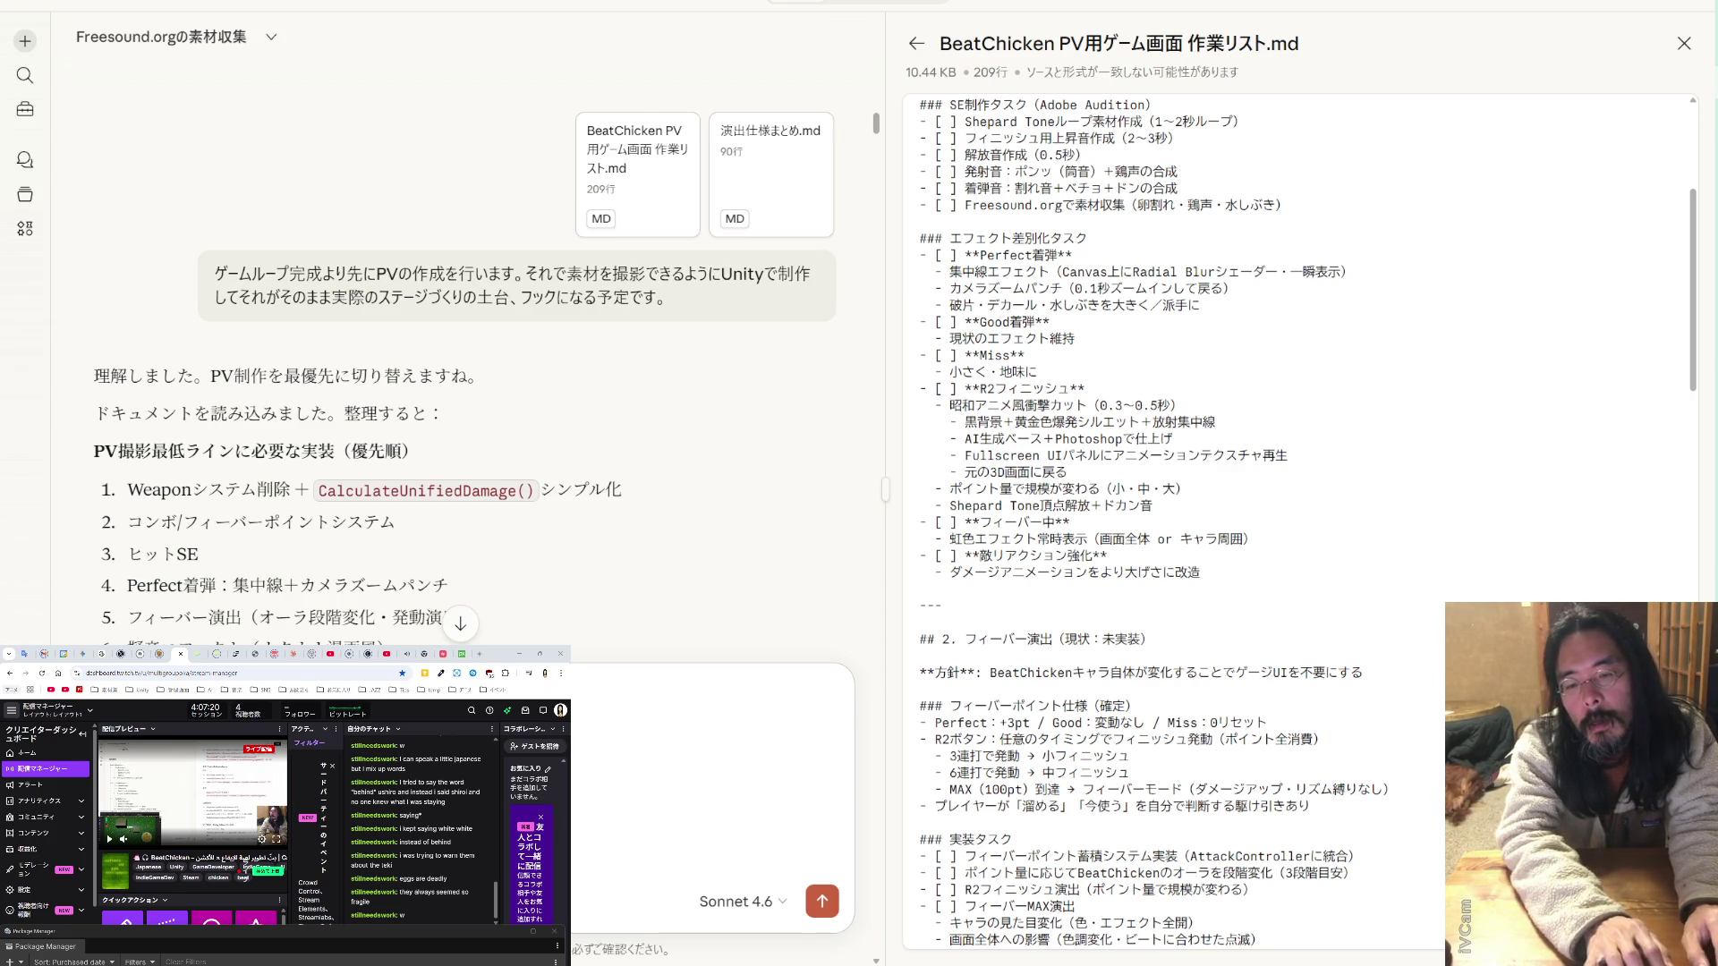
key("shift+Return")
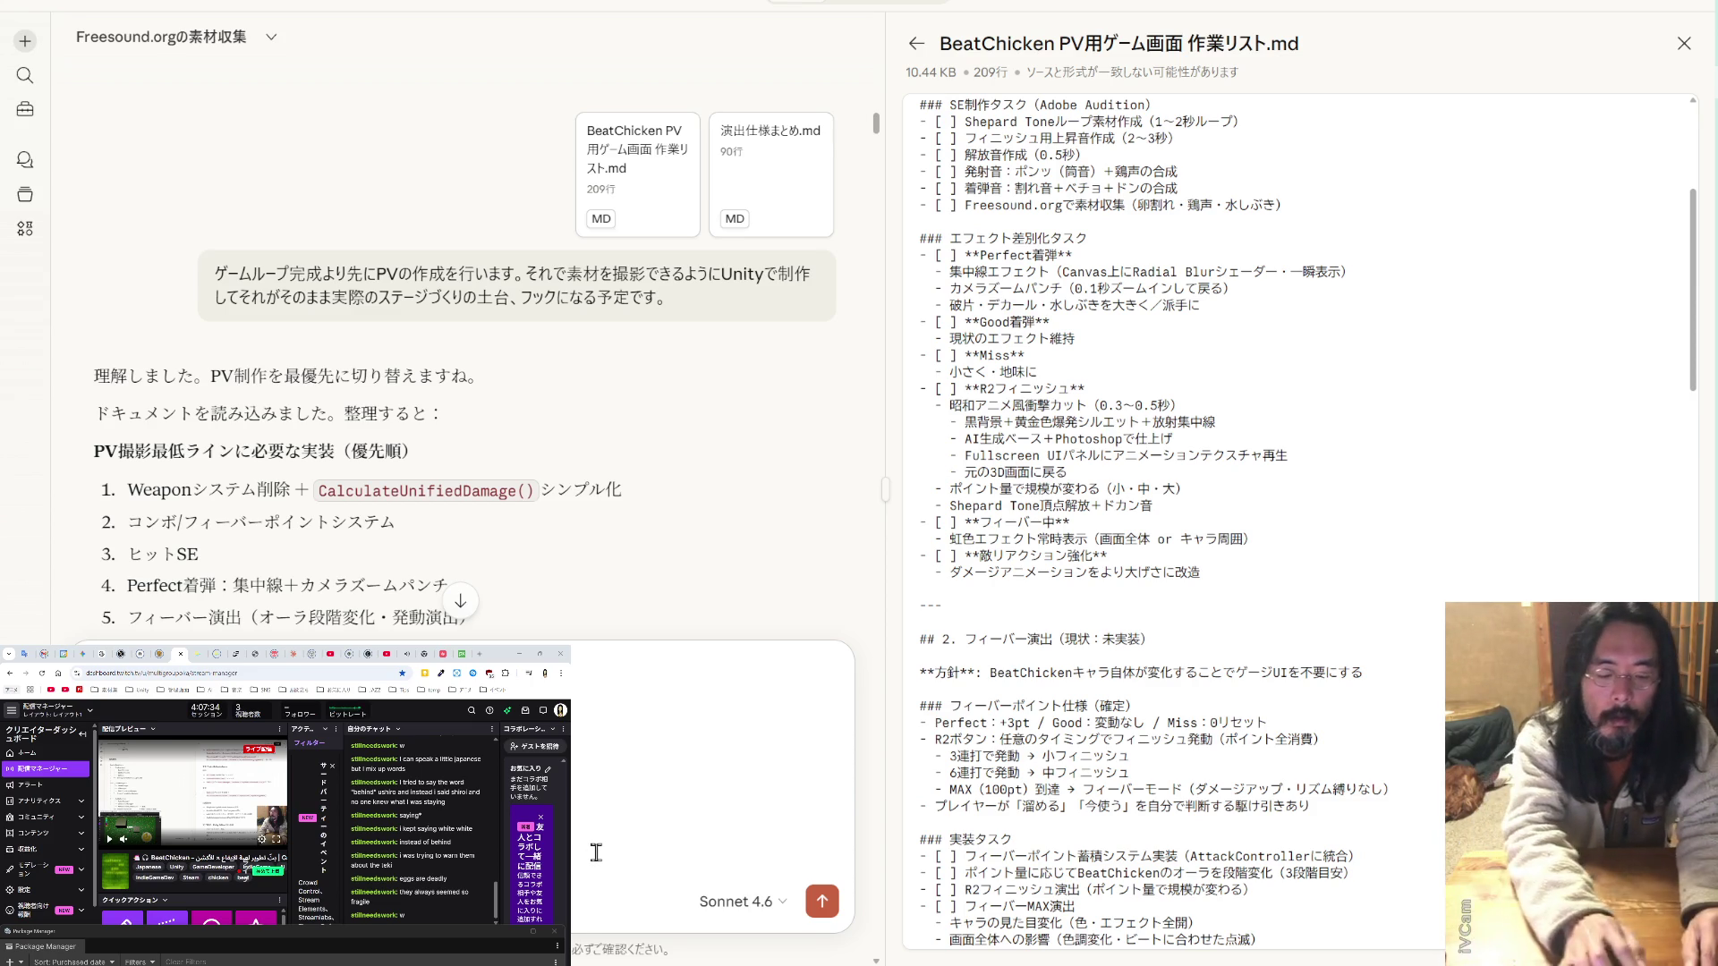
type("せれ")
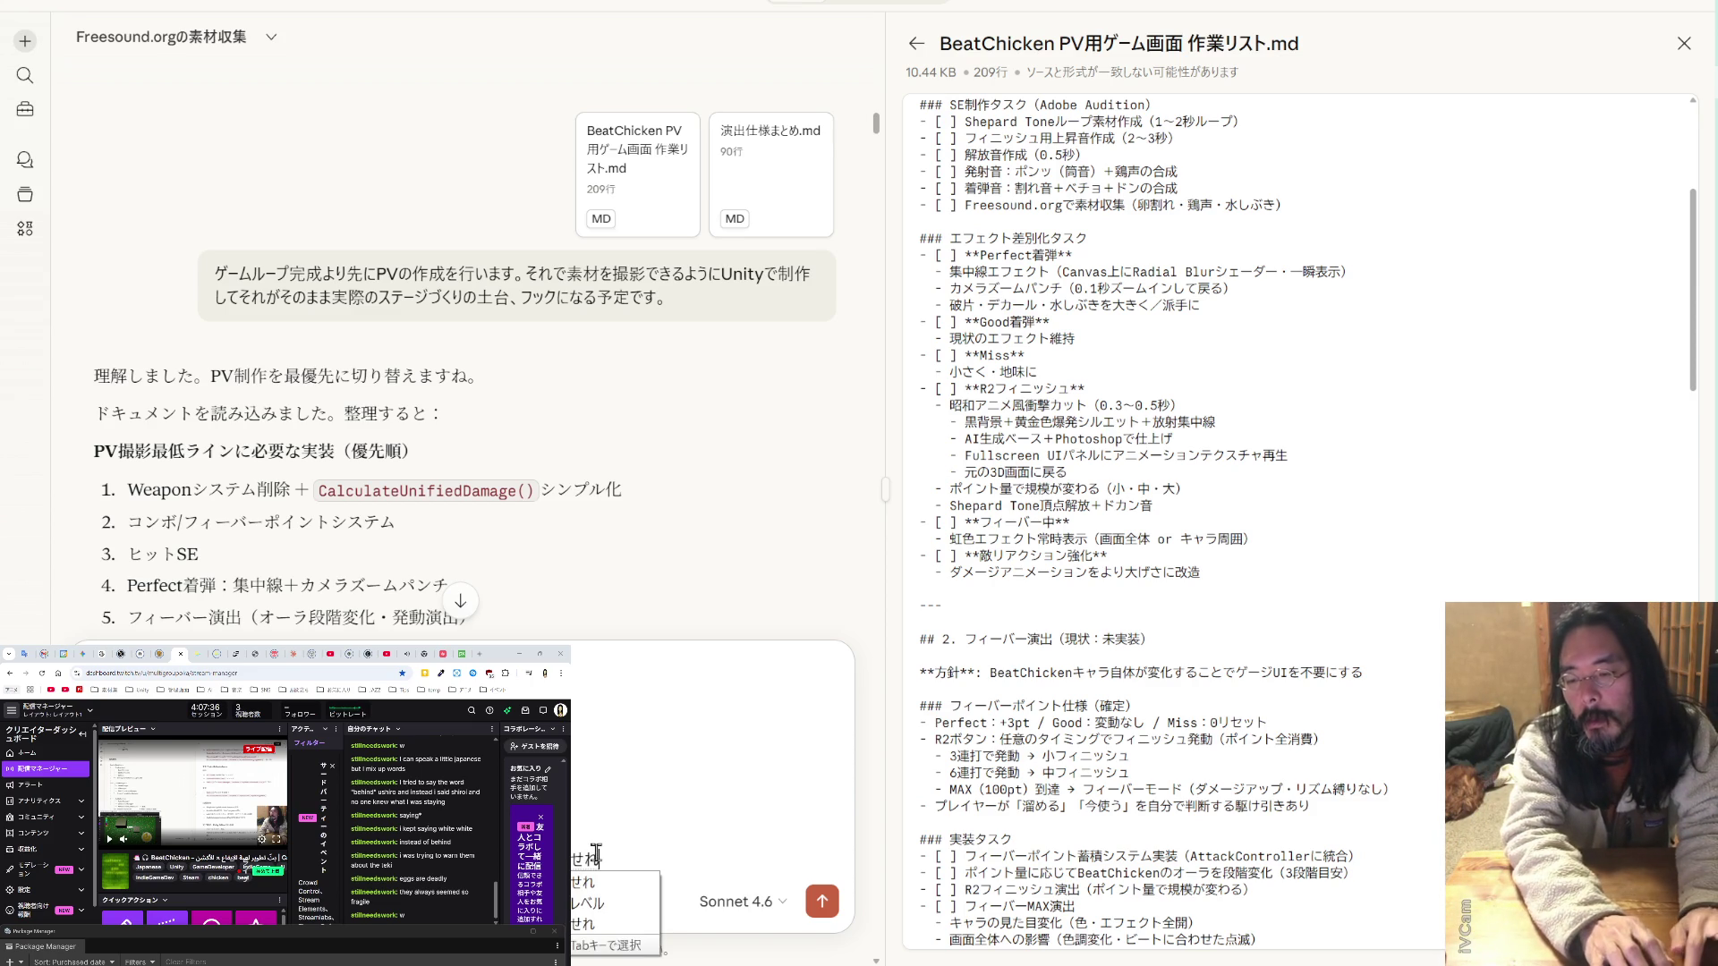
type("ba")
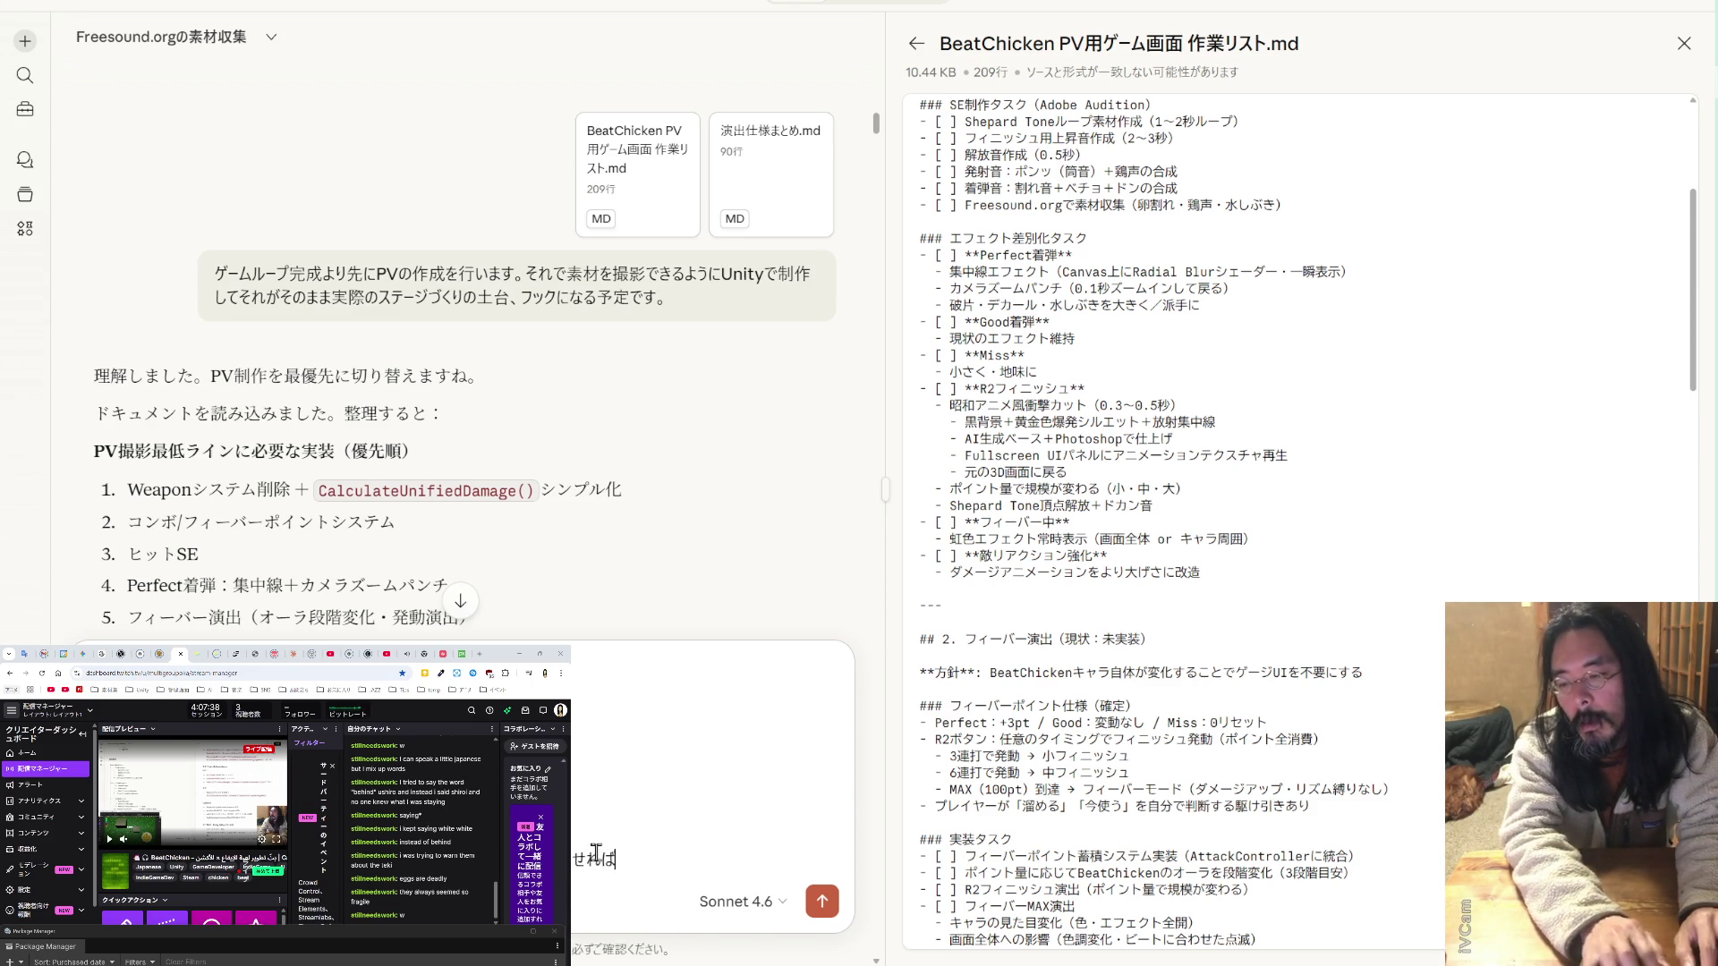
type("sugunisagyou")
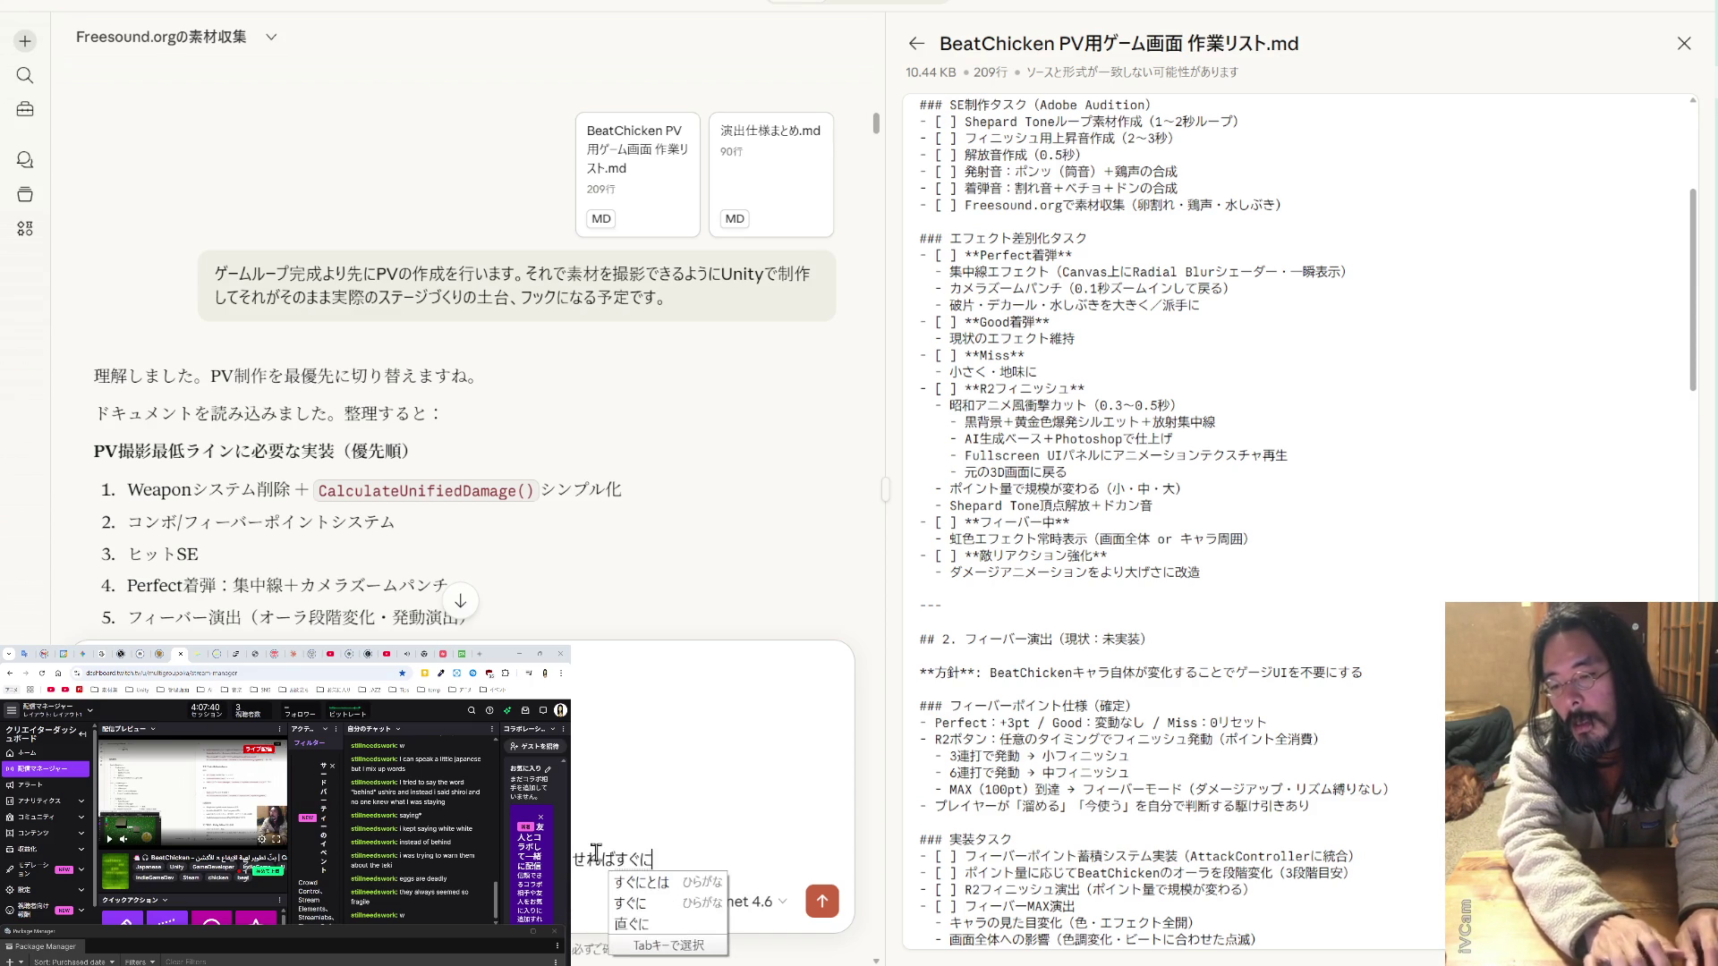
type("wotuduk")
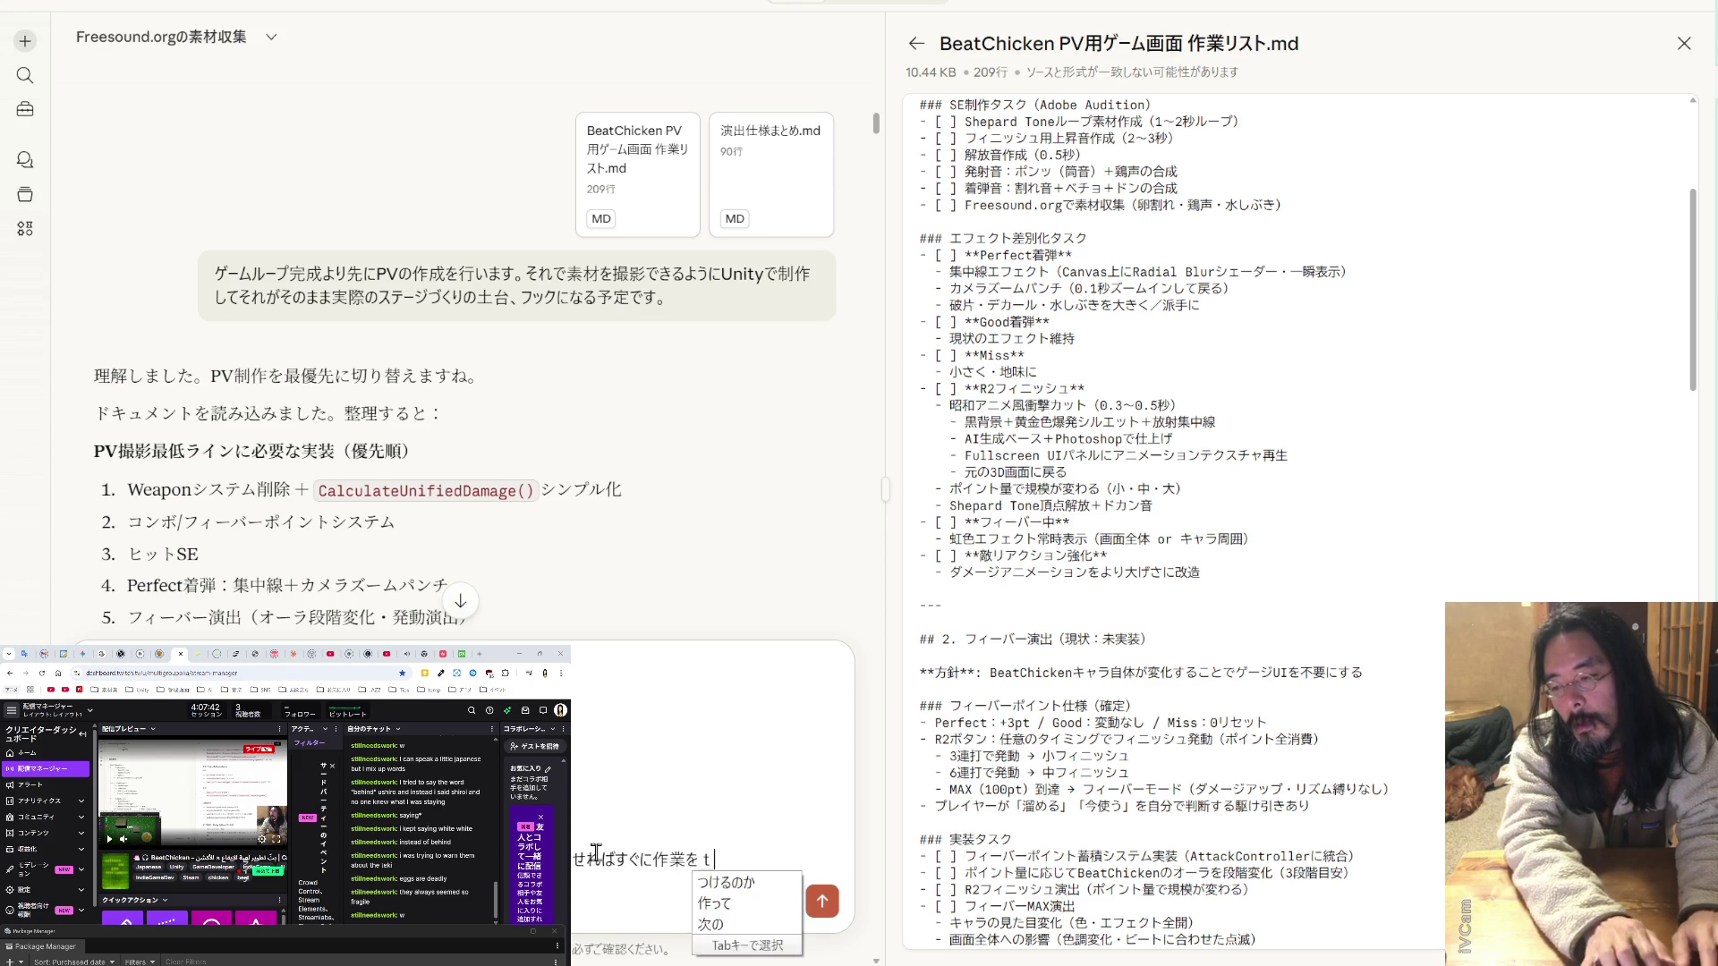
type("eruyouni")
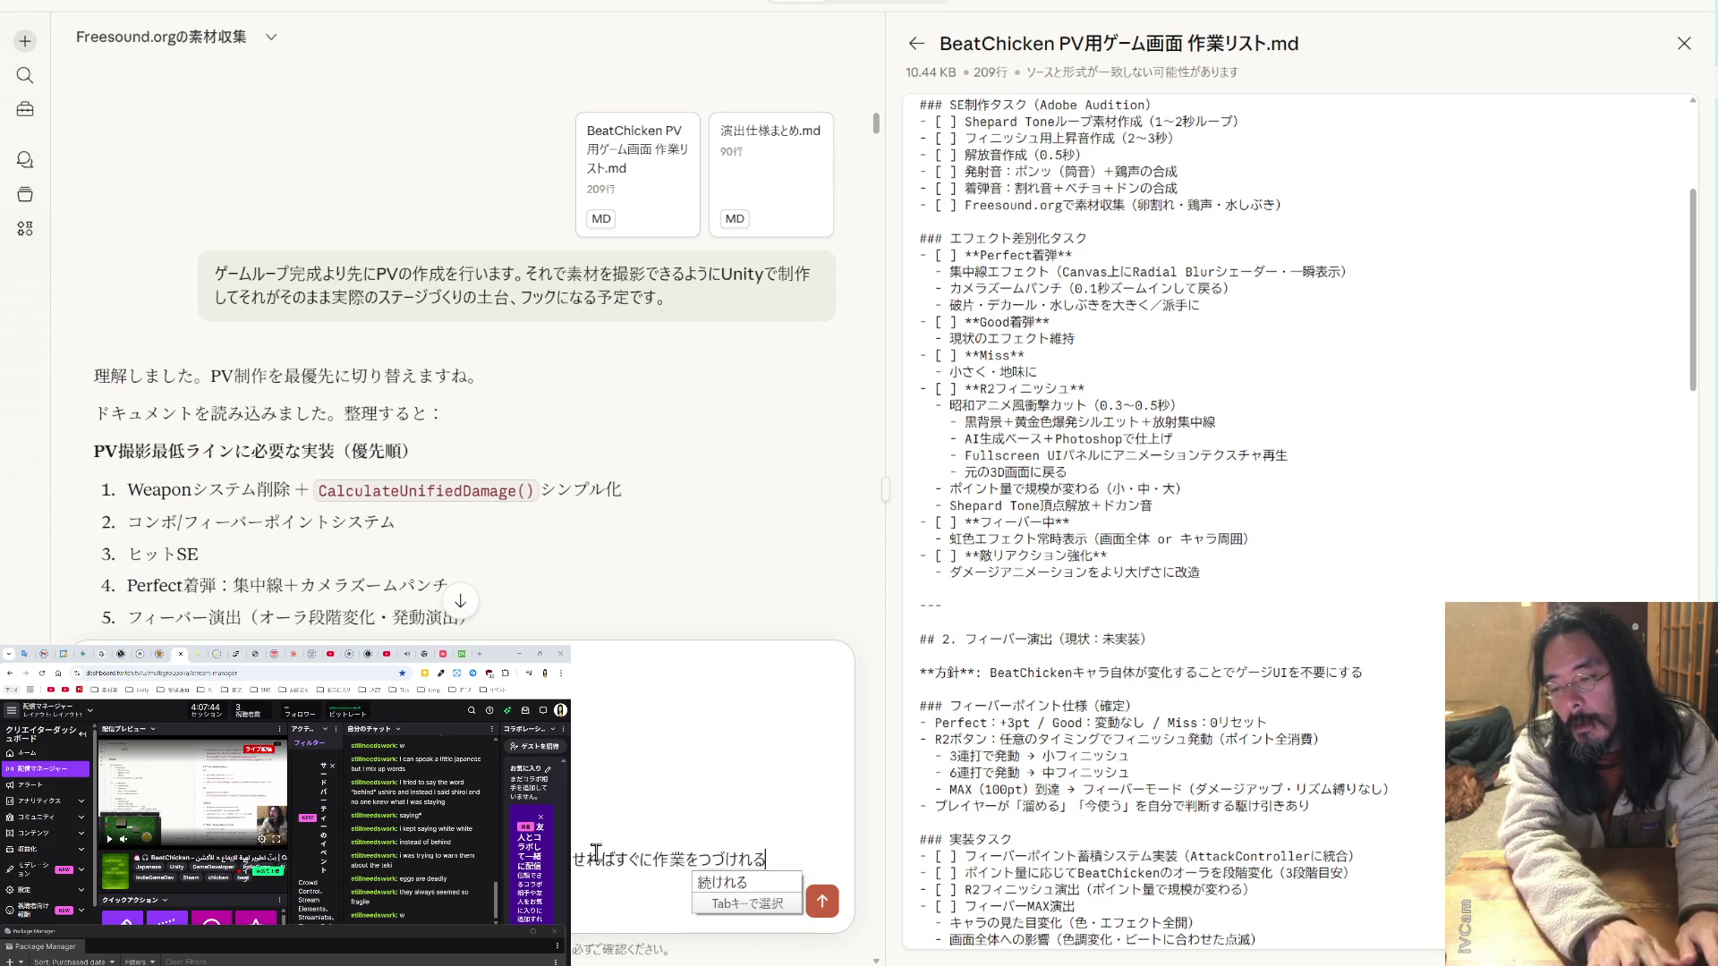
key("space")
type("siteudads")
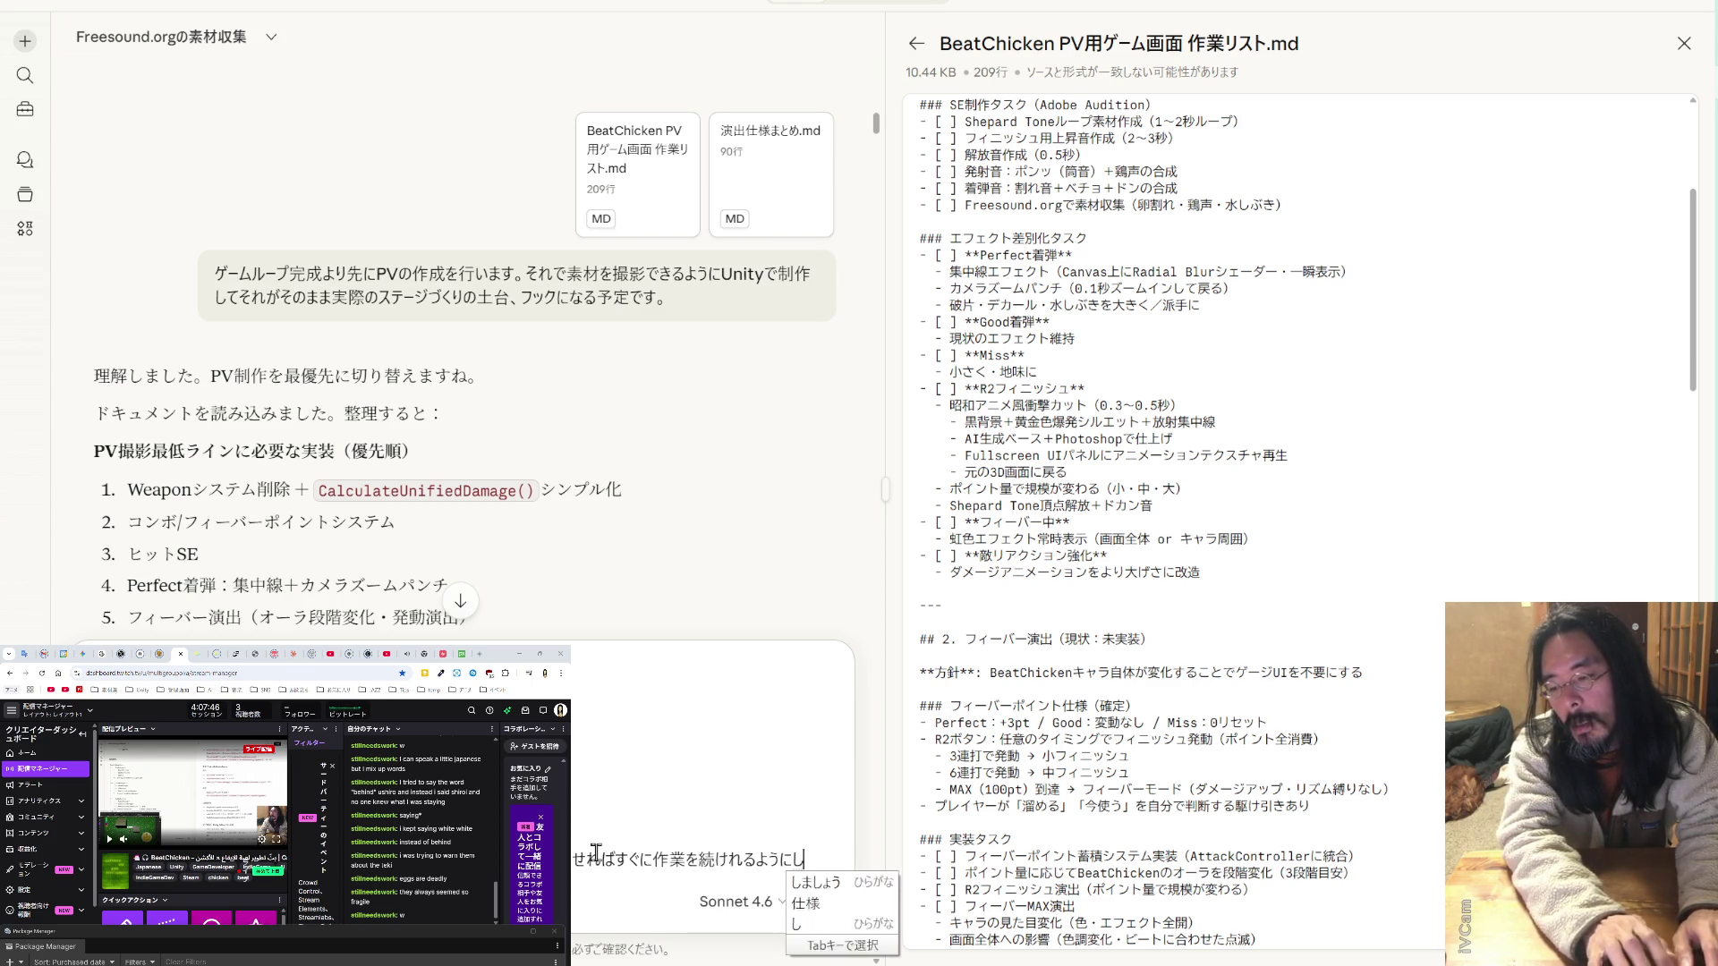
key("BackSpace")
key("BackSpace")
key("BackSpace")
type("ku")
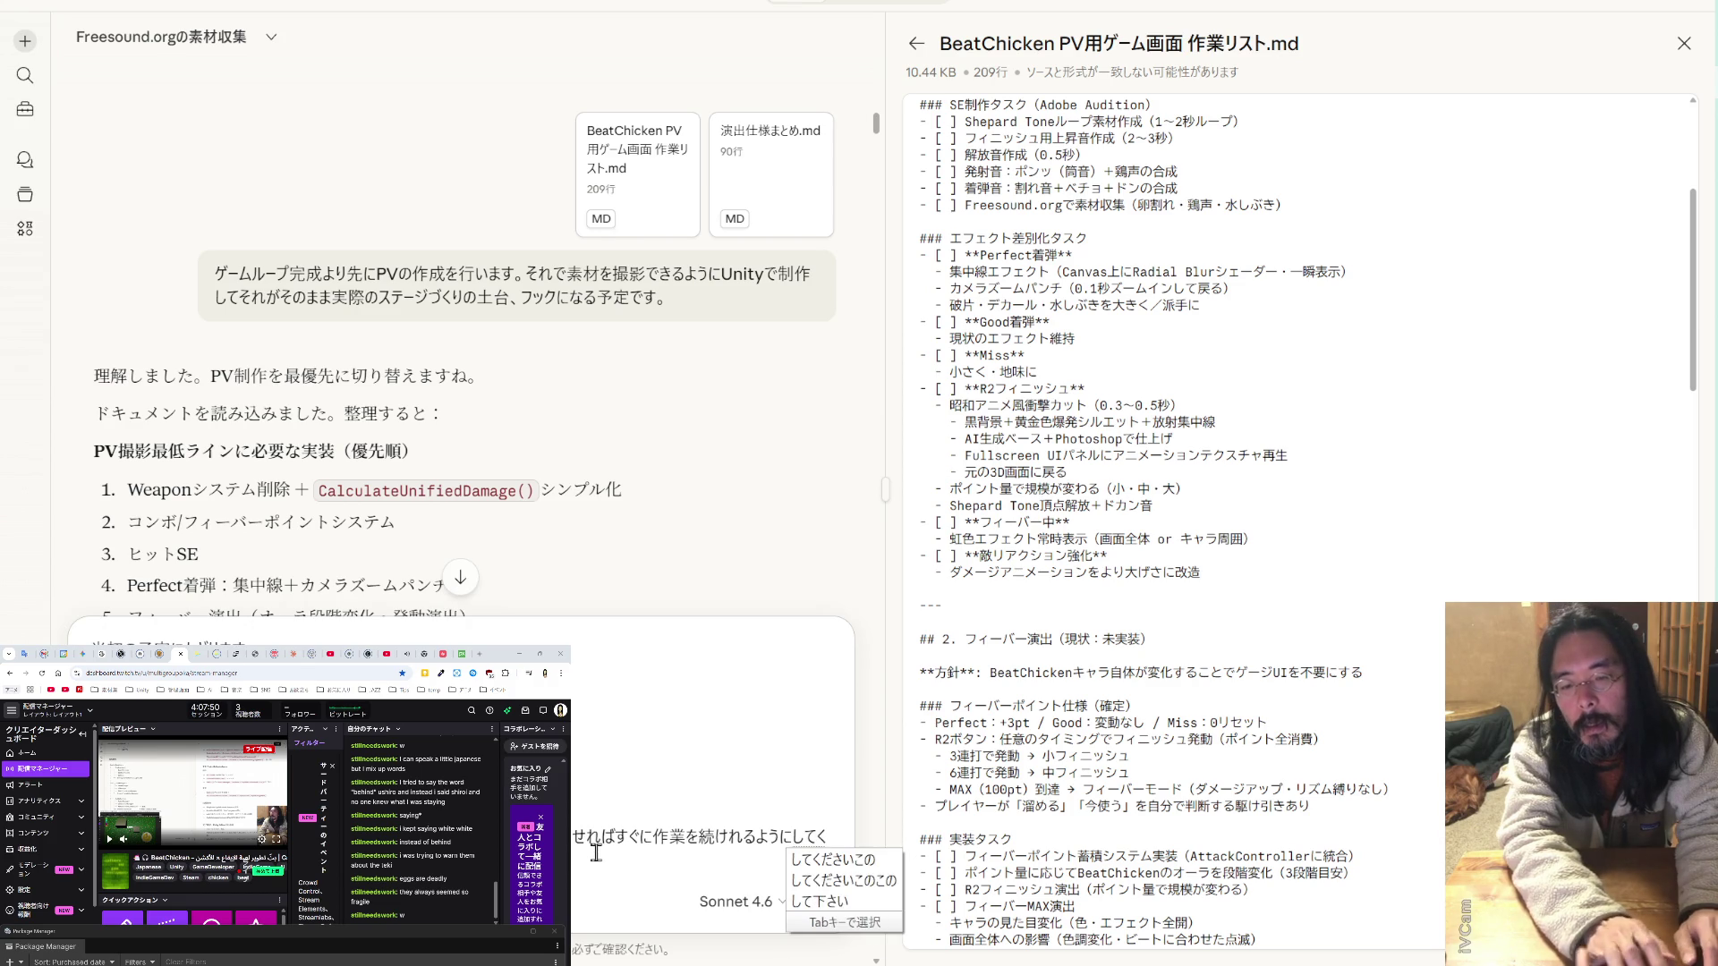
key("Return")
key("shift+Return")
key("shift+Return")
key("shift+Return")
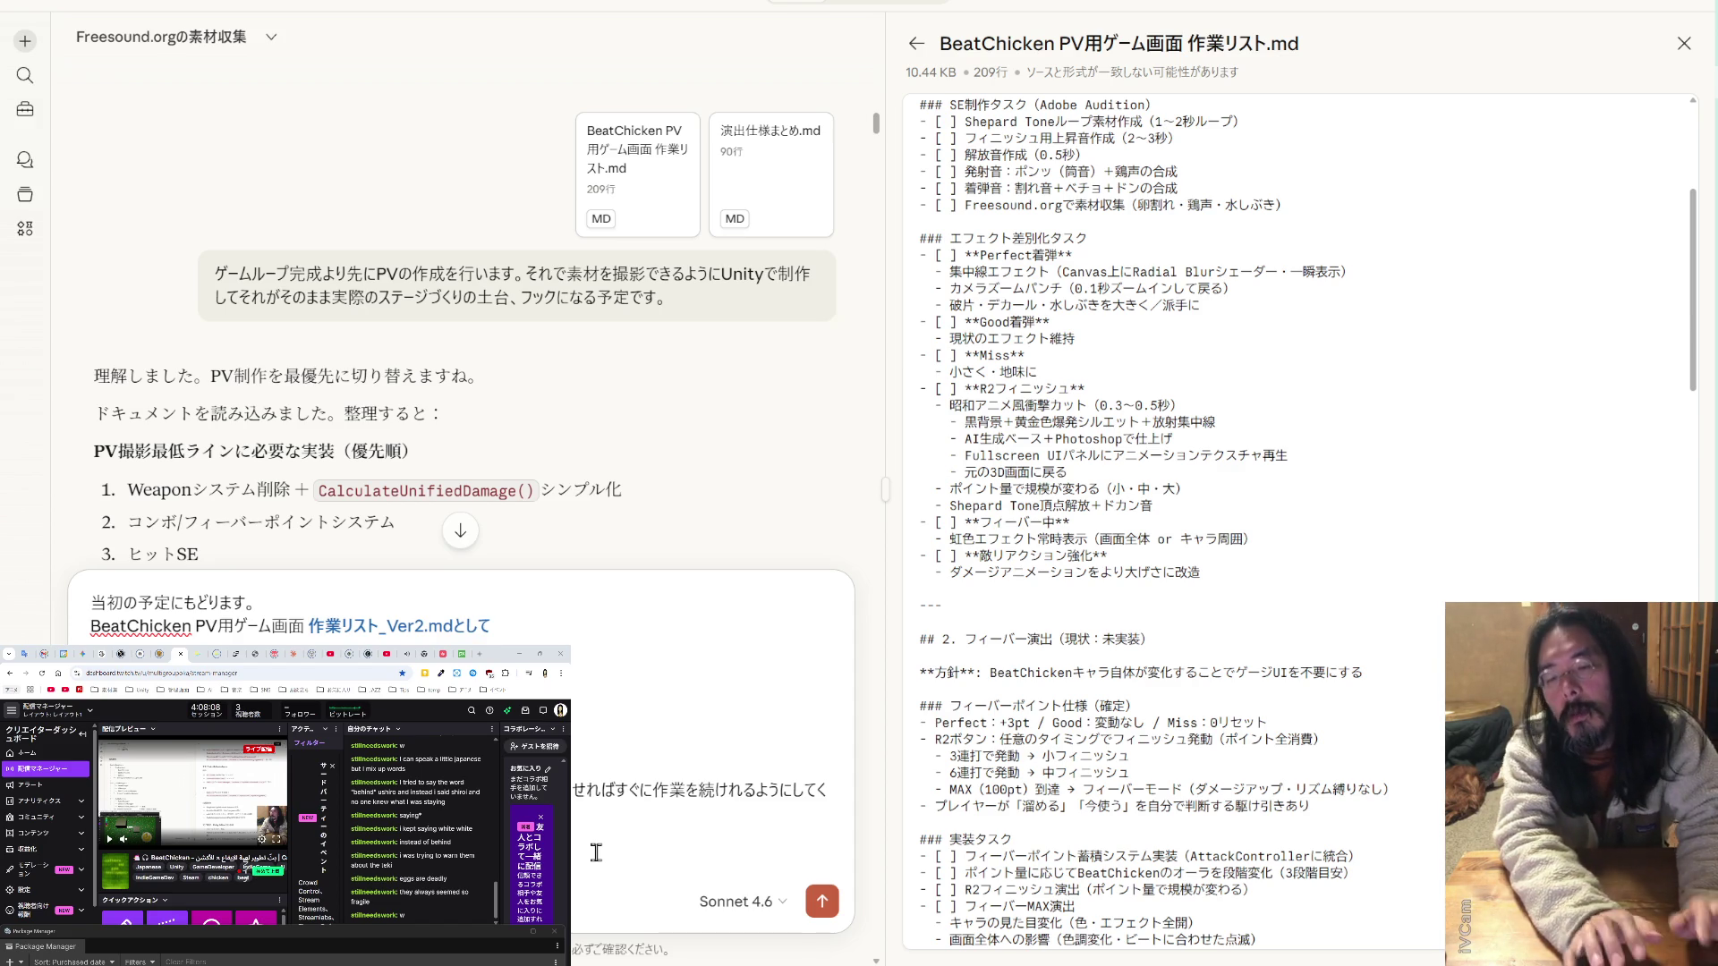
key("Return")
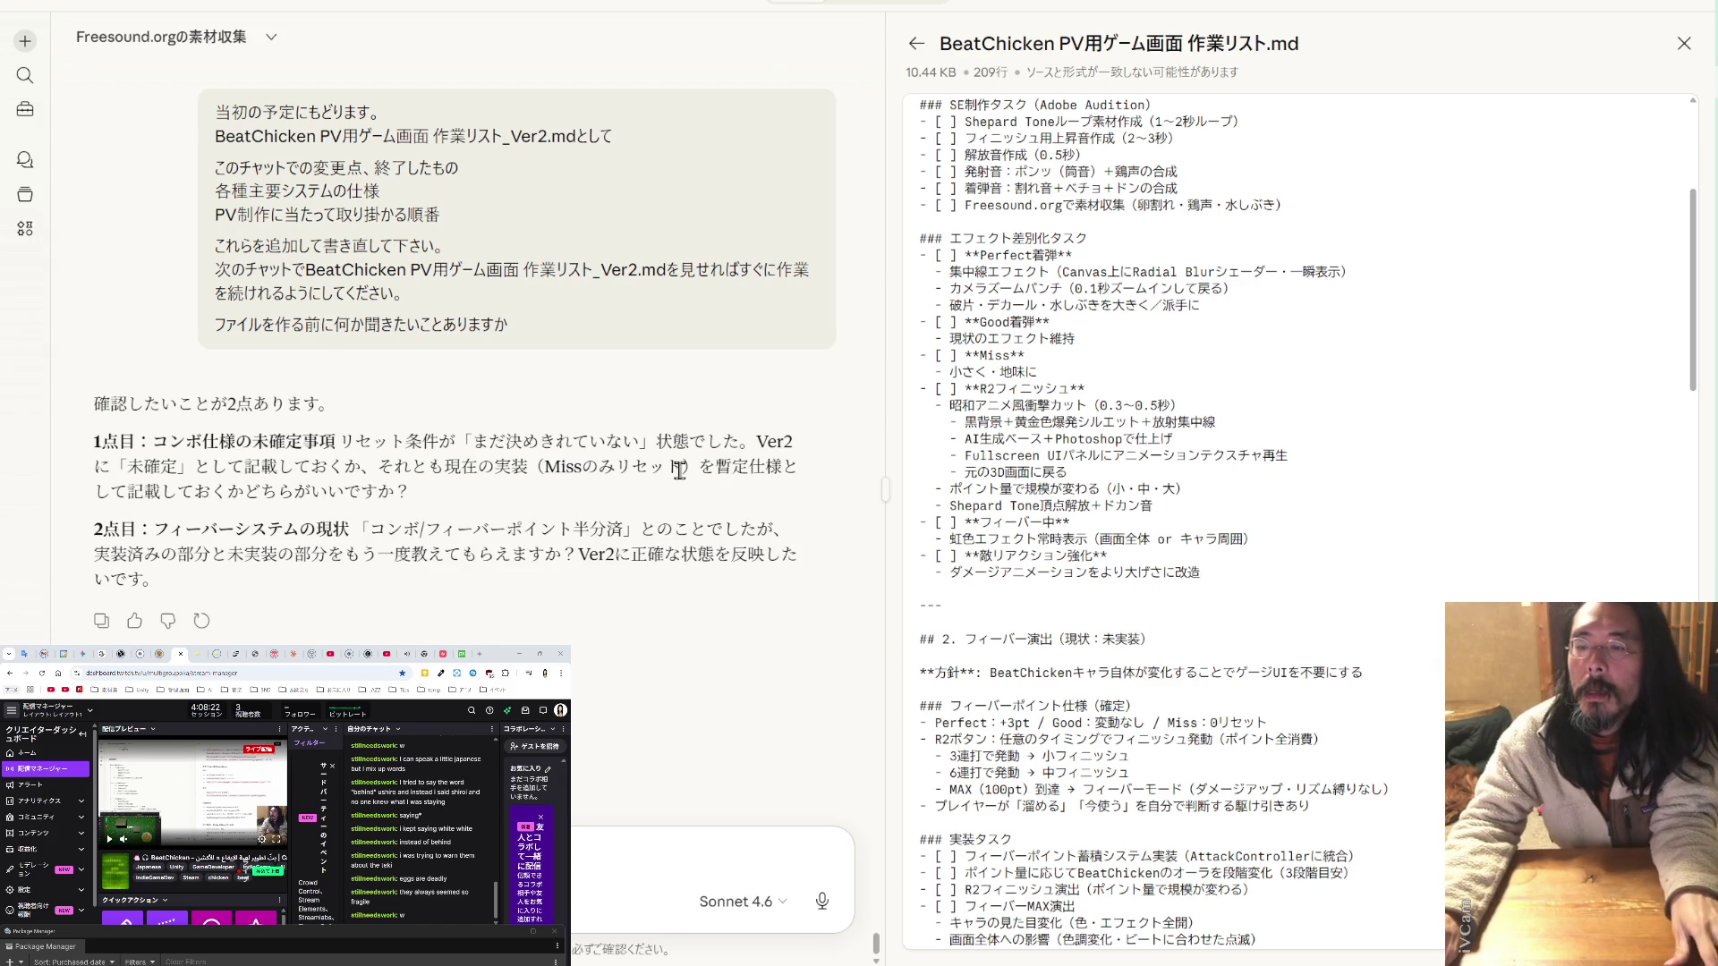
- Quote 現在の実装（Missのみリセット）を暫定仕様 and reply: provisional reset, fever not built, combo done
mouse_move(782, 466)
left_mouse_down()
mouse_move(429, 467)
mouse_move(445, 466)
left_mouse_up()
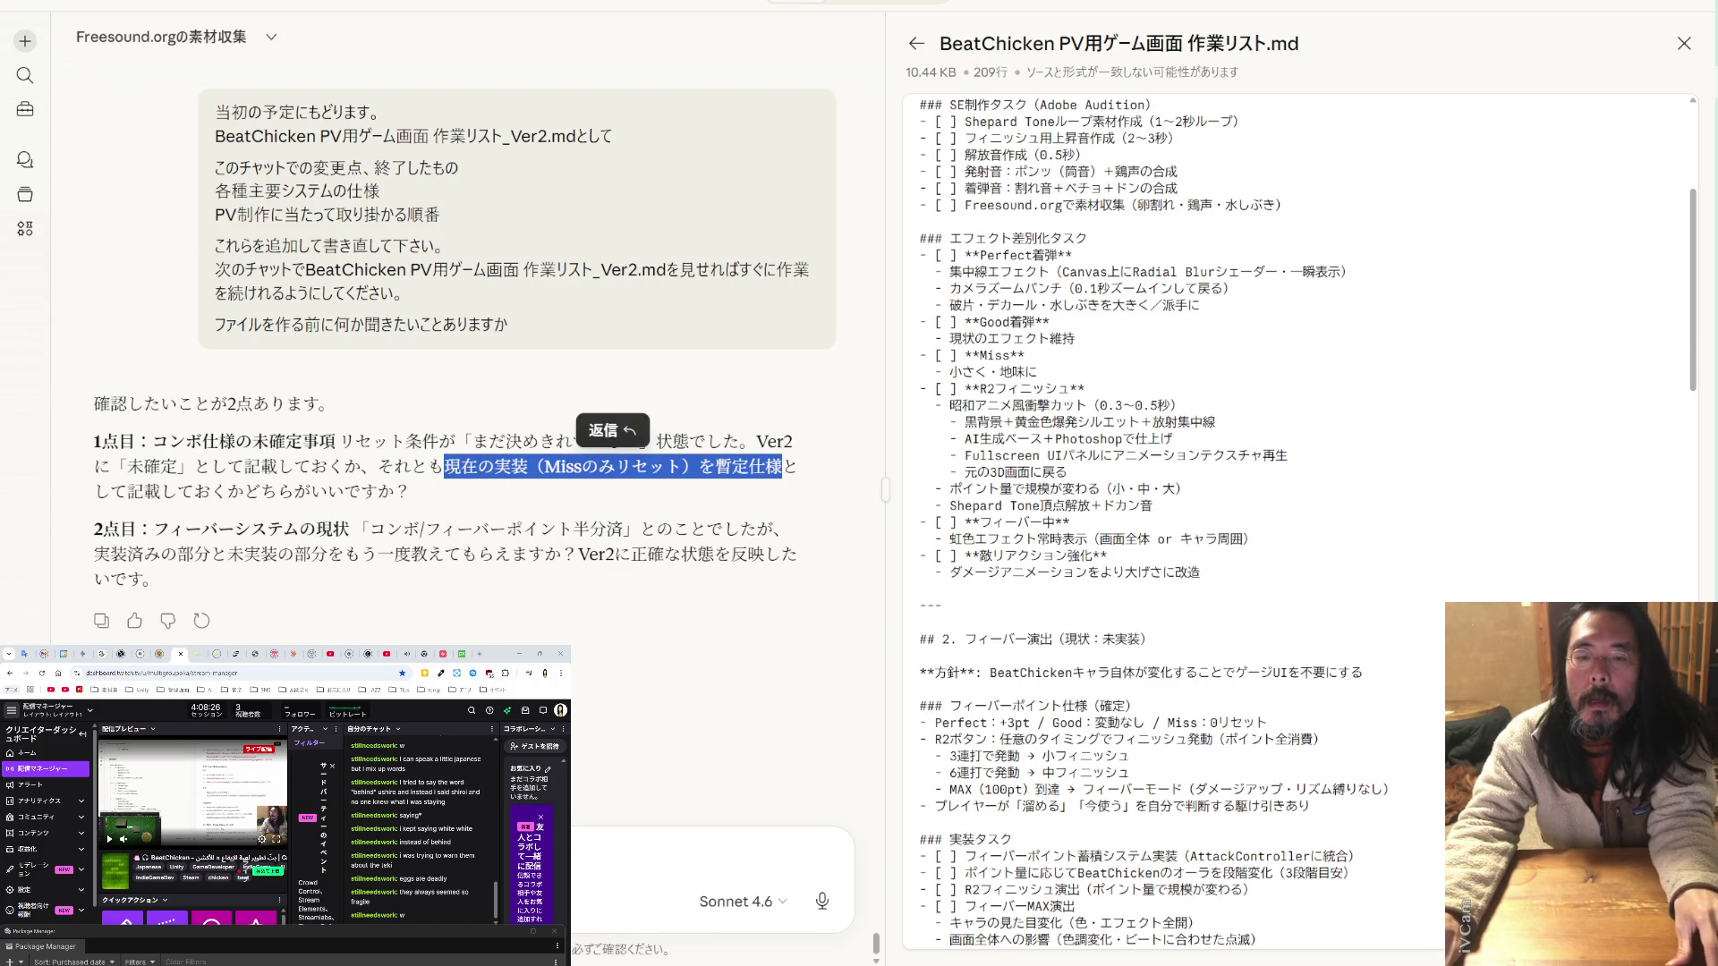
left_click(604, 431)
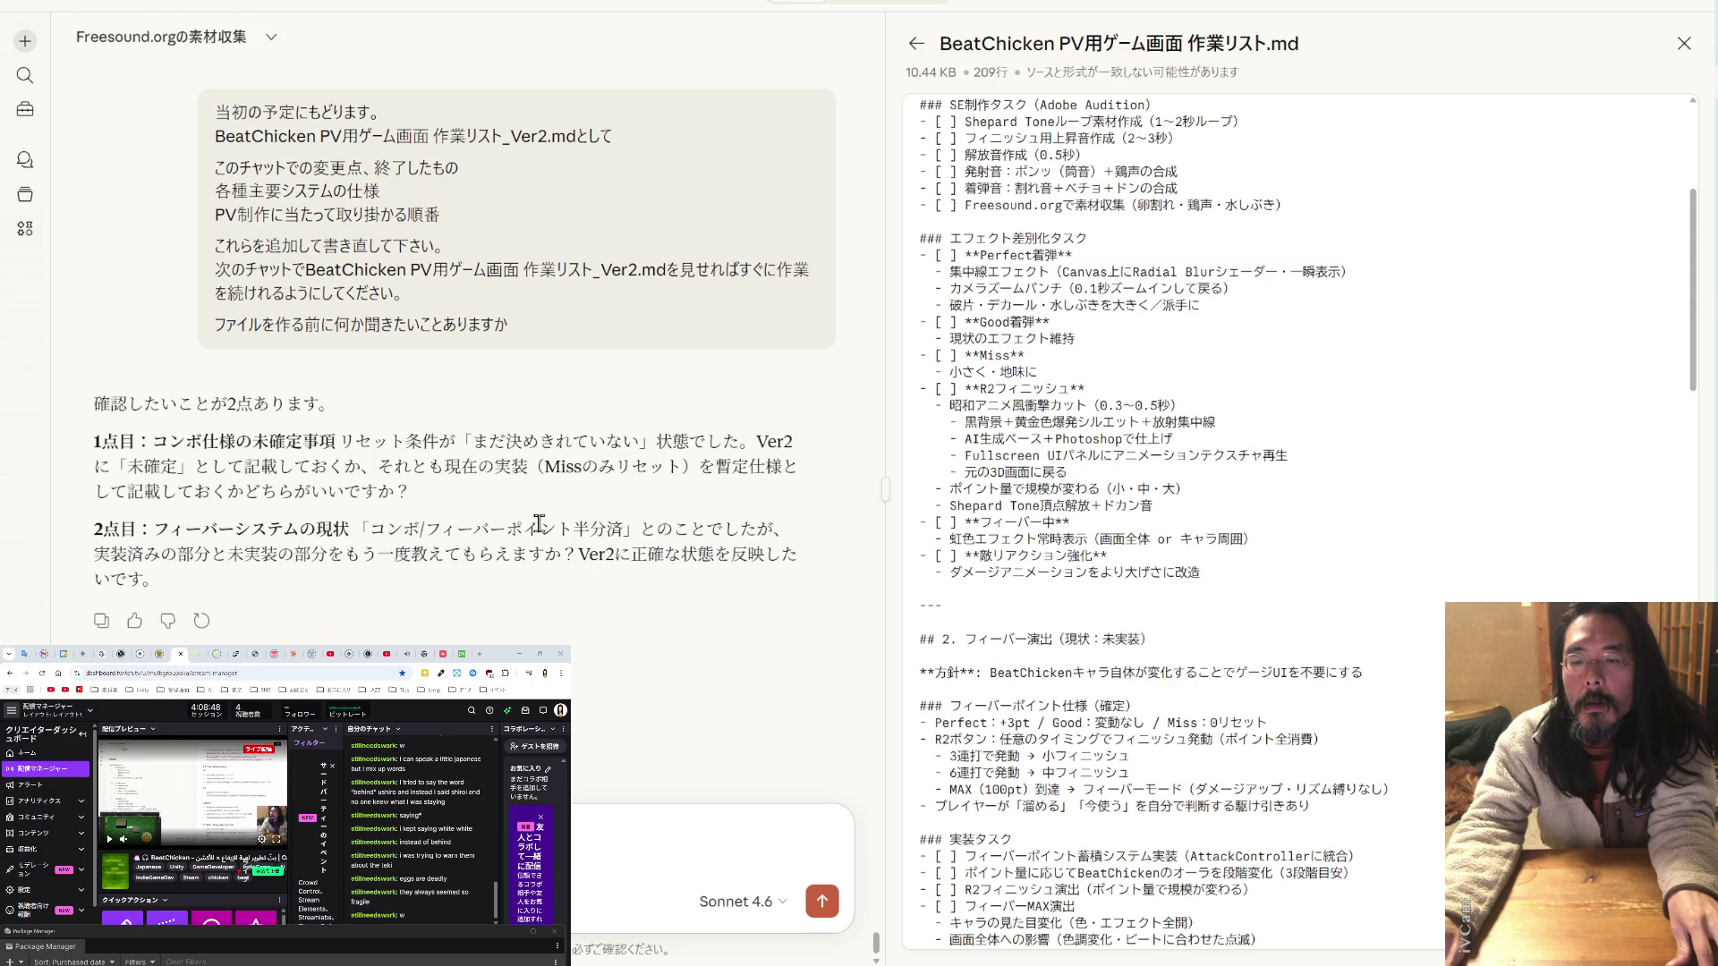
left_click_drag(506, 528, 424, 529)
key("Escape")
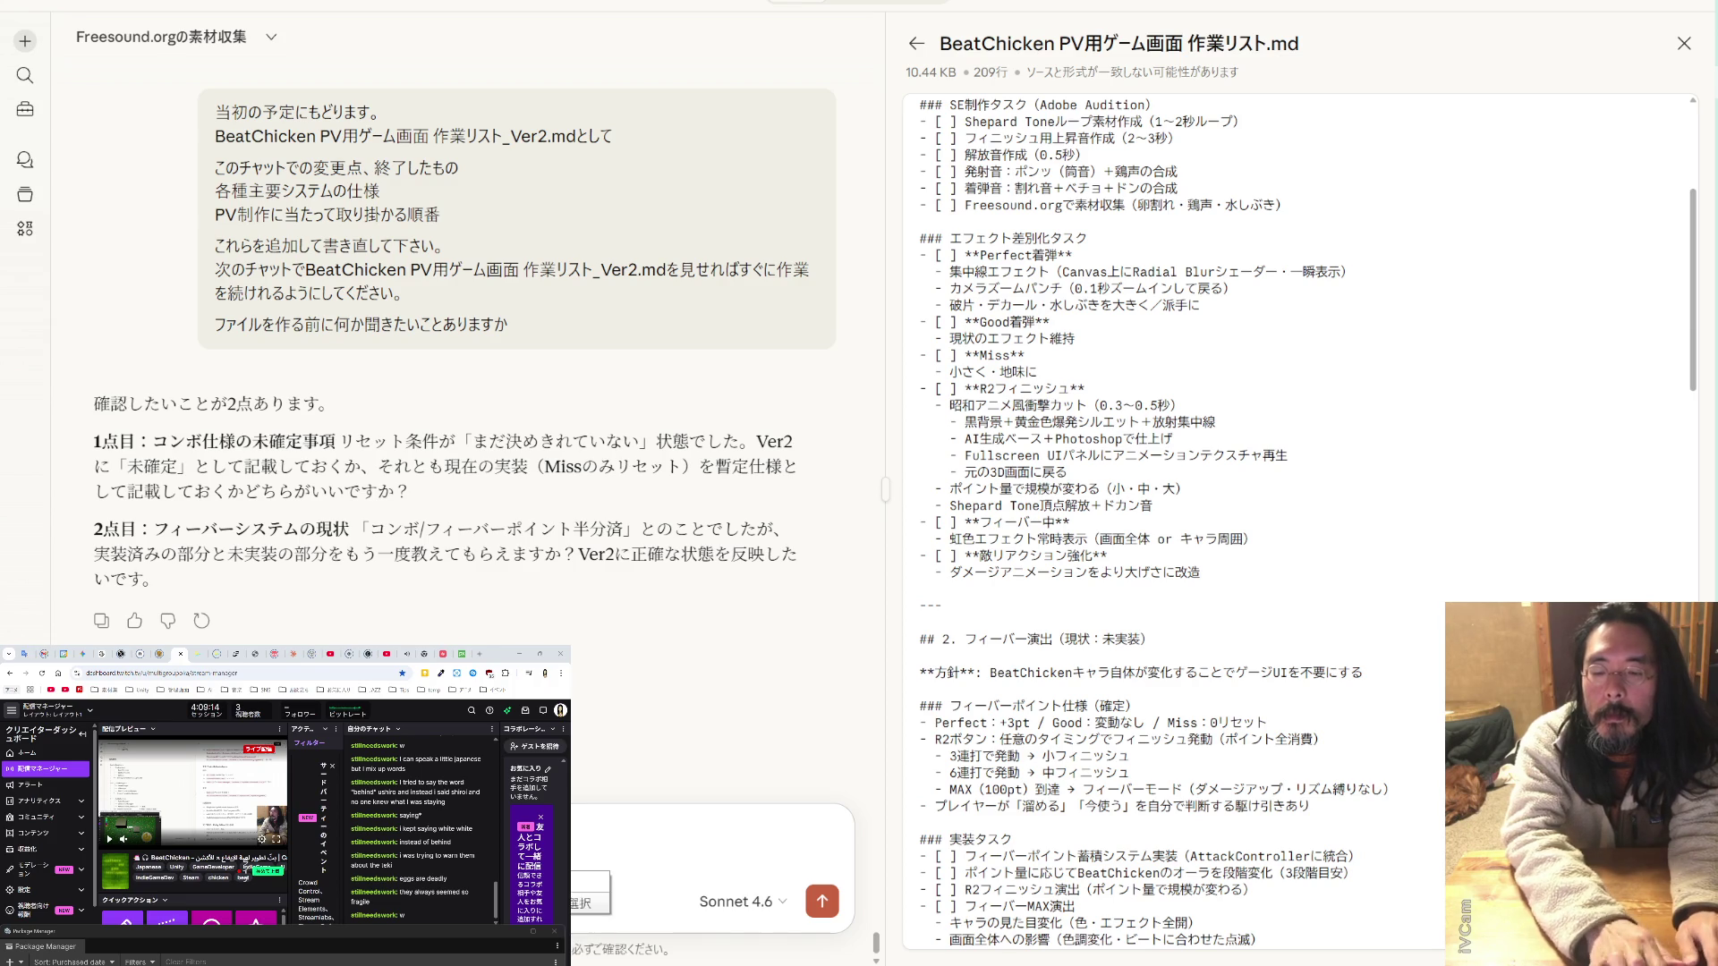
key("Return")
key("Return")
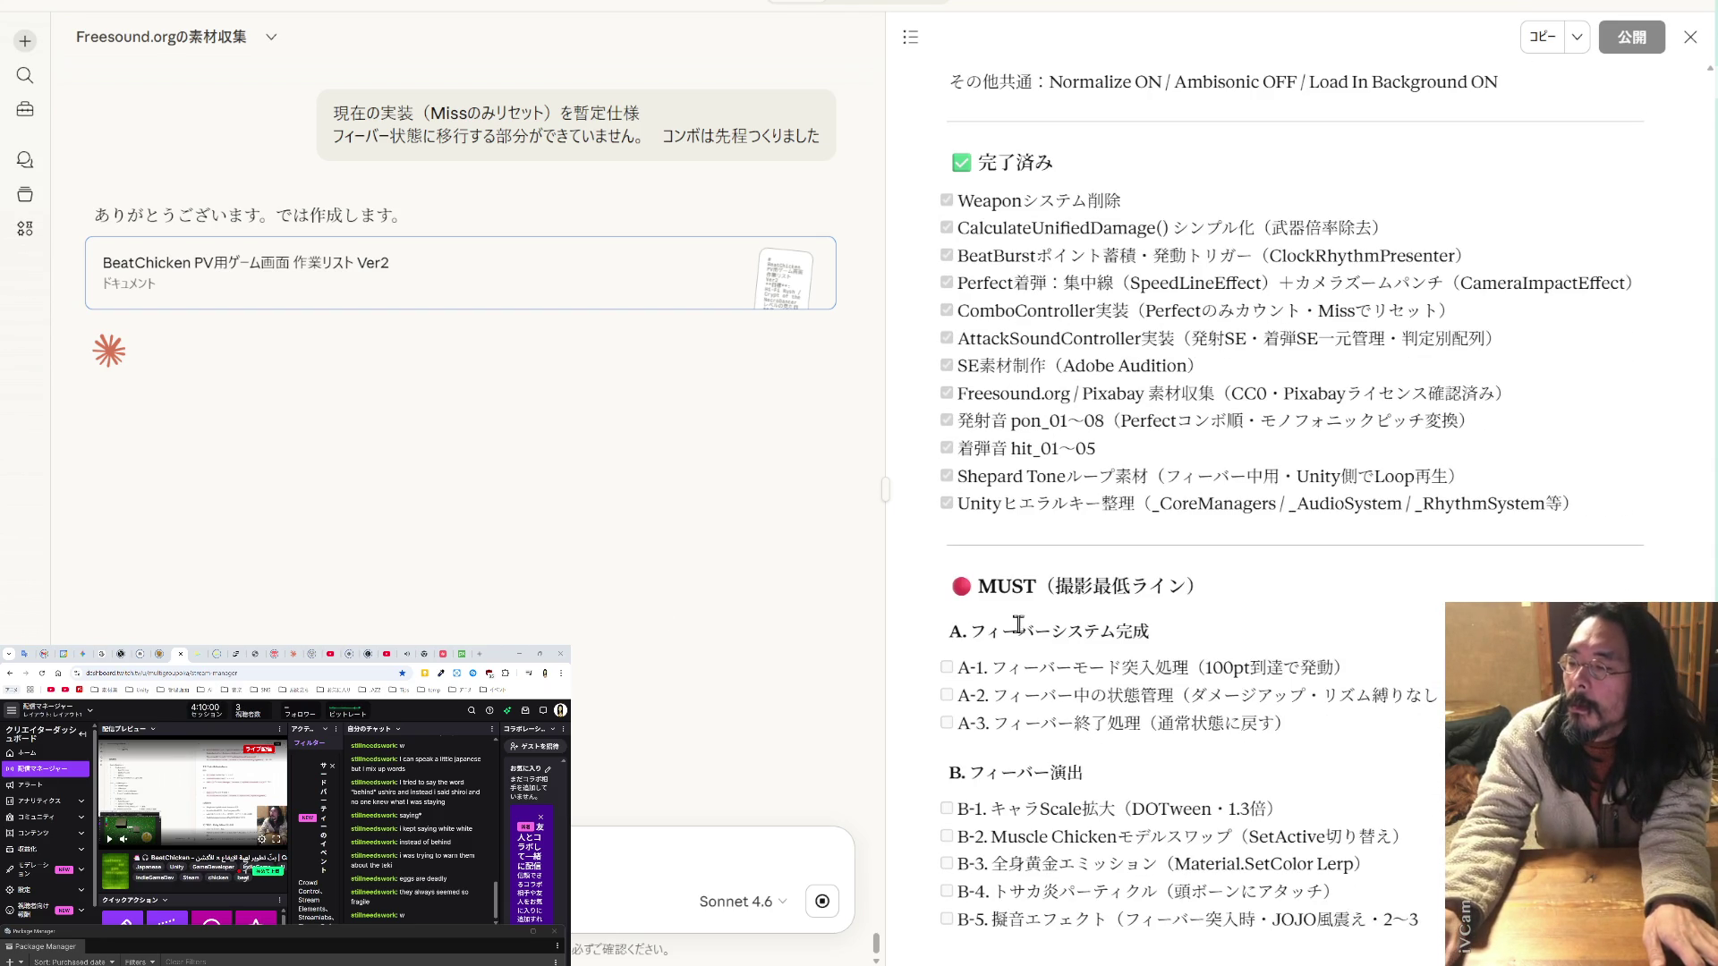
- Scroll through the generated 作業リスト Ver2 document from its title to the completed-tasks list
scroll(1040, 608, "up", 10)
scroll(1040, 608, "up", 10)
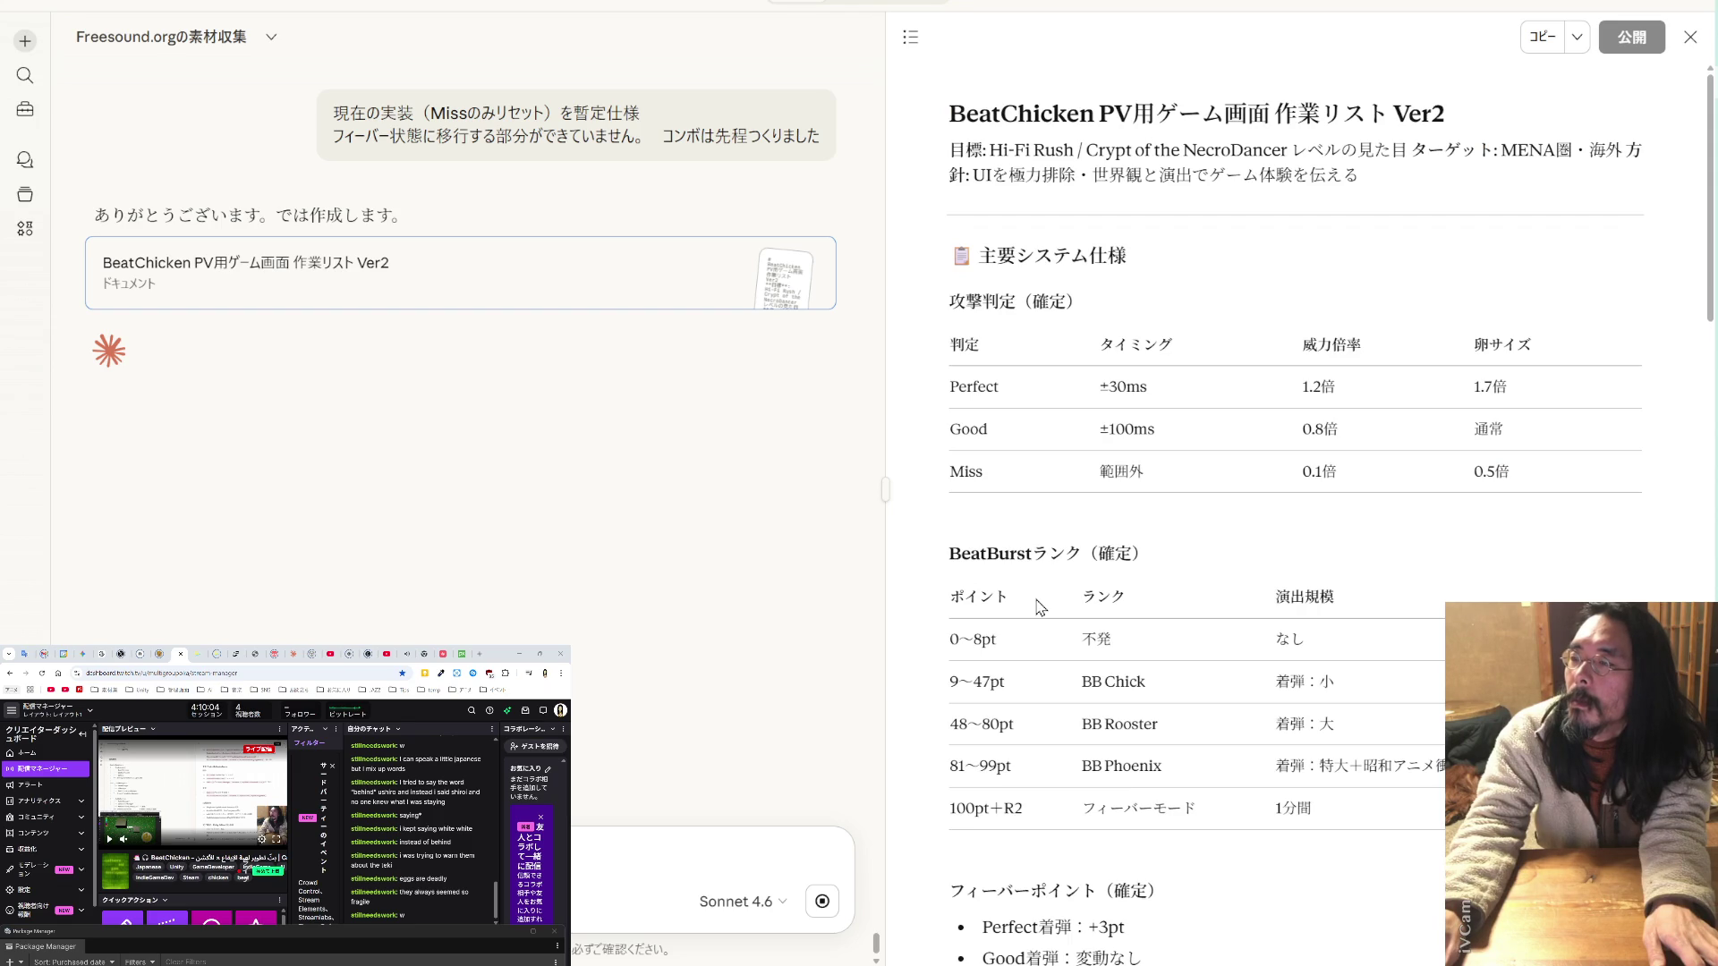
scroll(1040, 608, "down", 2)
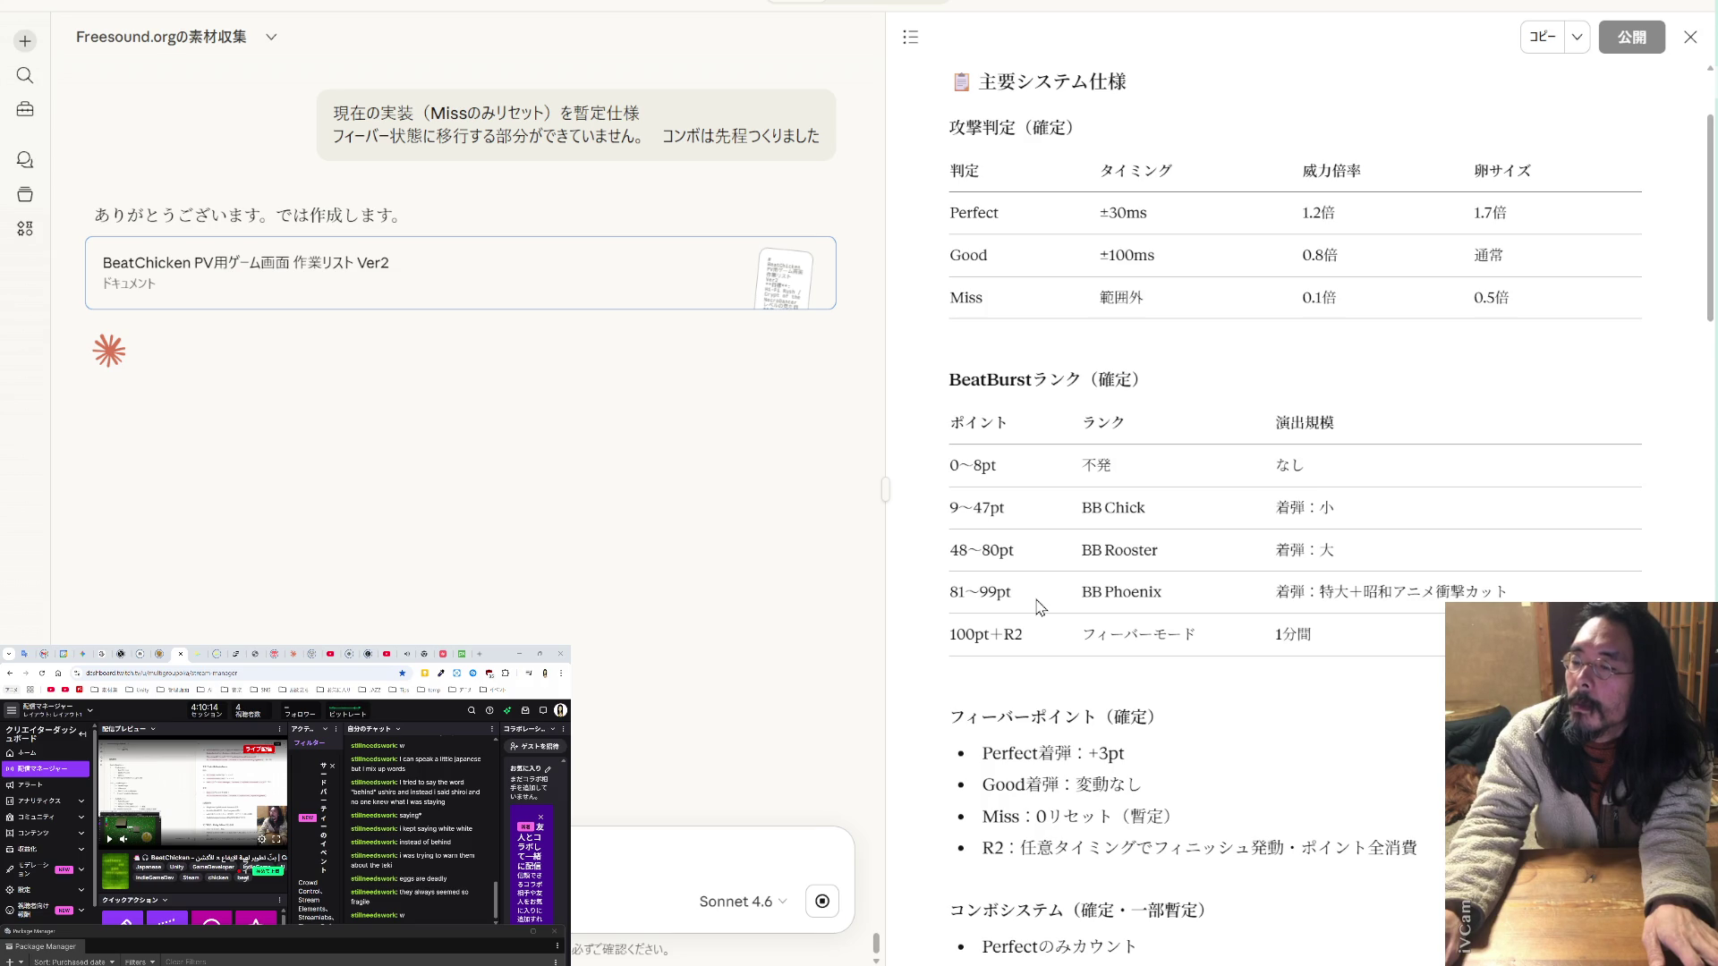
scroll(1038, 608, "down", 4)
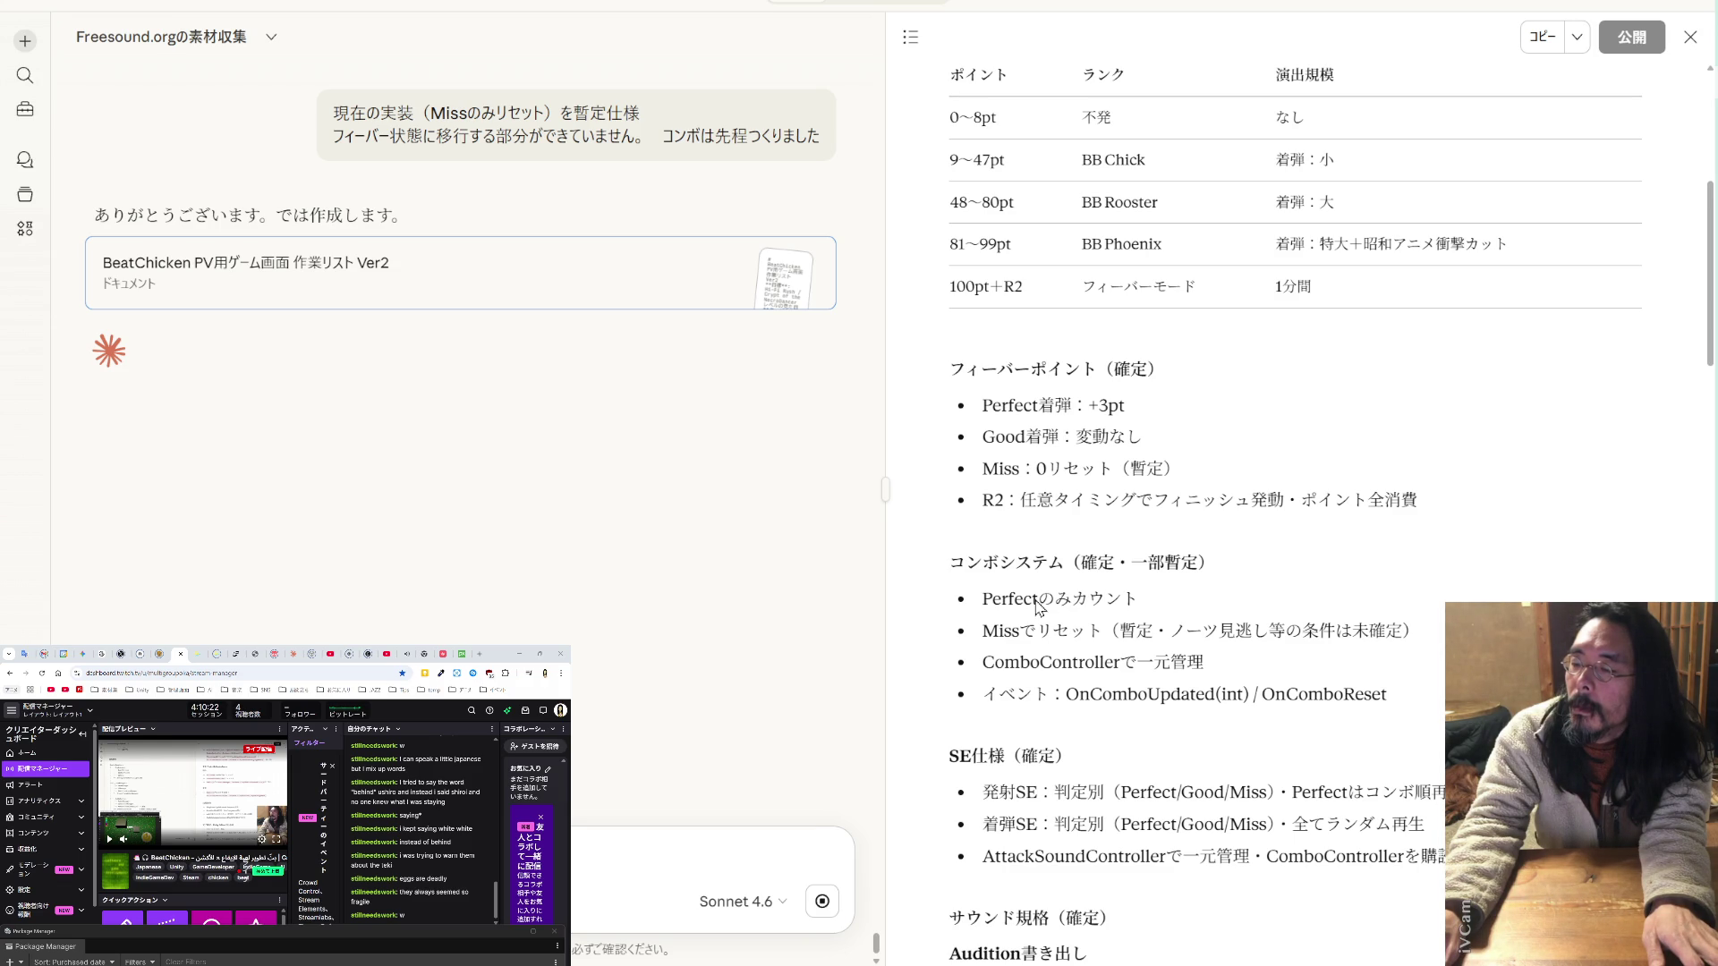
scroll(1037, 607, "down", 4)
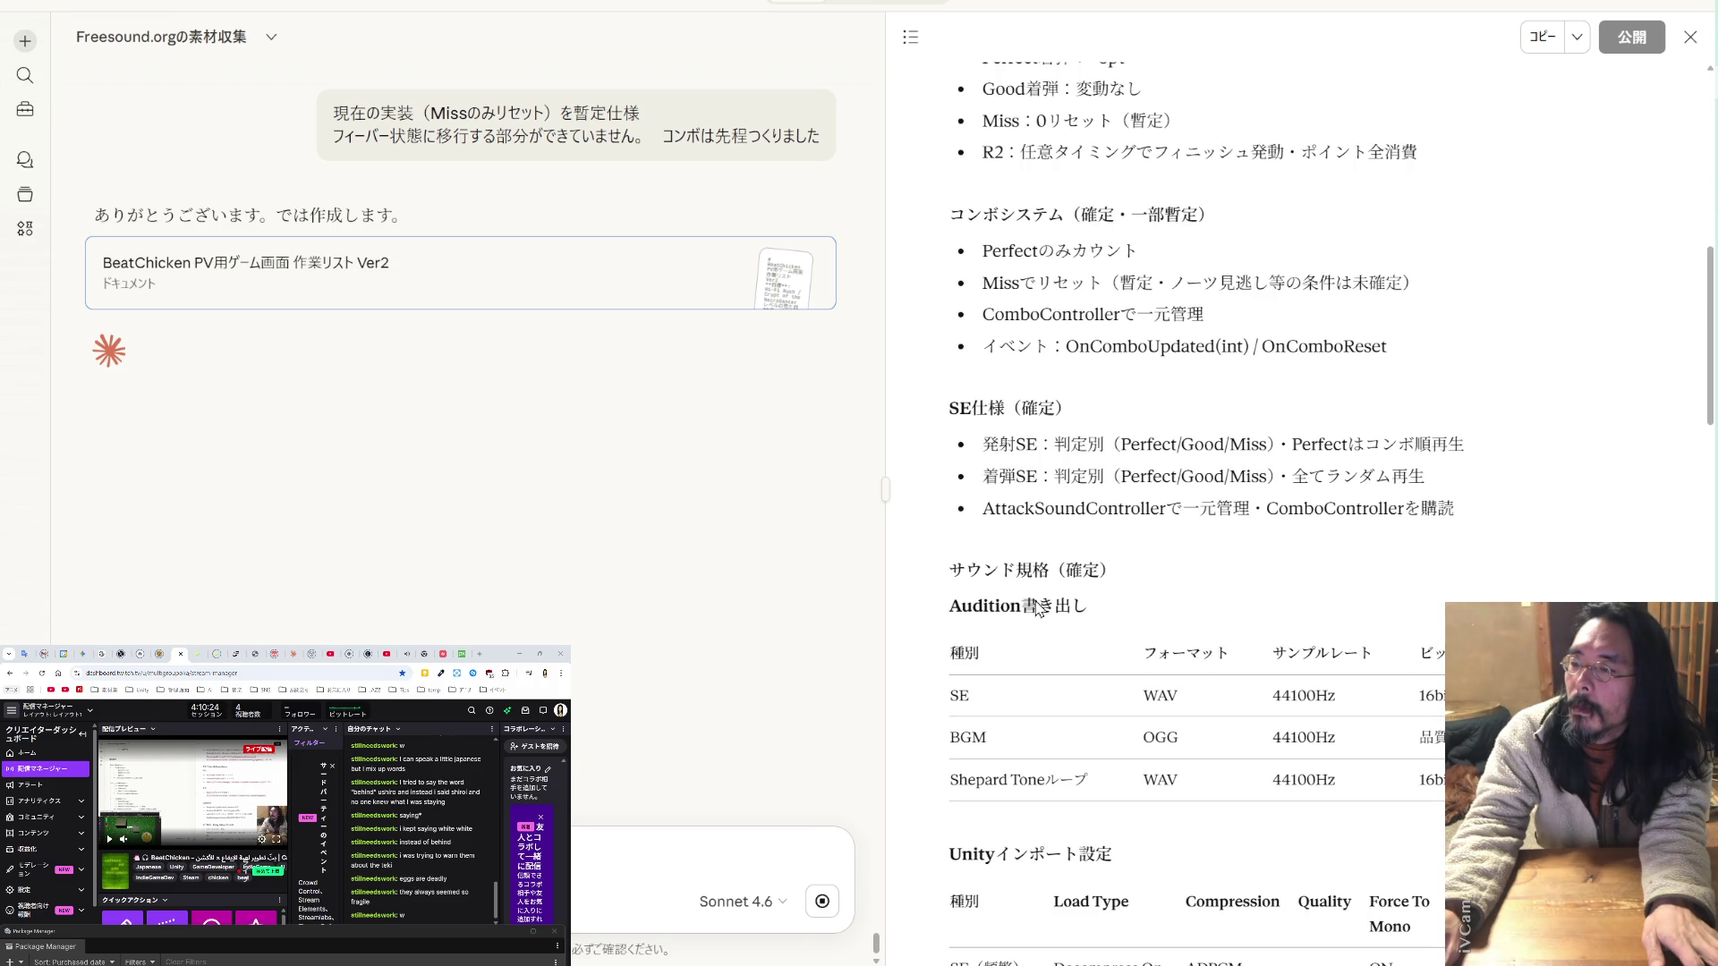
scroll(1038, 606, "down", 6)
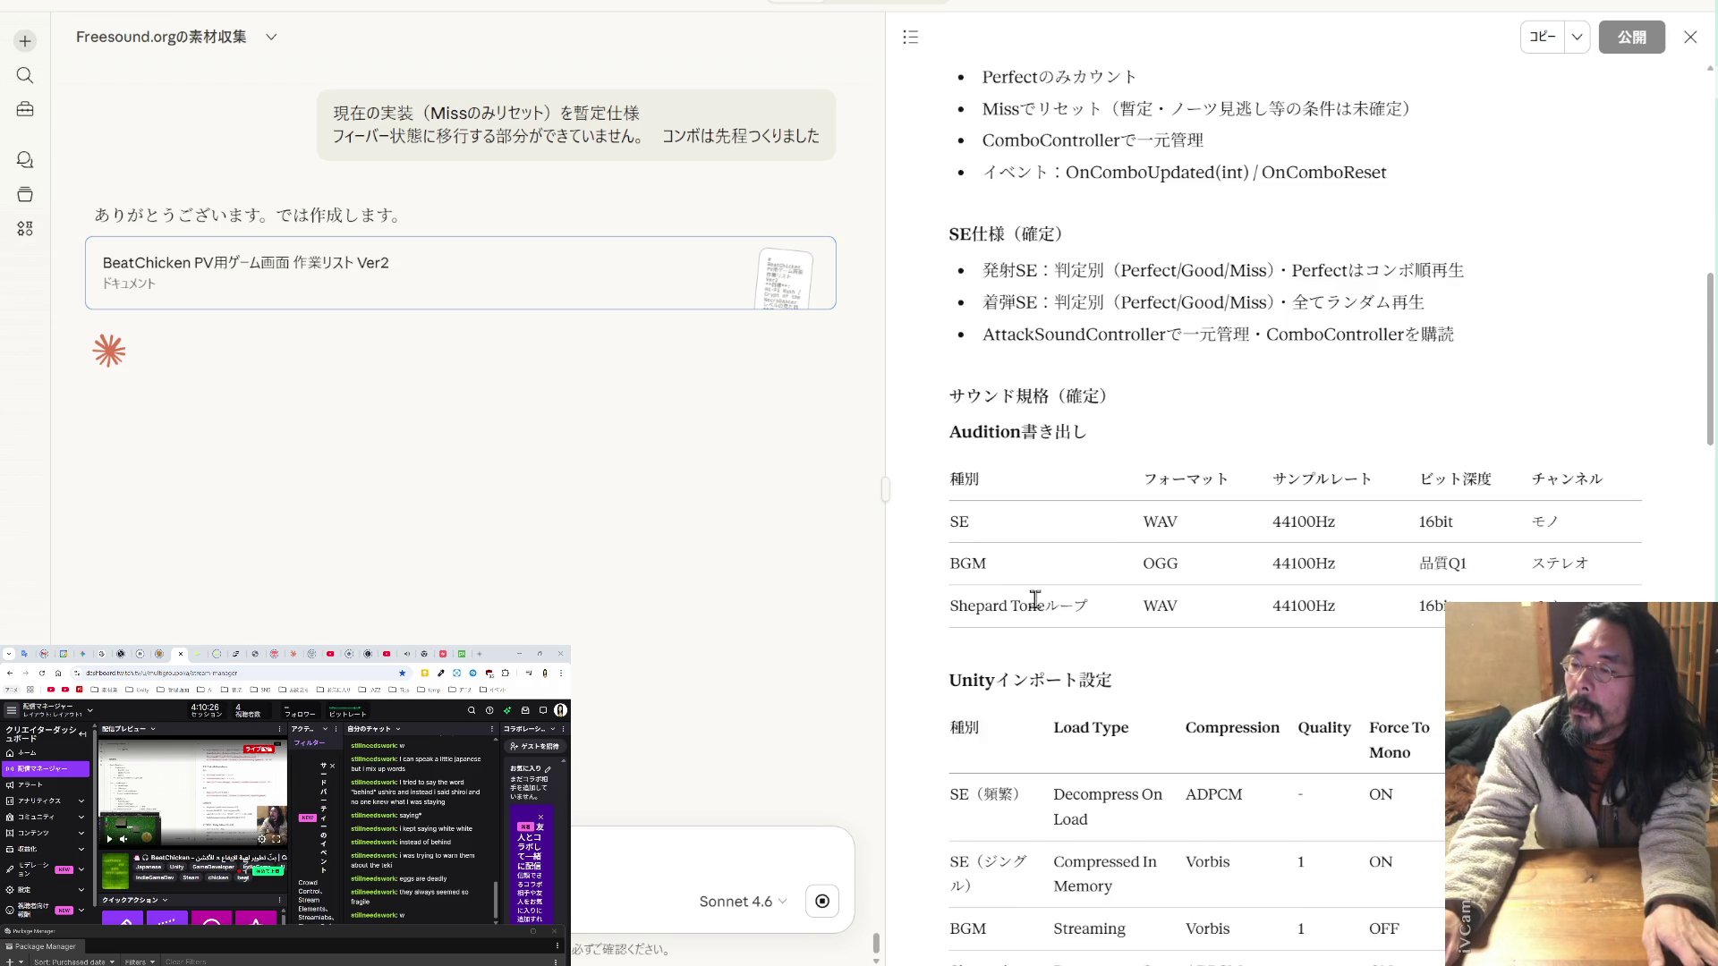
scroll(1038, 608, "down", 2)
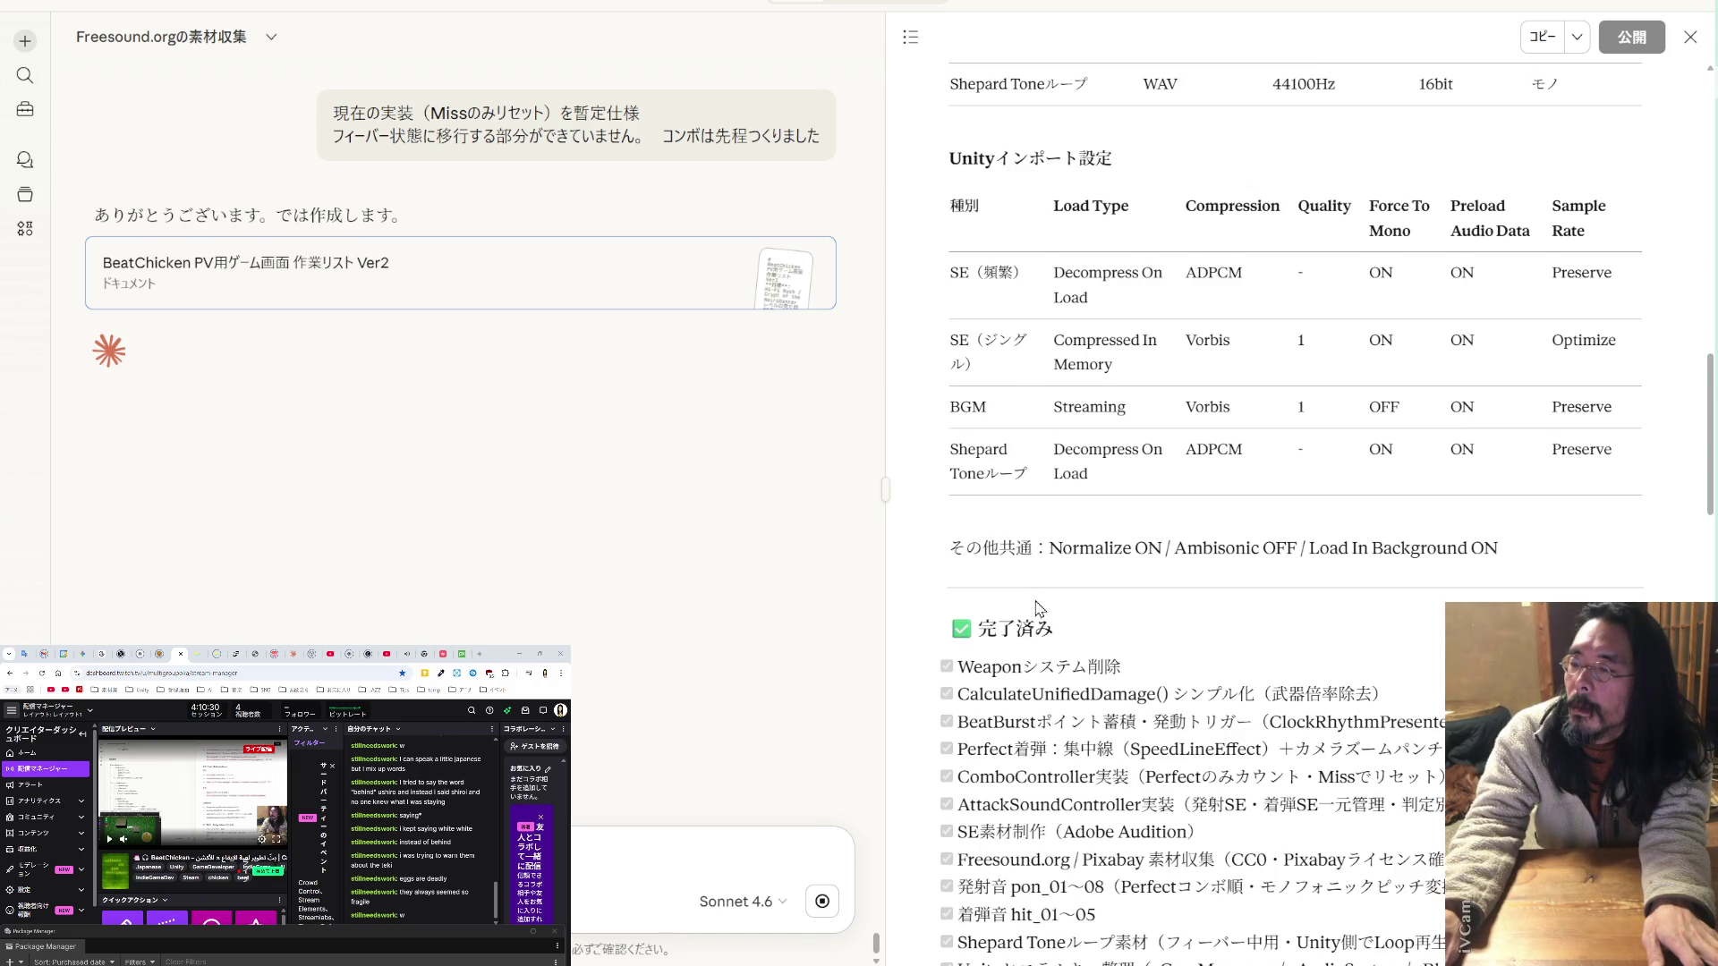
scroll(1038, 608, "down", 2)
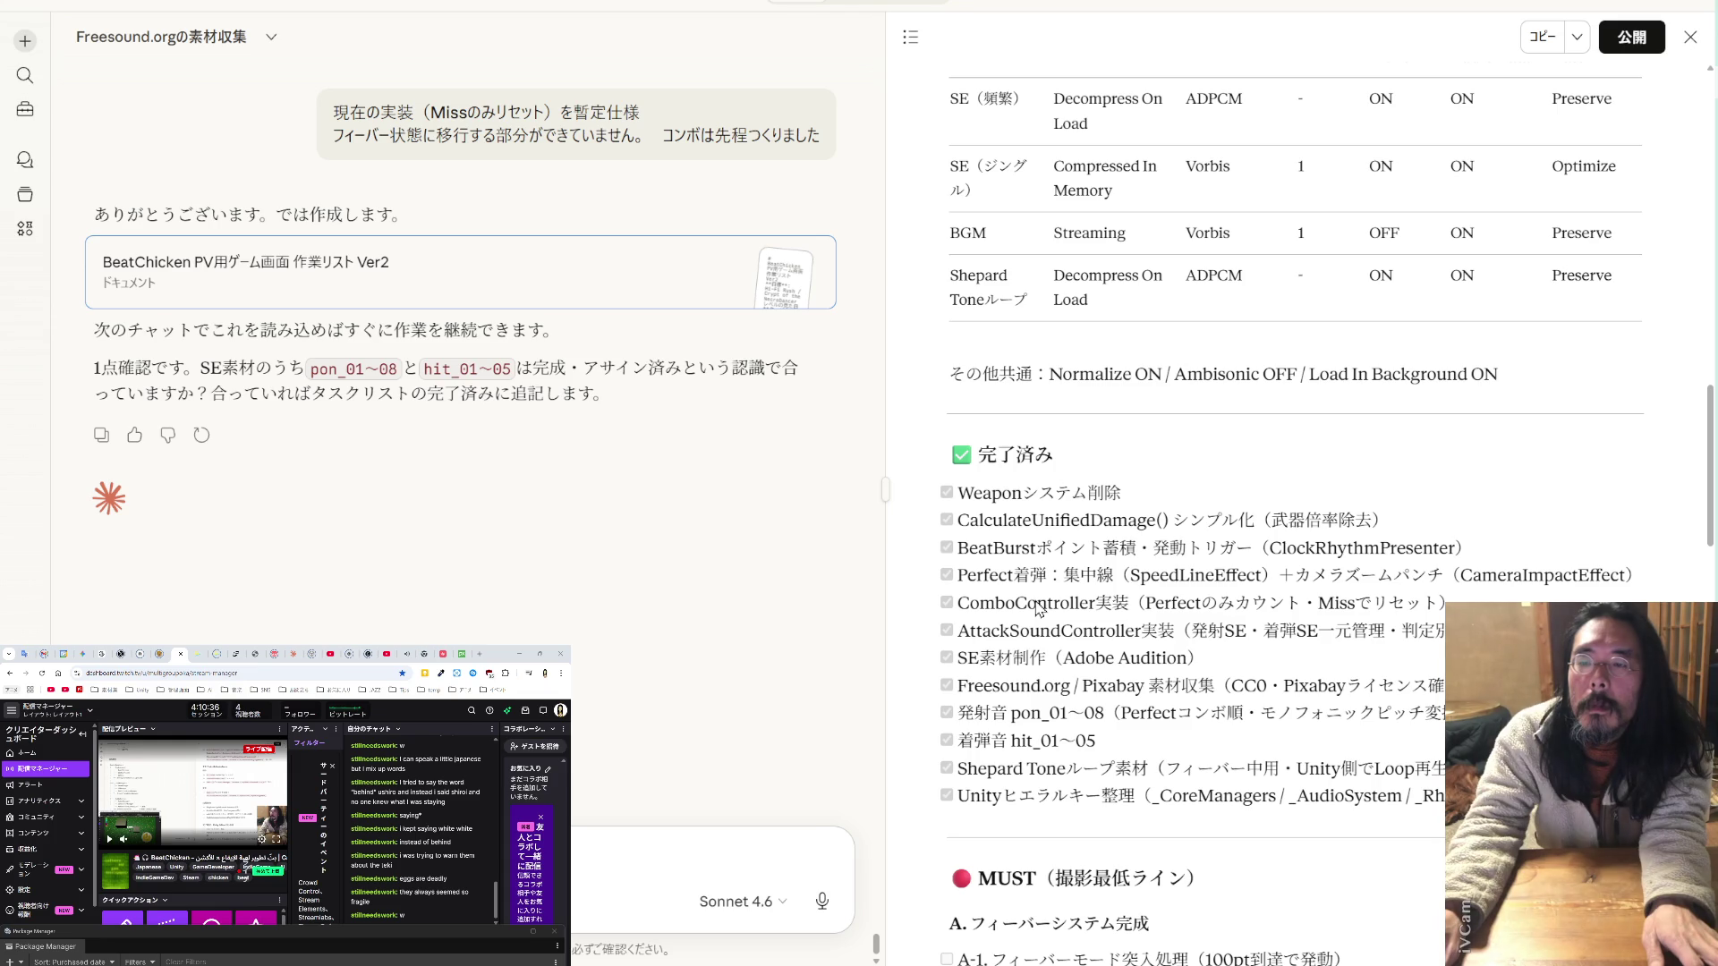
scroll(1037, 609, "up", 6)
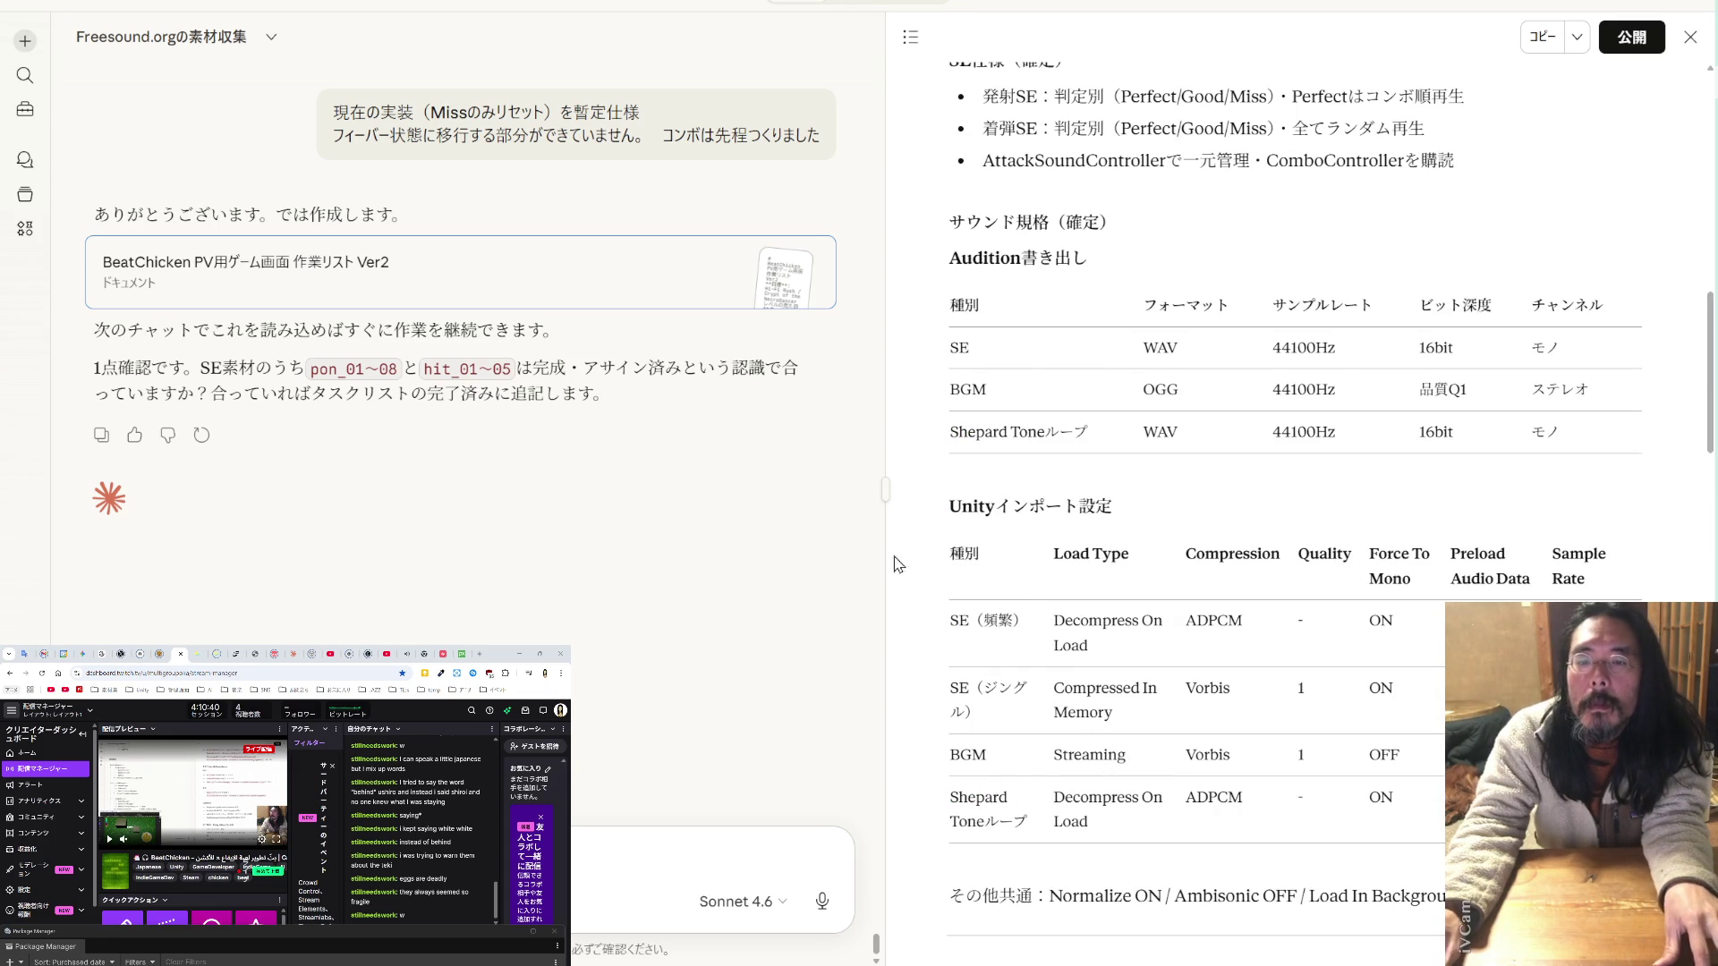
- Begin the reply with はい, confirming pon_01～08 and hit_01～05 are complete and assigned
left_click_drag(680, 368, 533, 368)
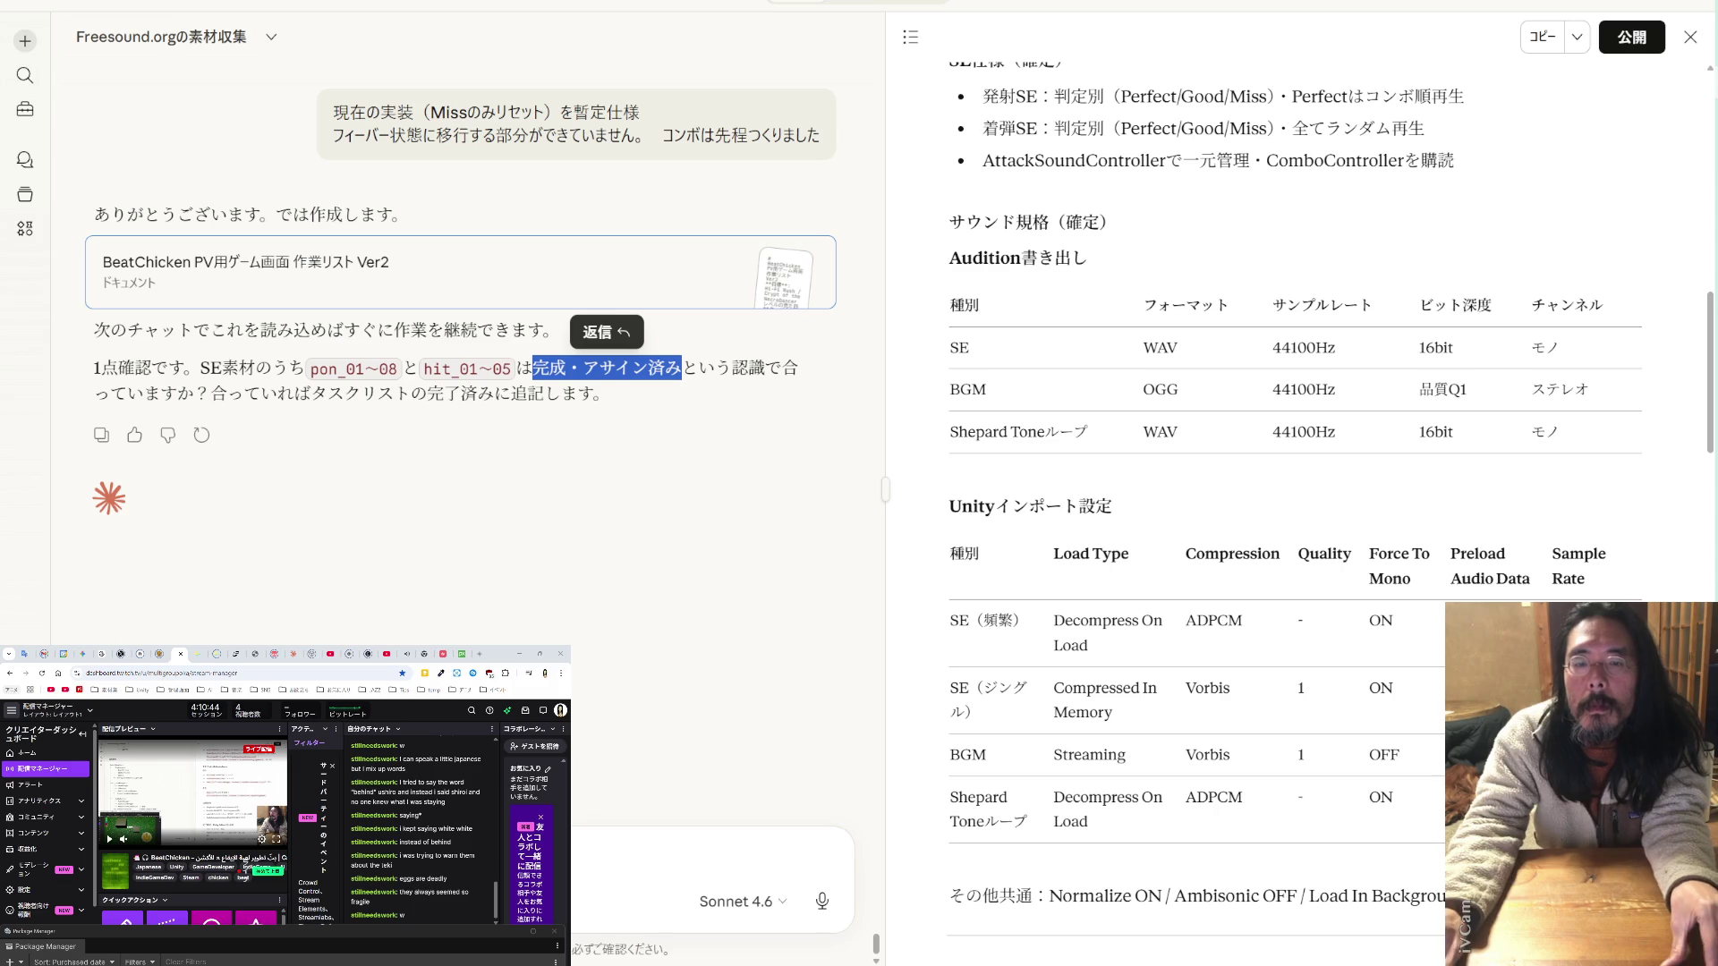
left_click(533, 368)
type("はい")
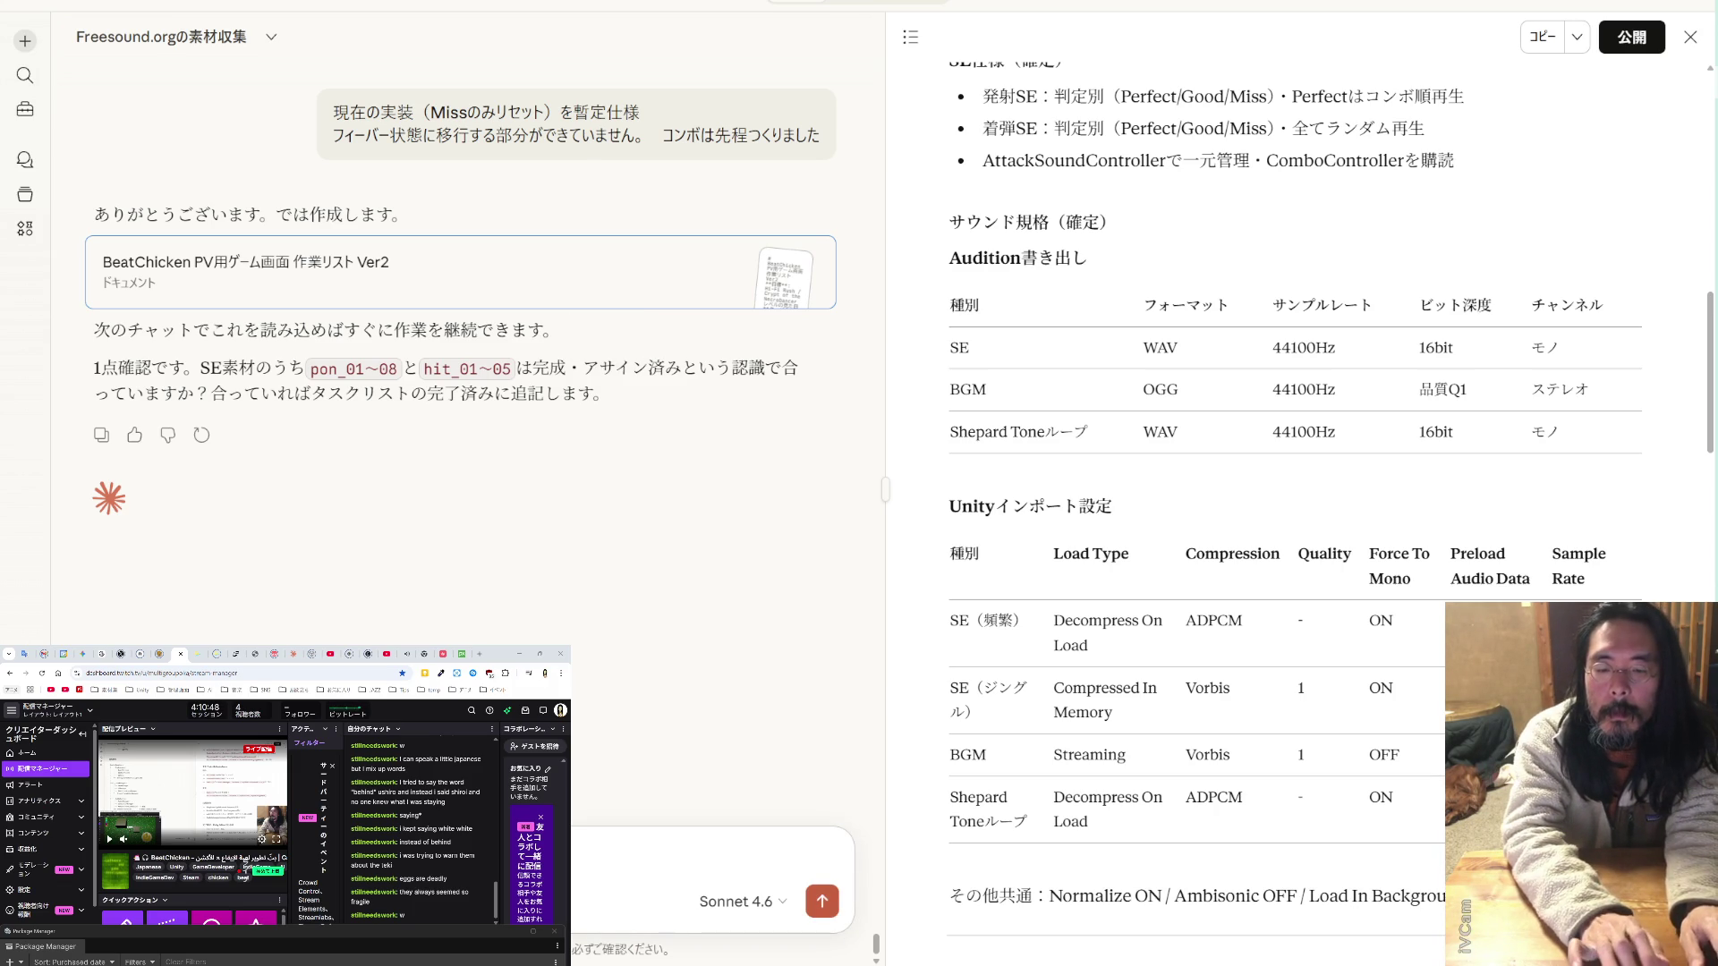
key("shift+Return")
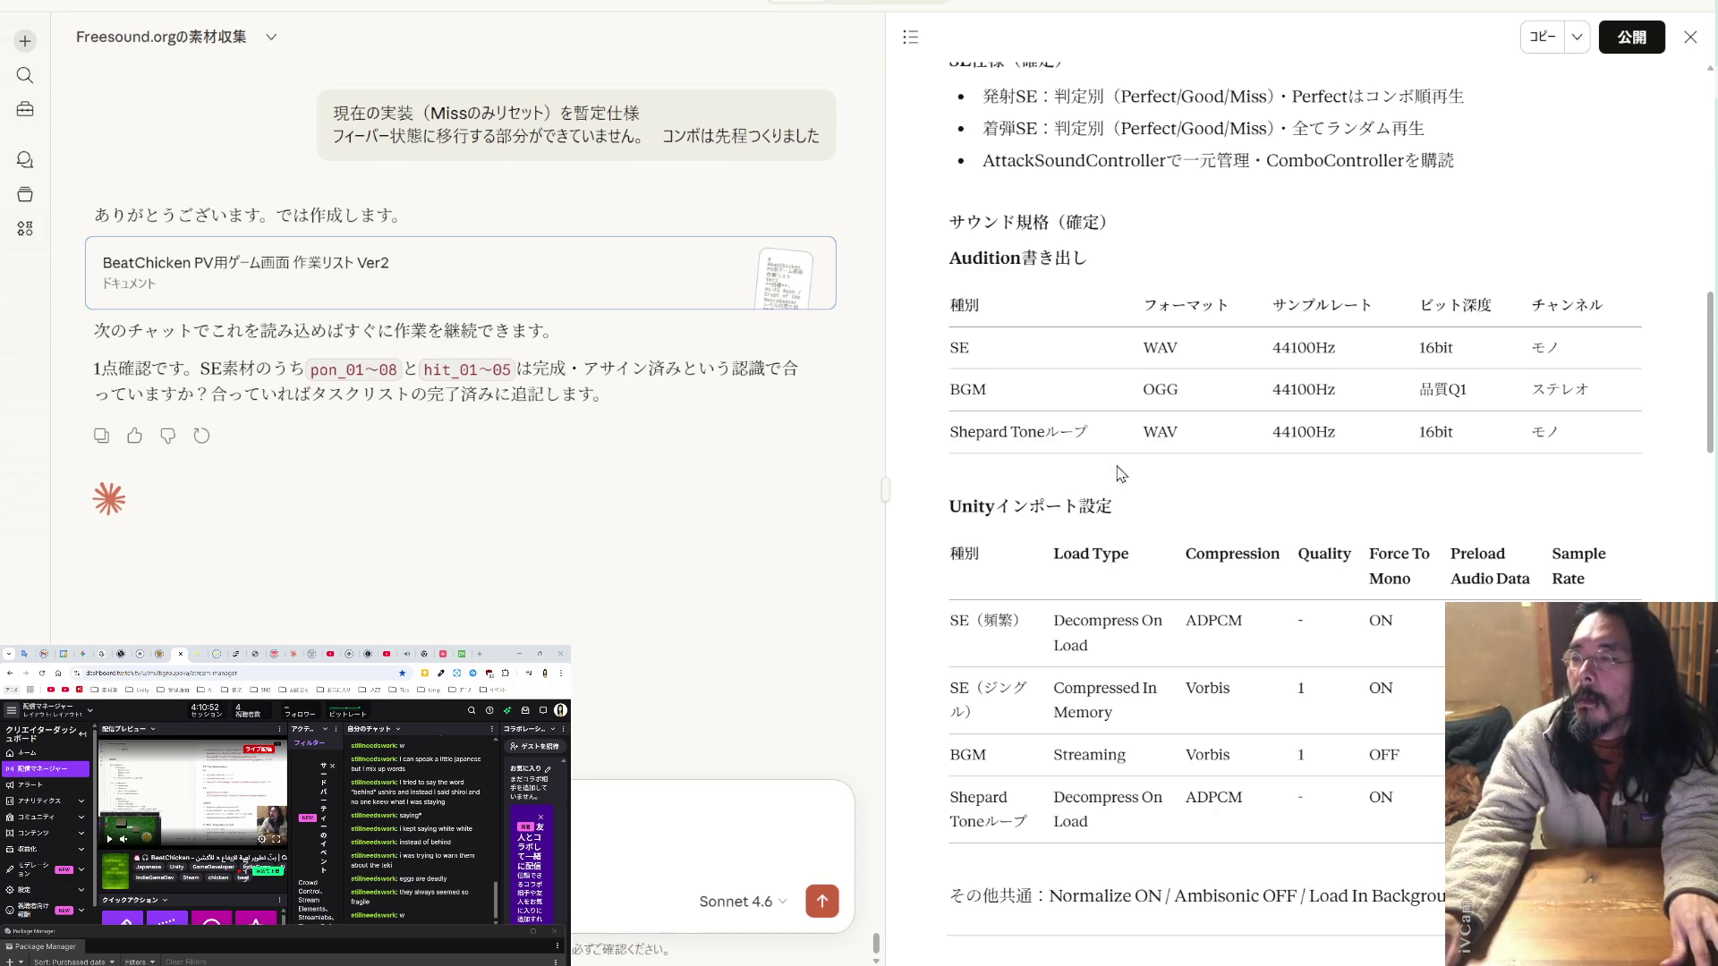
scroll(979, 497, "up", 4)
scroll(981, 497, "up", 10)
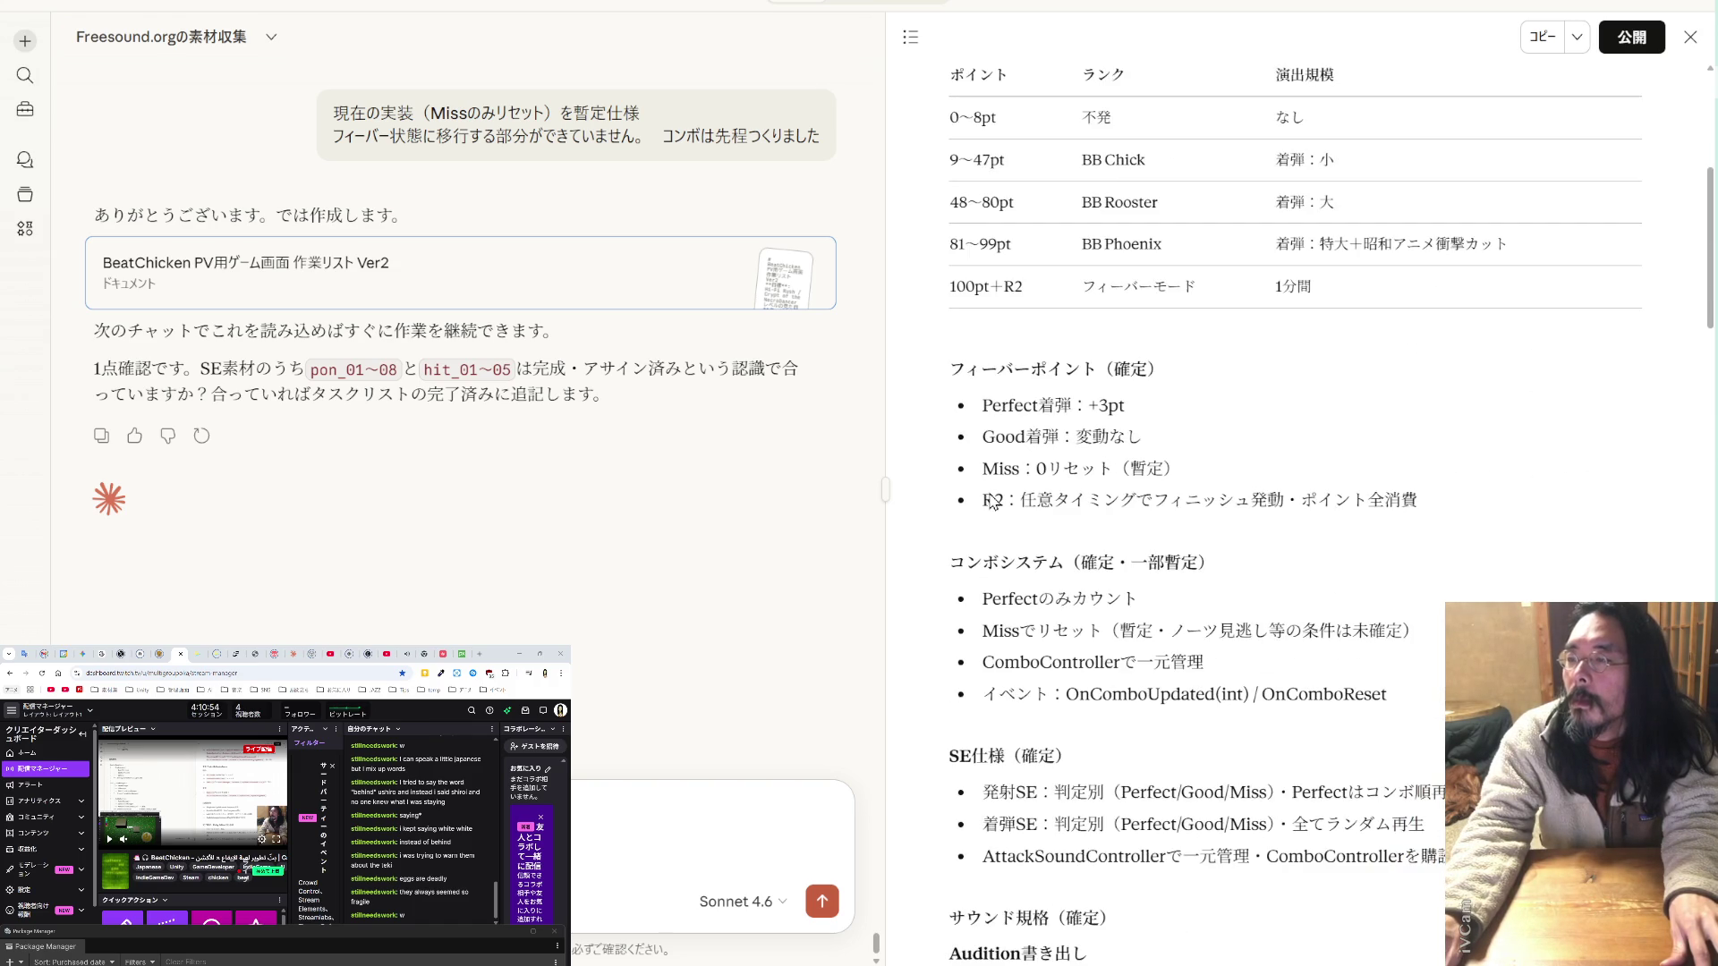
scroll(993, 501, "down", 12)
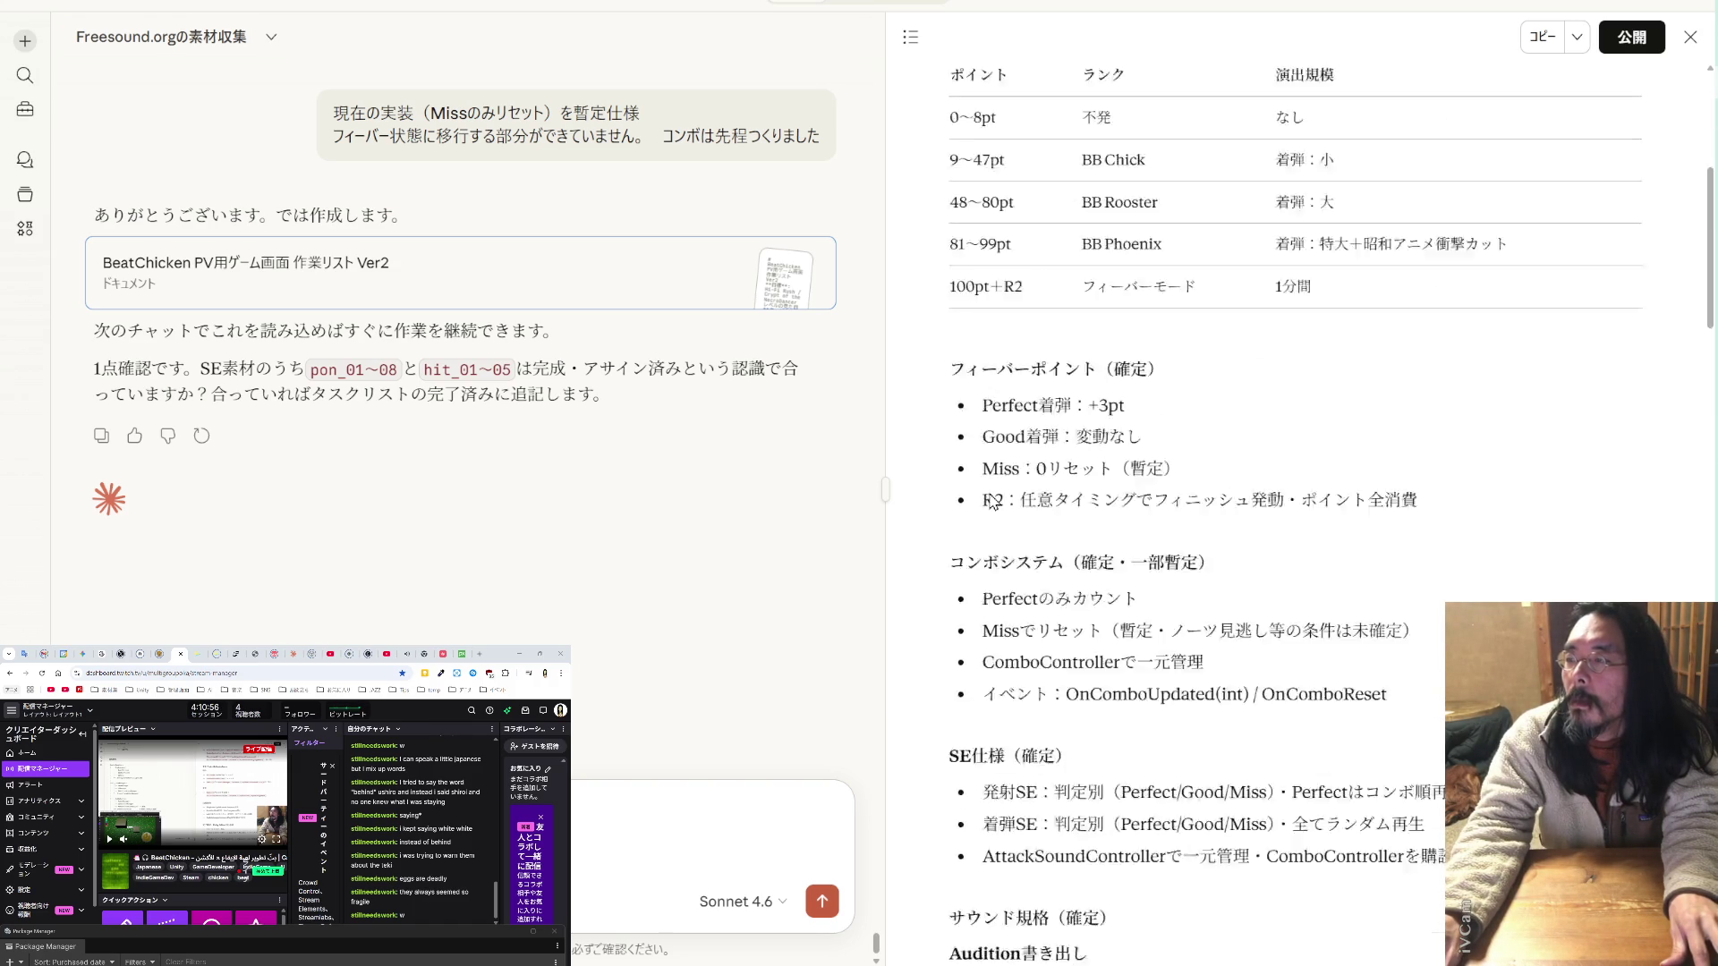
- Add that the サウンド規格 section no longer needs to be in the work list, and send
left_click_drag(1138, 417, 947, 402)
key("Escape")
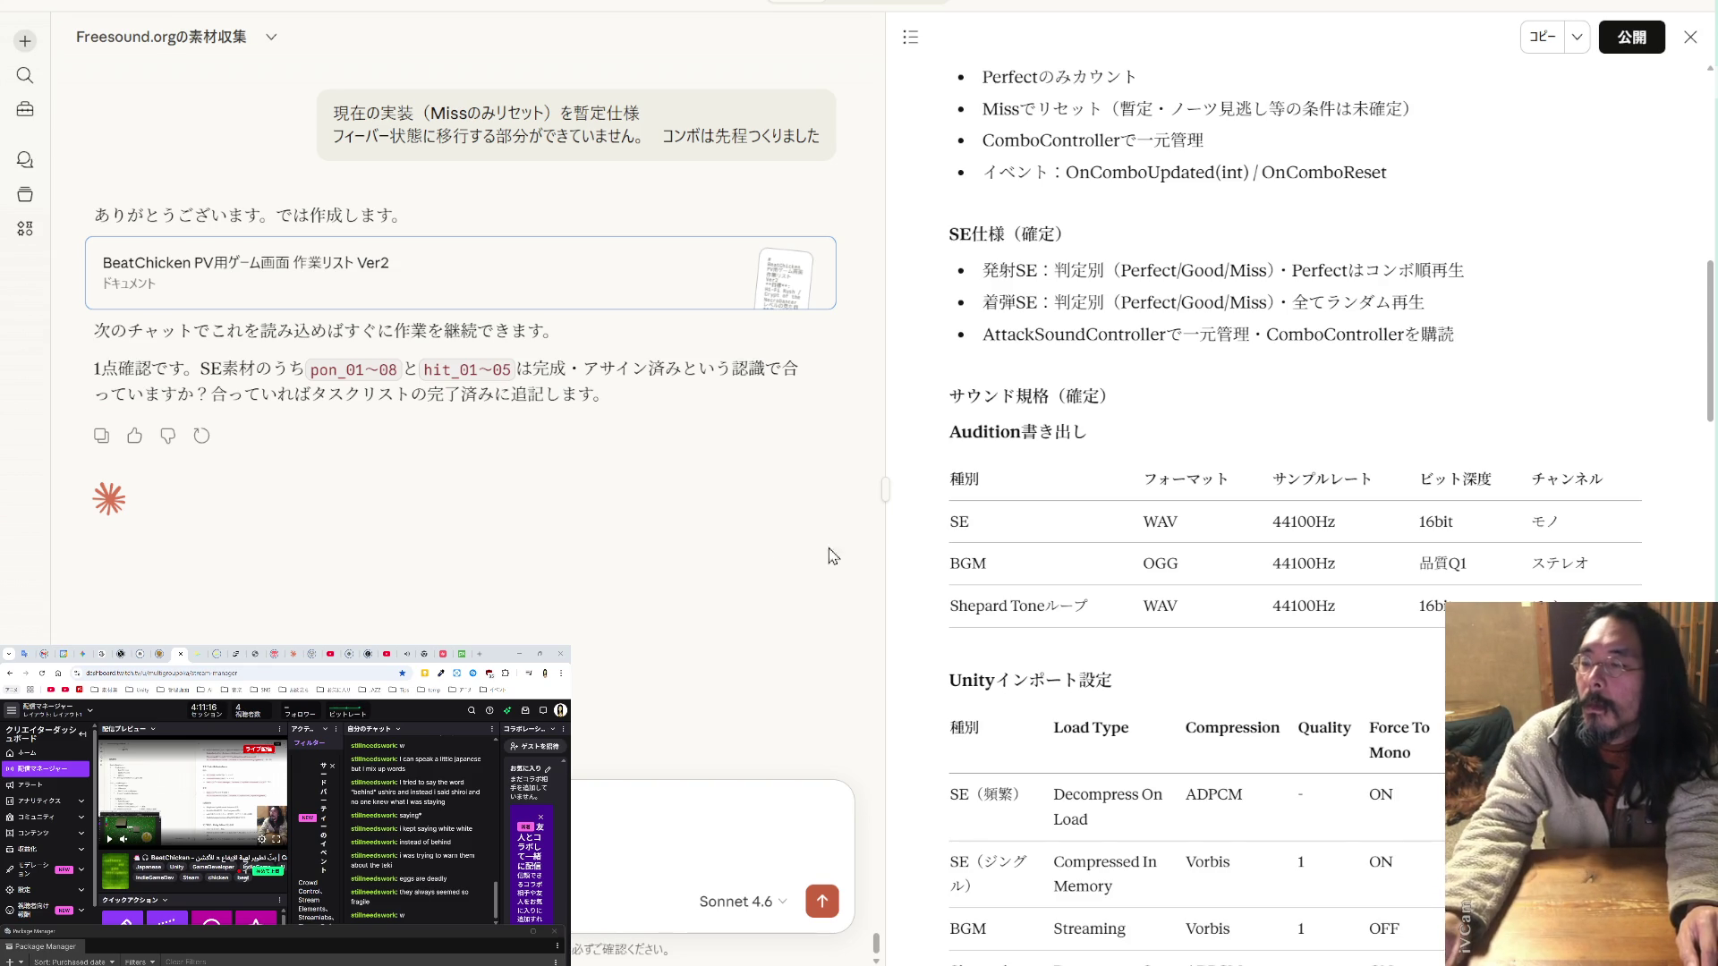
scroll(1040, 522, "up", 10)
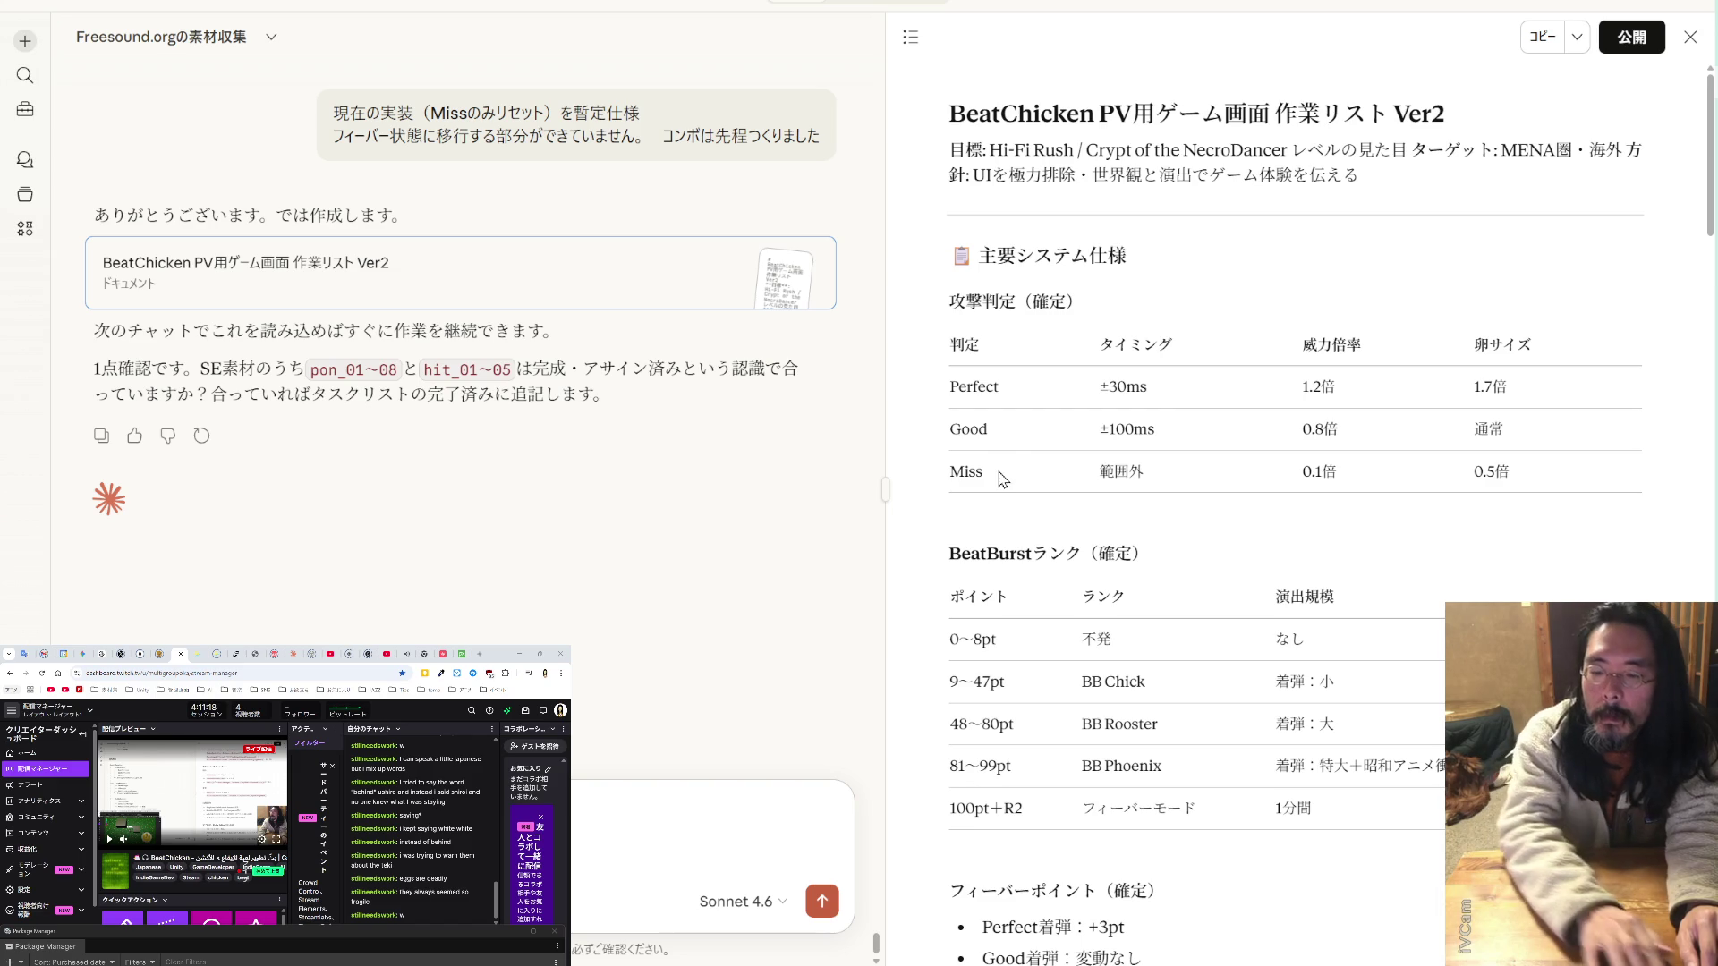
type("ruトから")
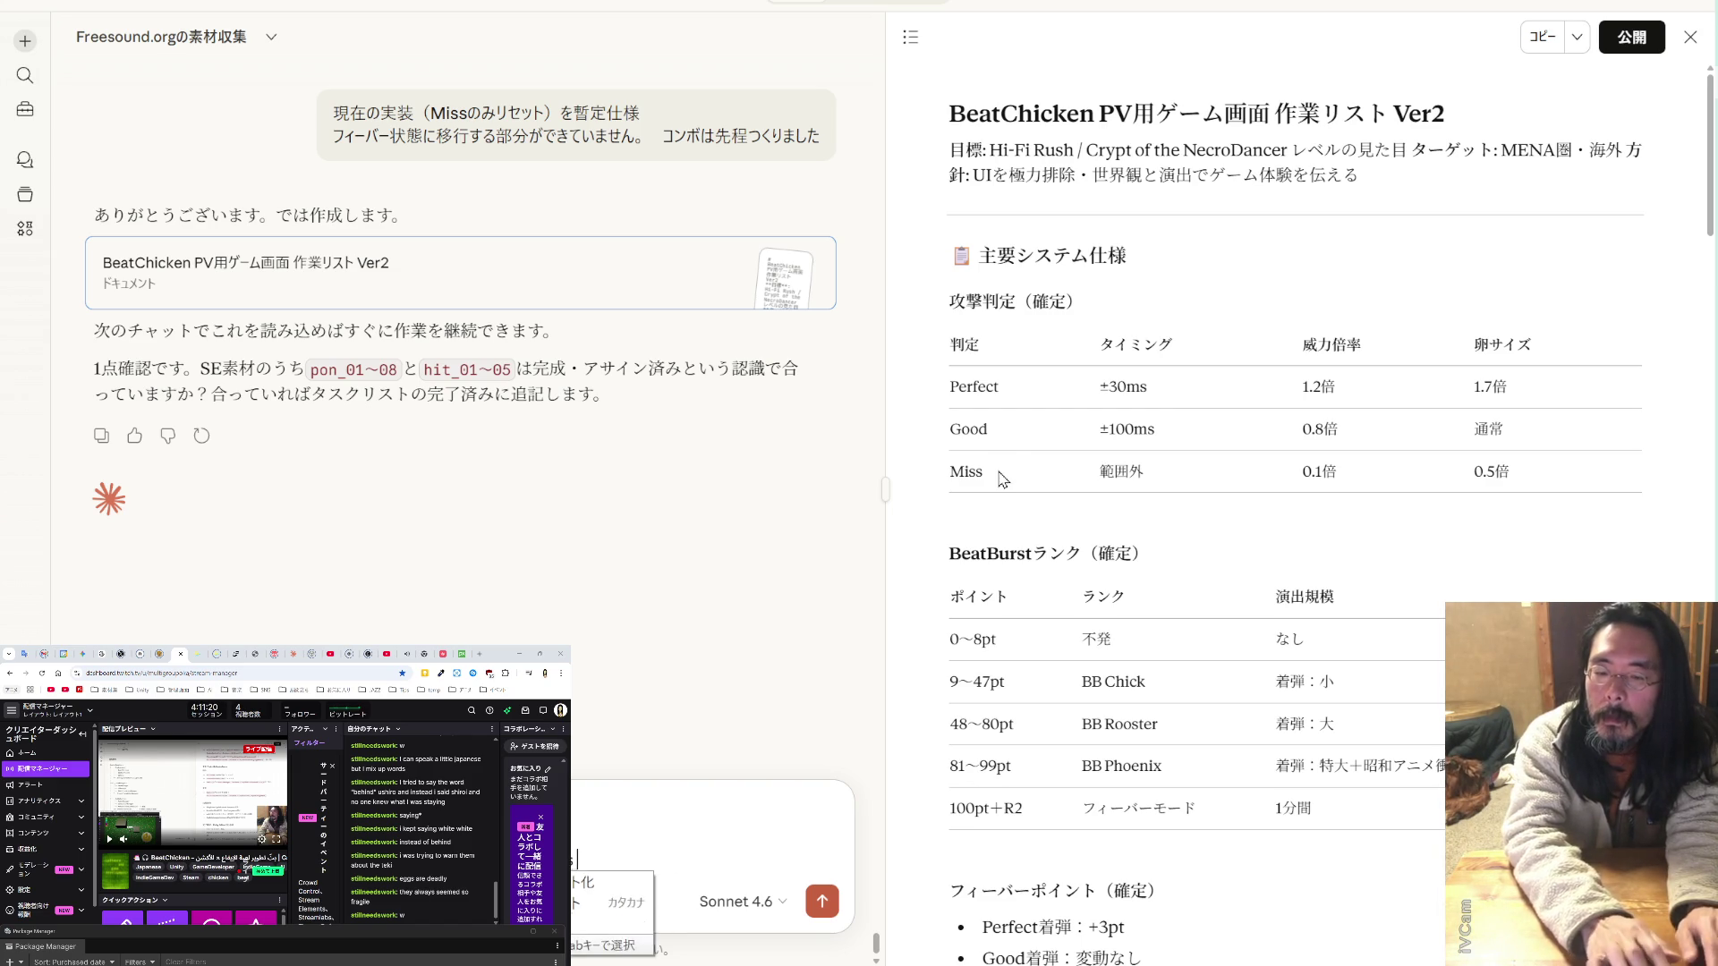
type("さ")
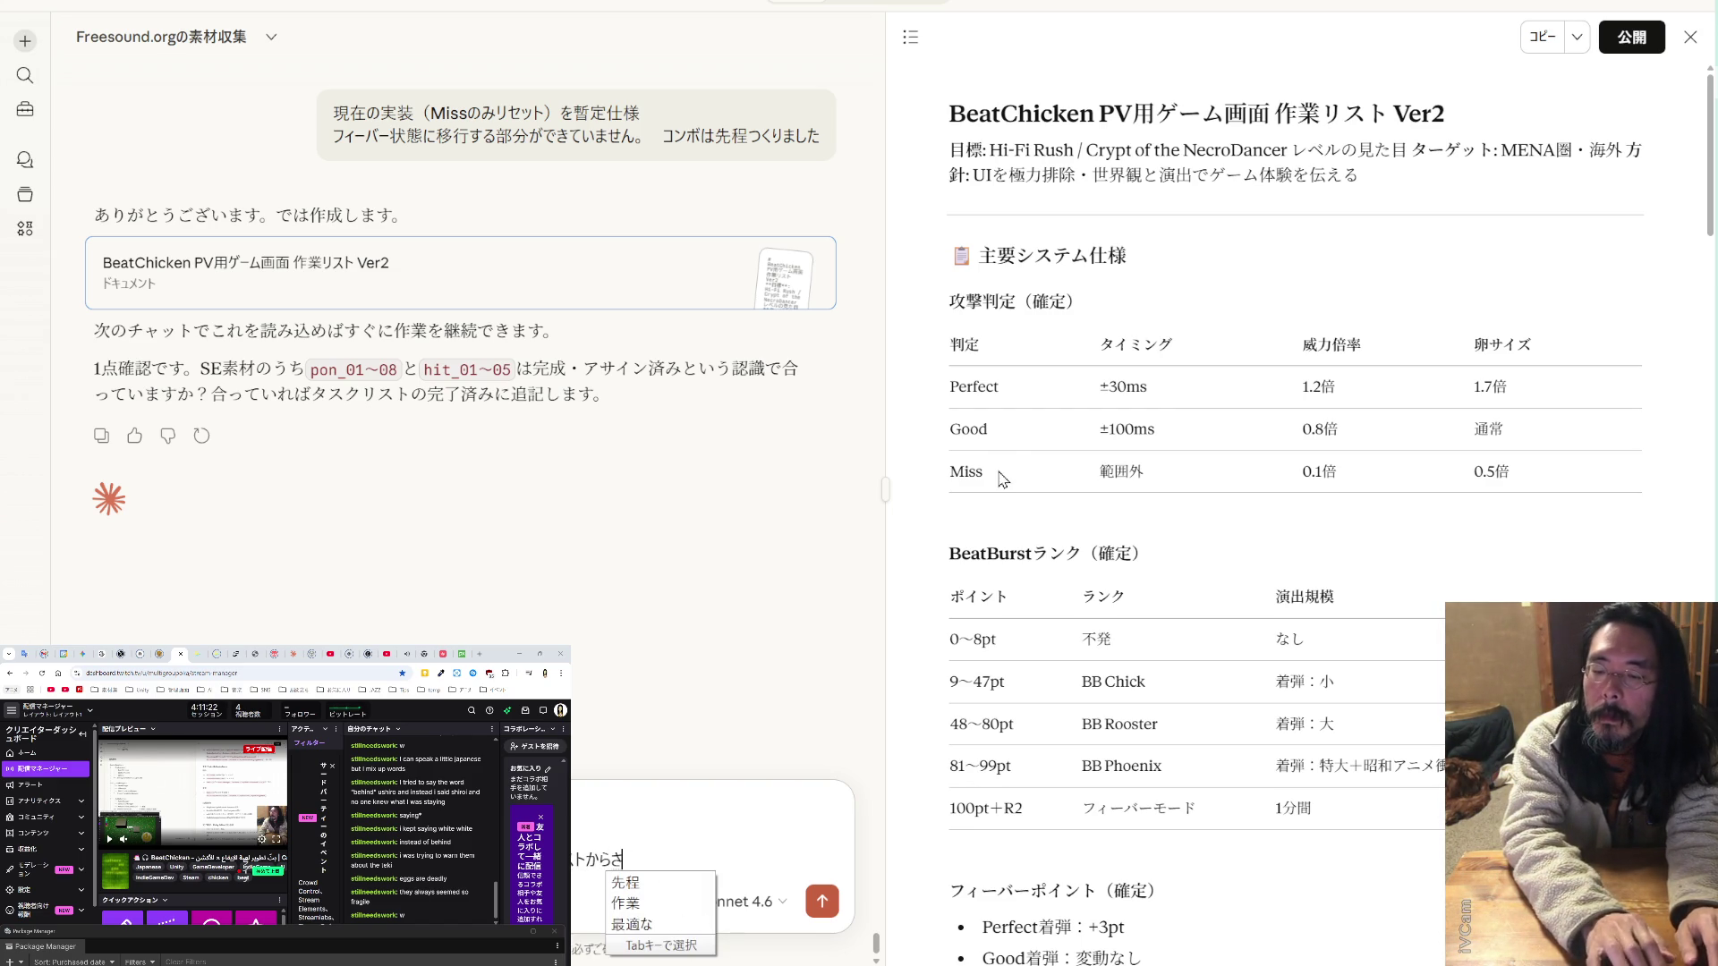
key("BackSpace")
type("に")
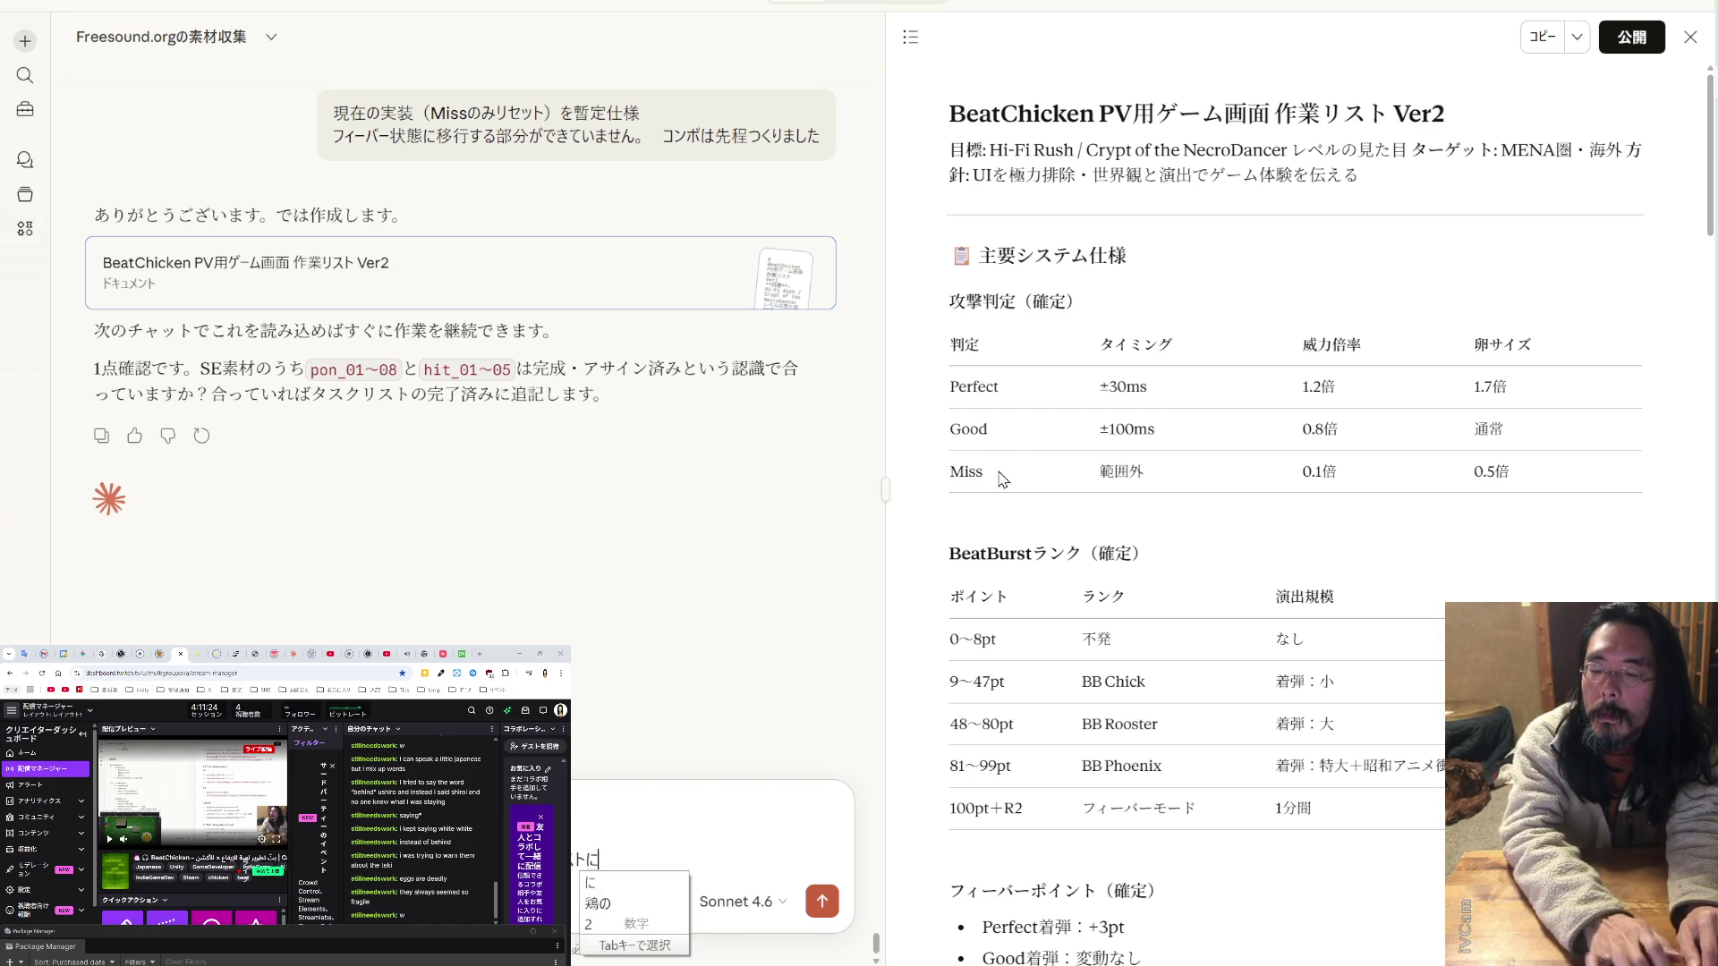
type("書くhひつような")
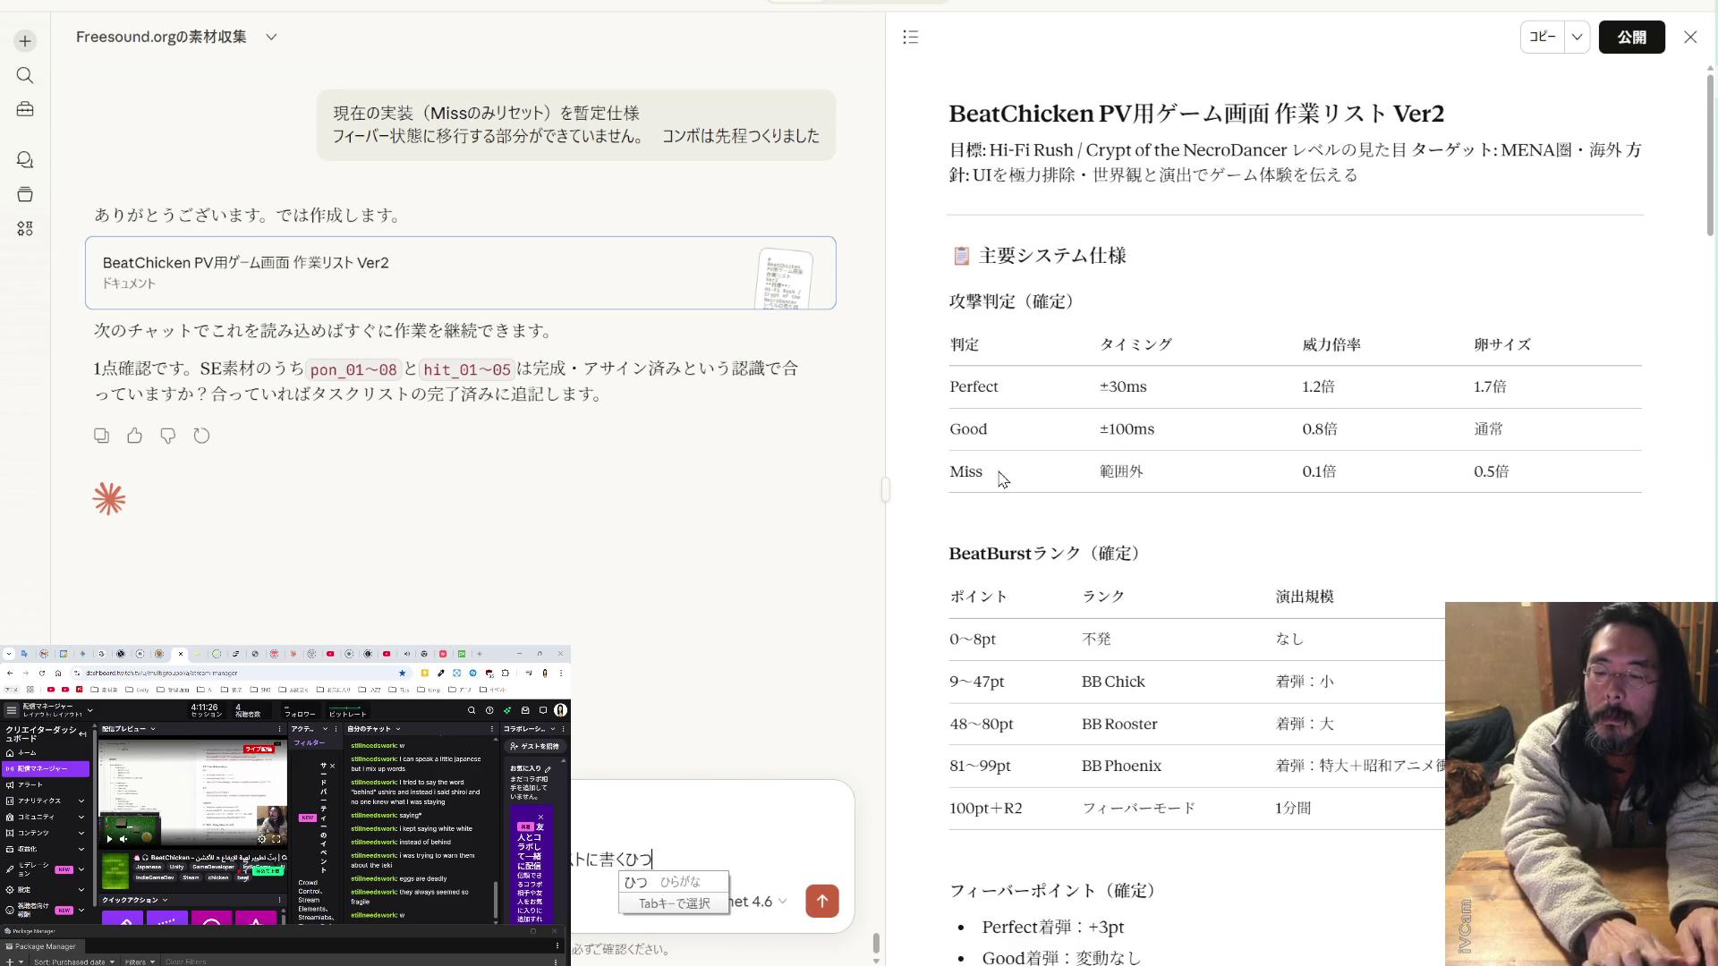
key("BackSpace")
type("はないです")
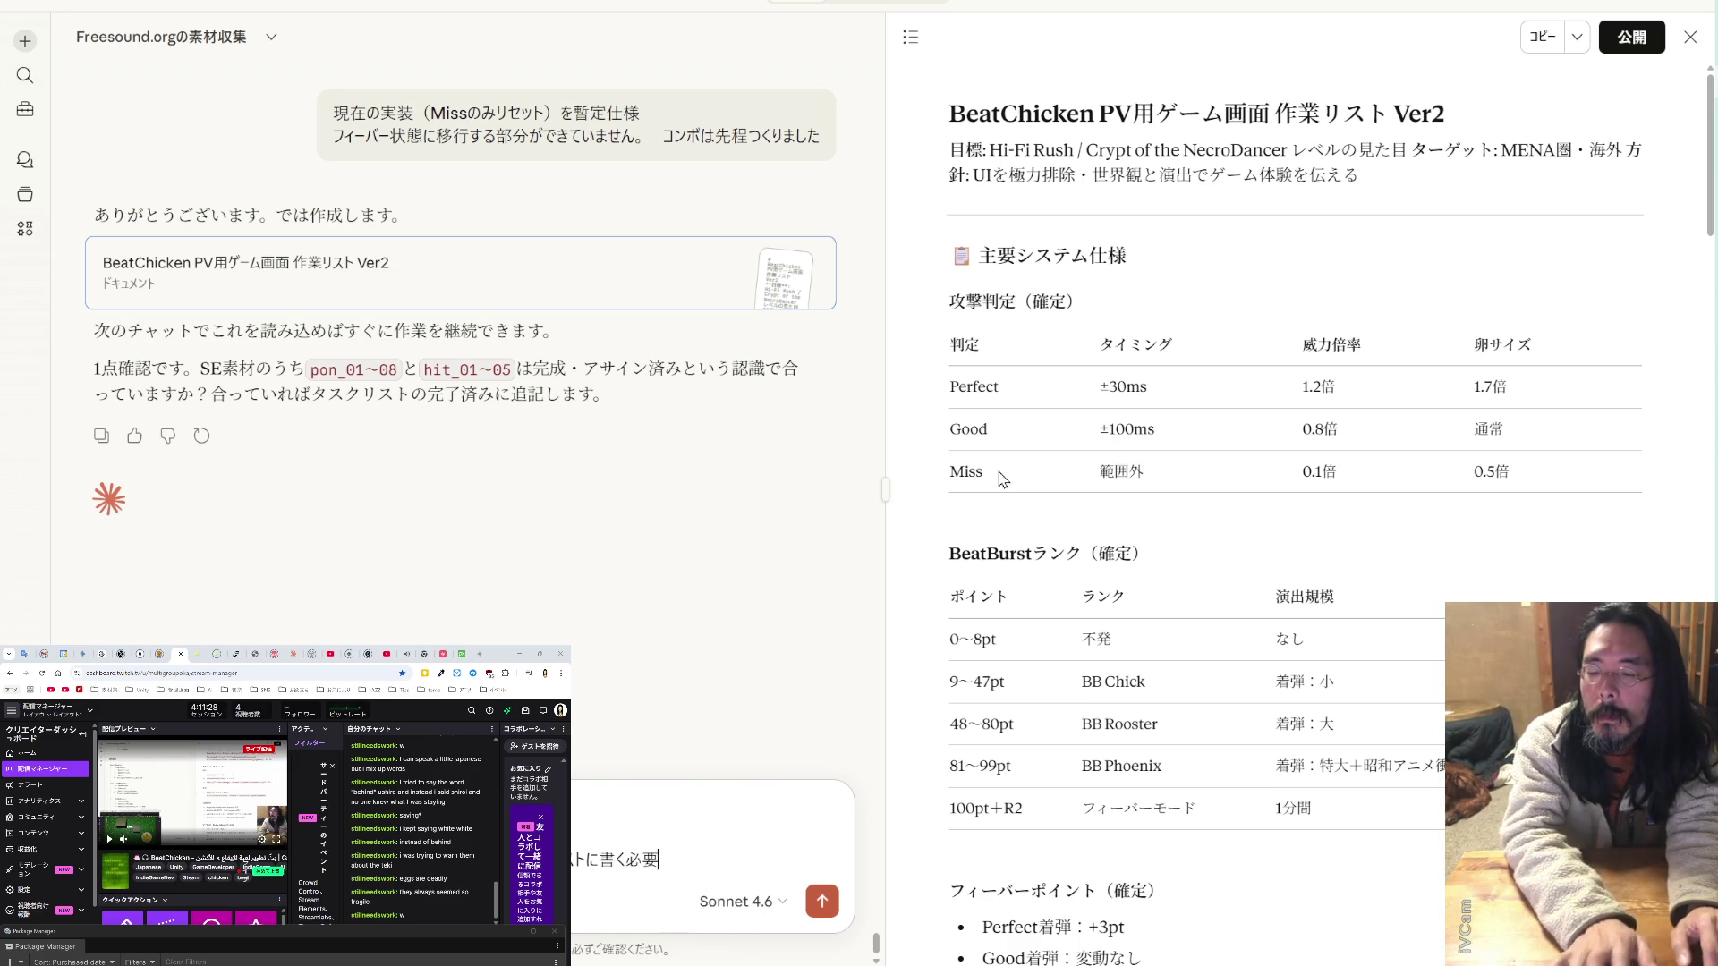
key("Return")
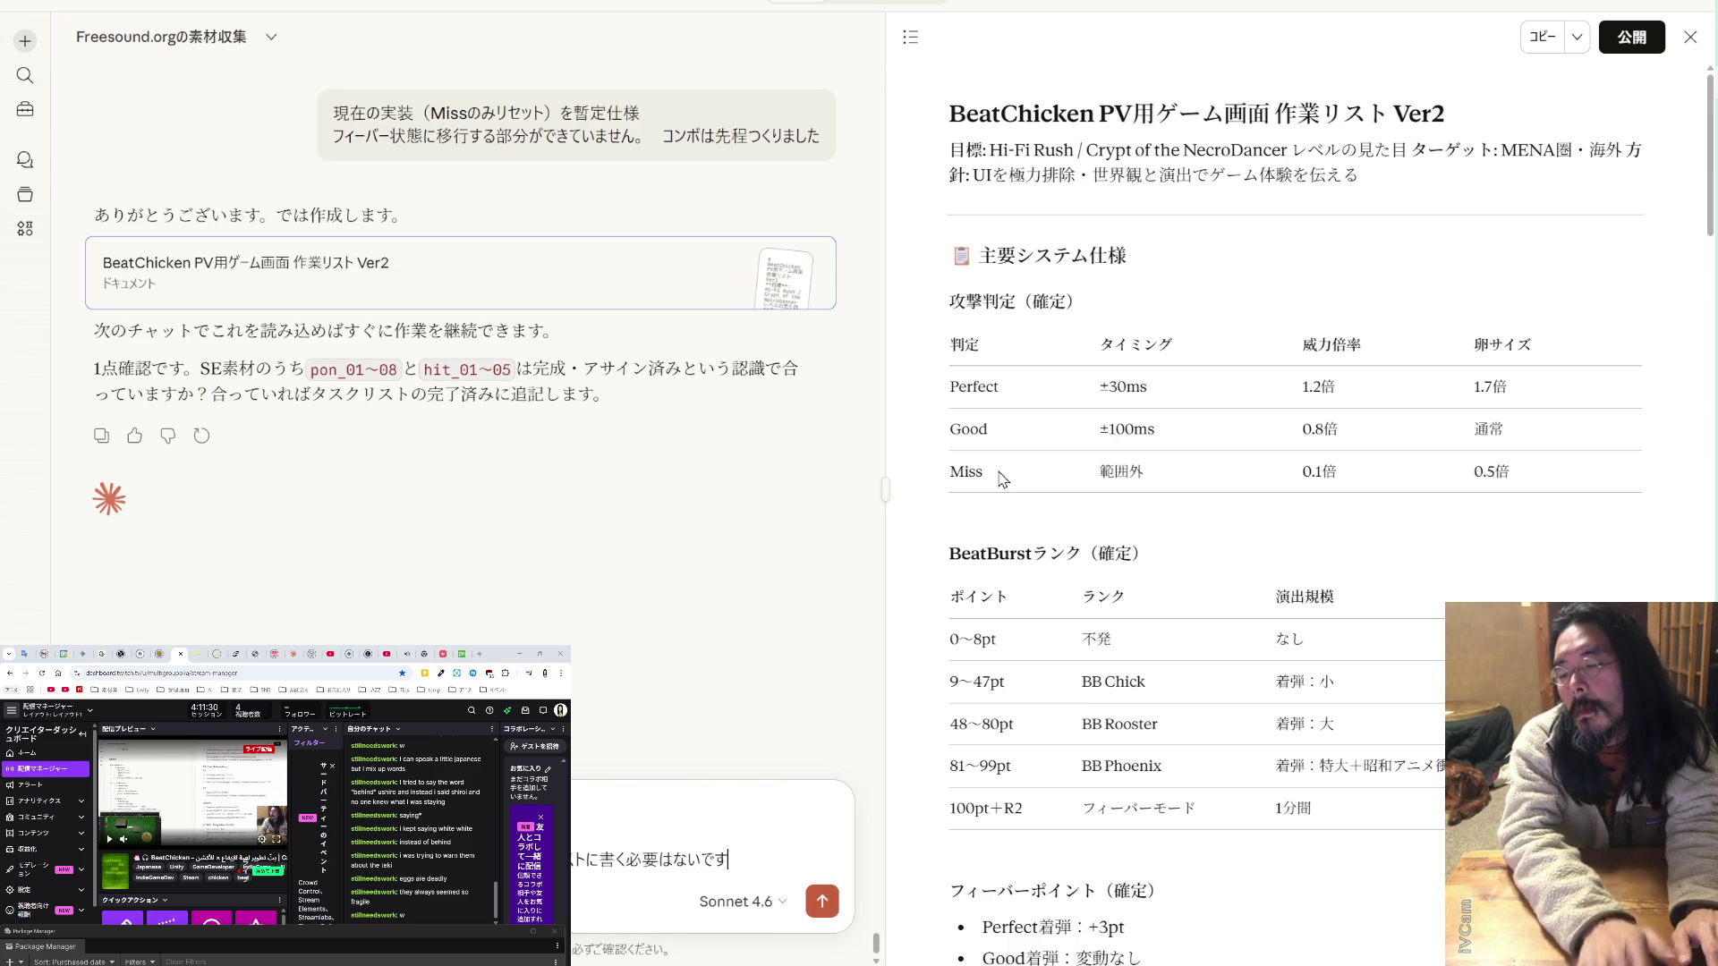
key("Return")
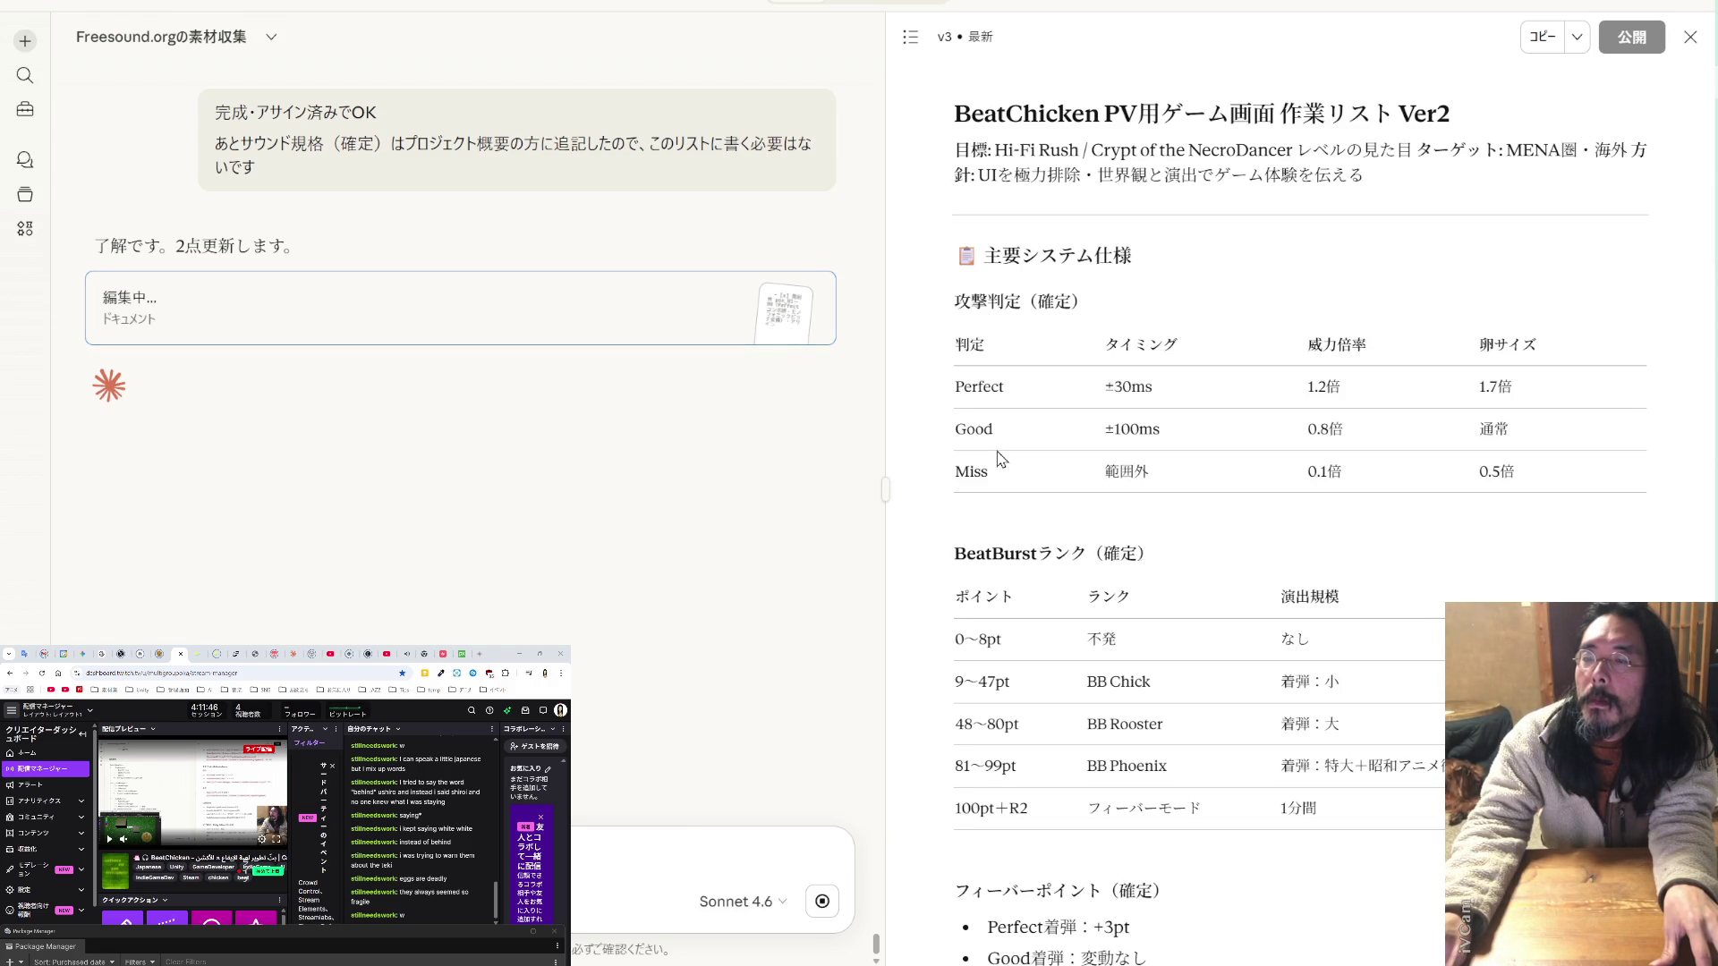
- Scroll through the revised v3 work list, then switch to the File Explorer showing 0315_1753
scroll(1083, 474, "down", 10)
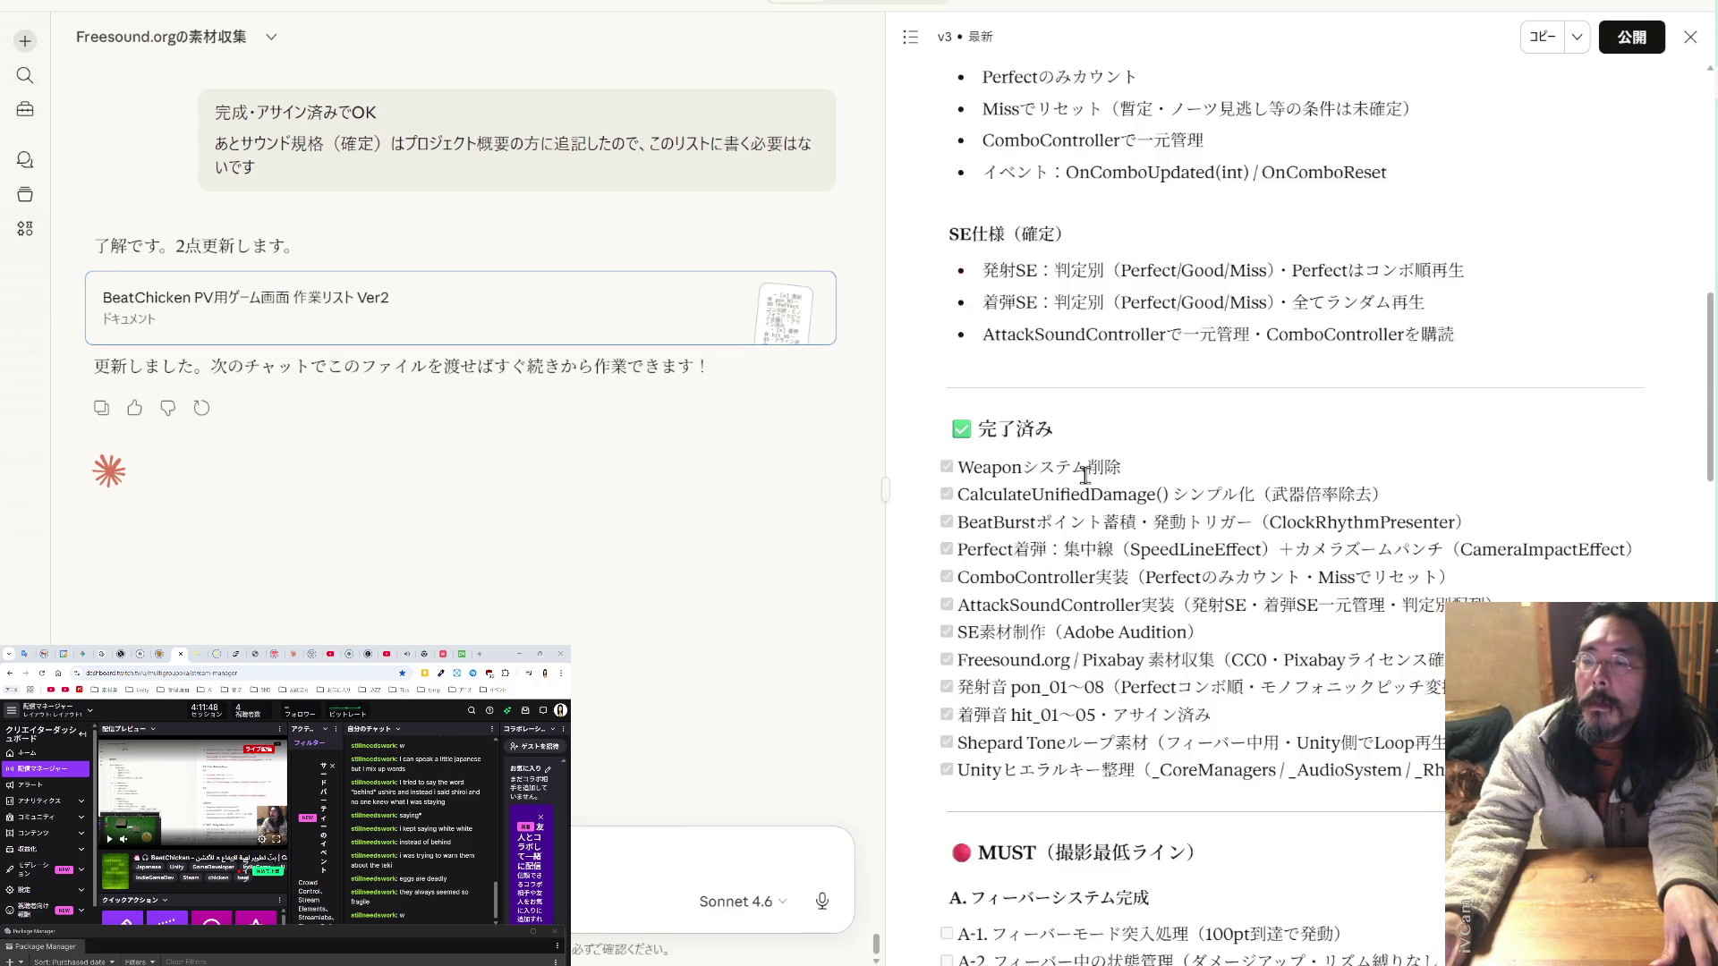
scroll(1084, 474, "down", 10)
scroll(1079, 481, "down", 12)
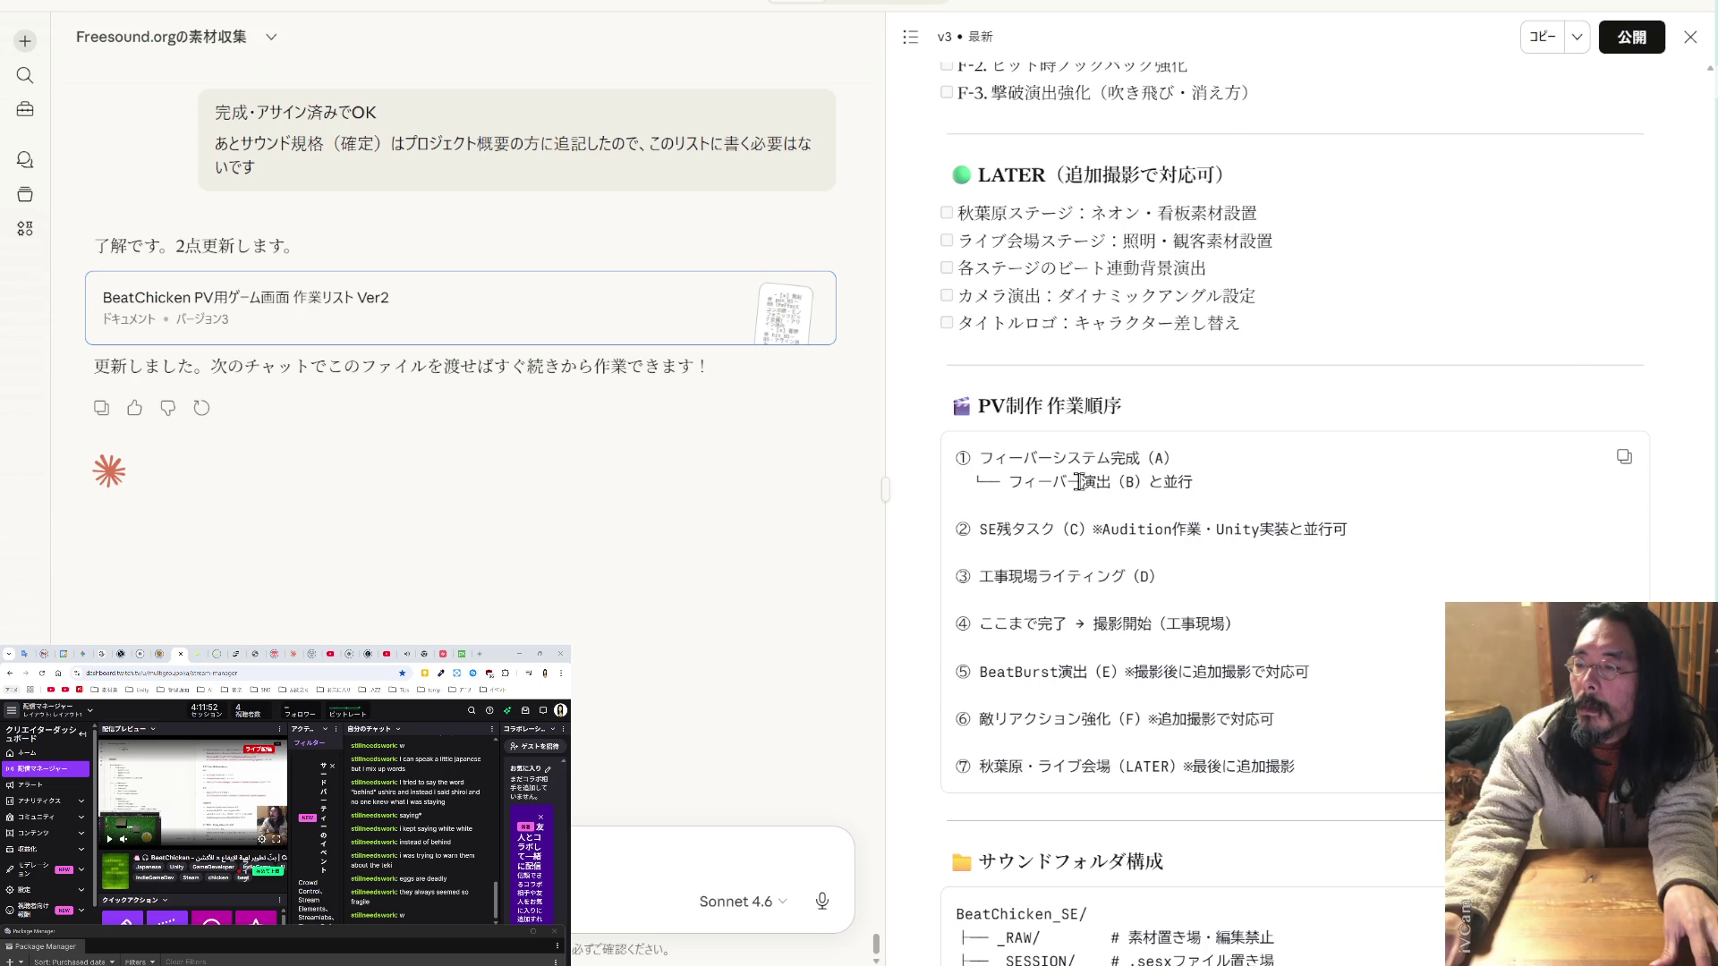
scroll(1079, 481, "down", 4)
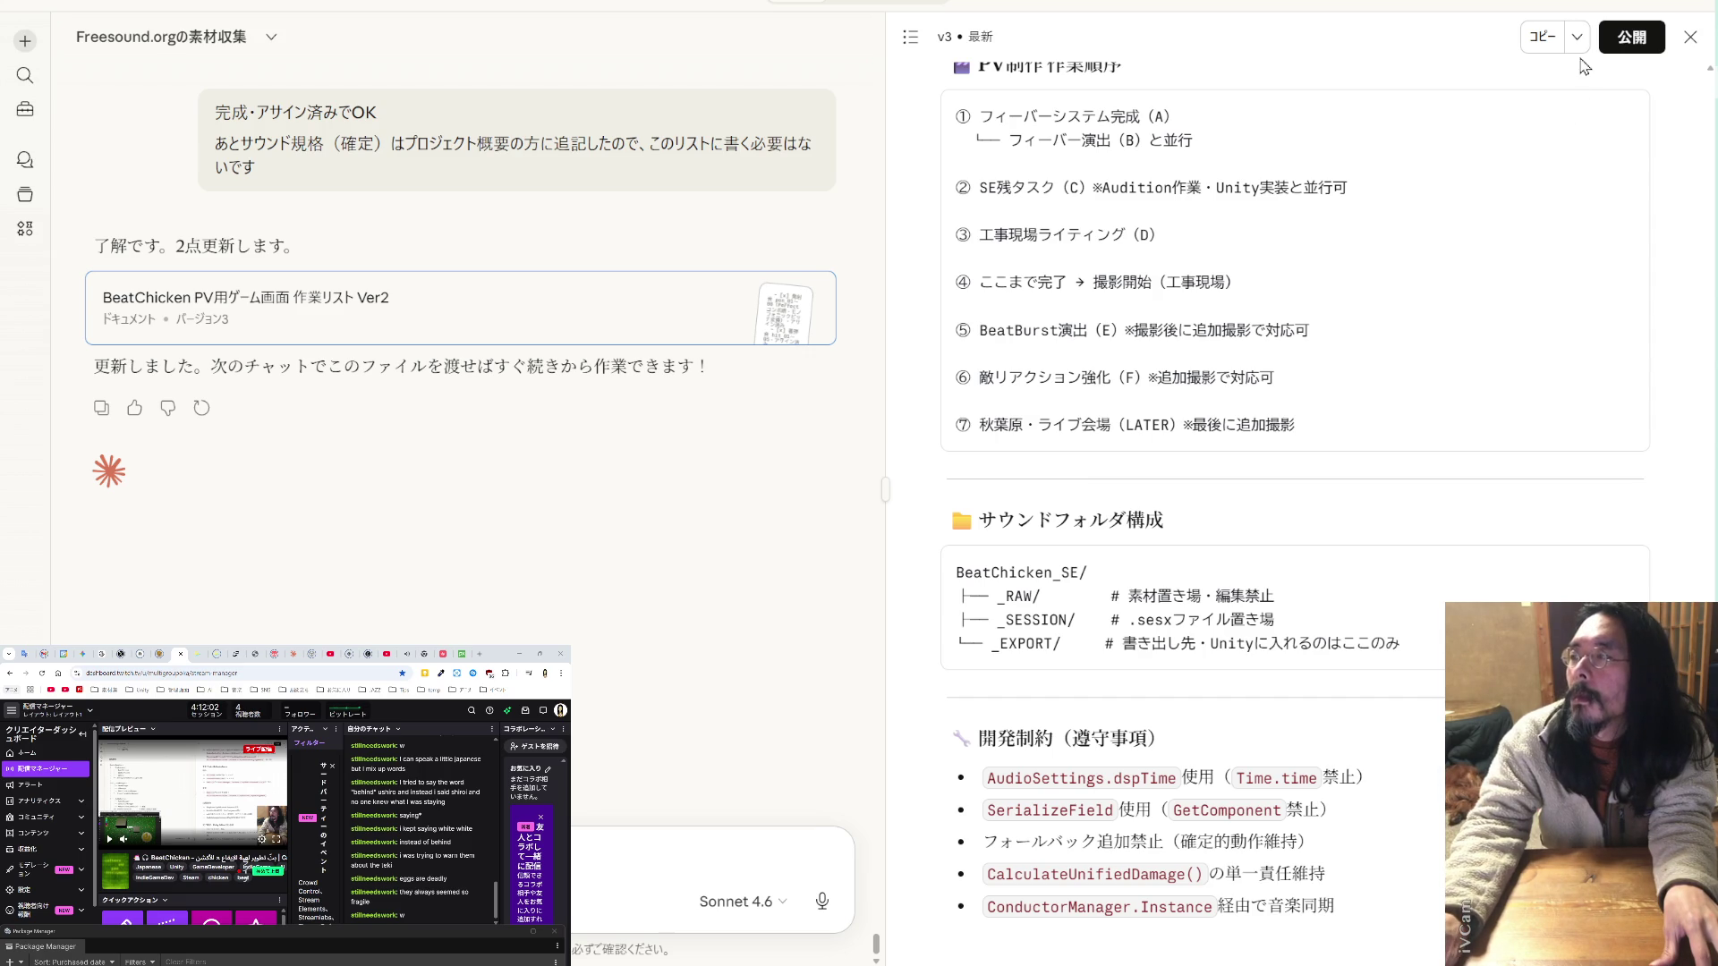
scroll(1421, 170, "up", 15)
scroll(1421, 170, "up", 10)
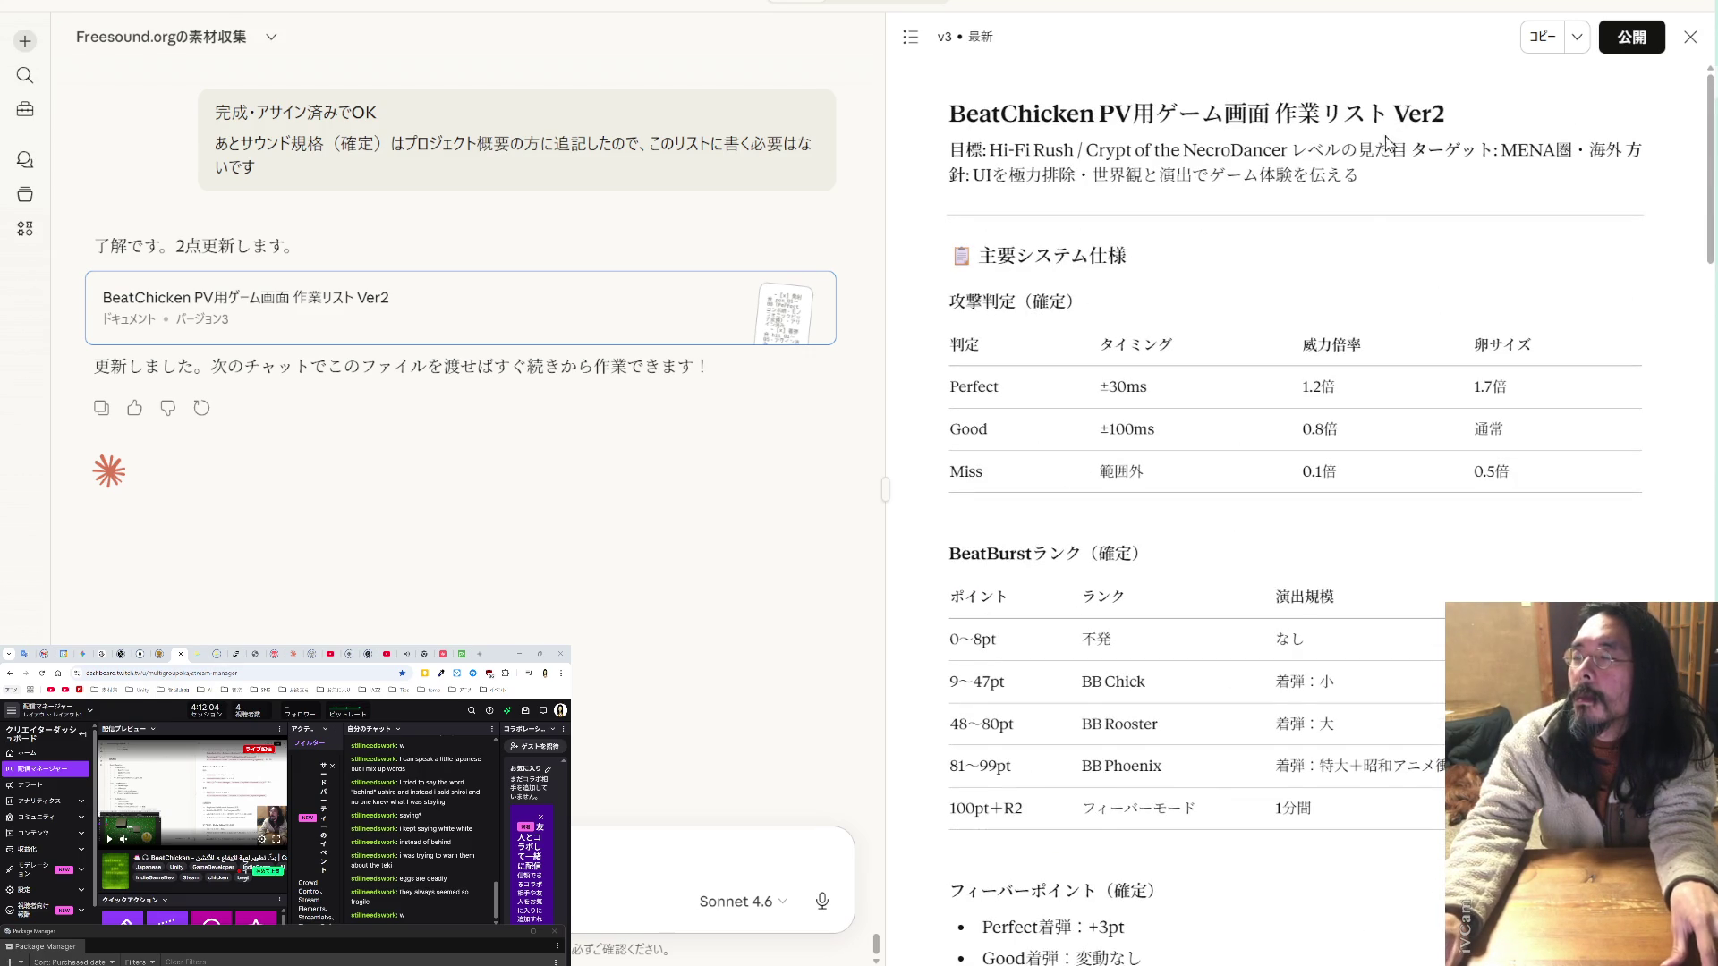
left_click_drag(1385, 114, 1196, 114)
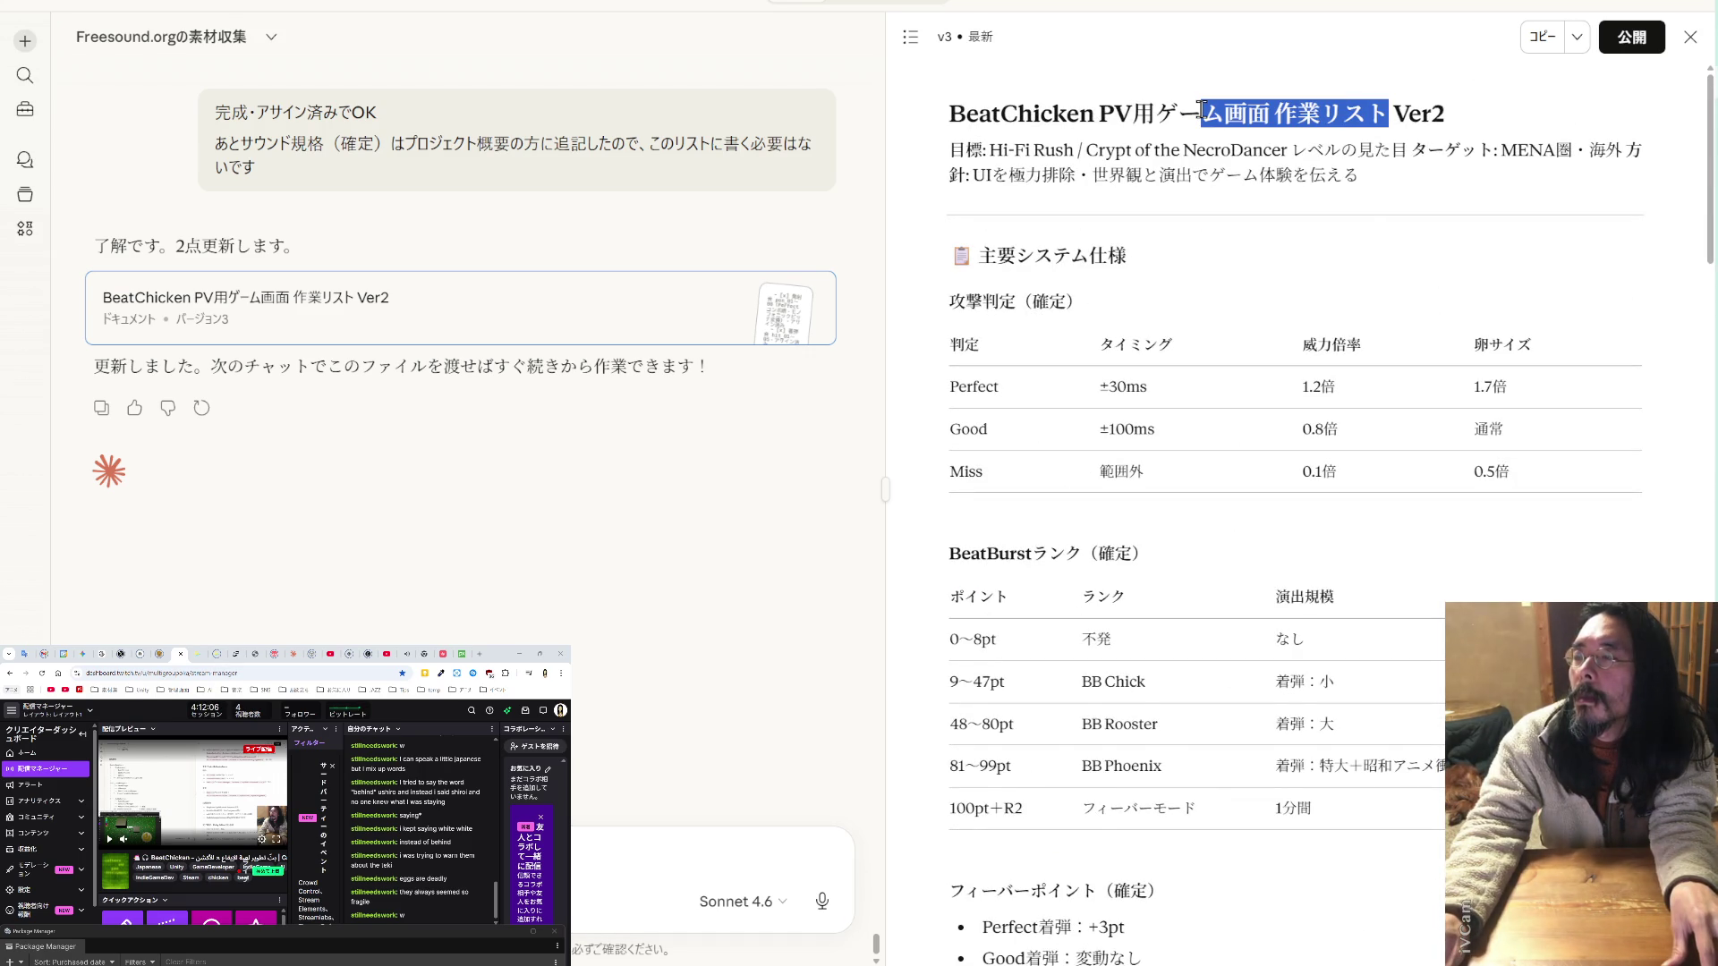
scroll(1196, 146, "down", 10)
scroll(1196, 146, "down", 10)
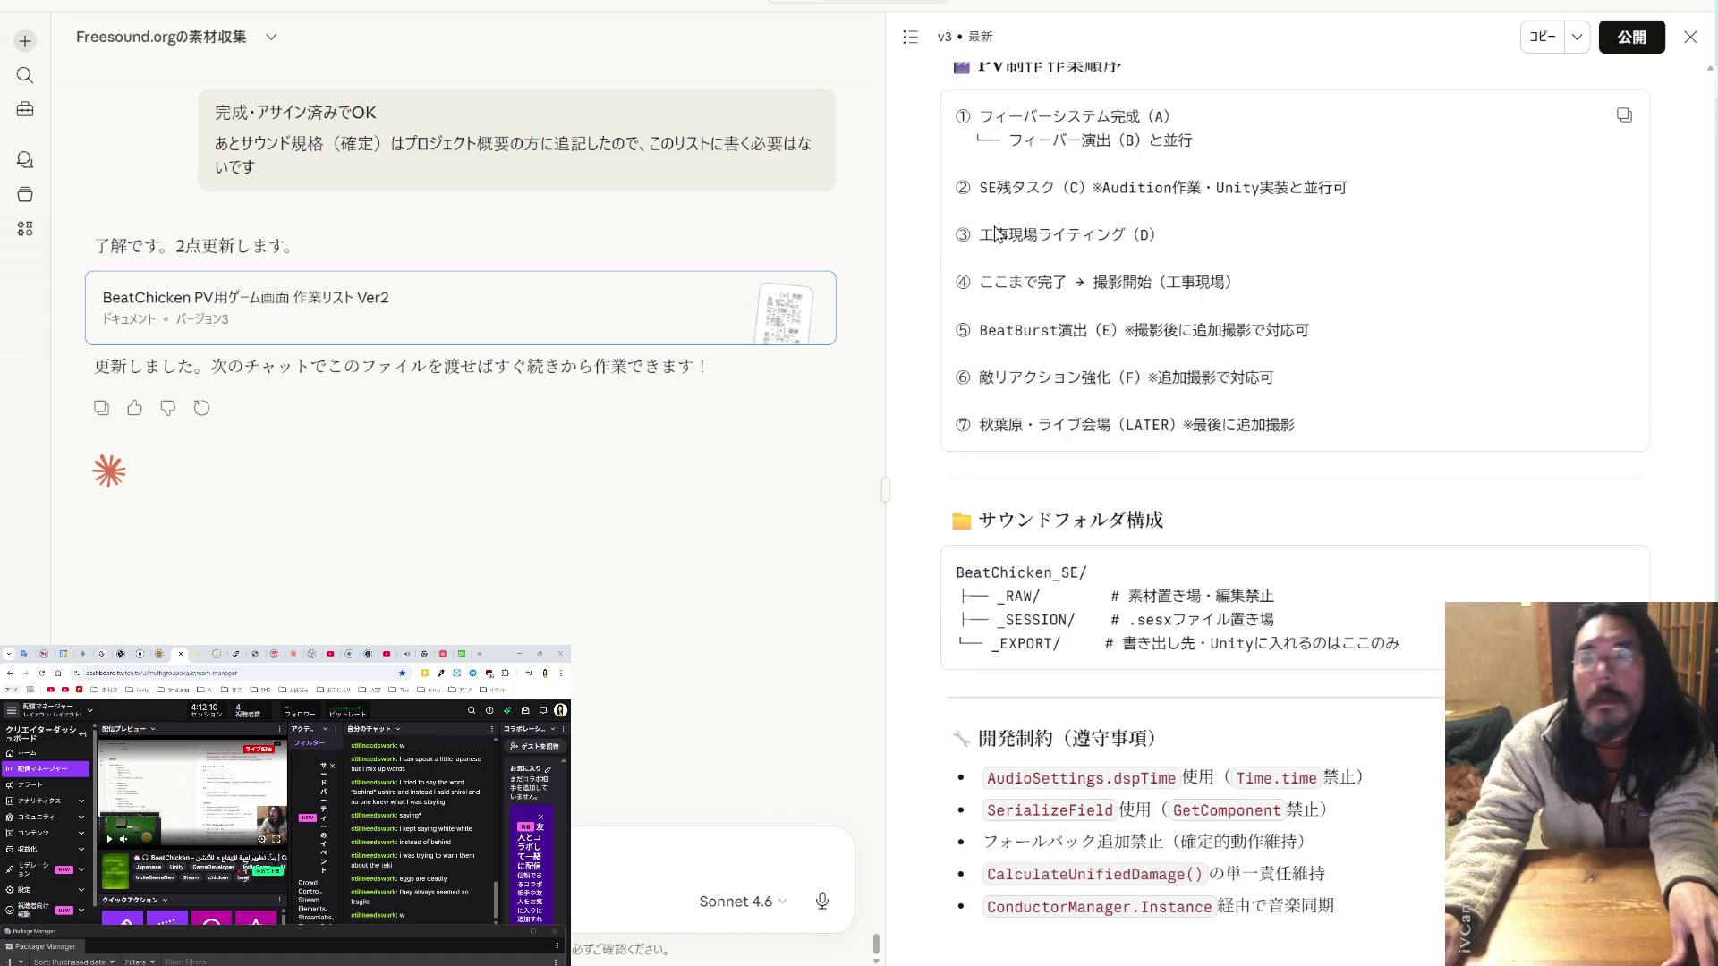
key("alt+Tab")
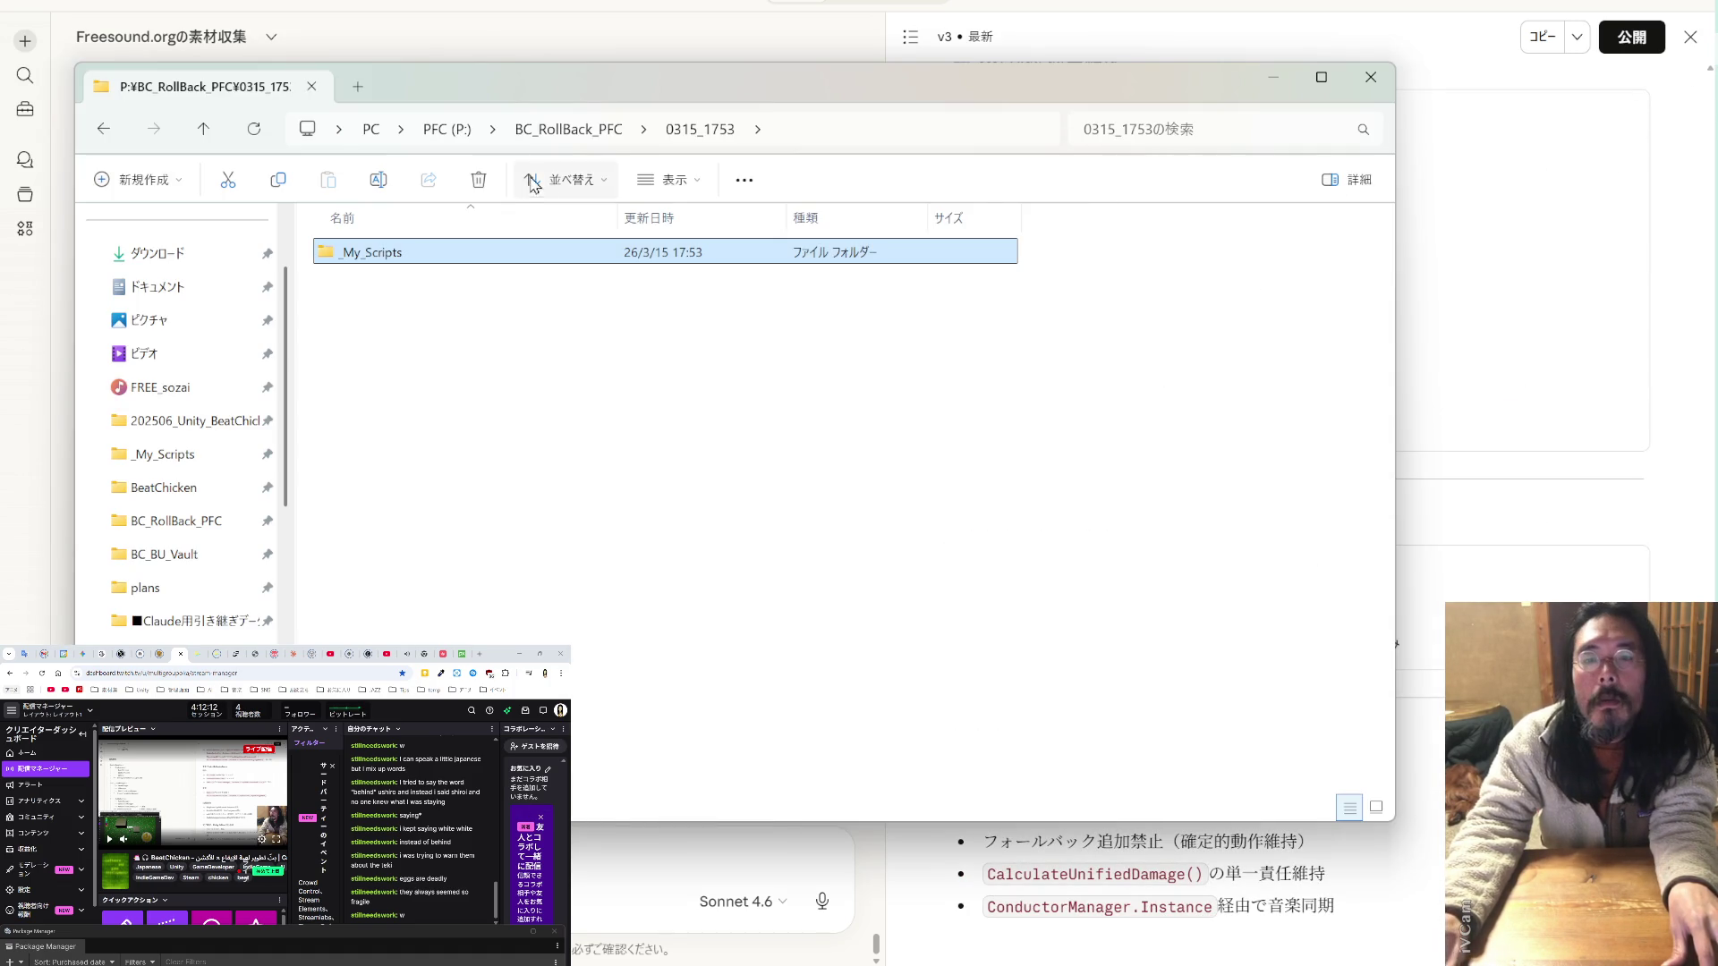
- Move Explorer aside, open the Claude handover data folder and bring up the part2 file in VS Code
left_click_drag(600, 105, 0, 90)
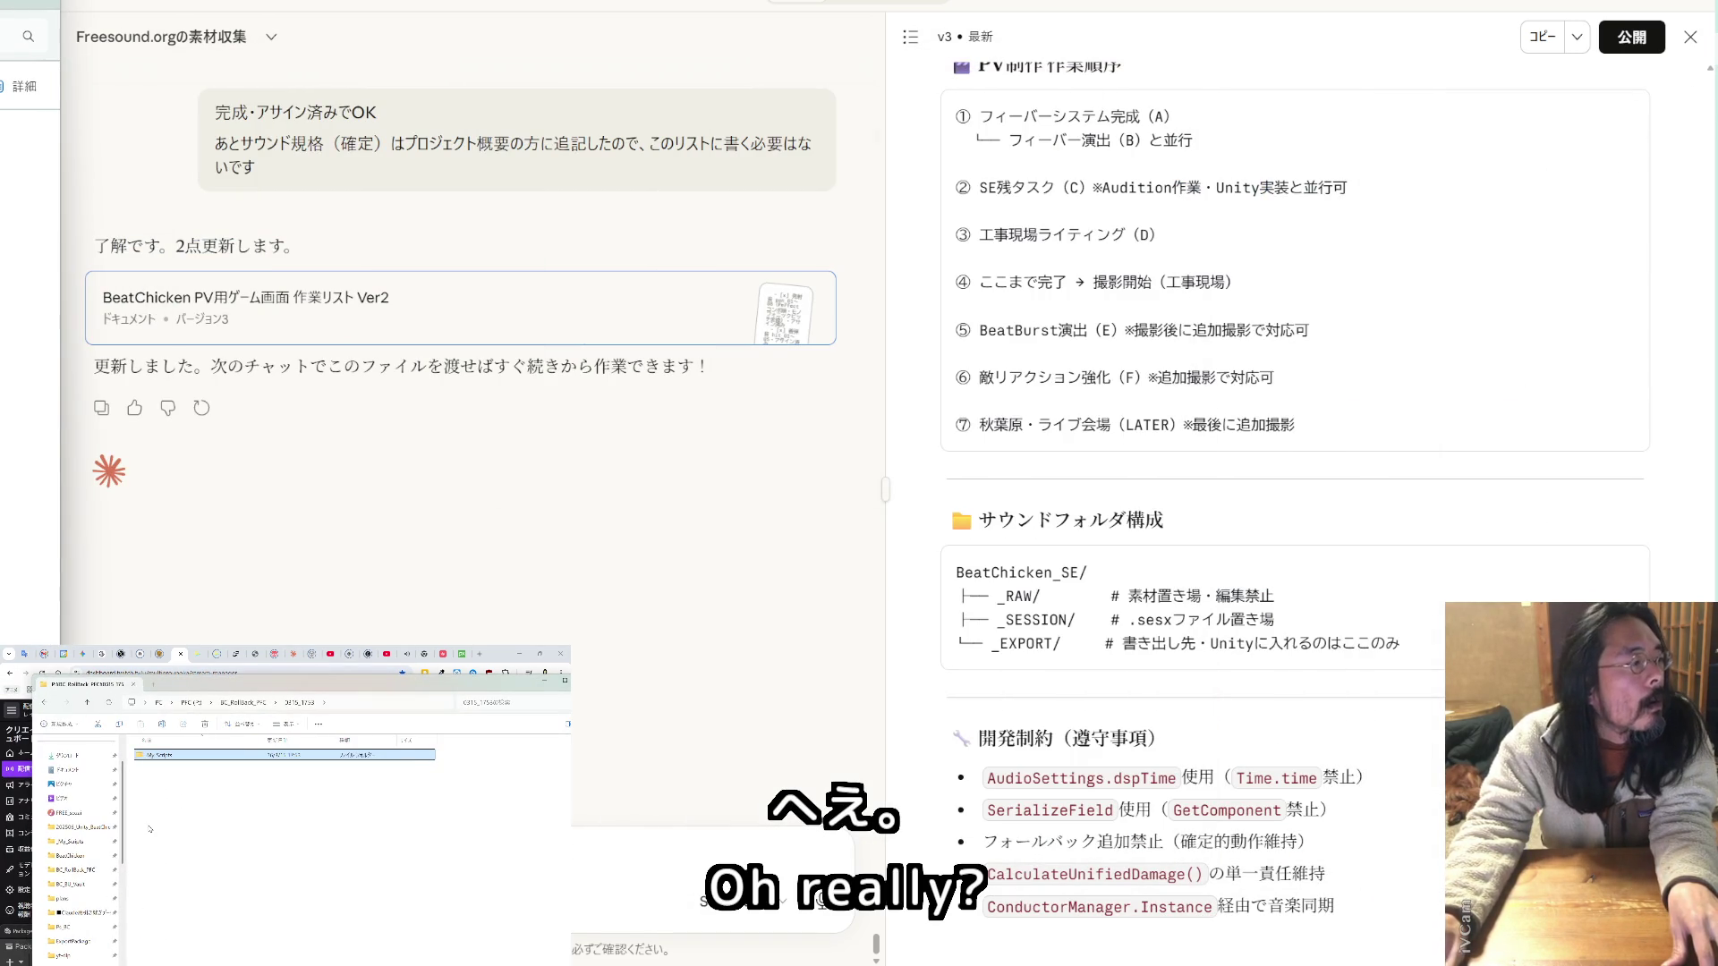
left_click(93, 912)
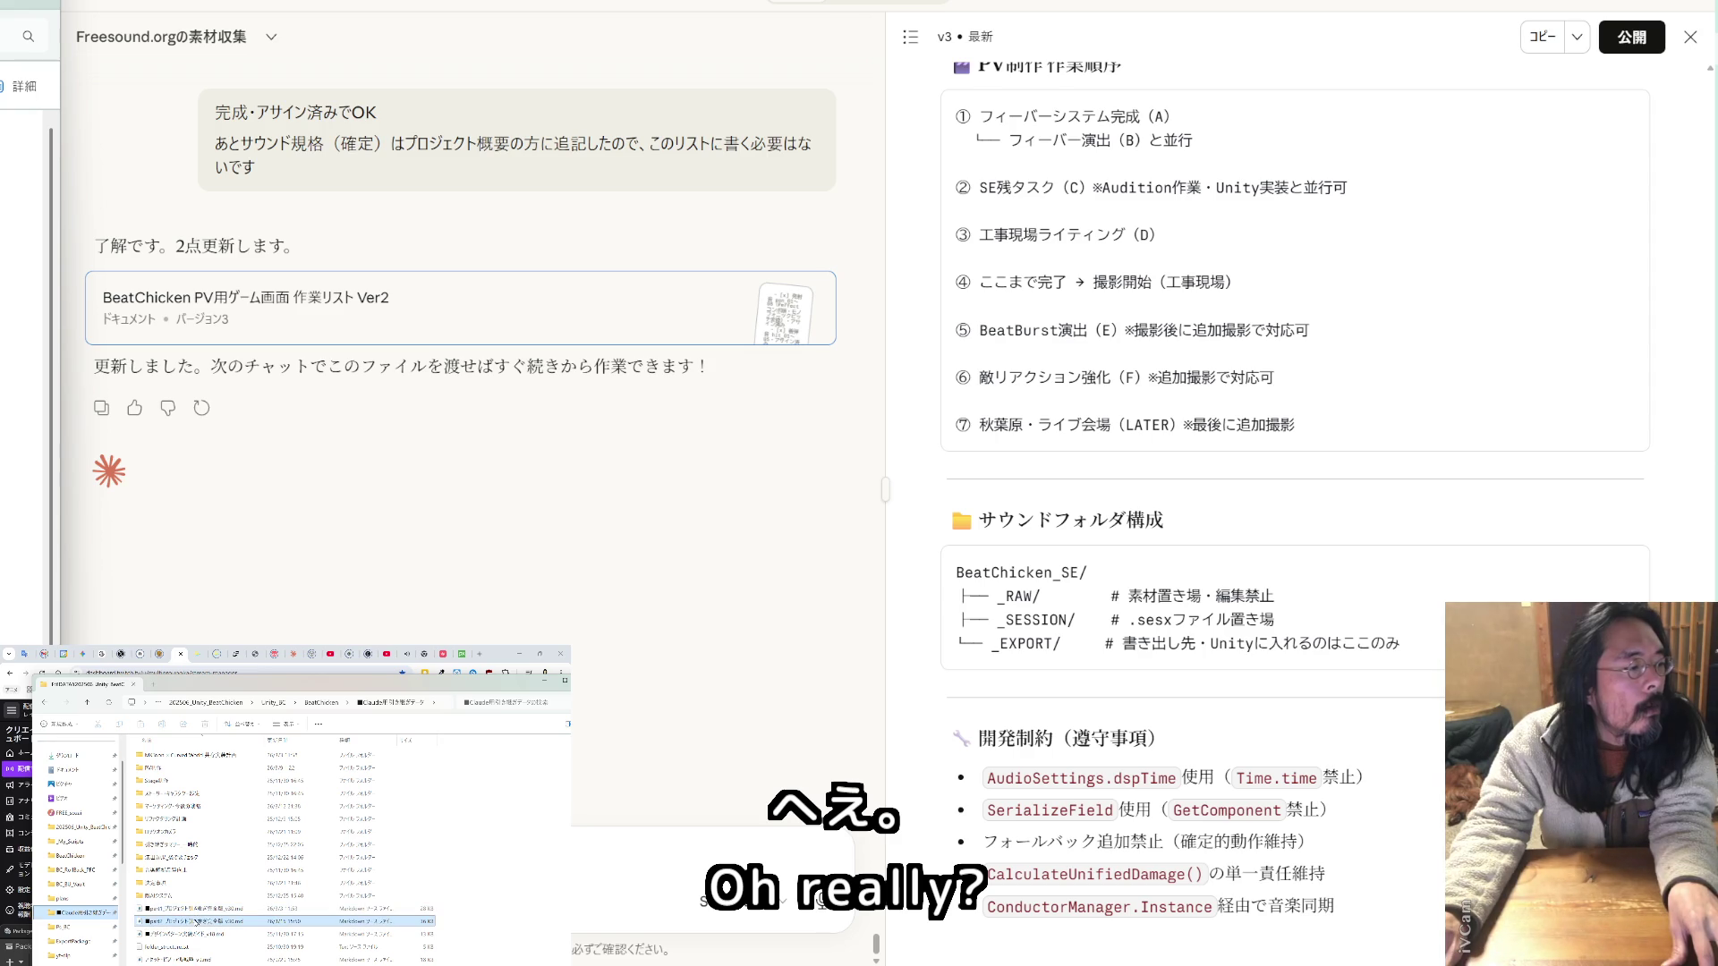
key("alt+Tab")
- Review the sound-spec section of the part2 handover file, then return to the Claude chat
scroll(912, 467, "down", 10)
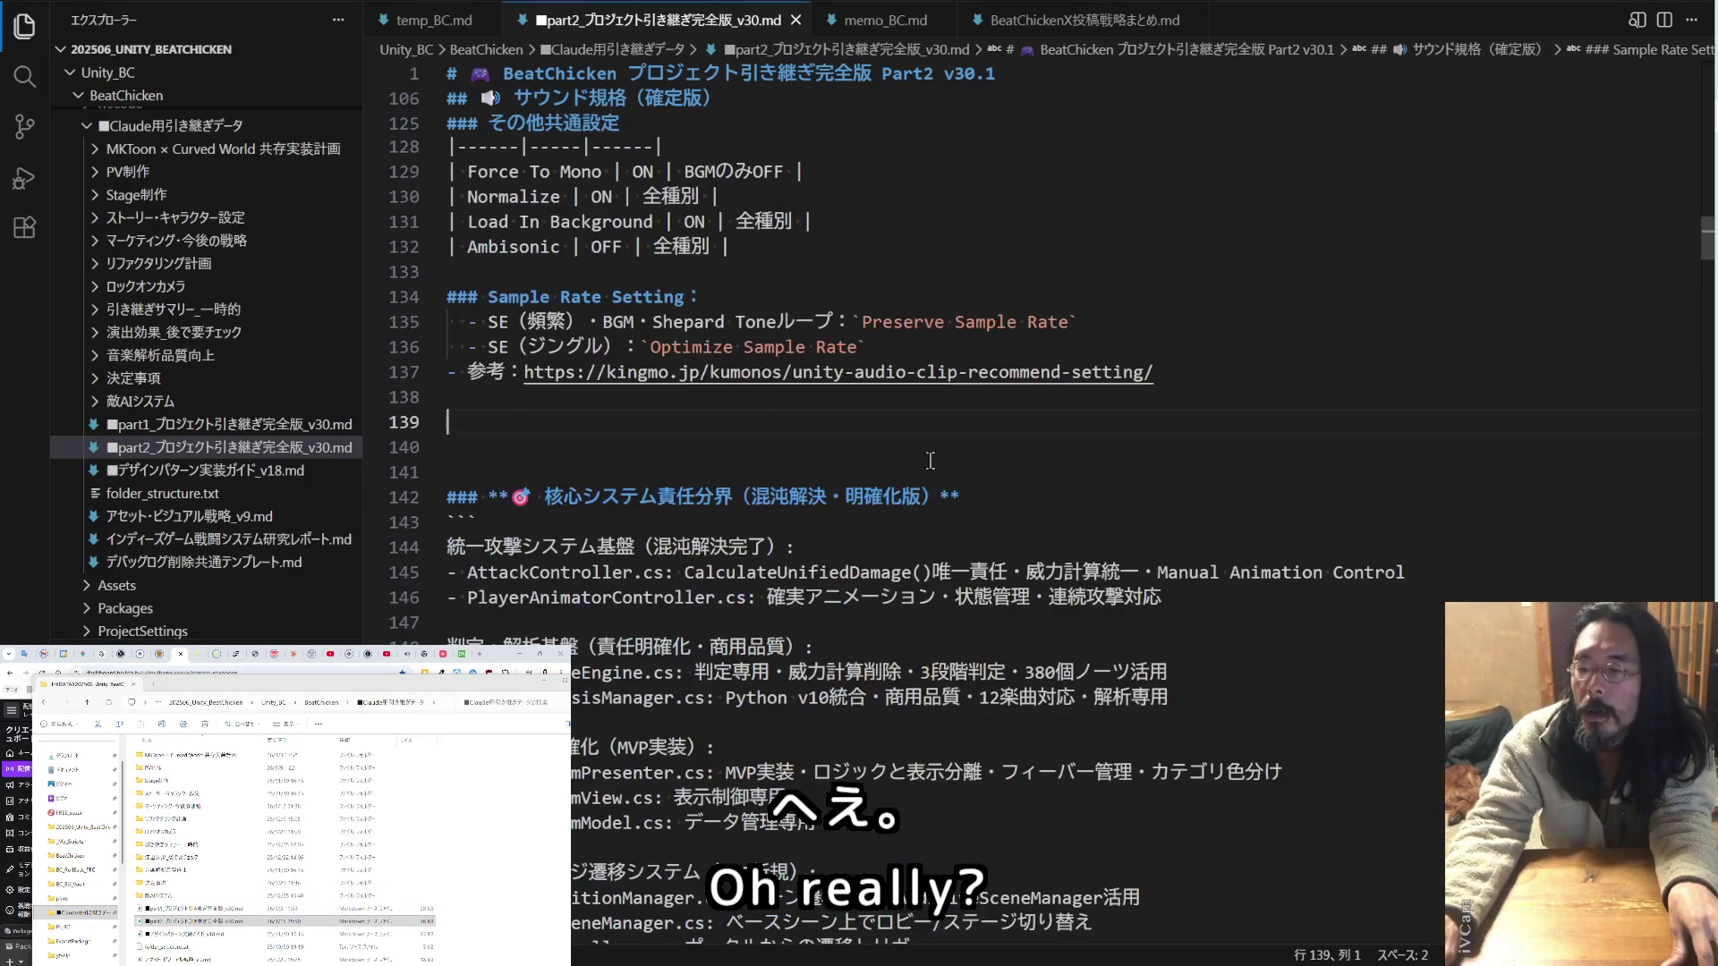
scroll(912, 467, "down", 8)
scroll(899, 461, "up", 7)
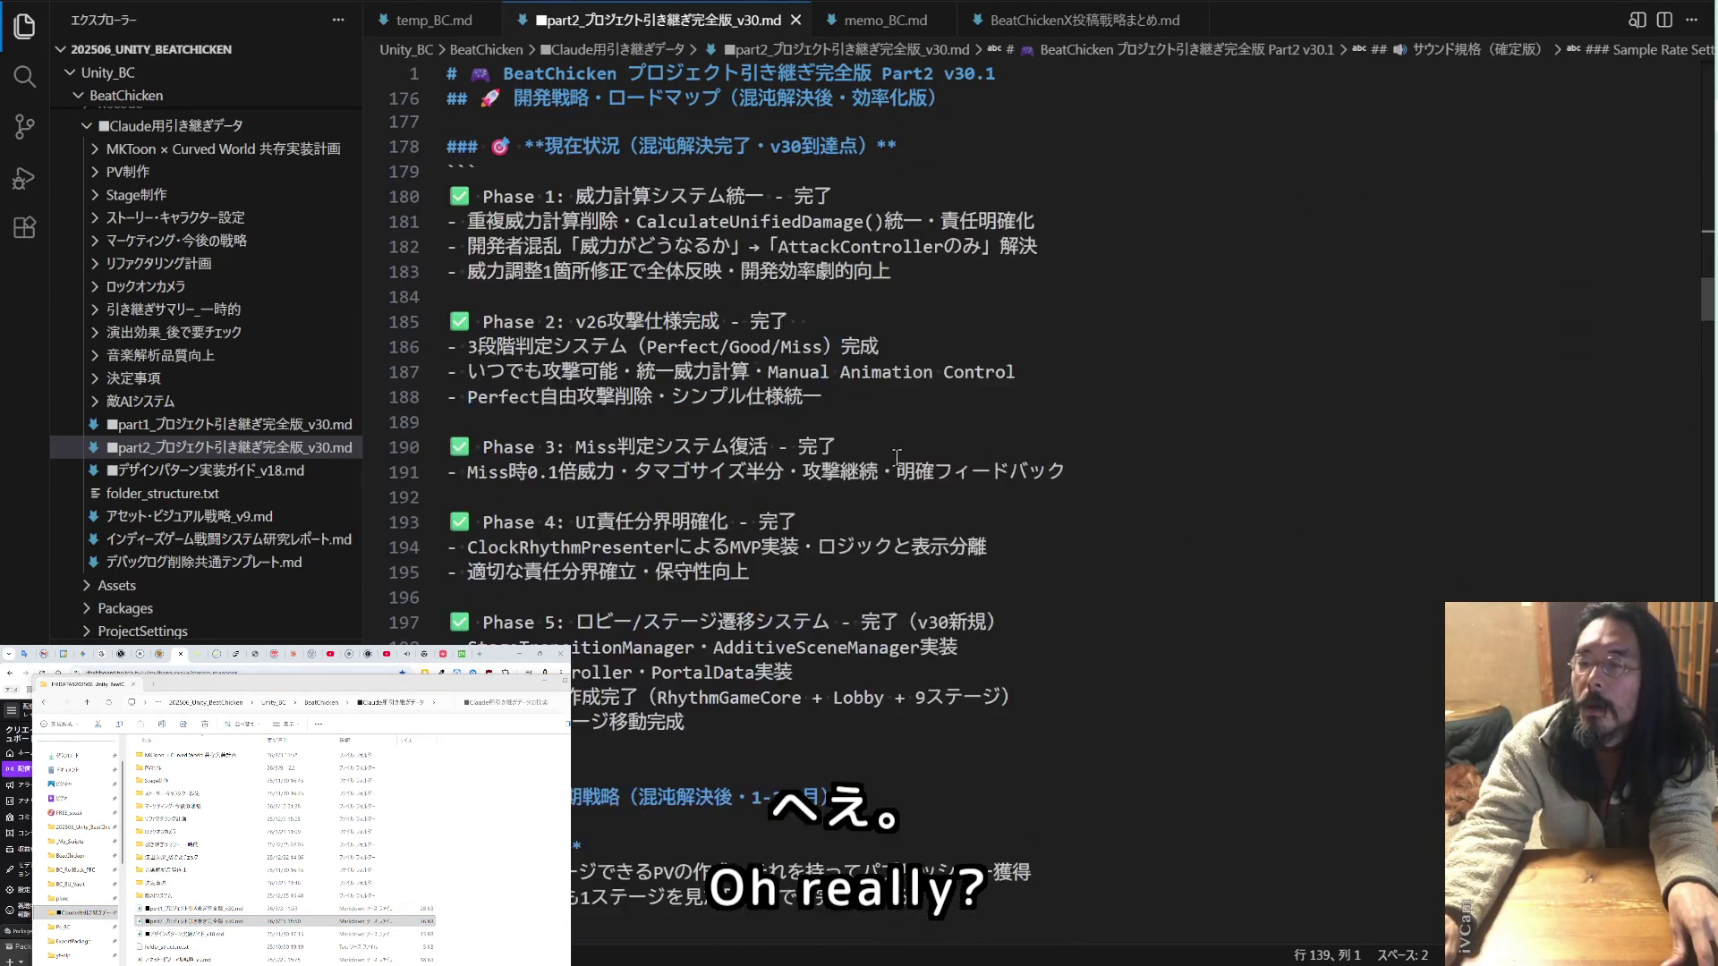
scroll(896, 458, "up", 15)
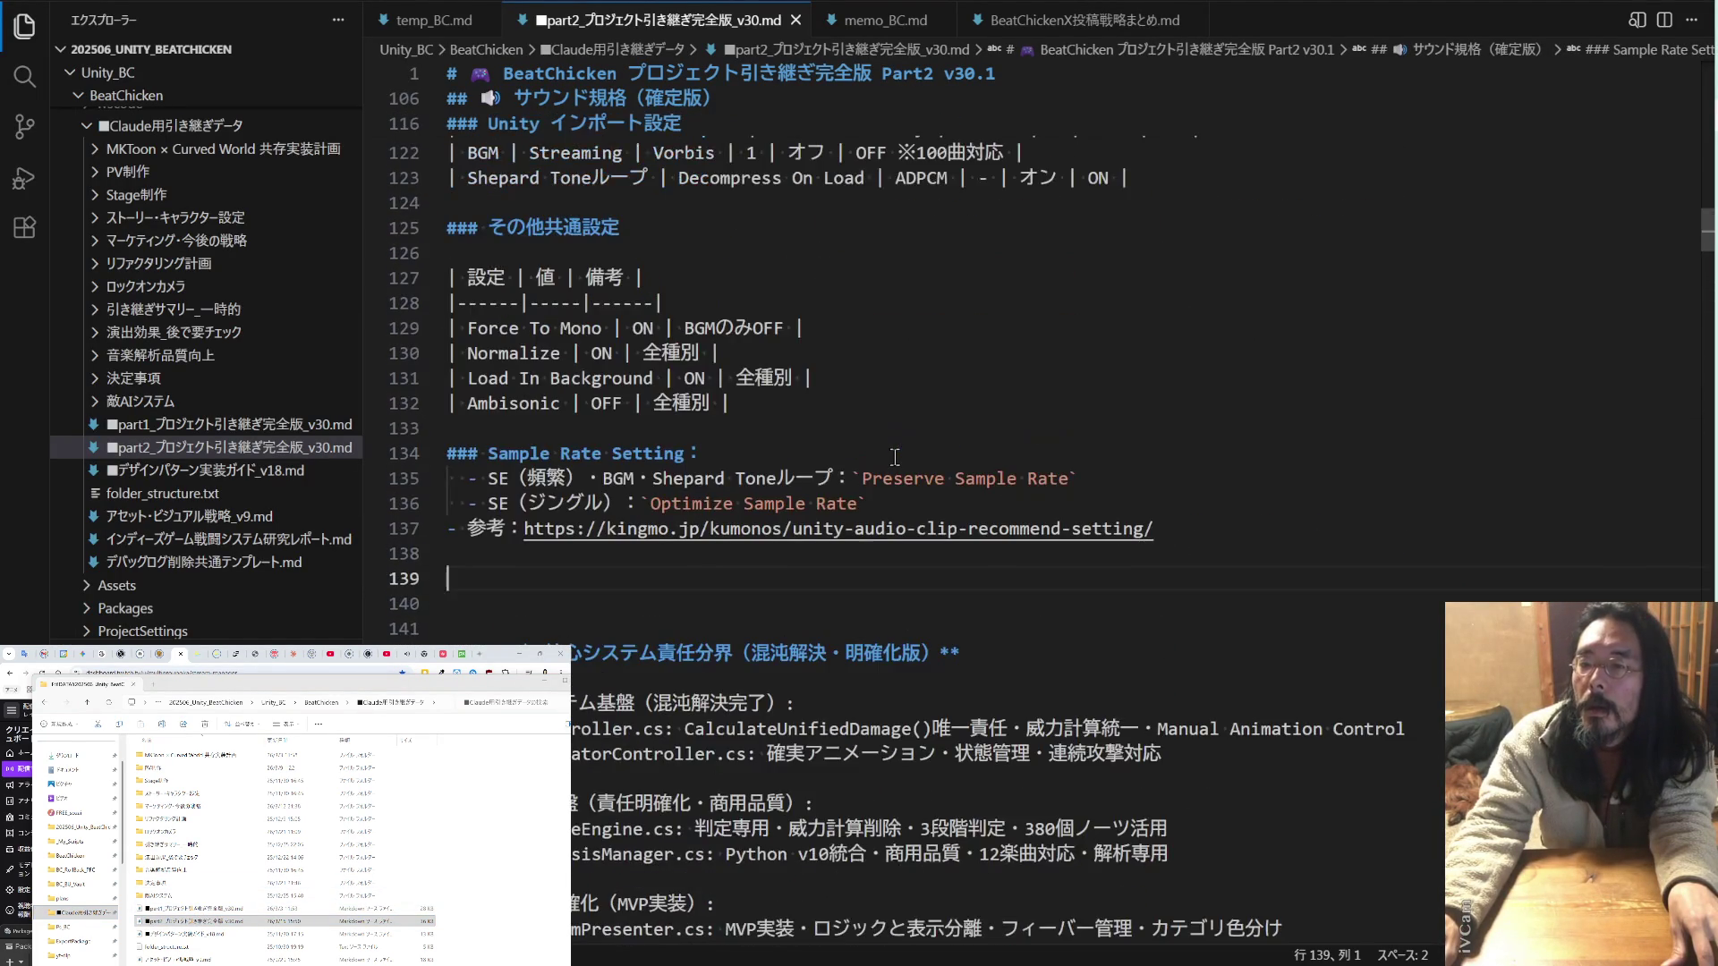
scroll(895, 458, "up", 10)
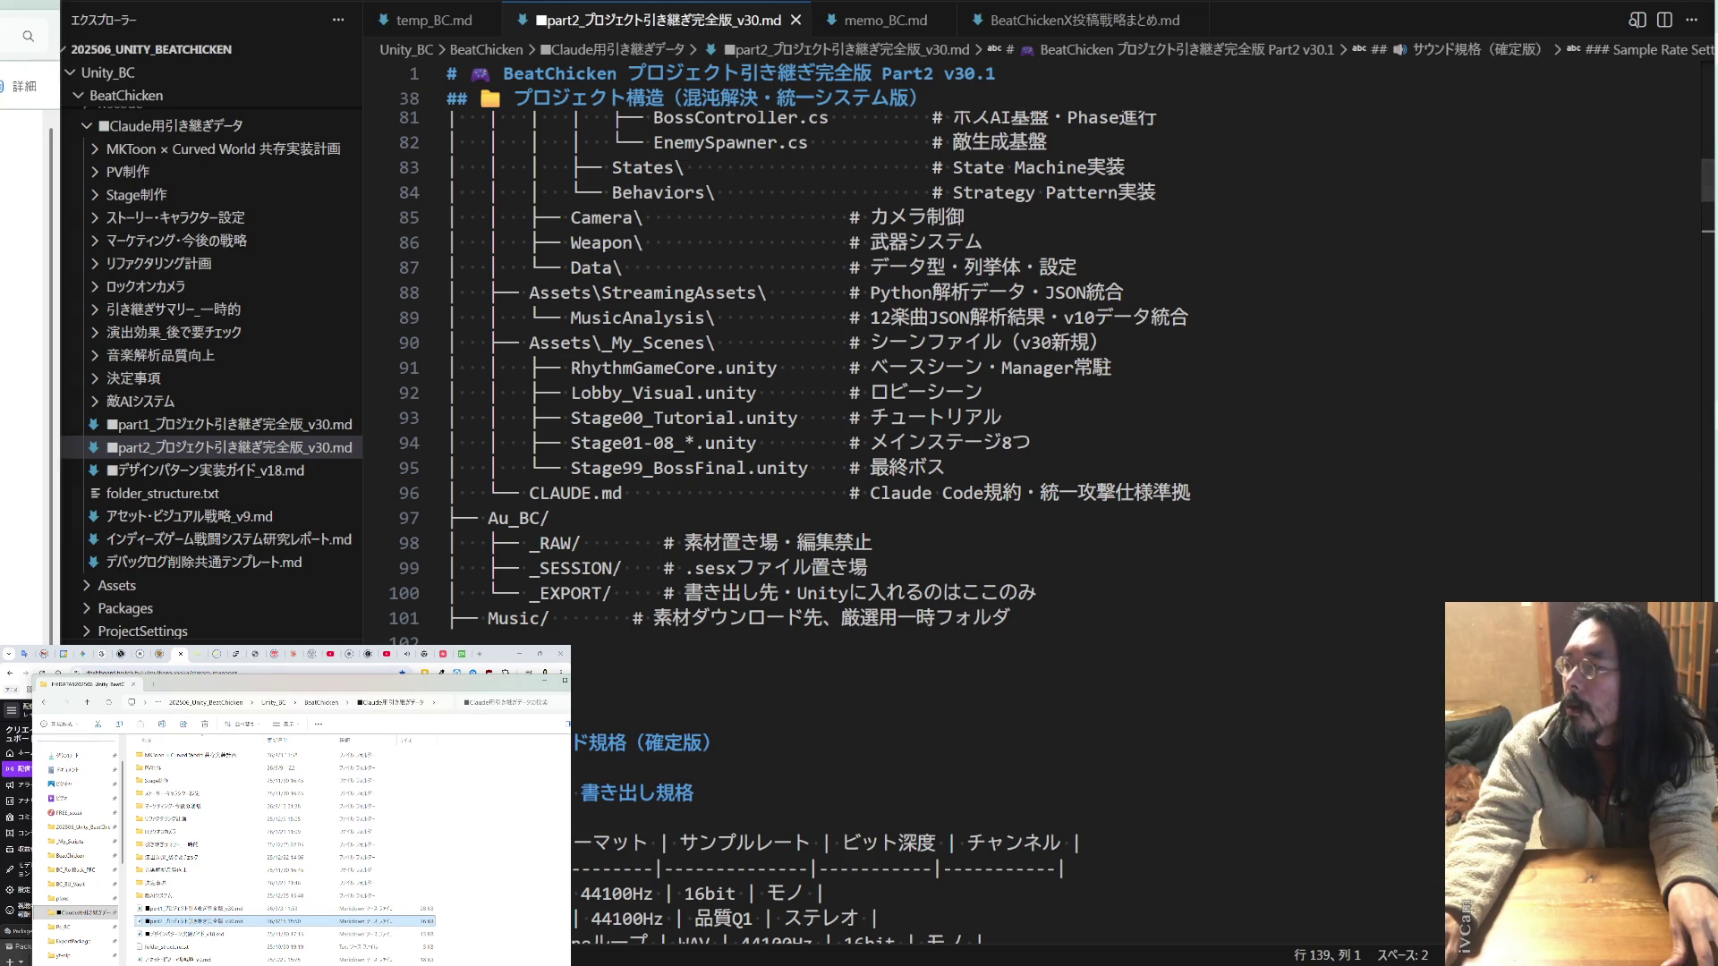
key("alt+Tab")
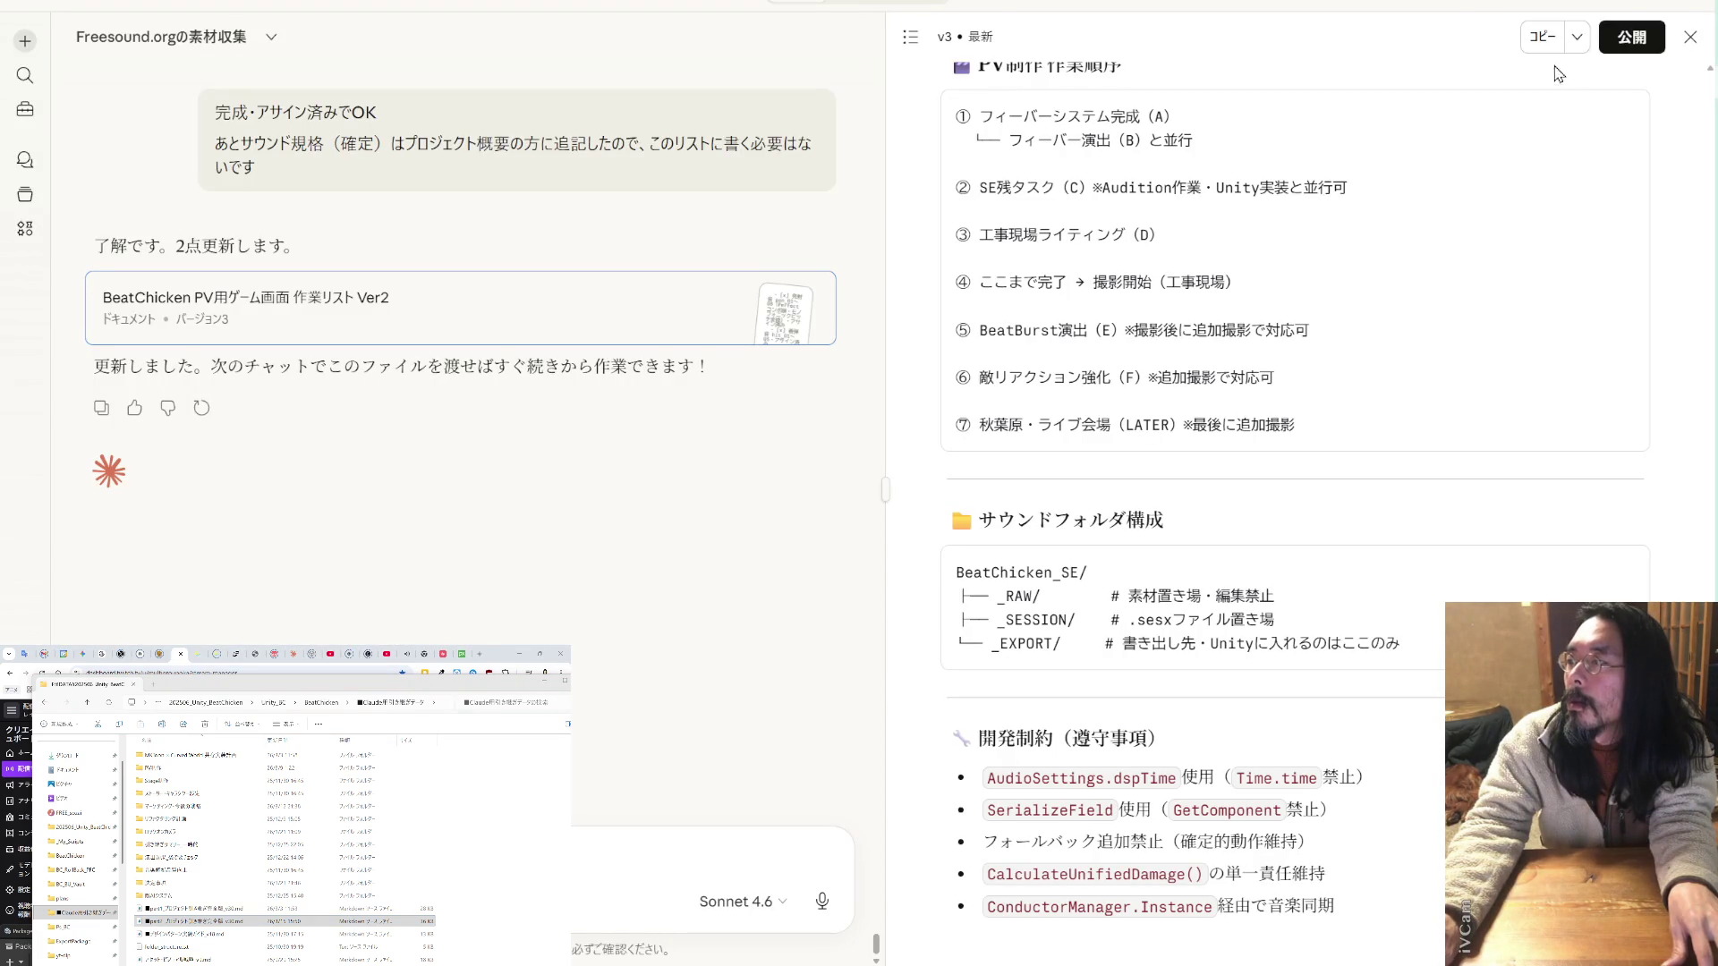
- Copy the title 'BeatChicken PV用ゲーム画面 作業リスト Ver2' and bring up the document's download menu
left_click(1578, 38)
left_click(1275, 97)
scroll(1253, 126, "up", 15)
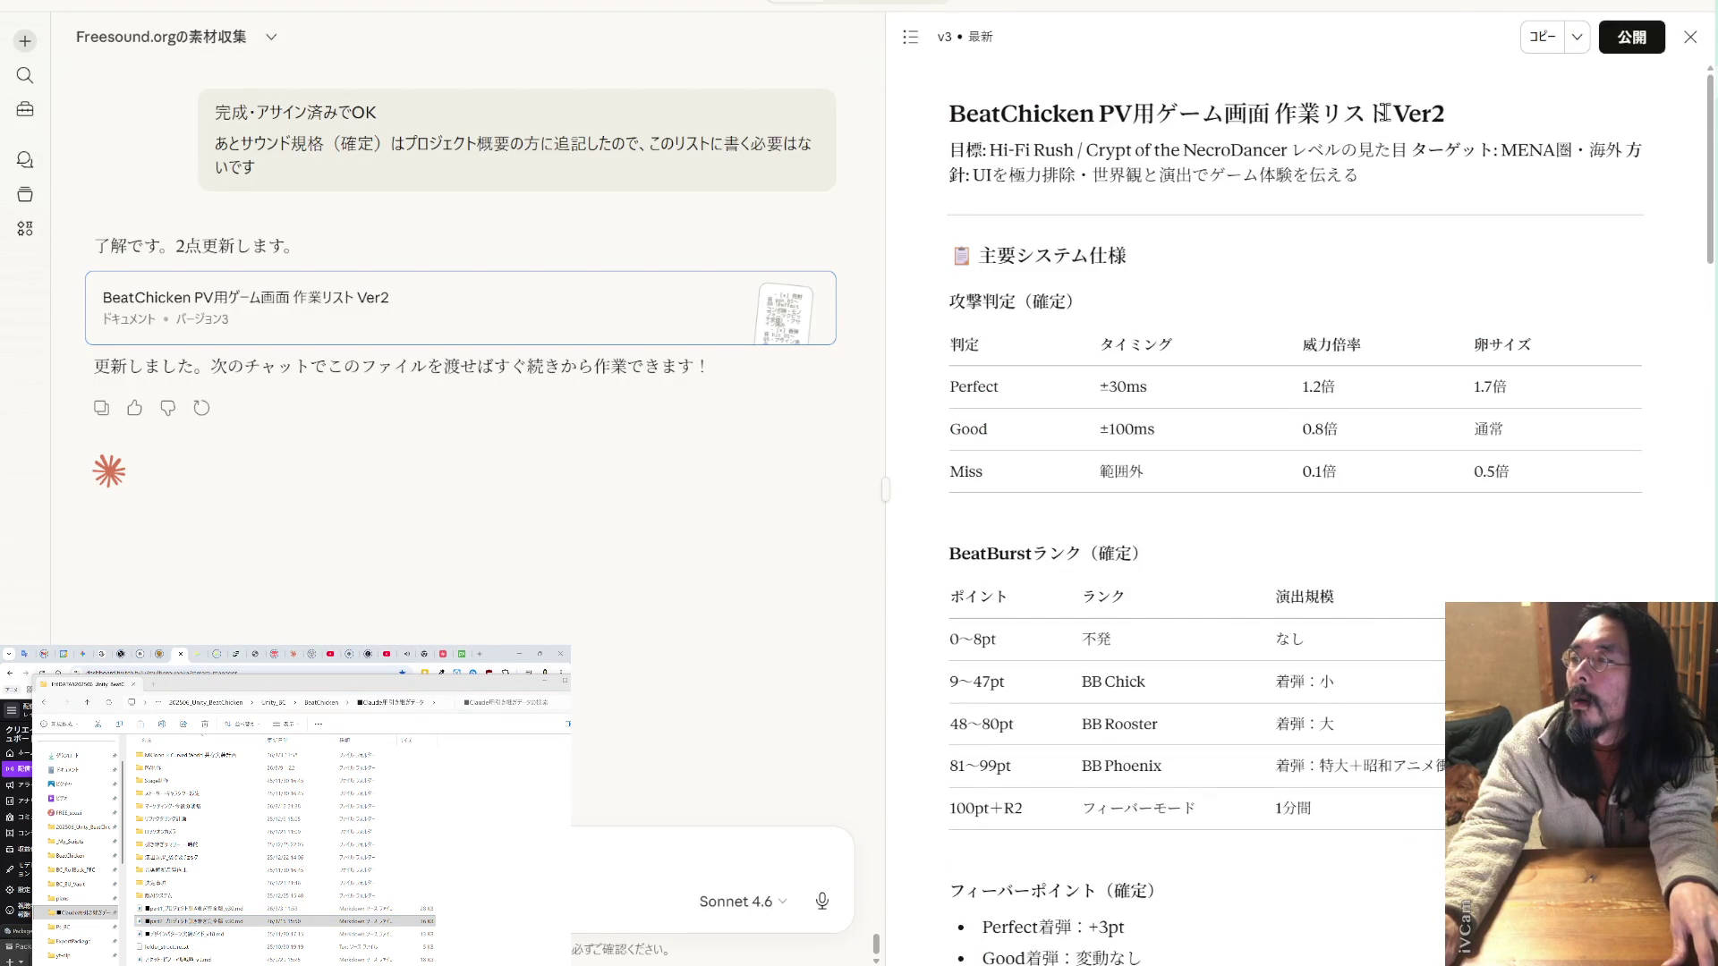
left_click_drag(1444, 114, 1118, 114)
key("ctrl+c")
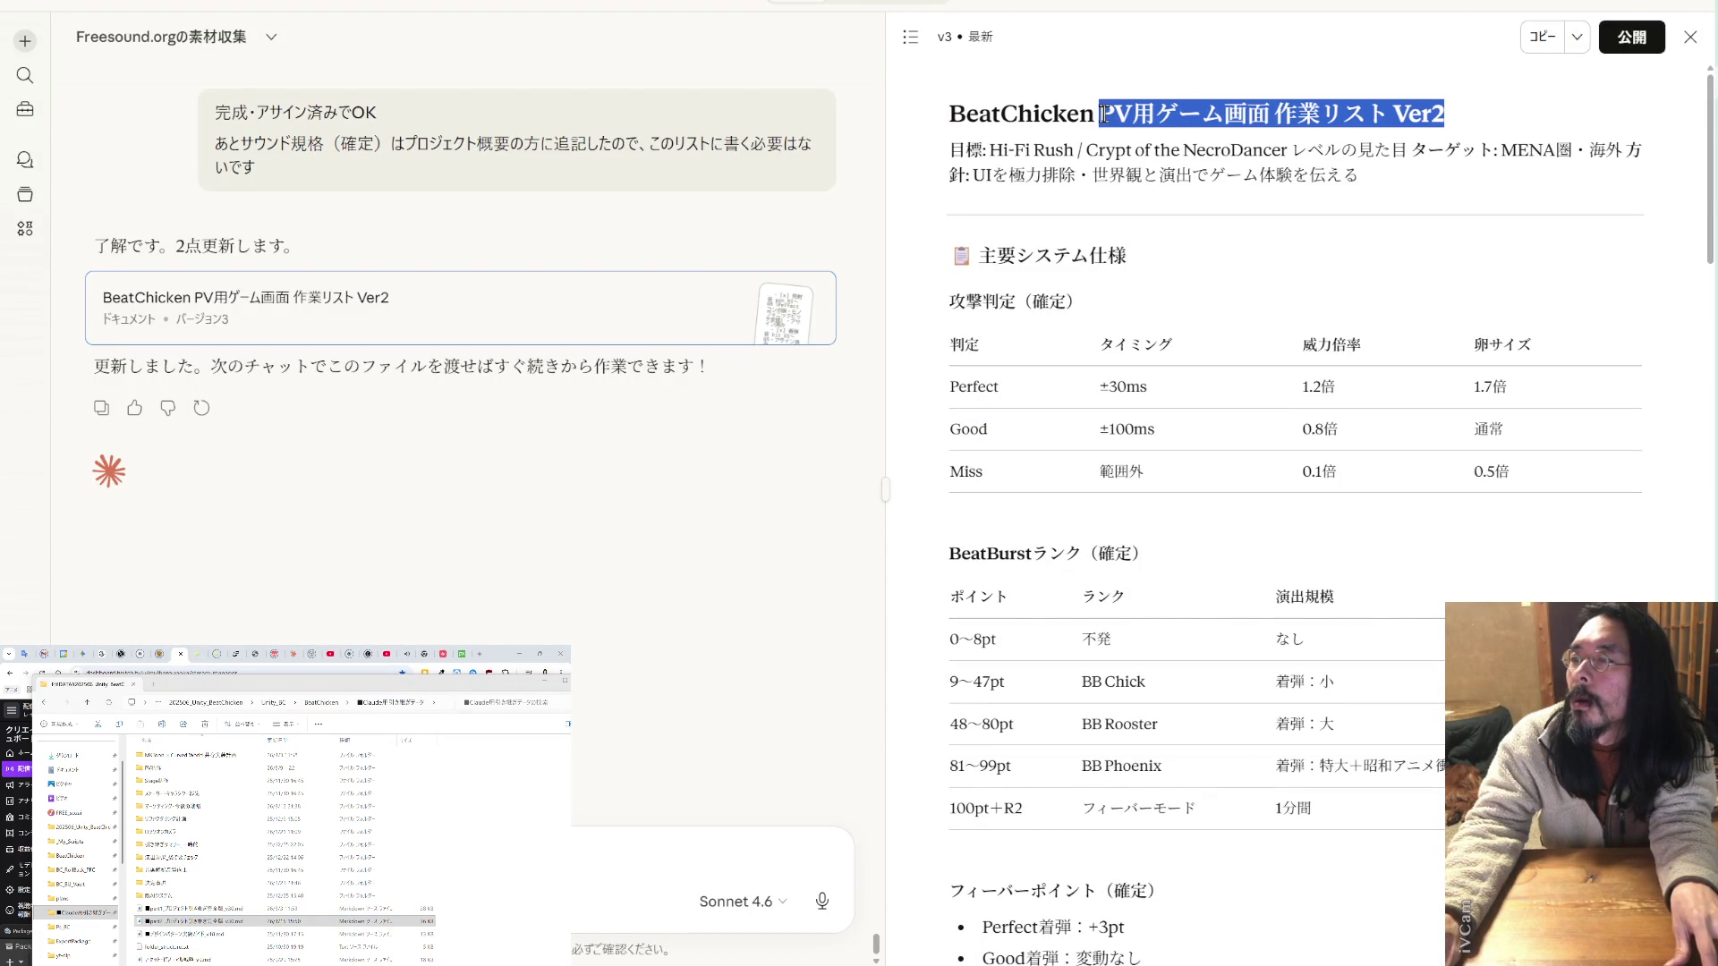
left_click(1577, 37)
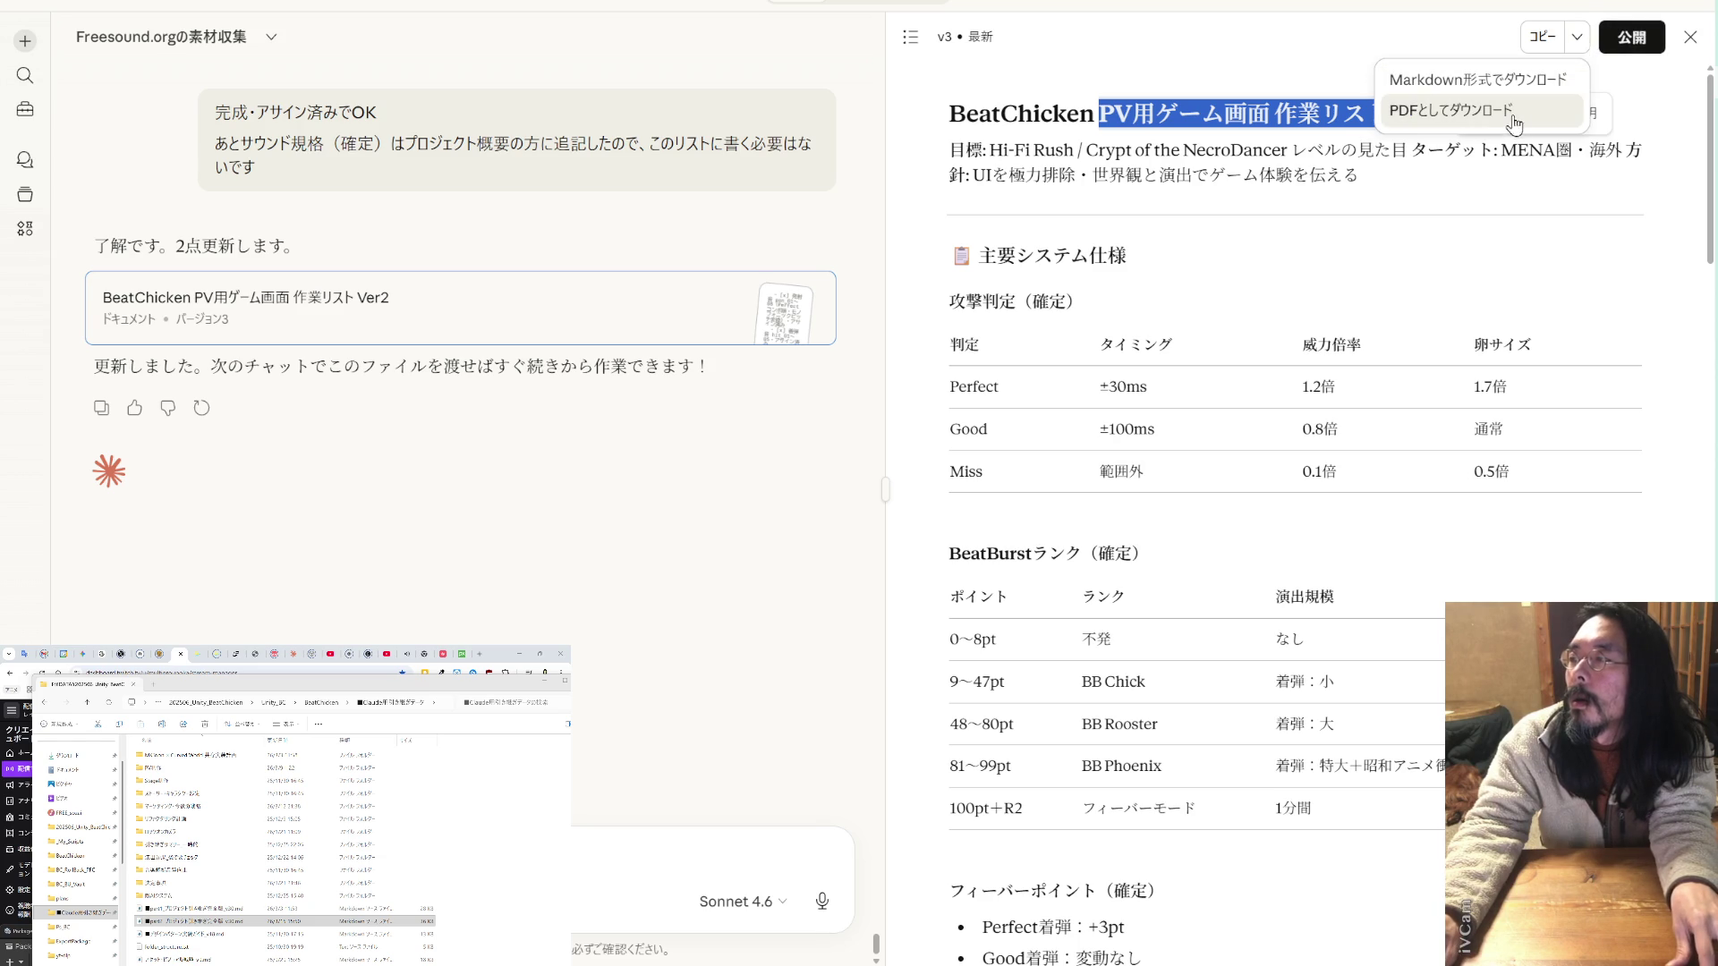
- Save the work list as Markdown 'BeatChicken PV用ゲーム画面 作業リスト Ver2' into ■Claude用引き継ぎデータ > PV制作
left_click(1476, 80)
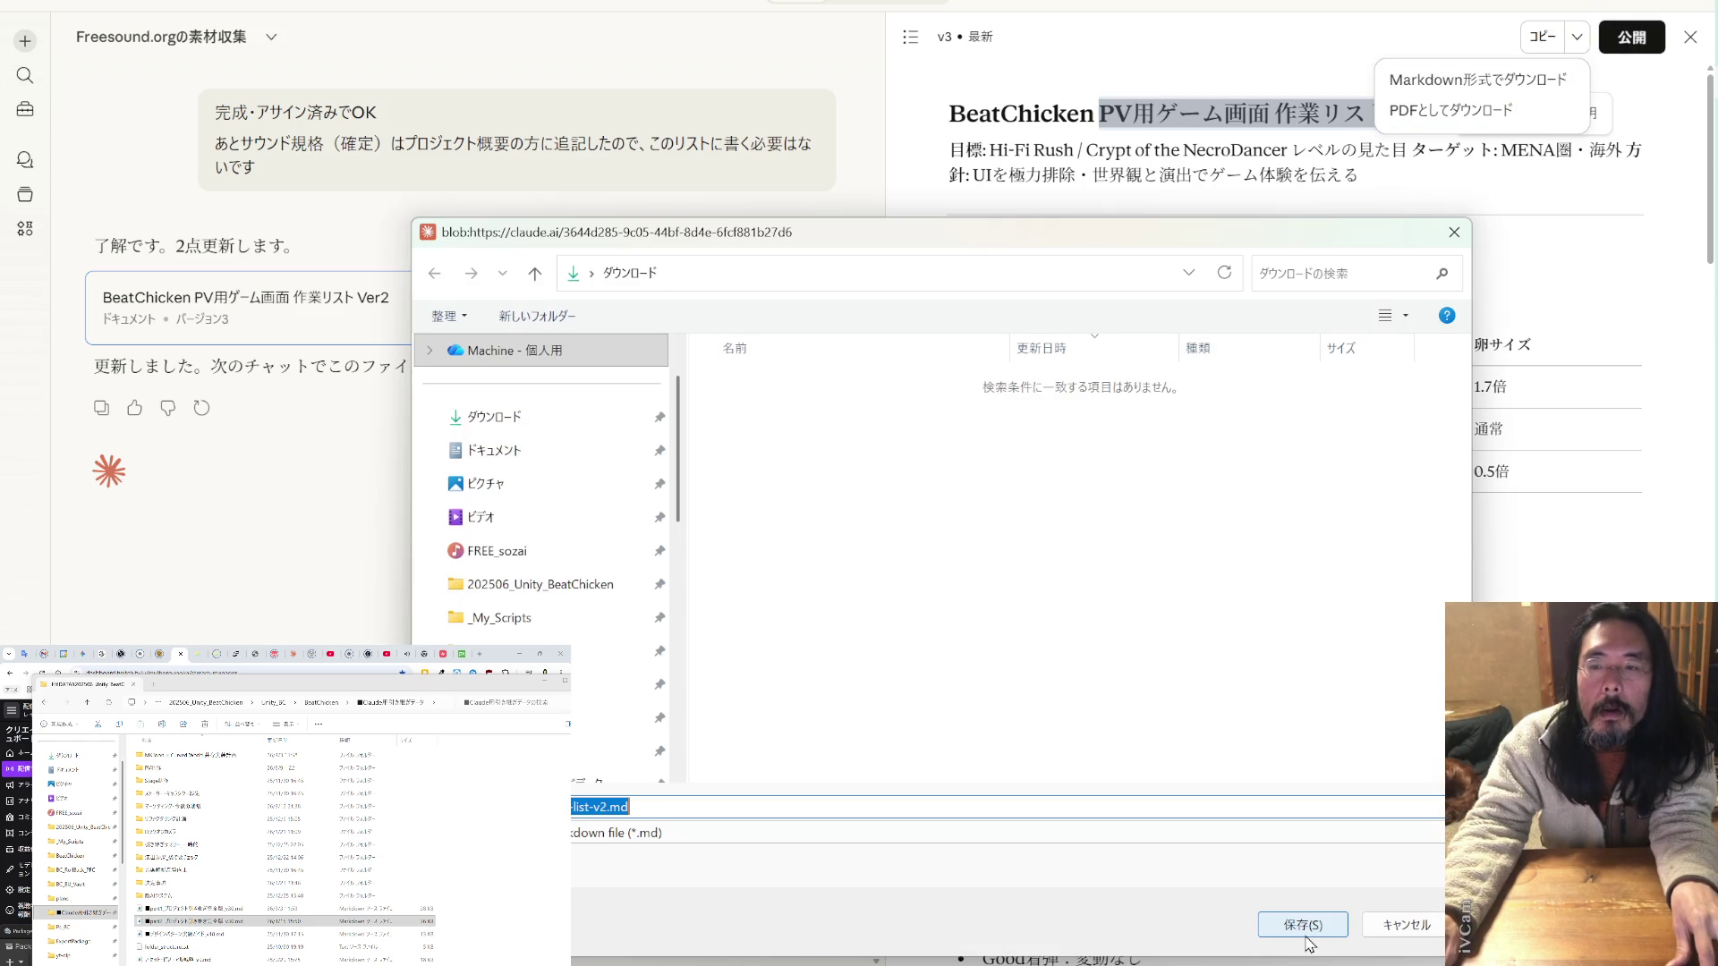
key("ctrl+v")
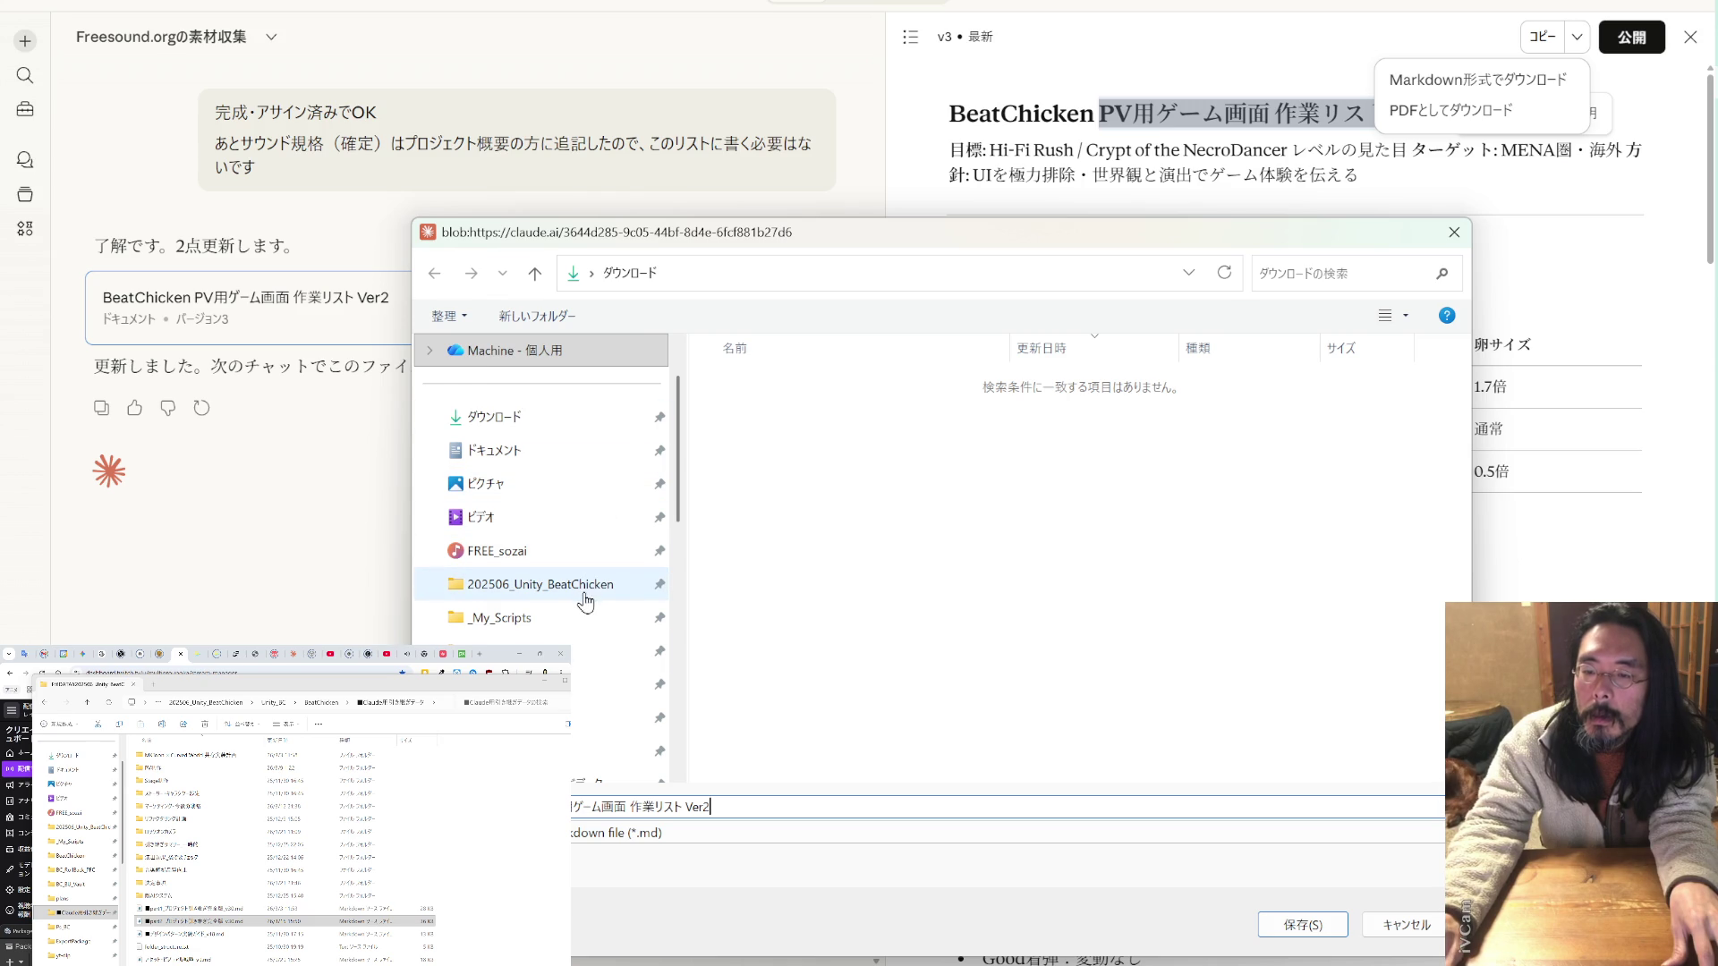
scroll(585, 602, "down", 2)
left_click(535, 617)
double_click(750, 412)
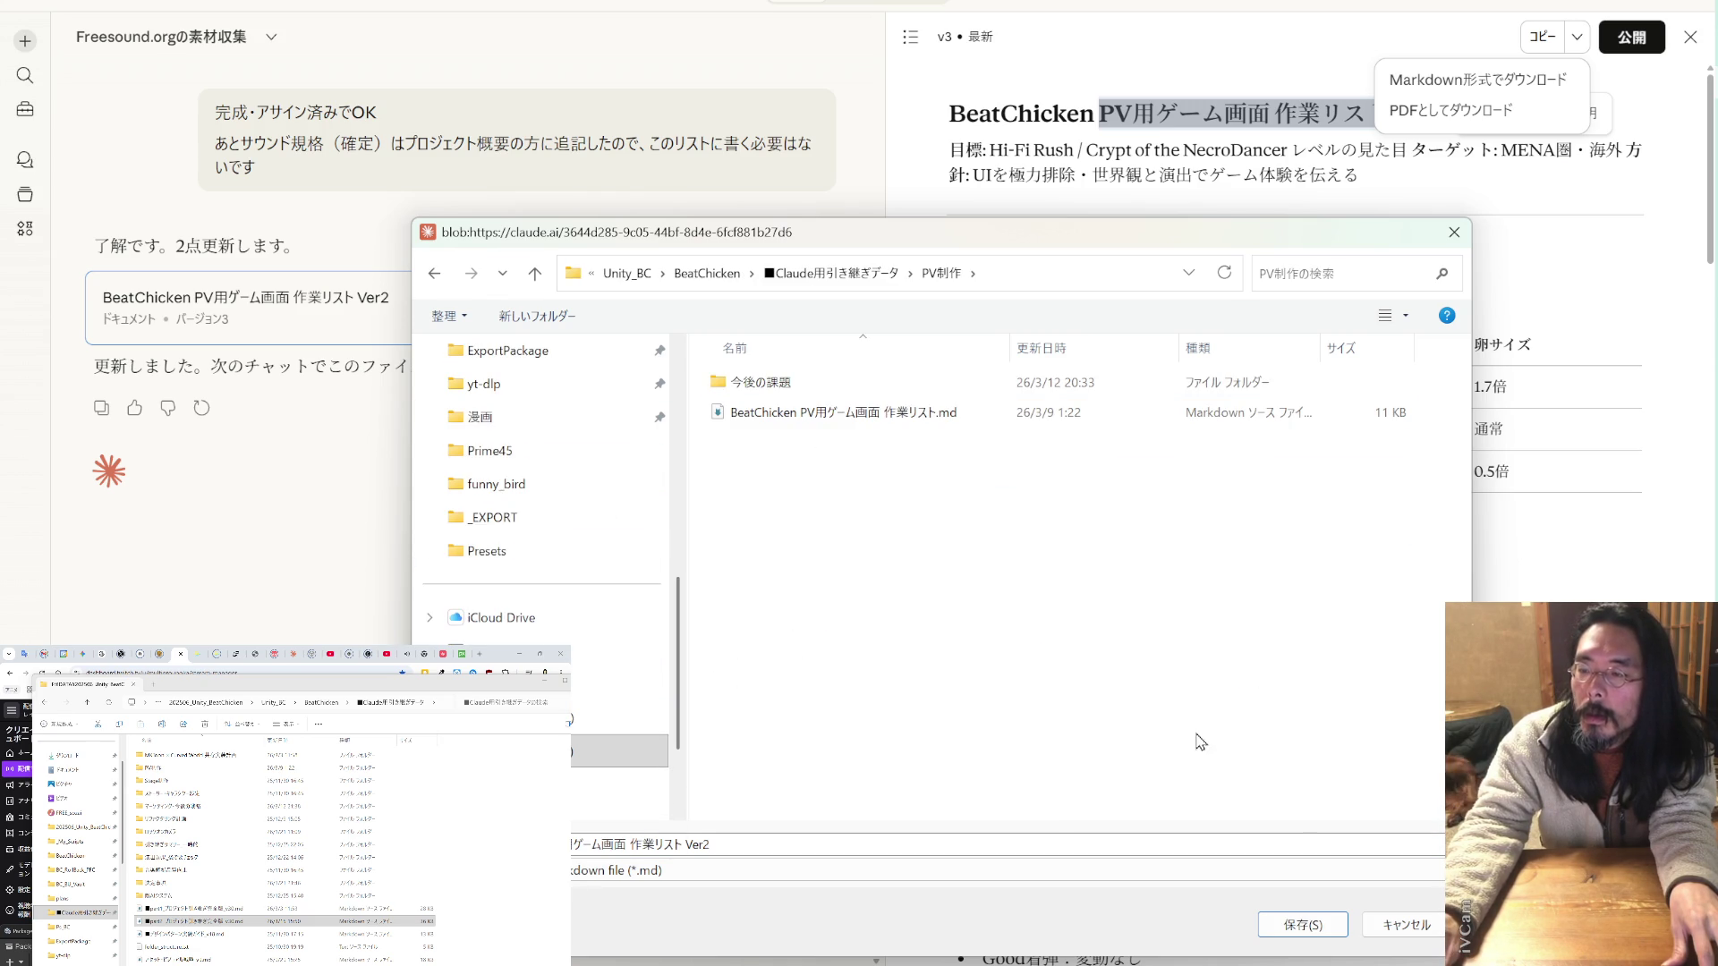
left_click(1308, 929)
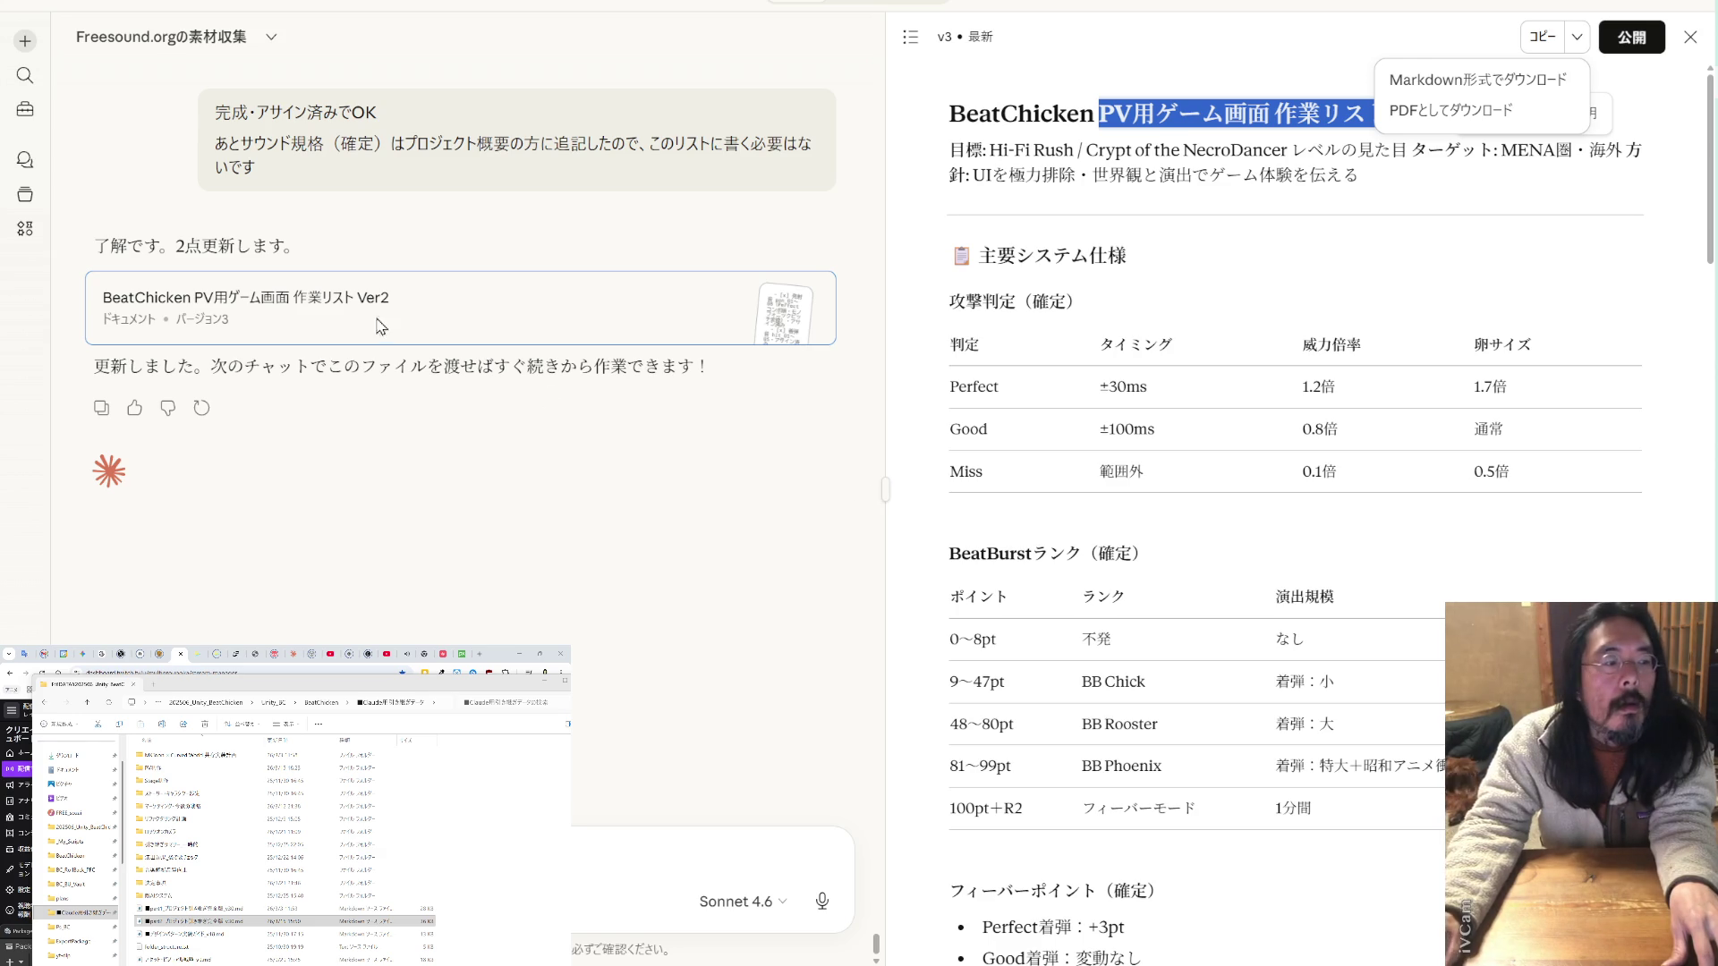
- Open the saved 作業リスト Ver2.md in VS Code and locate the サウンドフォルダ構成 section
left_click(182, 795)
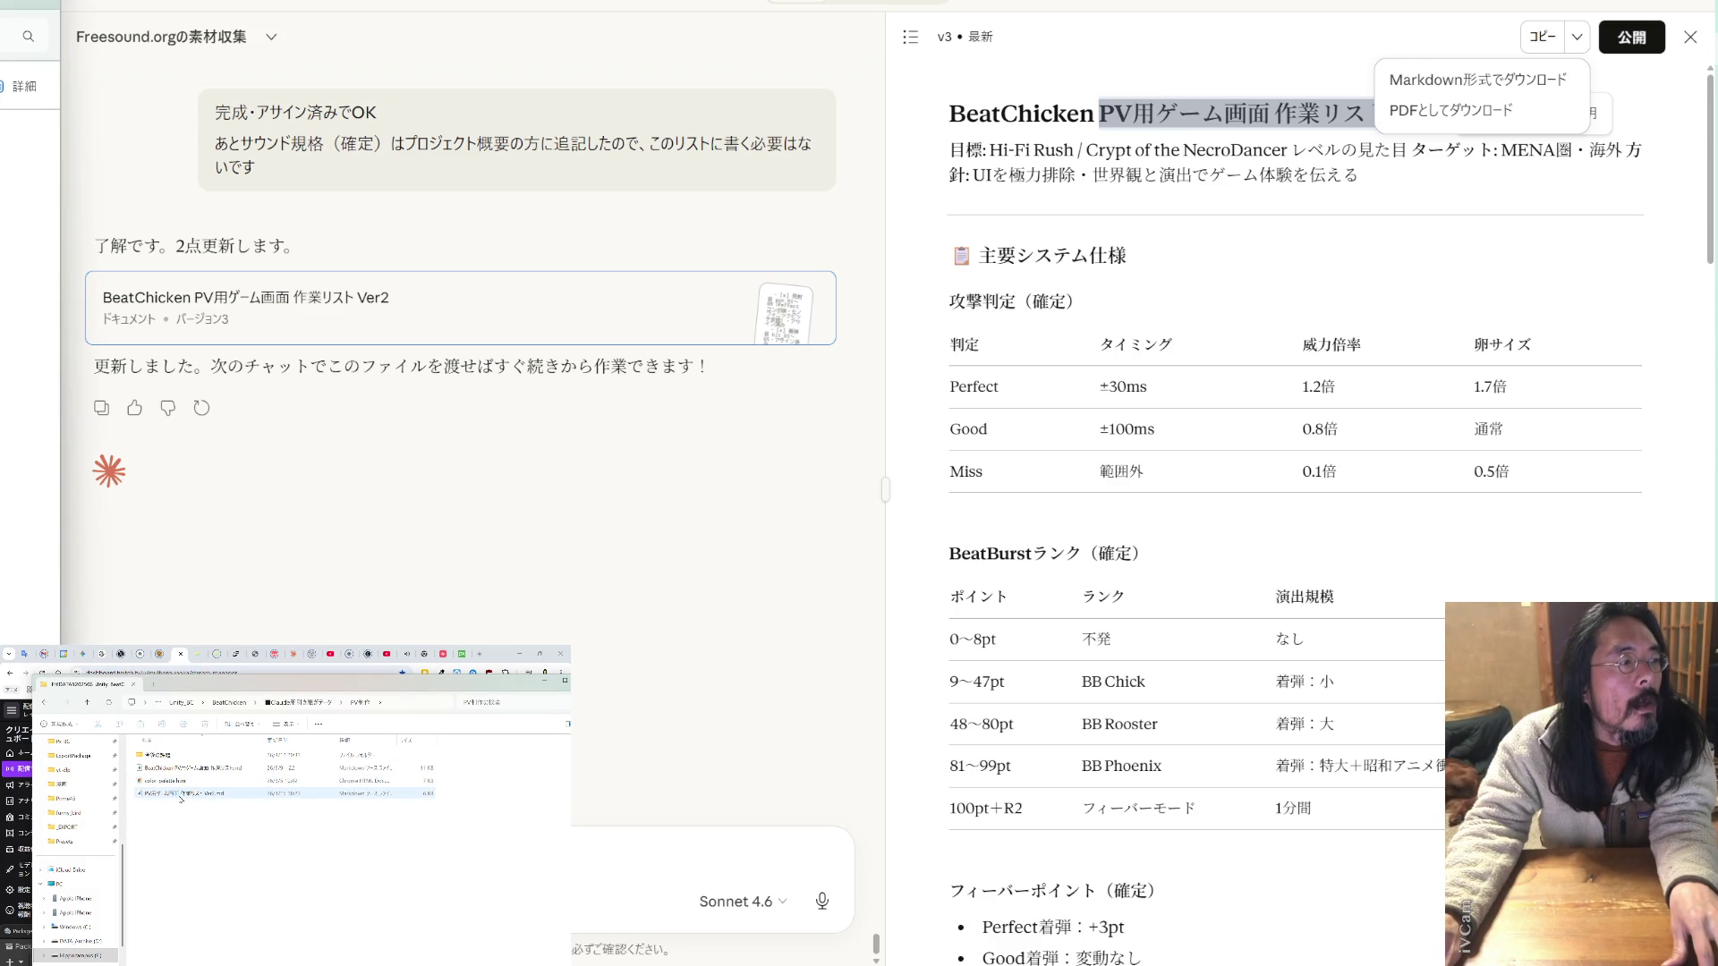
double_click(182, 794)
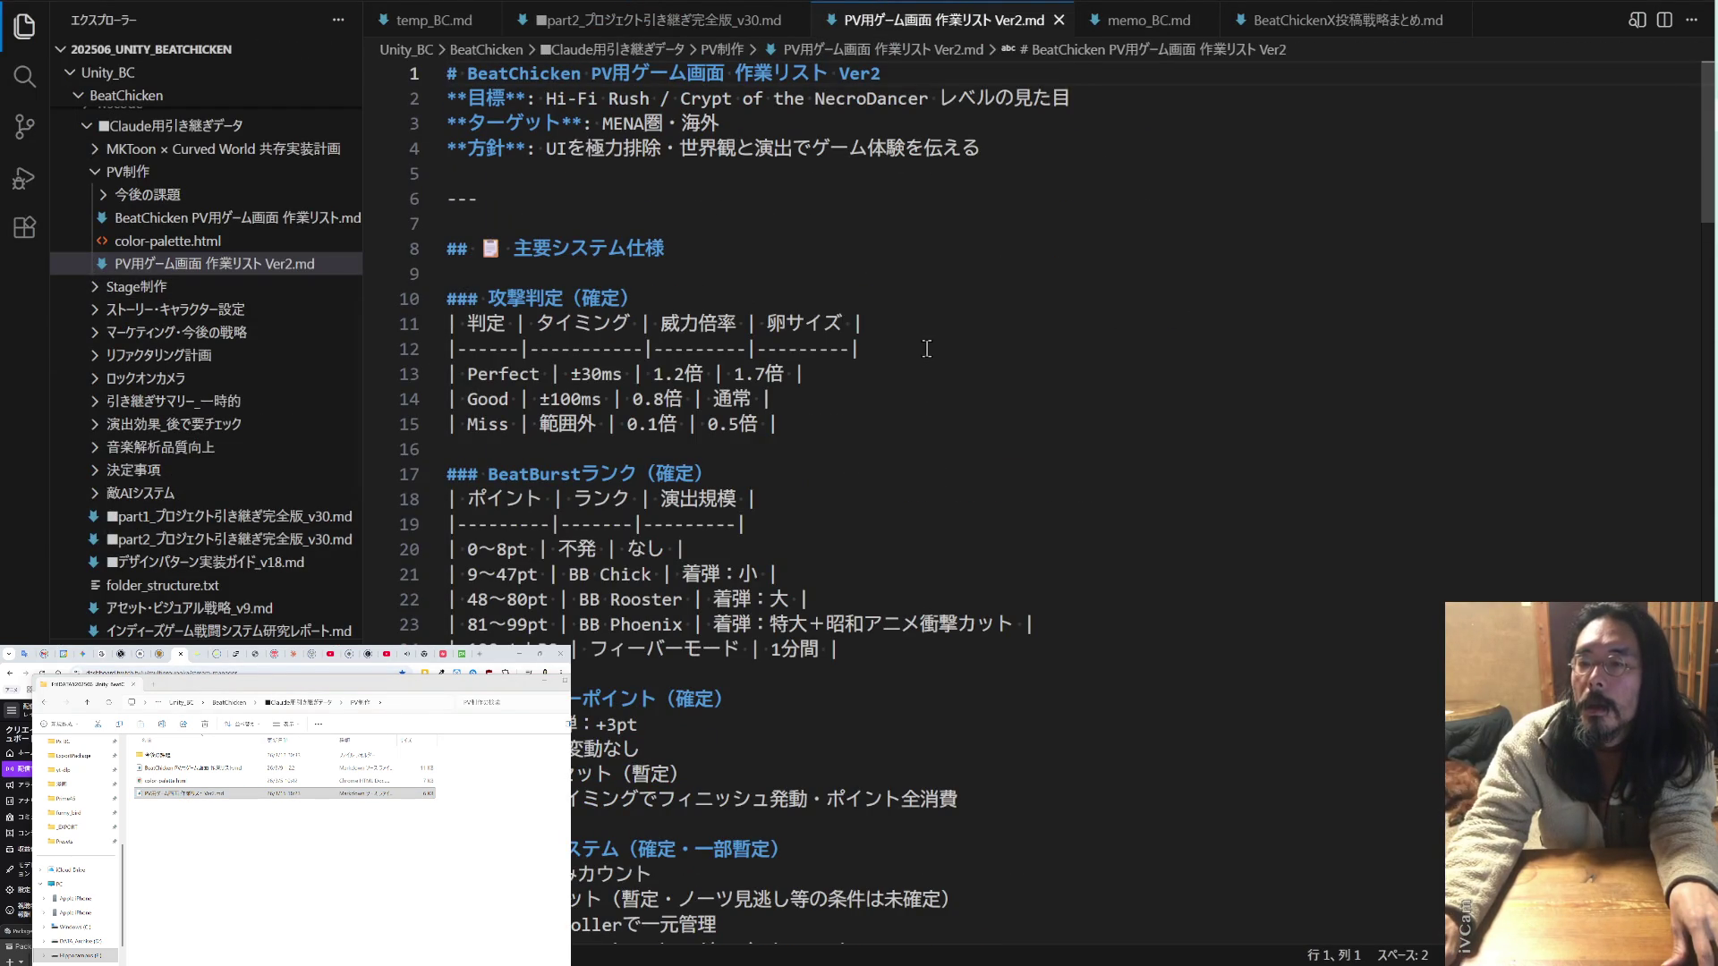
scroll(927, 349, "down", 2)
scroll(927, 349, "down", 1)
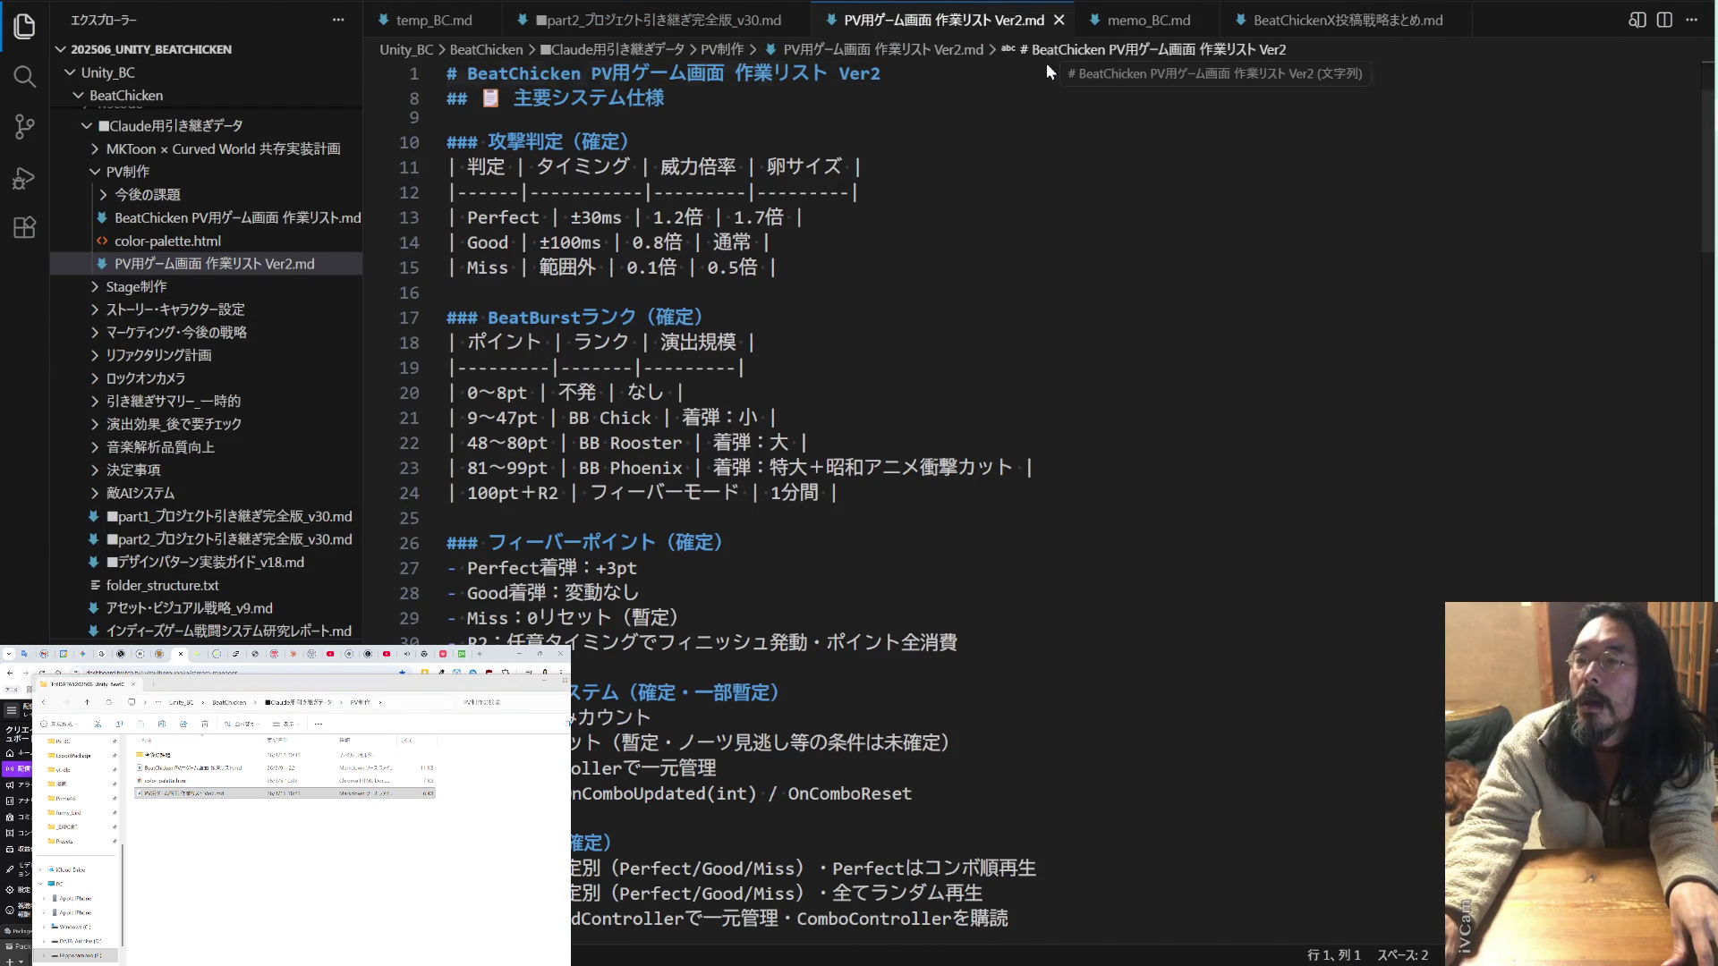
scroll(1020, 117, "up", 3)
scroll(998, 136, "down", 20)
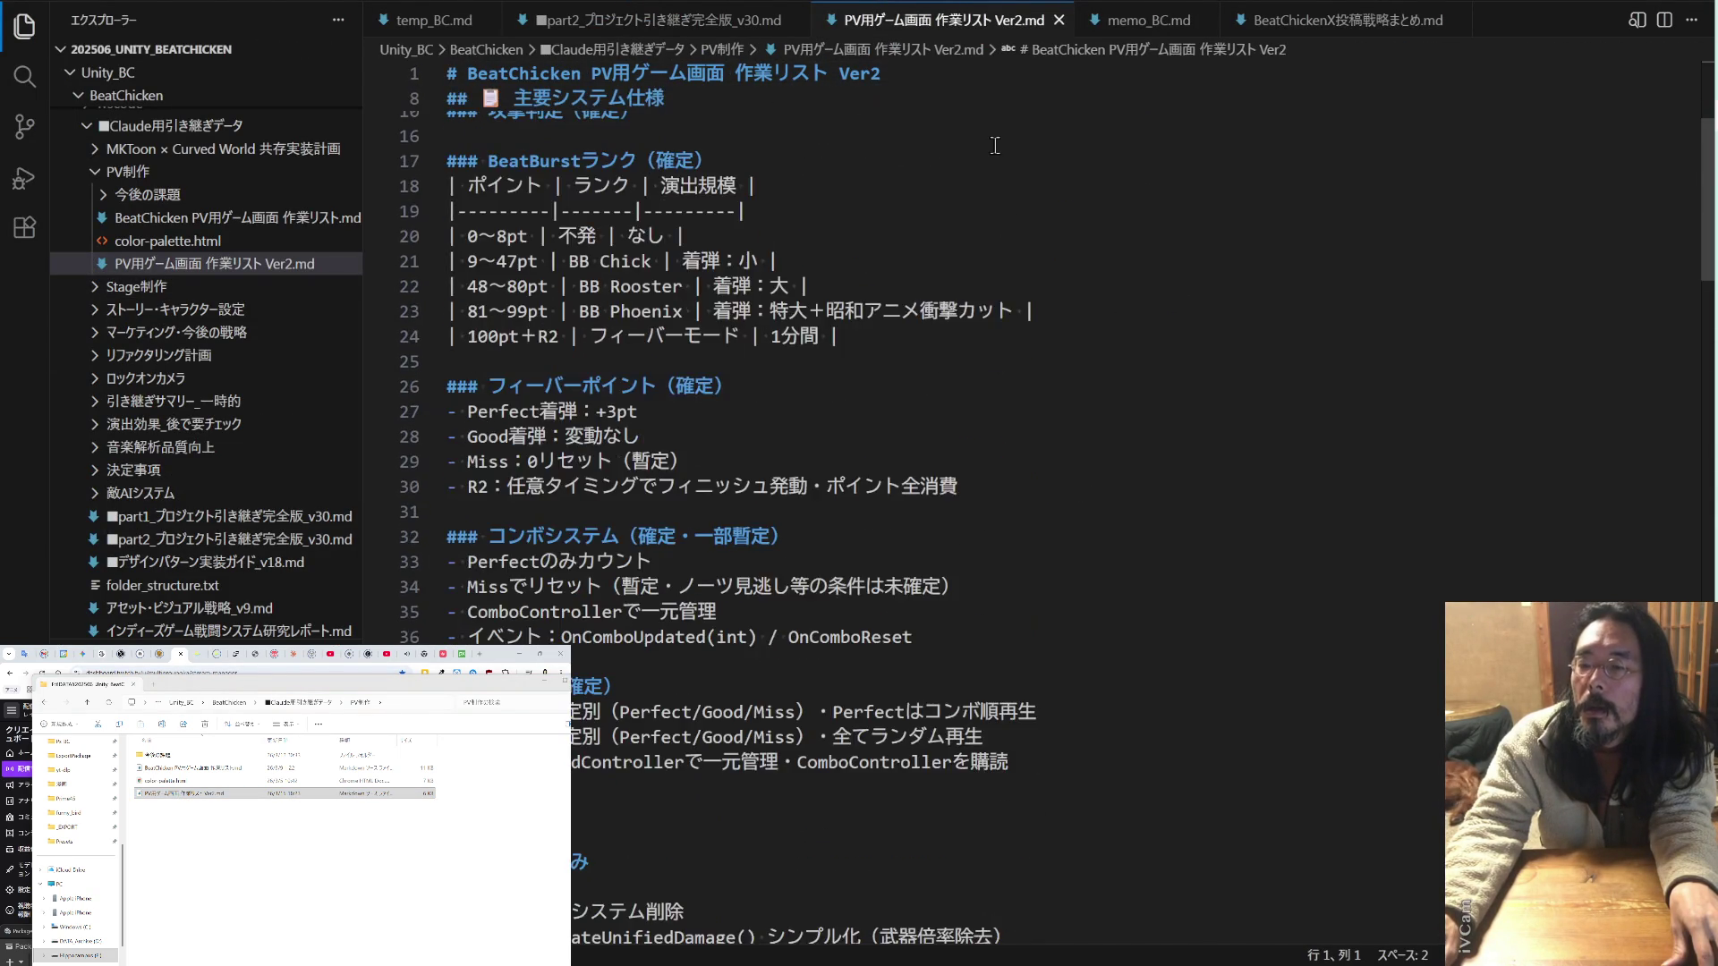
scroll(960, 176, "down", 20)
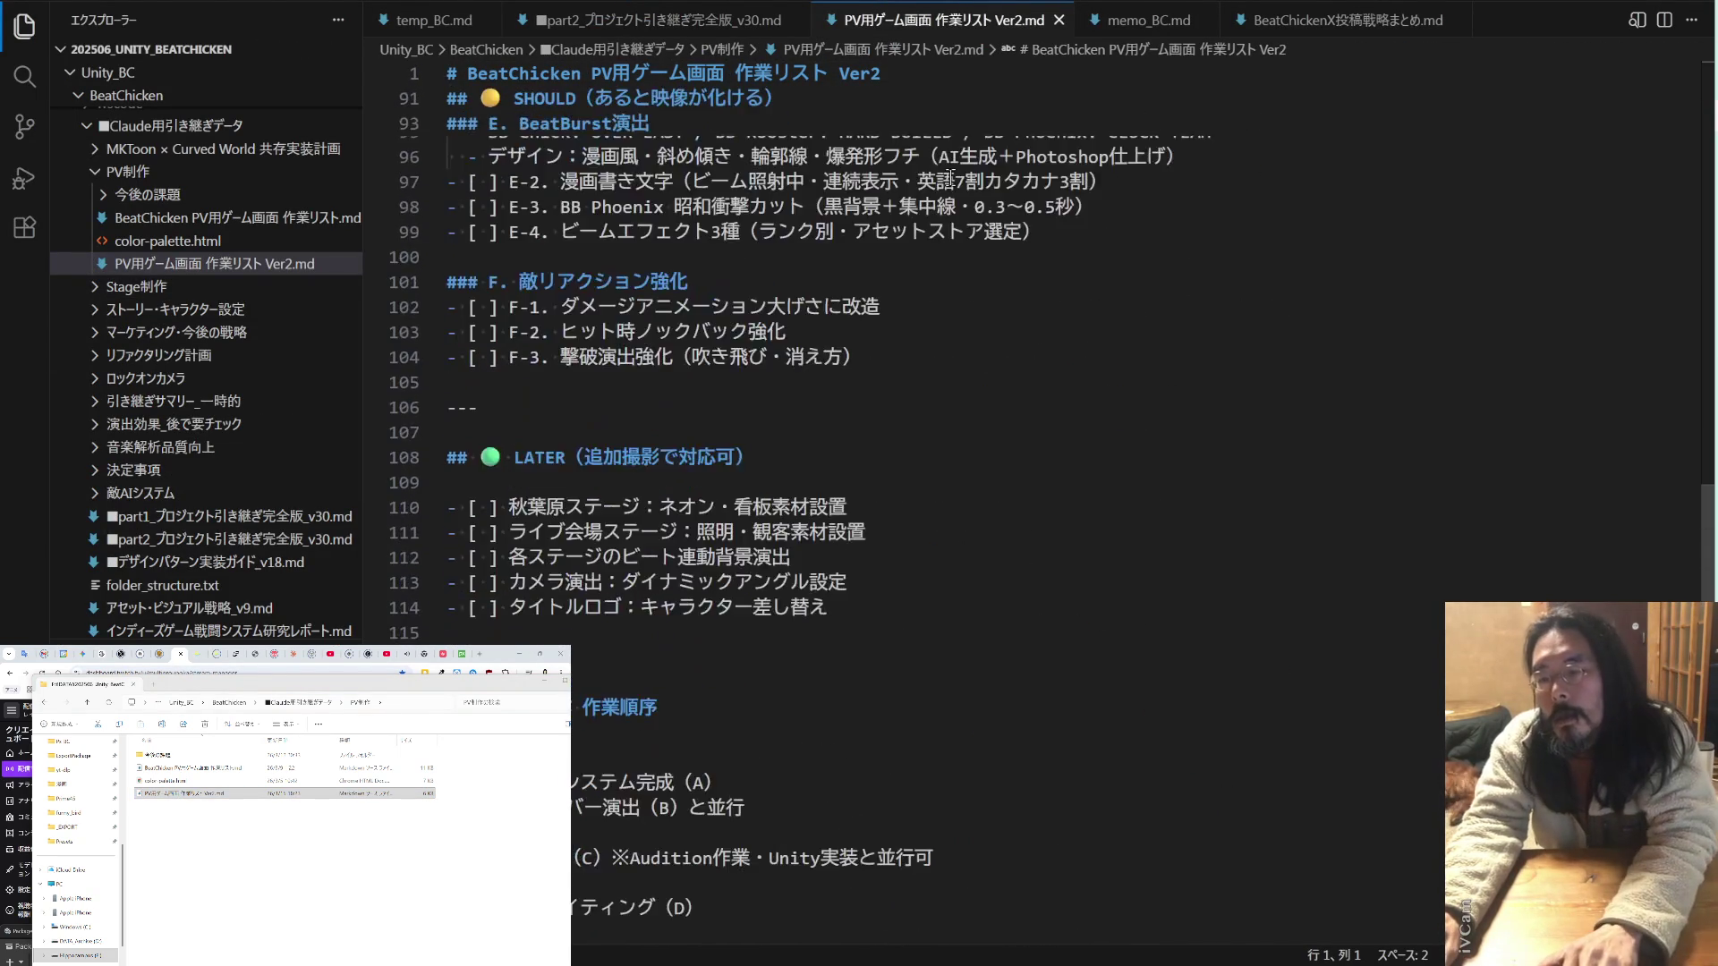
scroll(939, 179, "up", 3)
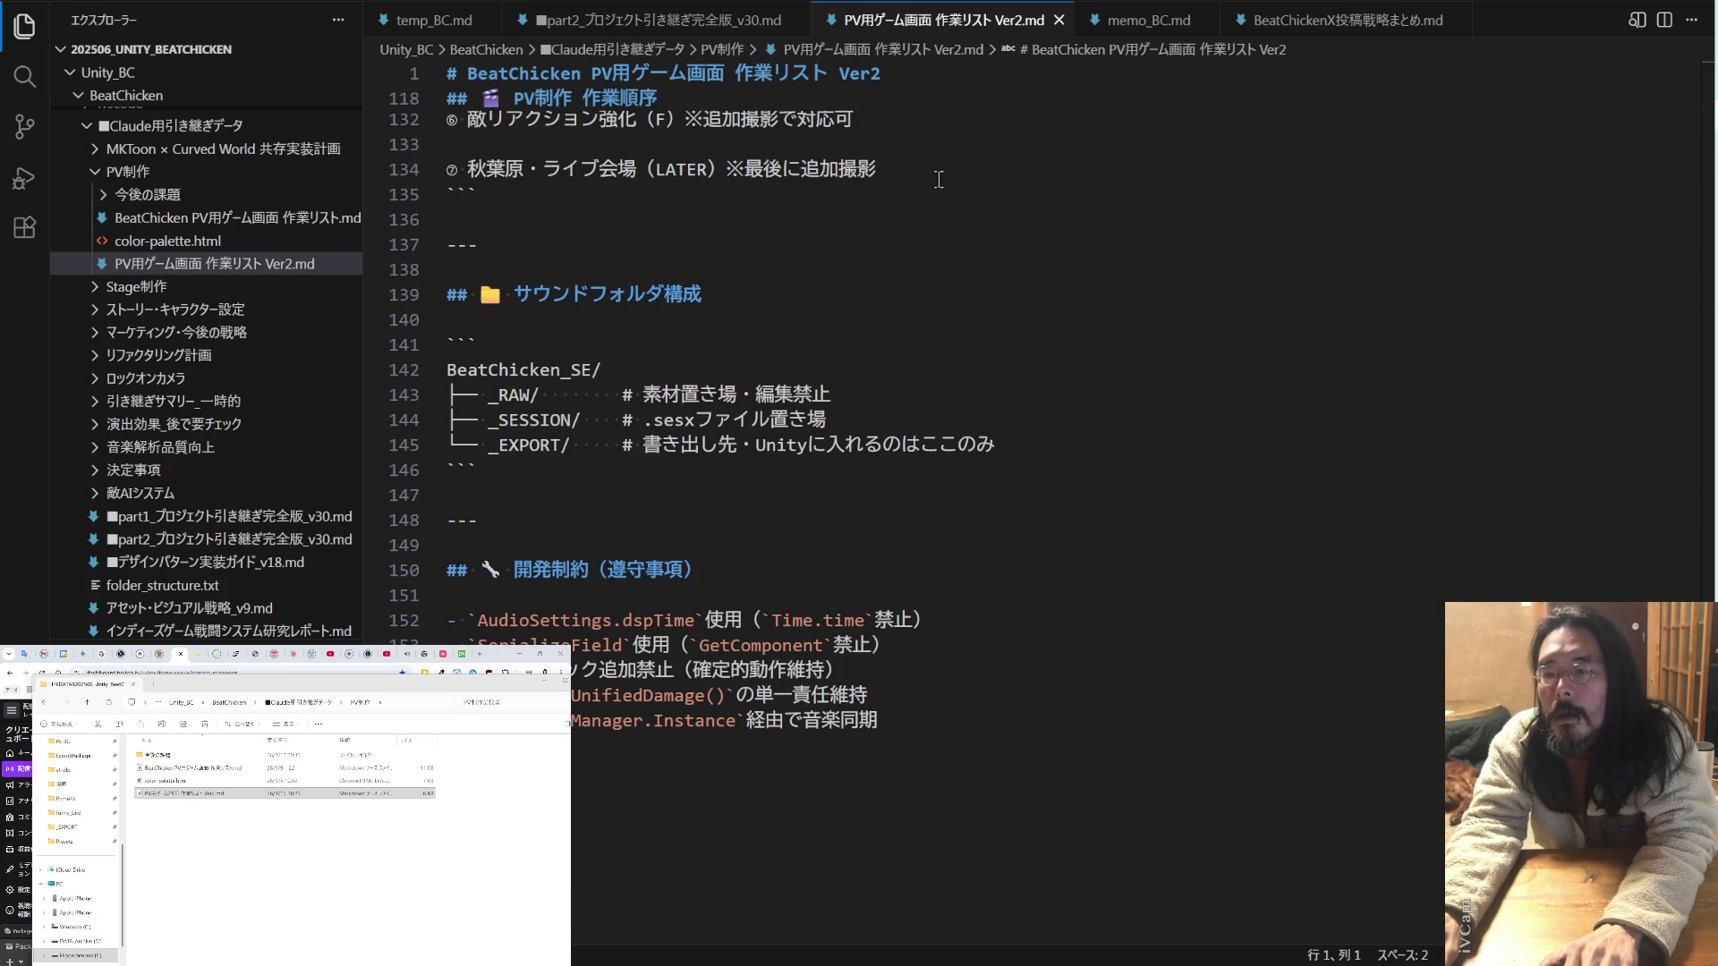
- Delete the サウンドフォルダ構成 section with its leftover blank lines and extra --- divider
left_click_drag(537, 473, 423, 297)
key("BackSpace")
key("BackSpace")
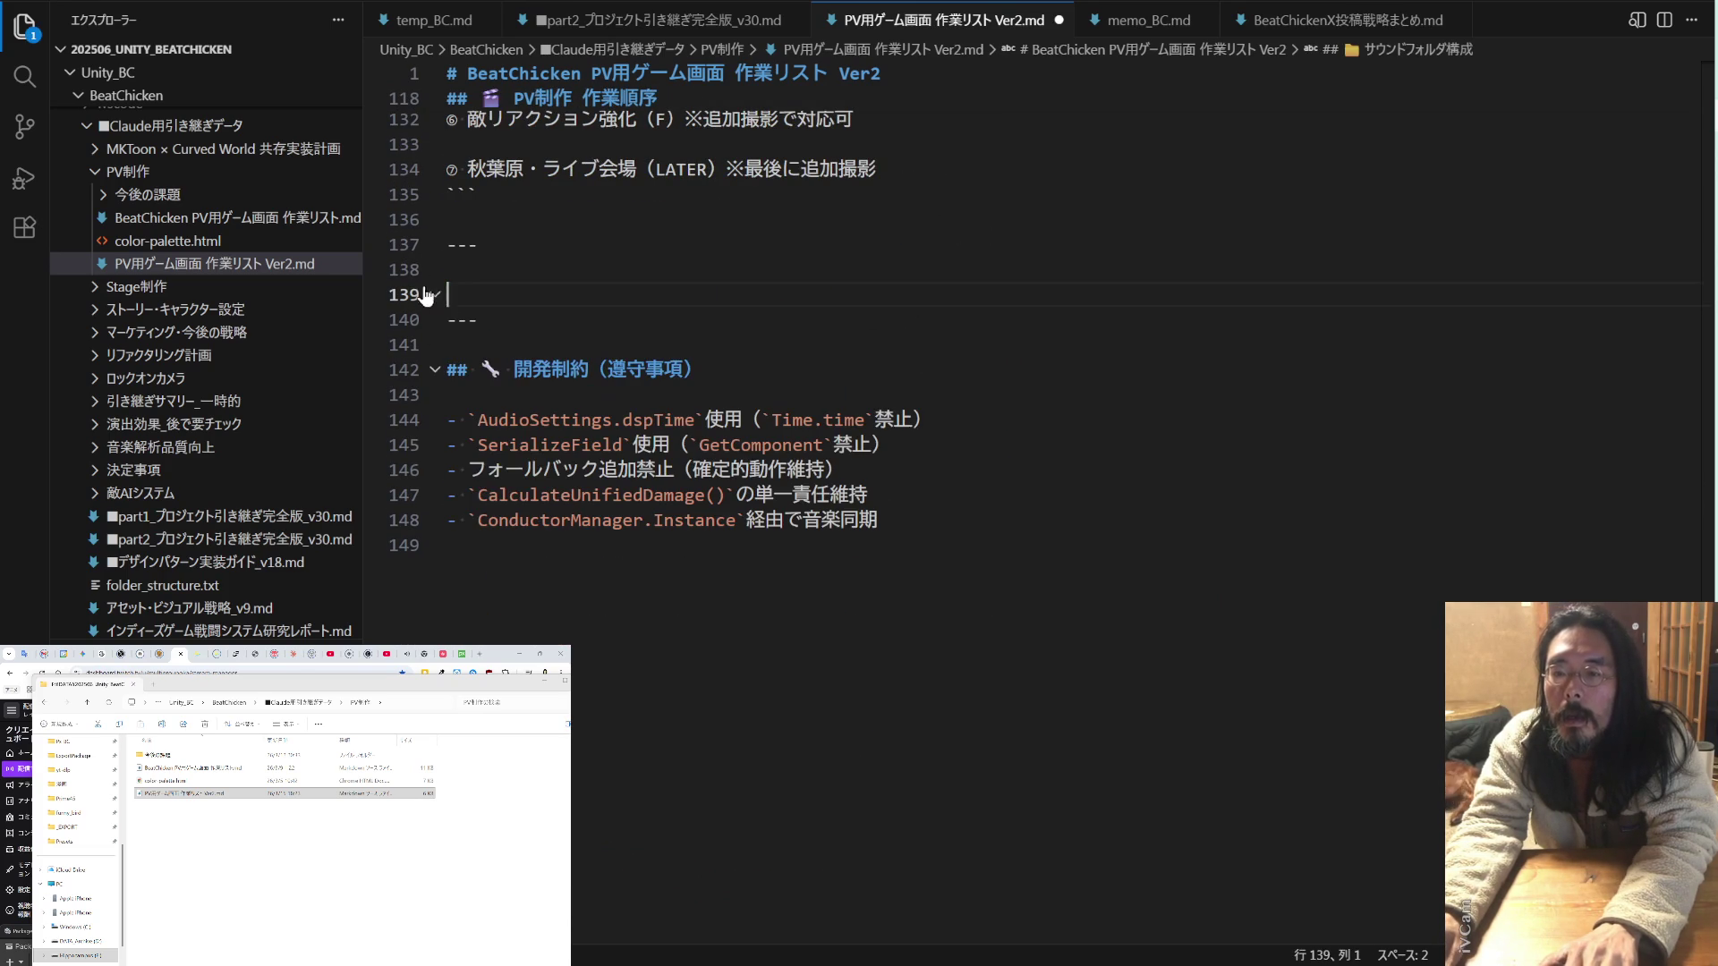
key("Delete")
key("Delete")
key("Delete")
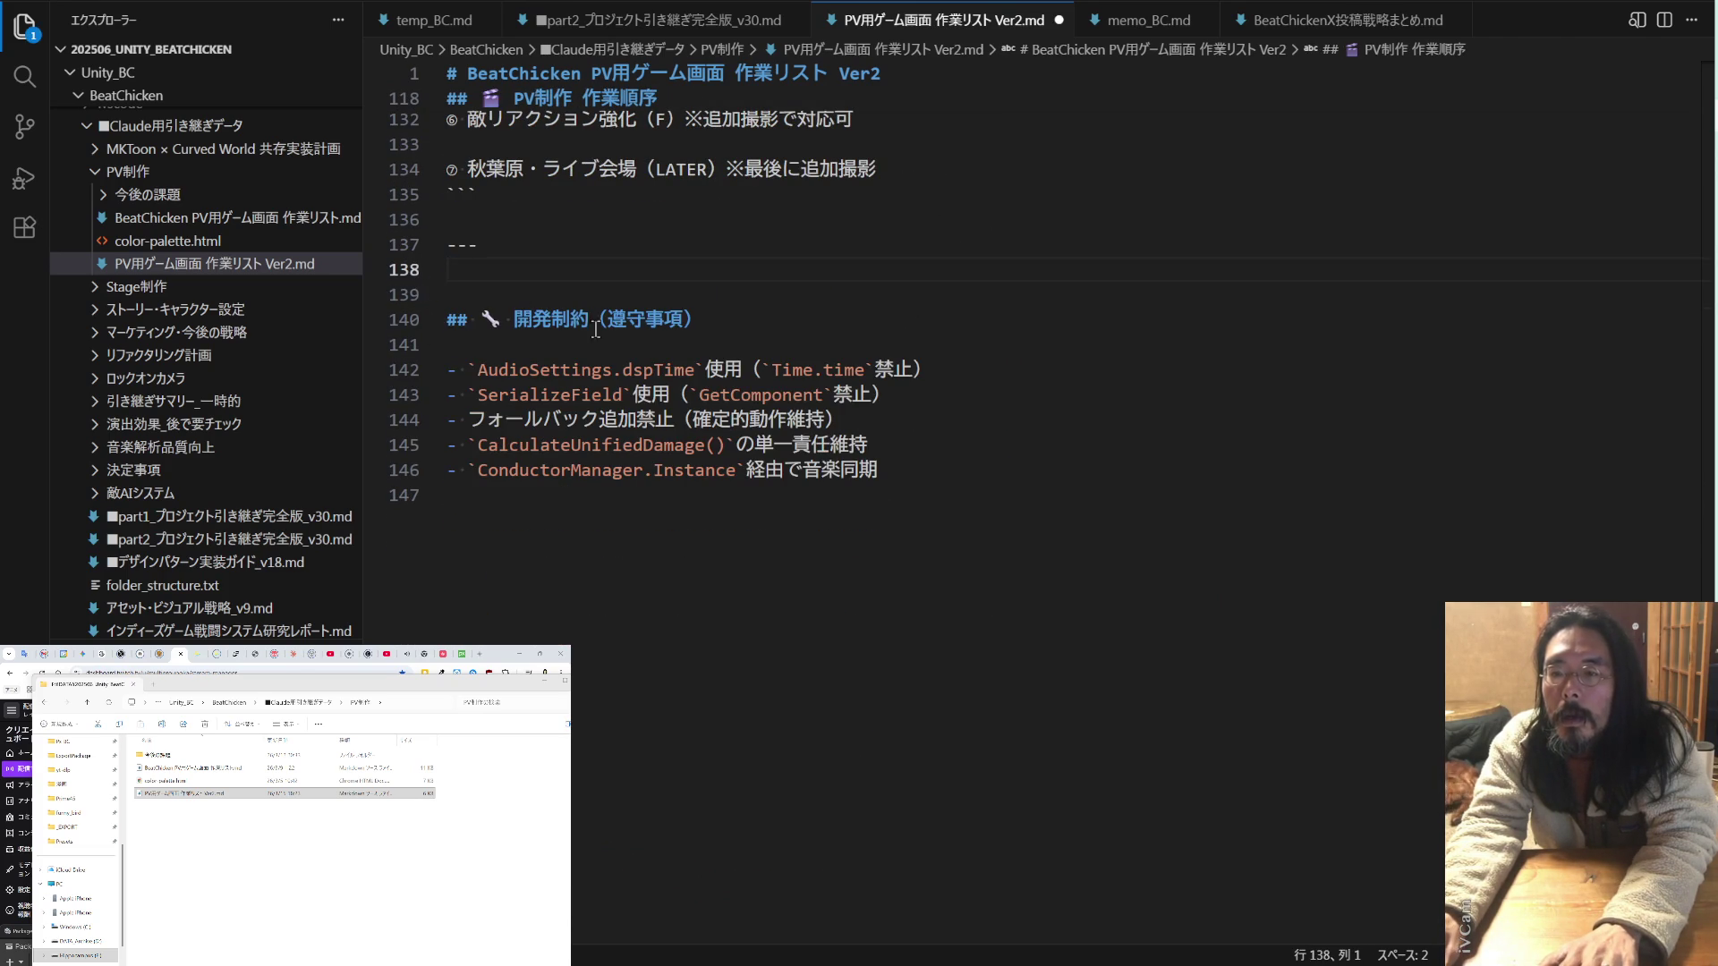
scroll(586, 324, "up", 7)
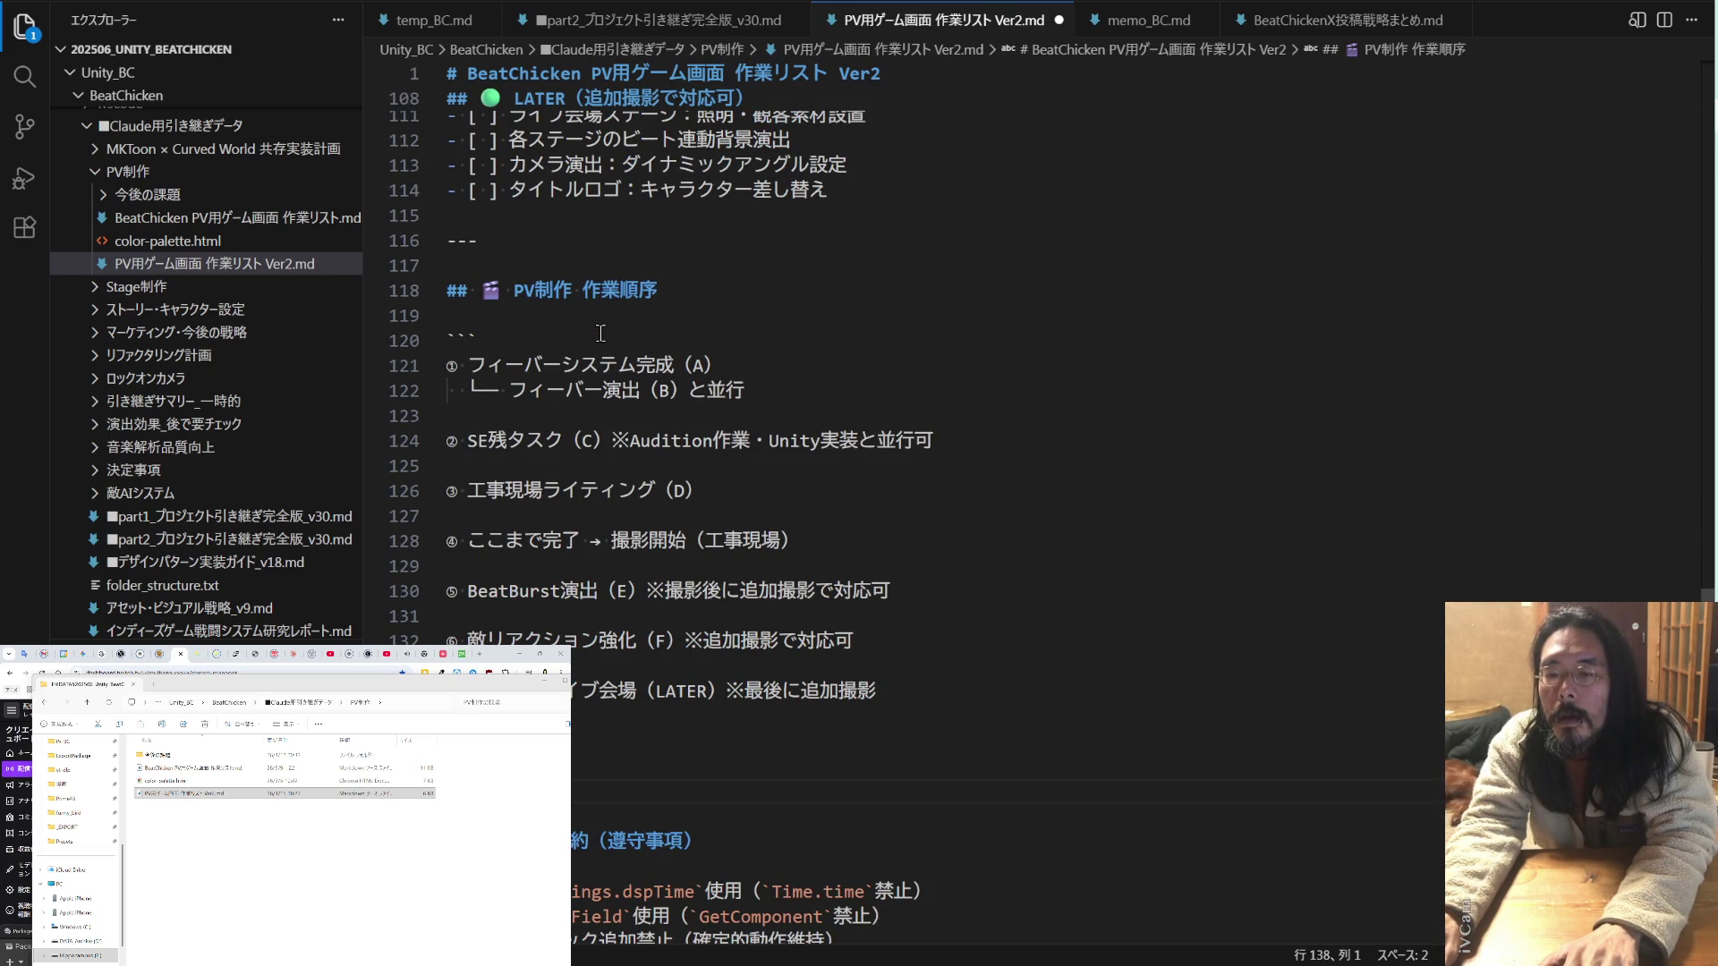
- Open the original BeatChicken PV用ゲーム画面 作業リスト.md and read through its fever tasks
scroll(601, 333, "up", 17)
scroll(600, 332, "up", 6)
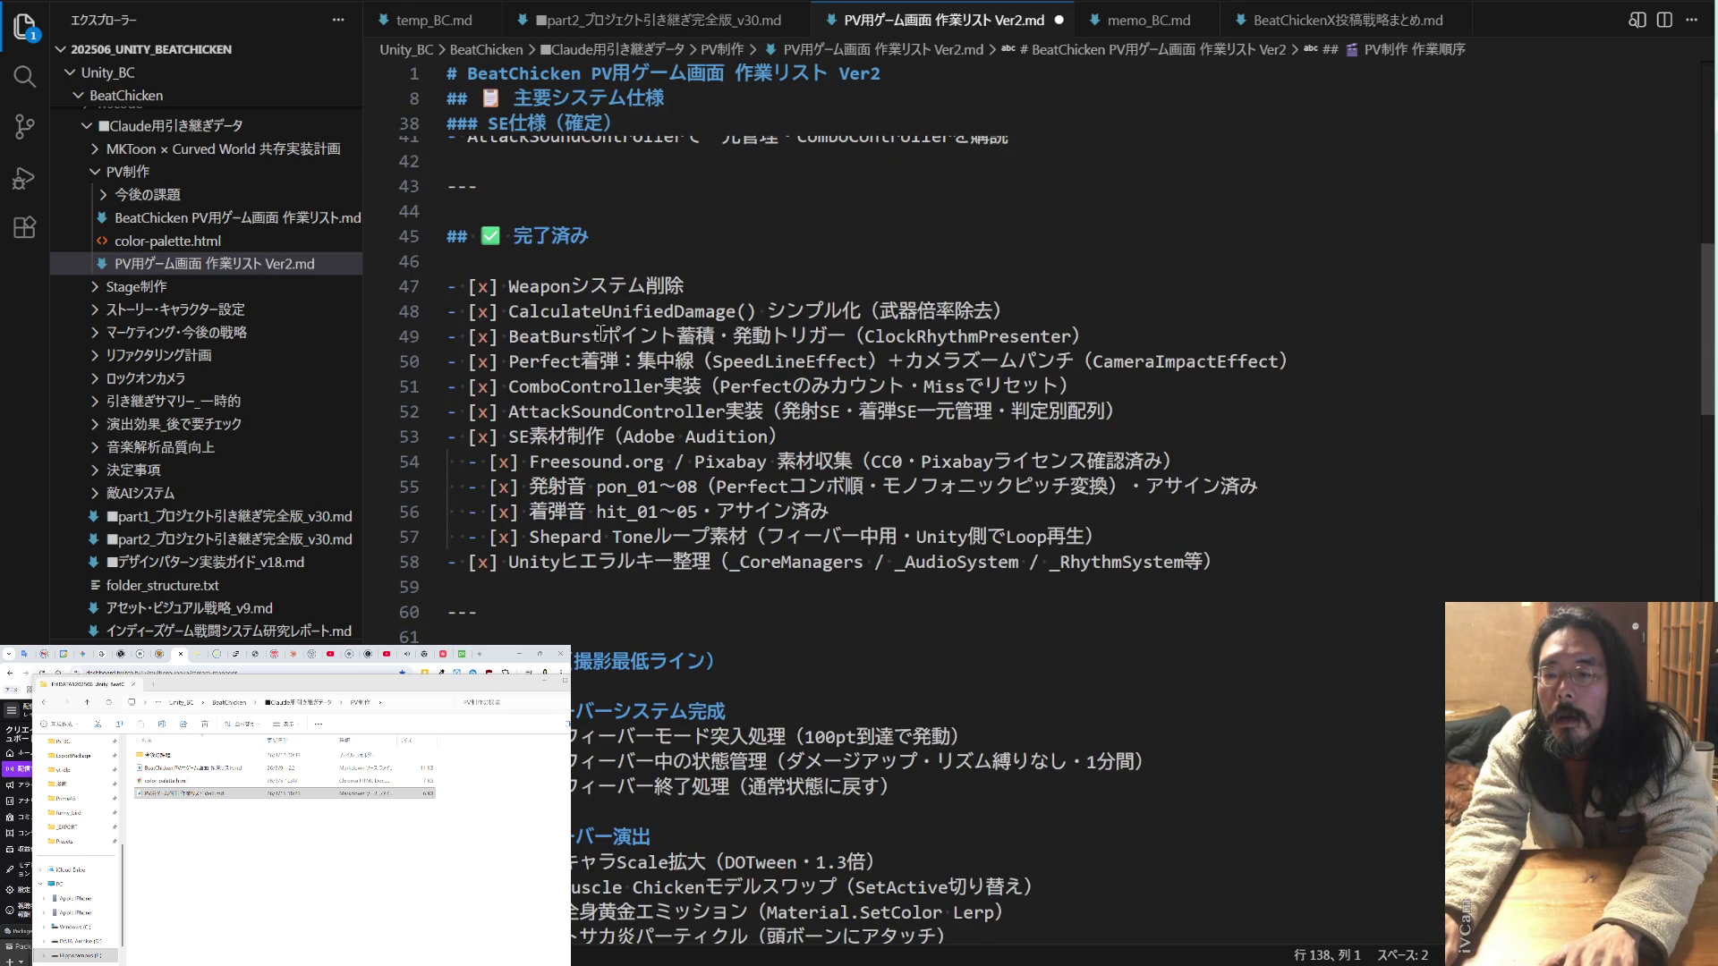
scroll(595, 328, "down", 1)
scroll(595, 329, "up", 5)
scroll(595, 328, "down", 3)
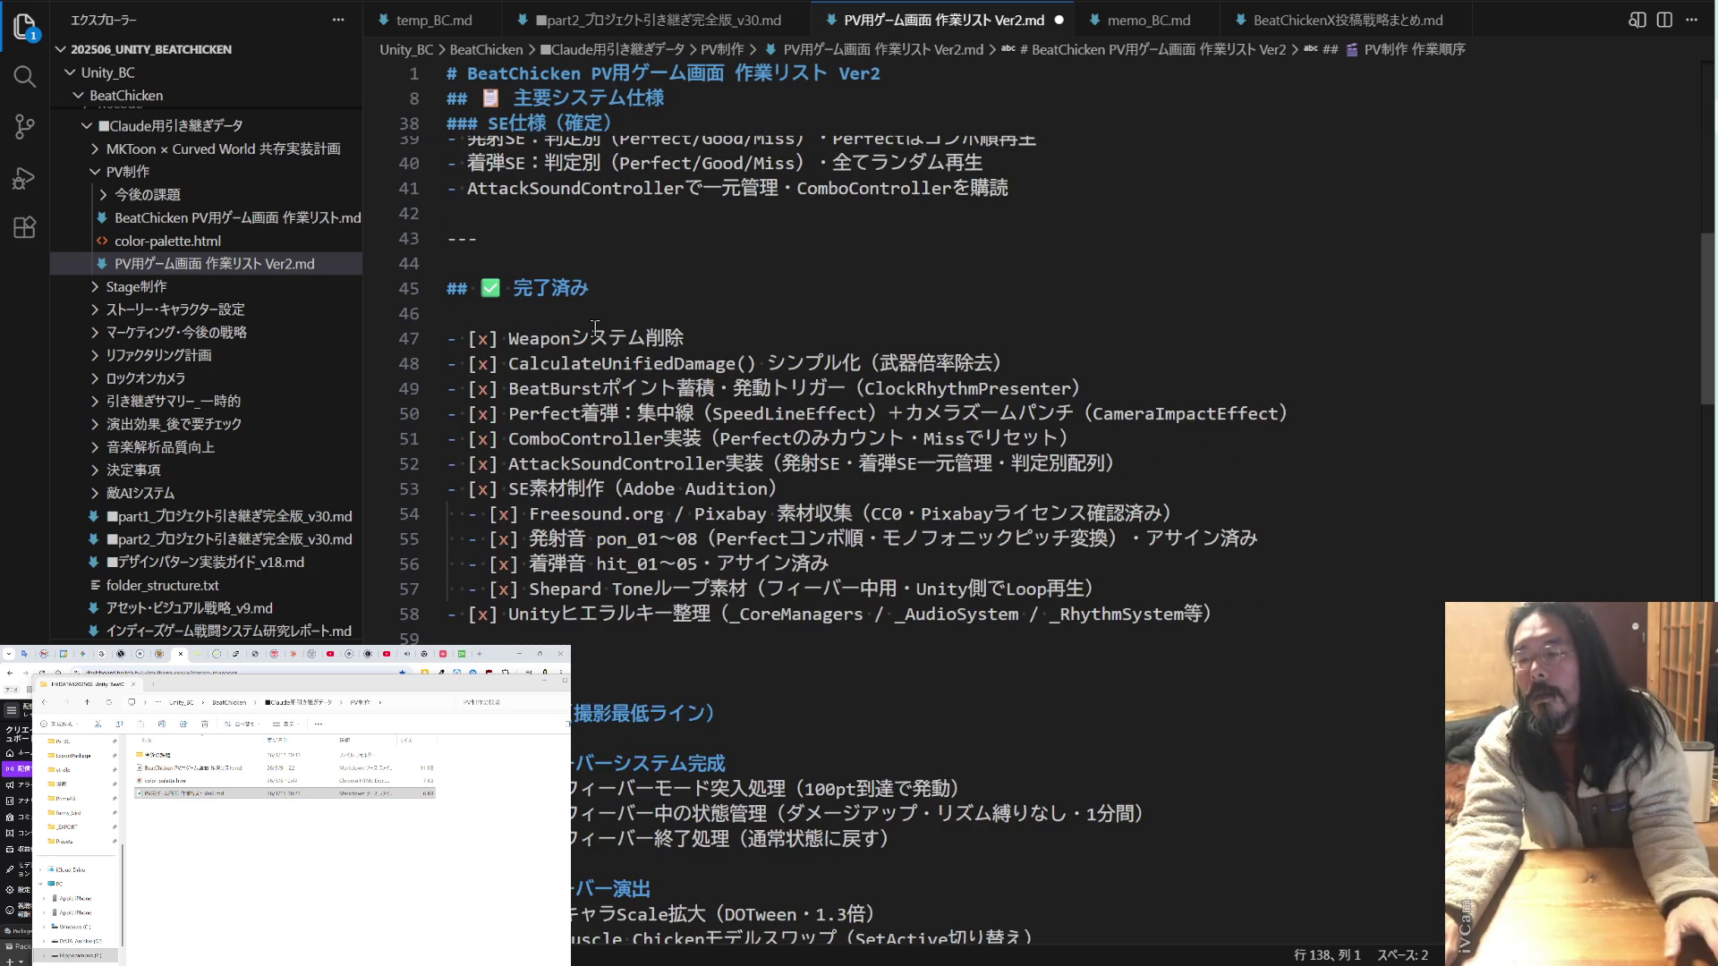
scroll(595, 328, "up", 13)
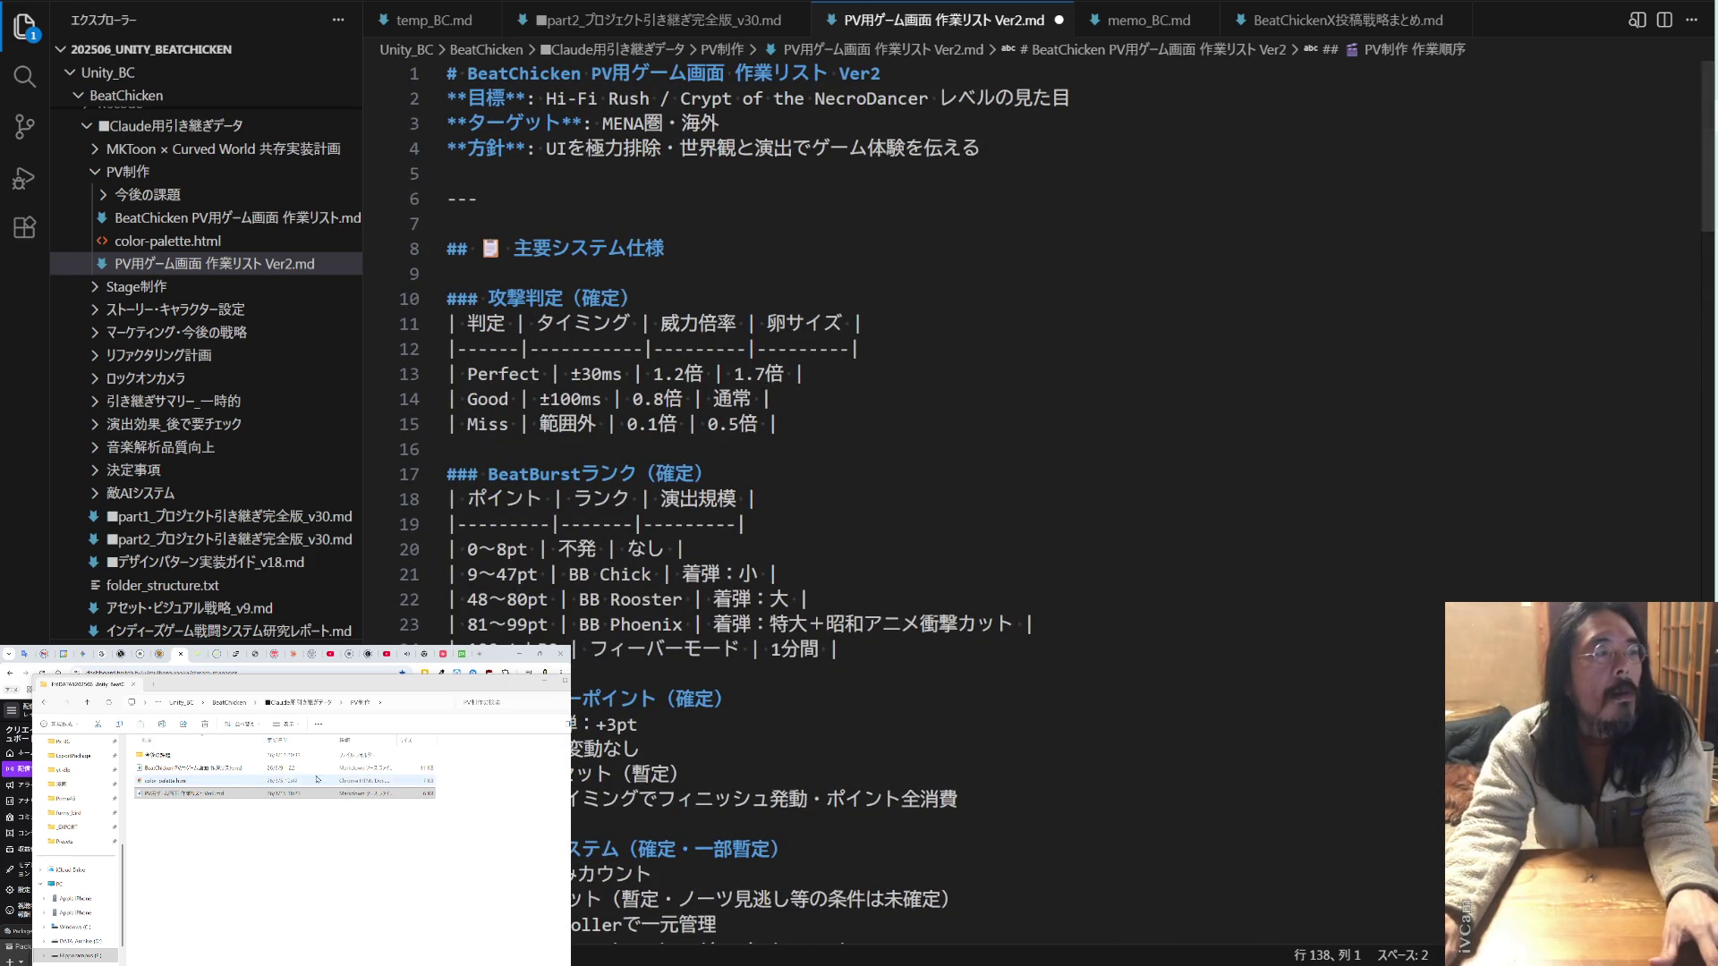
left_click(246, 769)
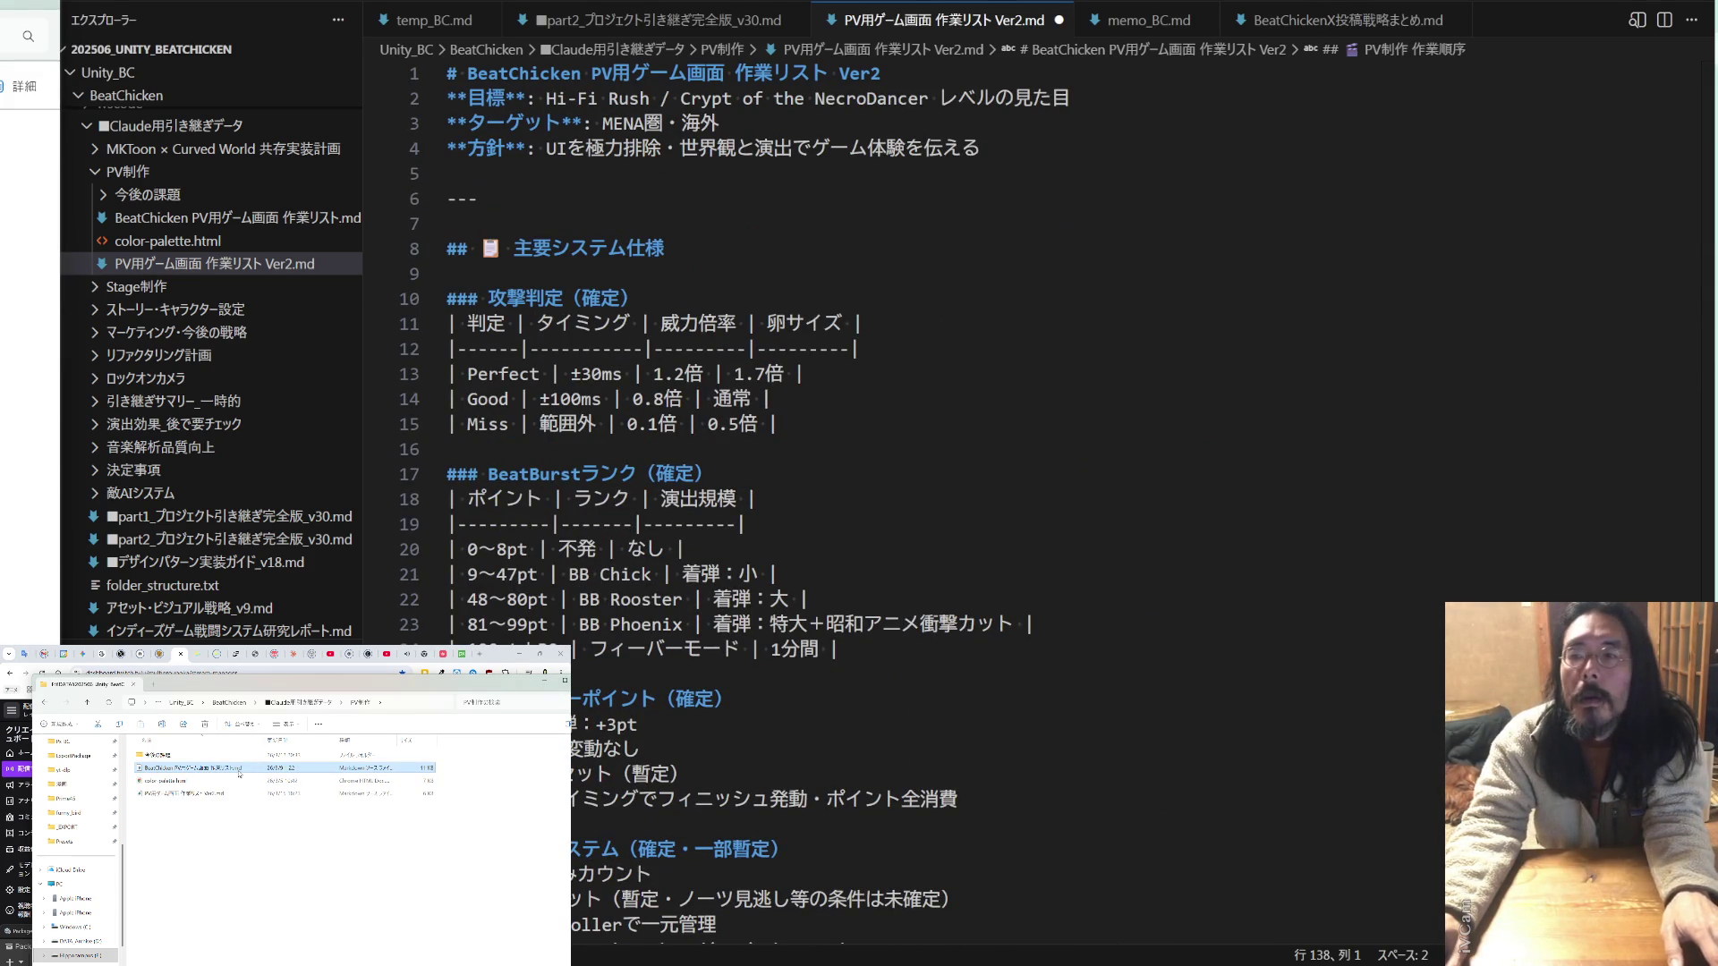
double_click(246, 771)
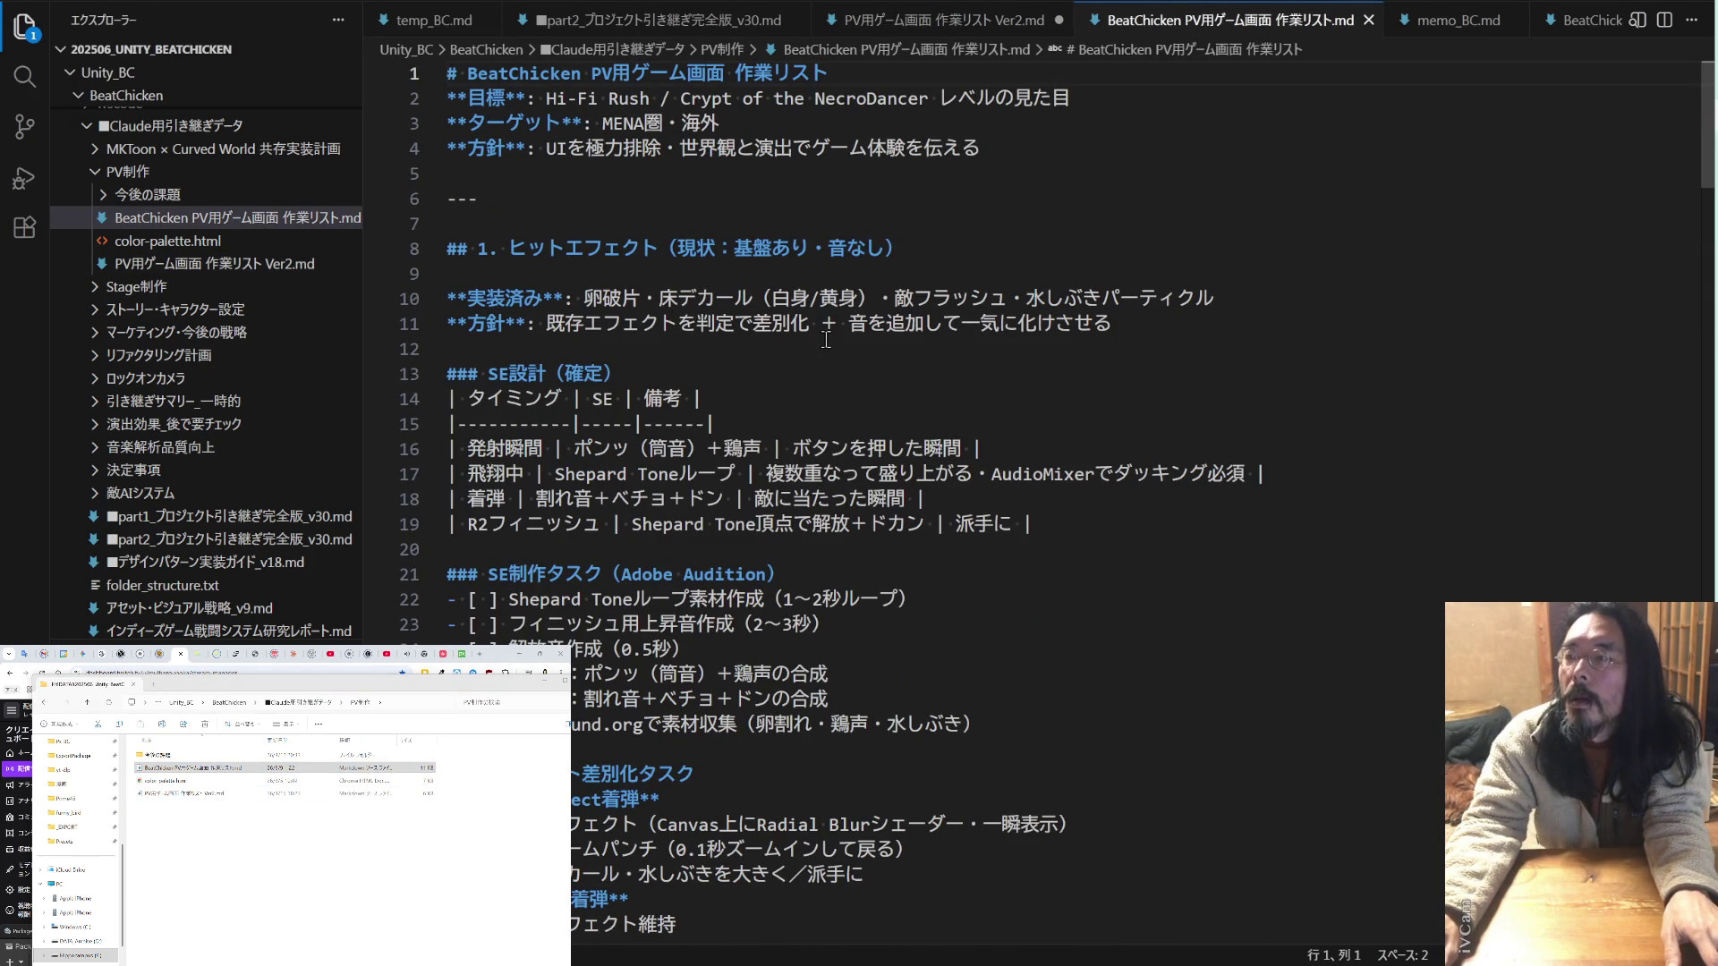
scroll(826, 339, "down", 1)
scroll(826, 339, "up", 1)
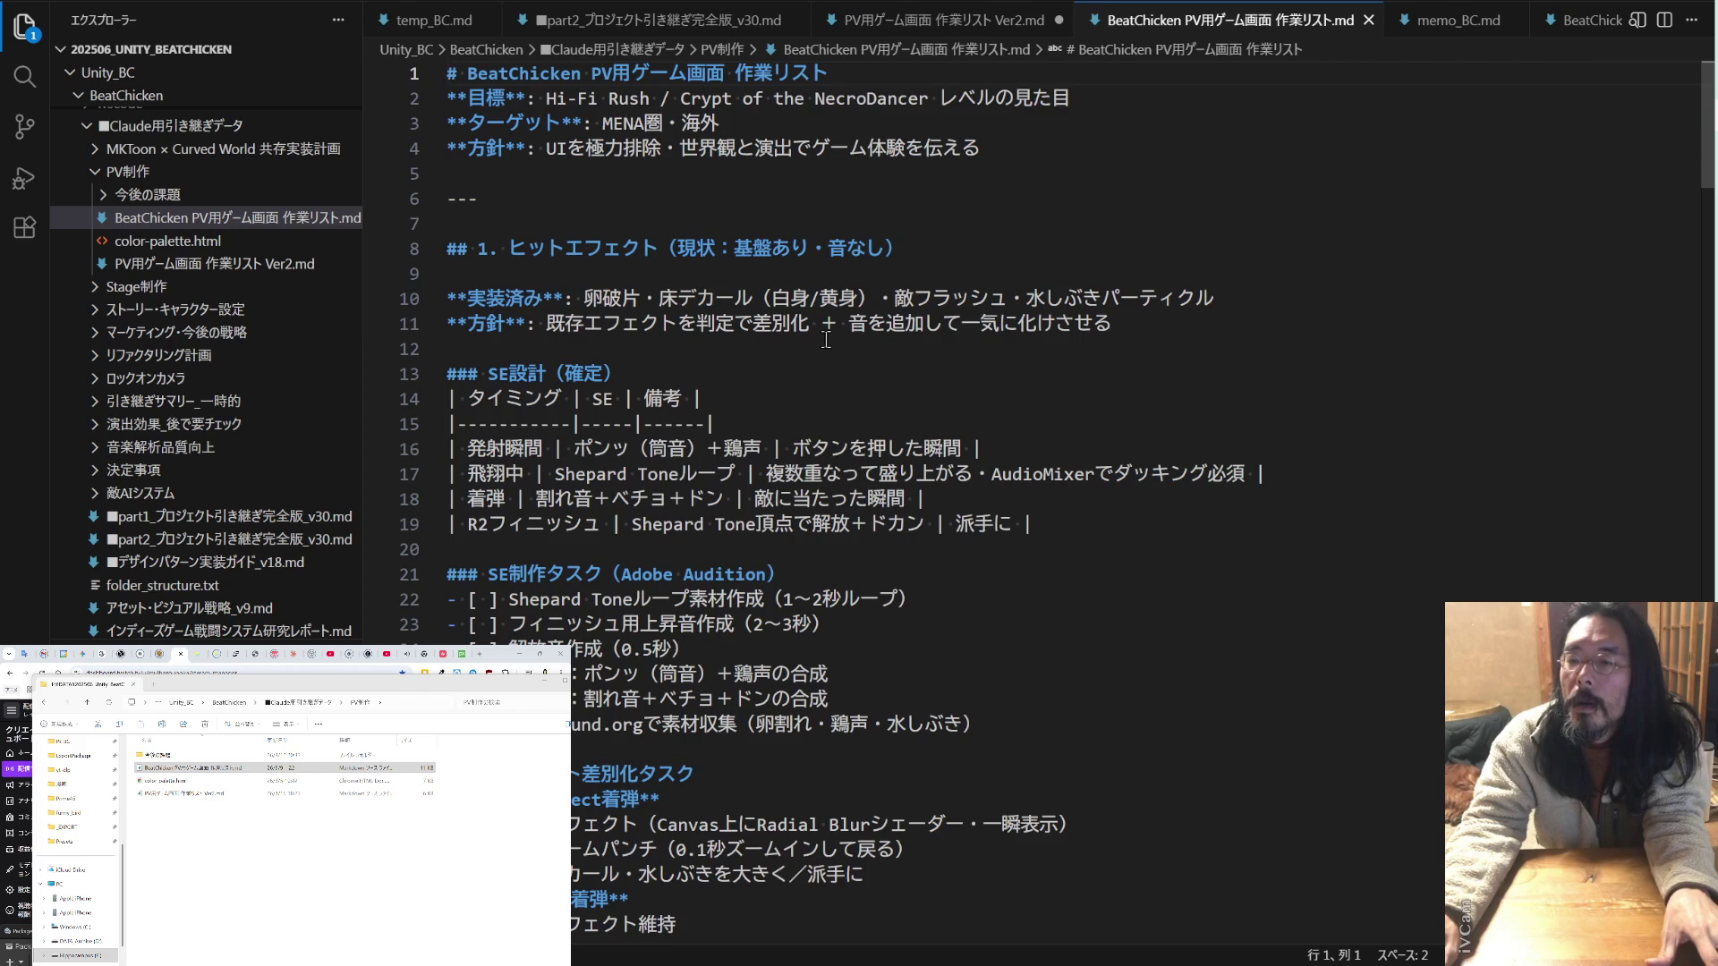
scroll(826, 339, "down", 1)
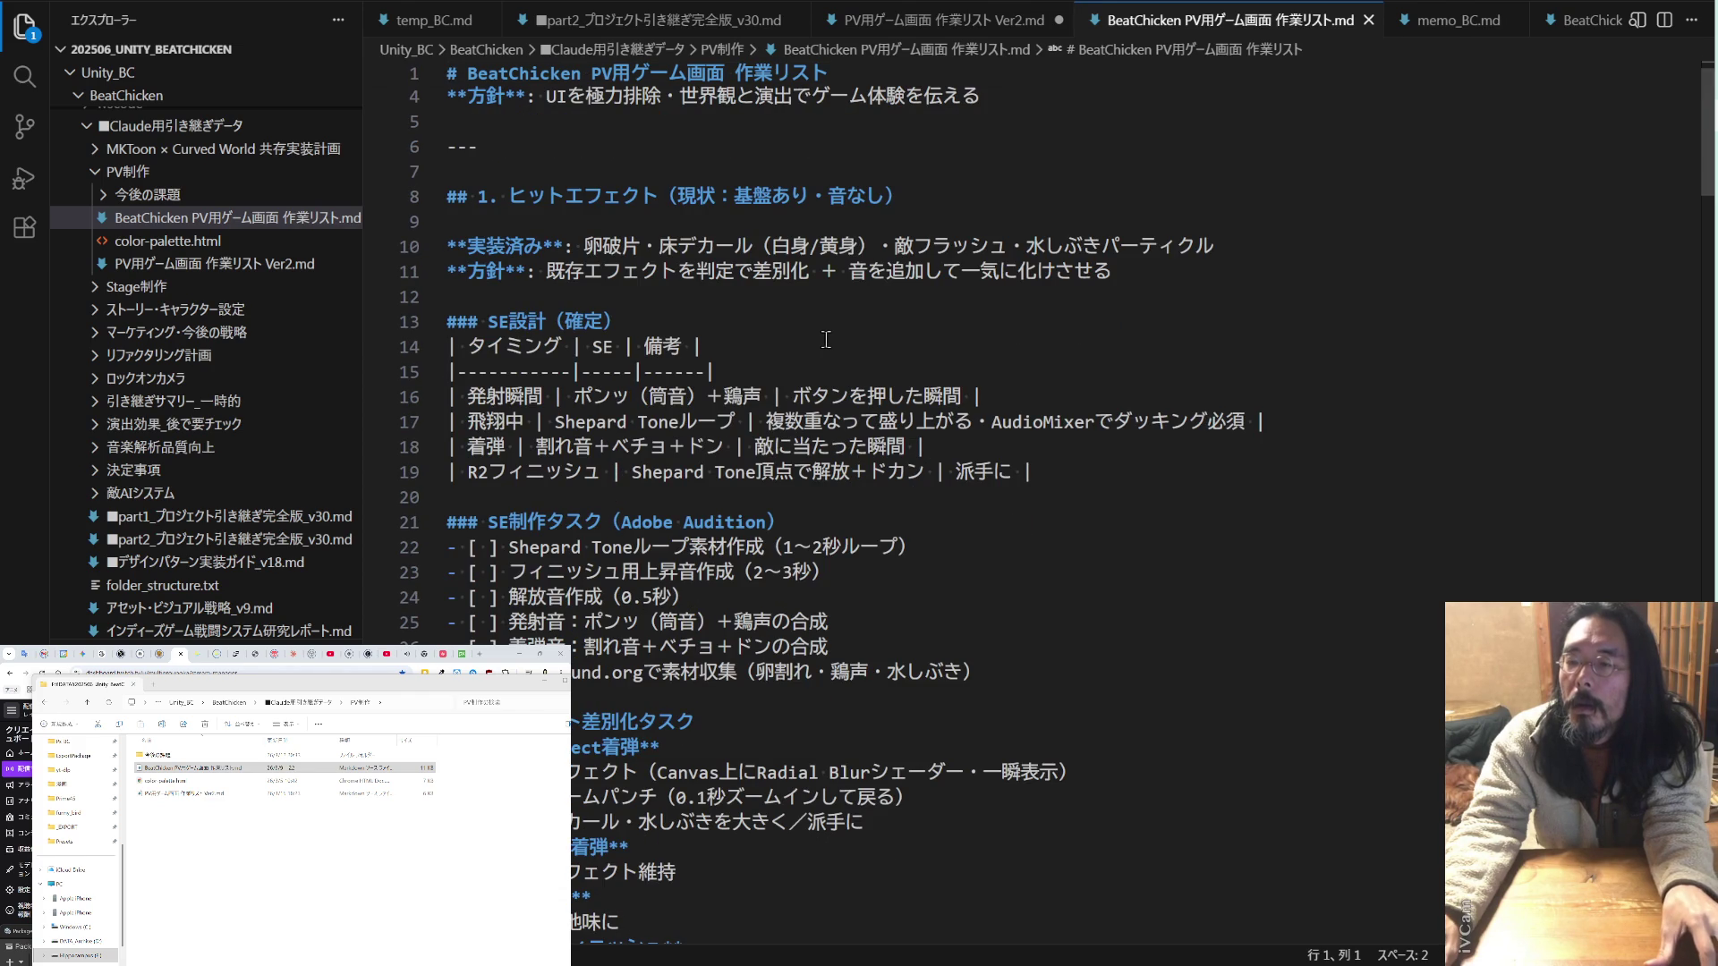
scroll(826, 339, "down", 3)
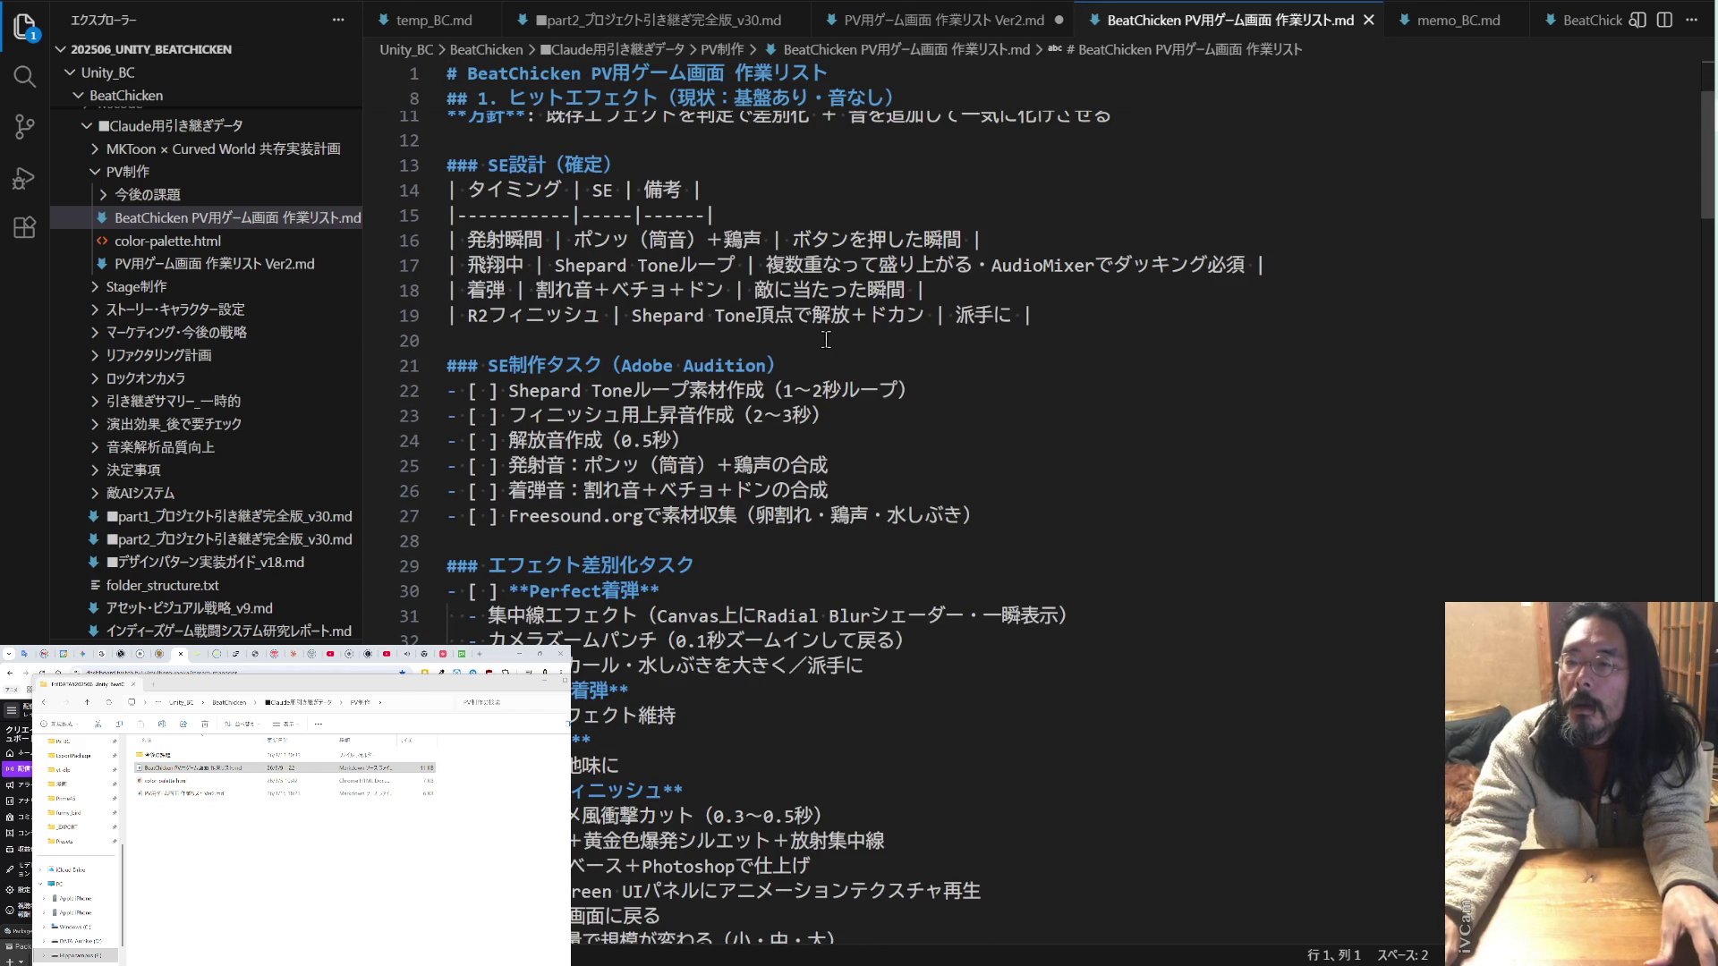
scroll(825, 339, "down", 4)
scroll(826, 339, "down", 6)
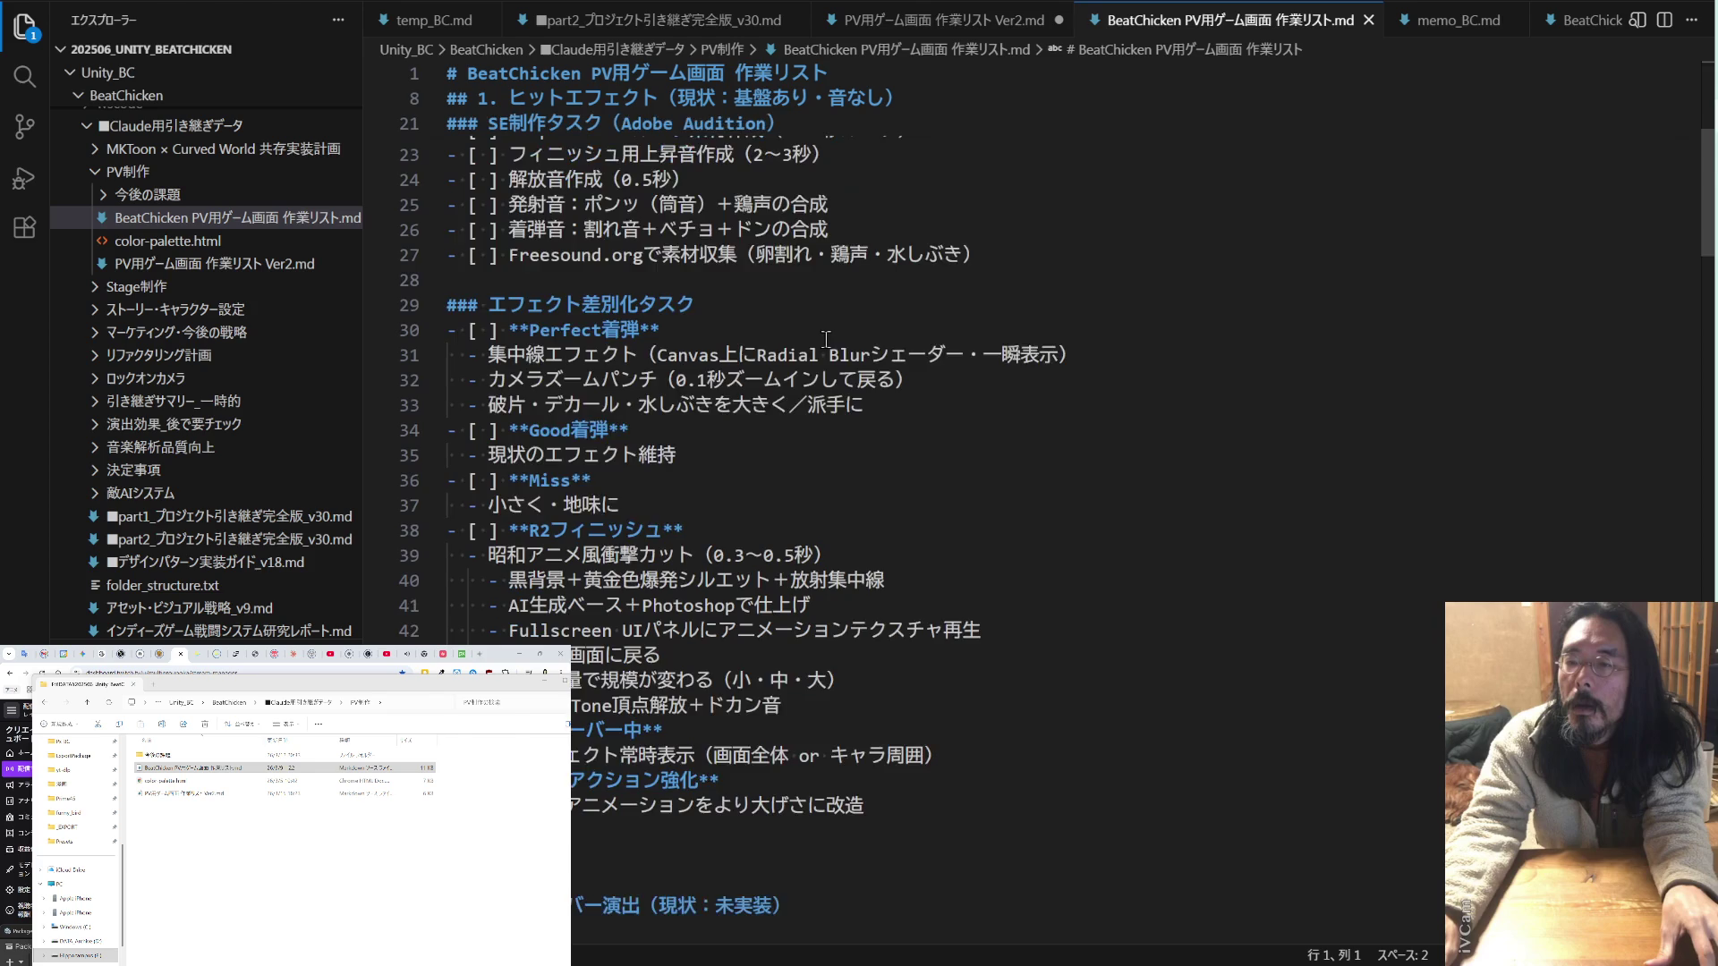
scroll(826, 339, "down", 3)
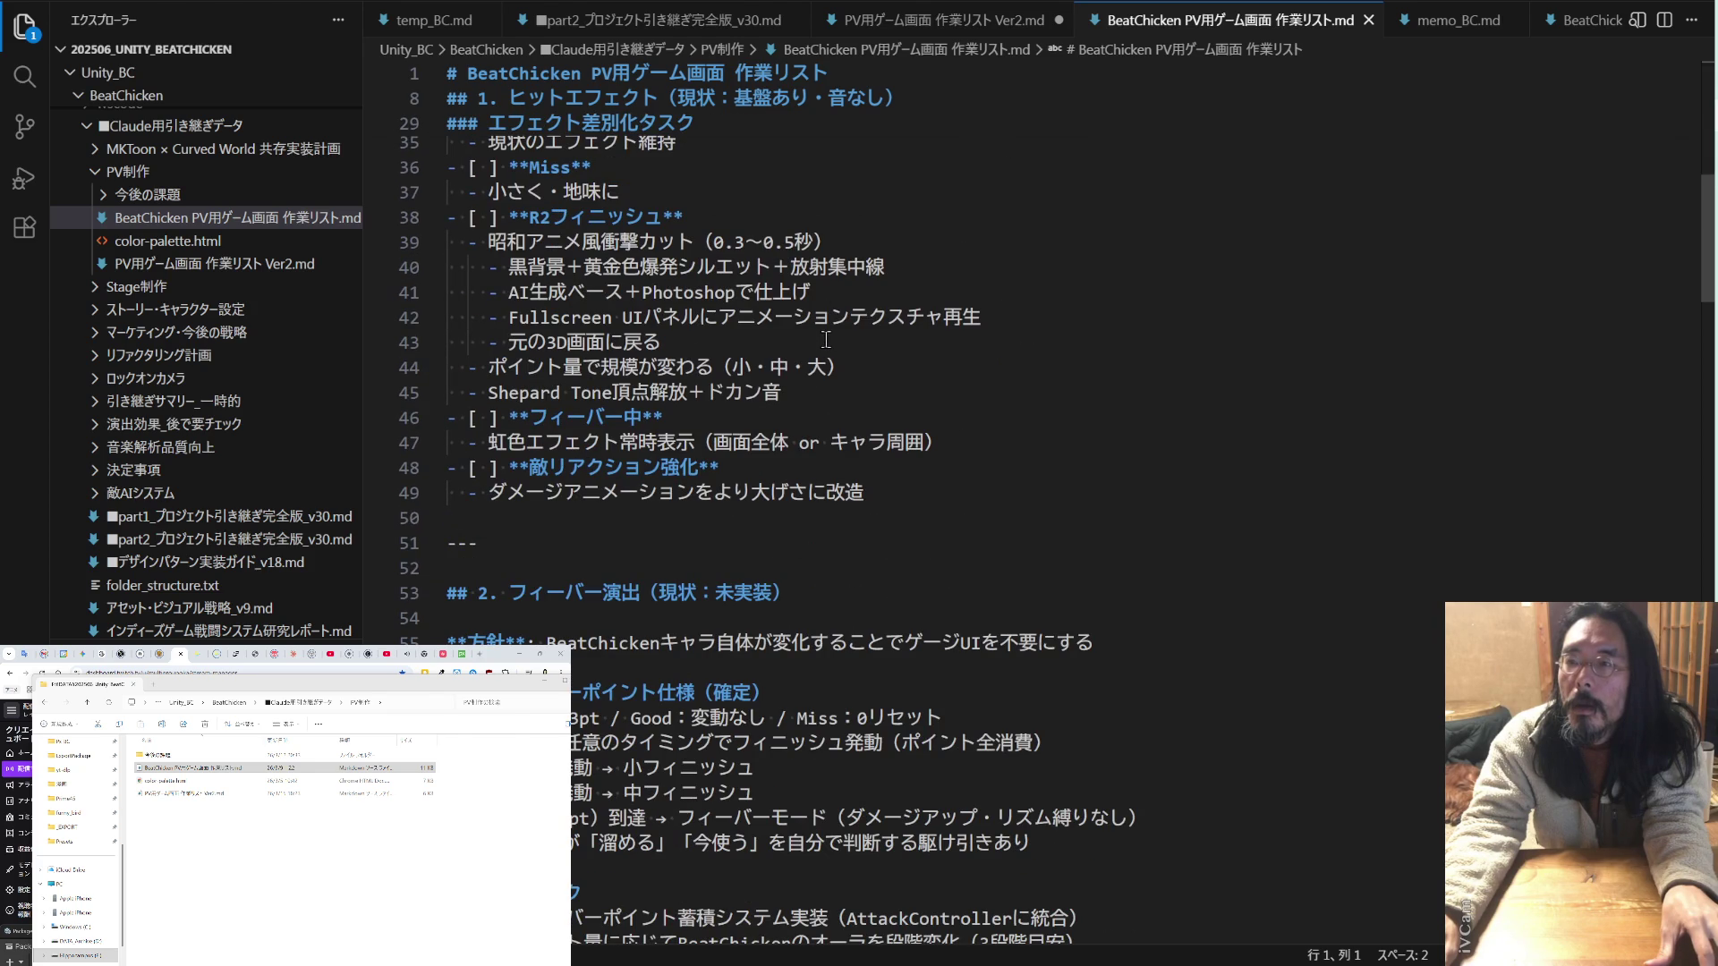
- Review the fever tasks in the Ver2 work list for comparison
key("ctrl+Page_Up")
scroll(905, 265, "down", 10)
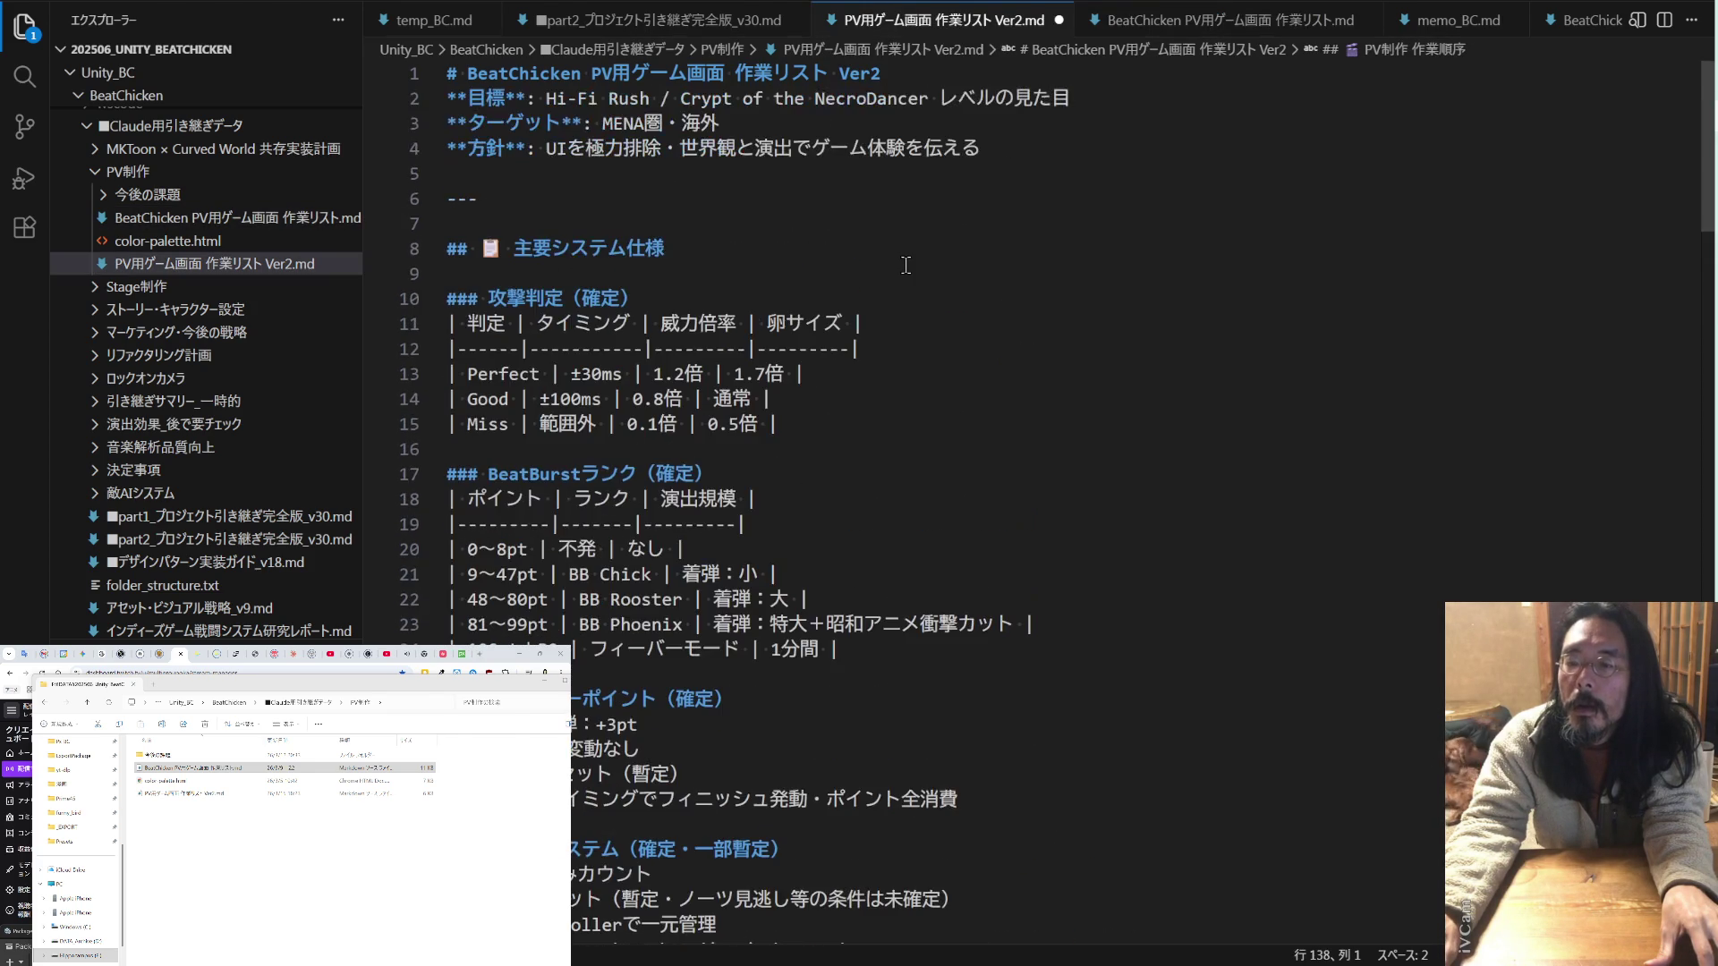
scroll(905, 261, "down", 6)
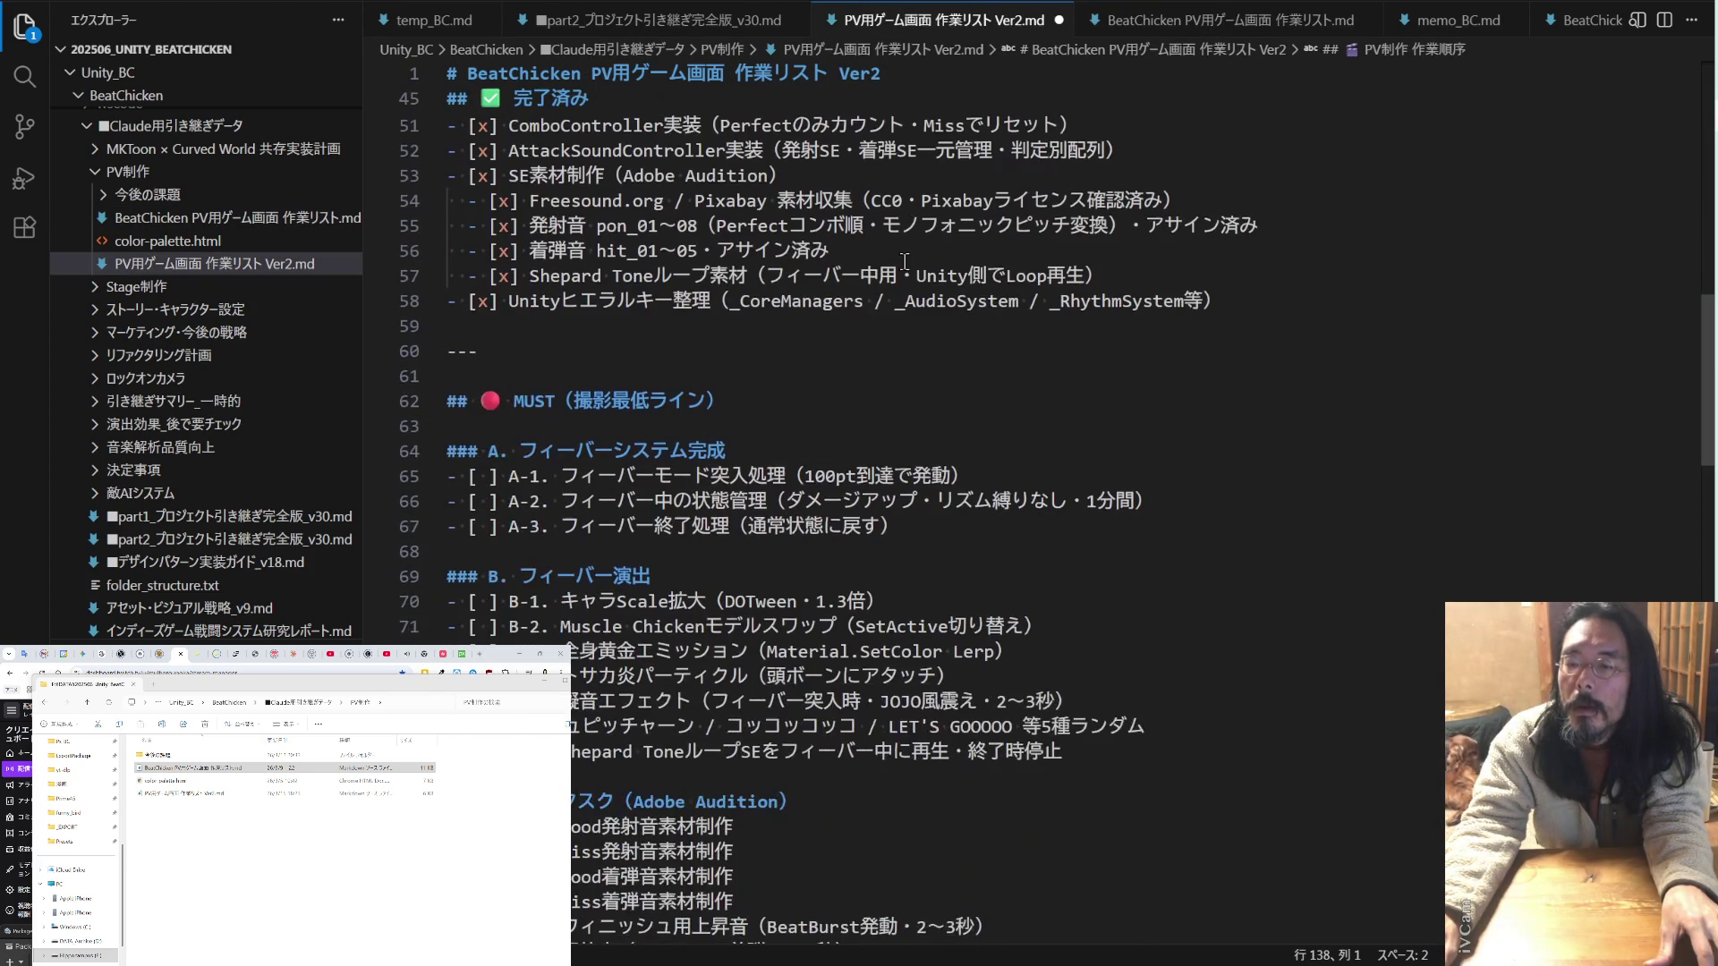
scroll(905, 261, "down", 2)
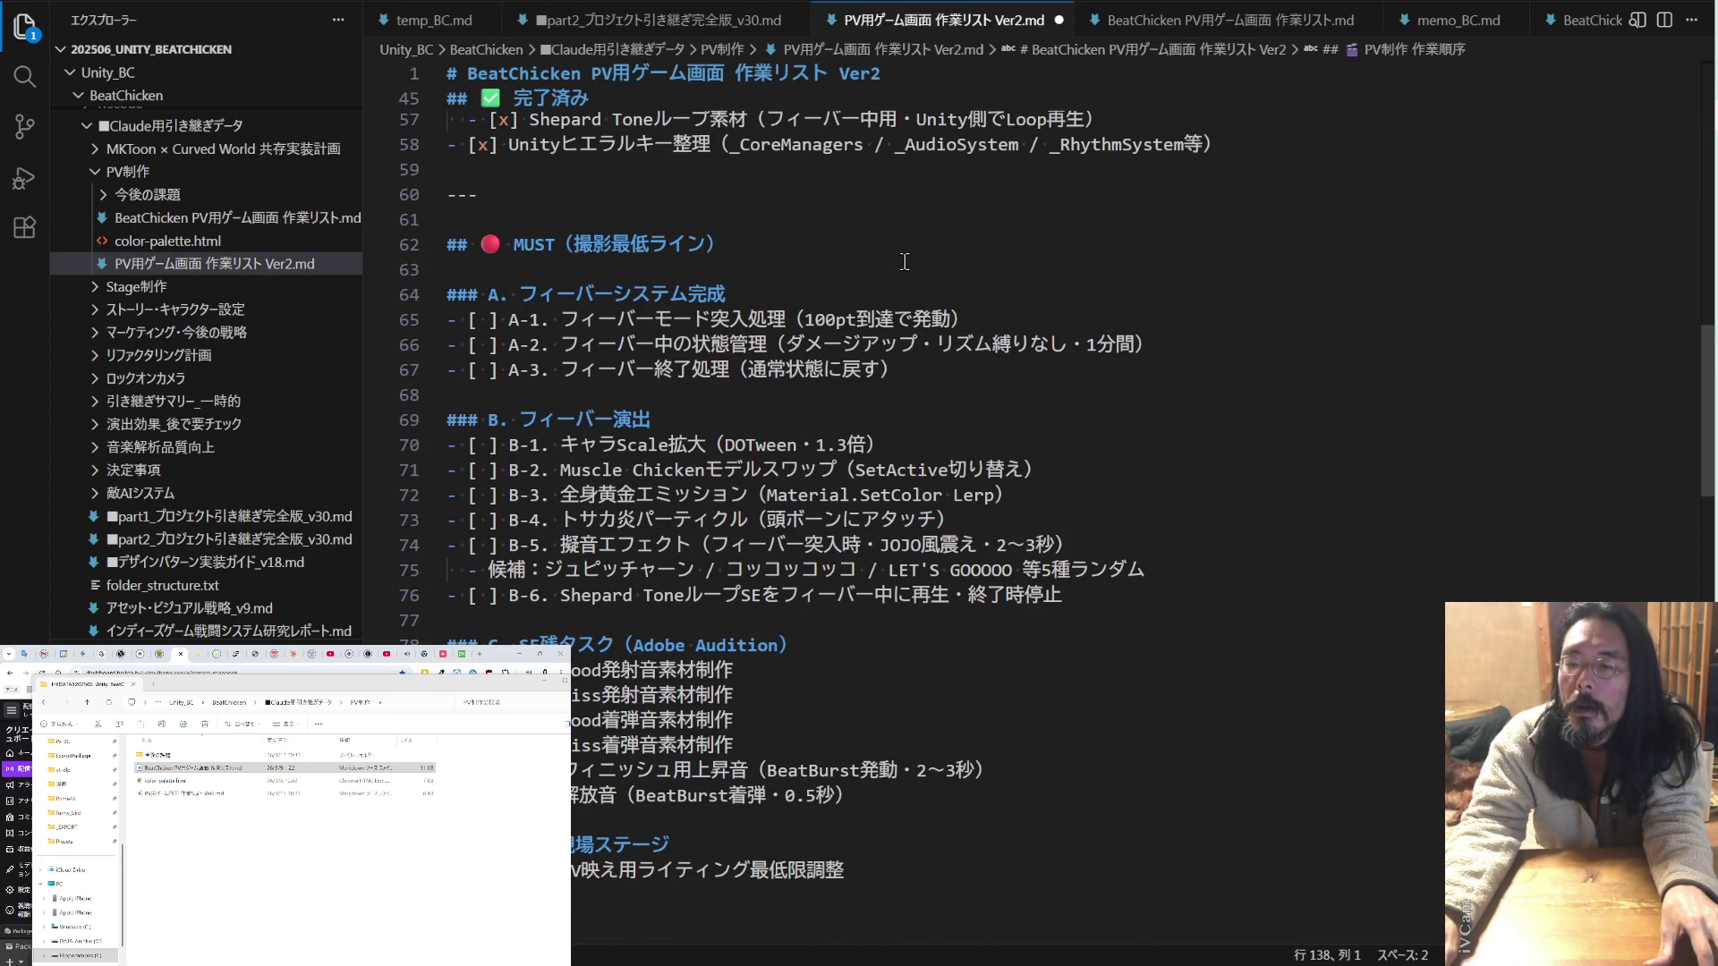
scroll(905, 261, "down", 3)
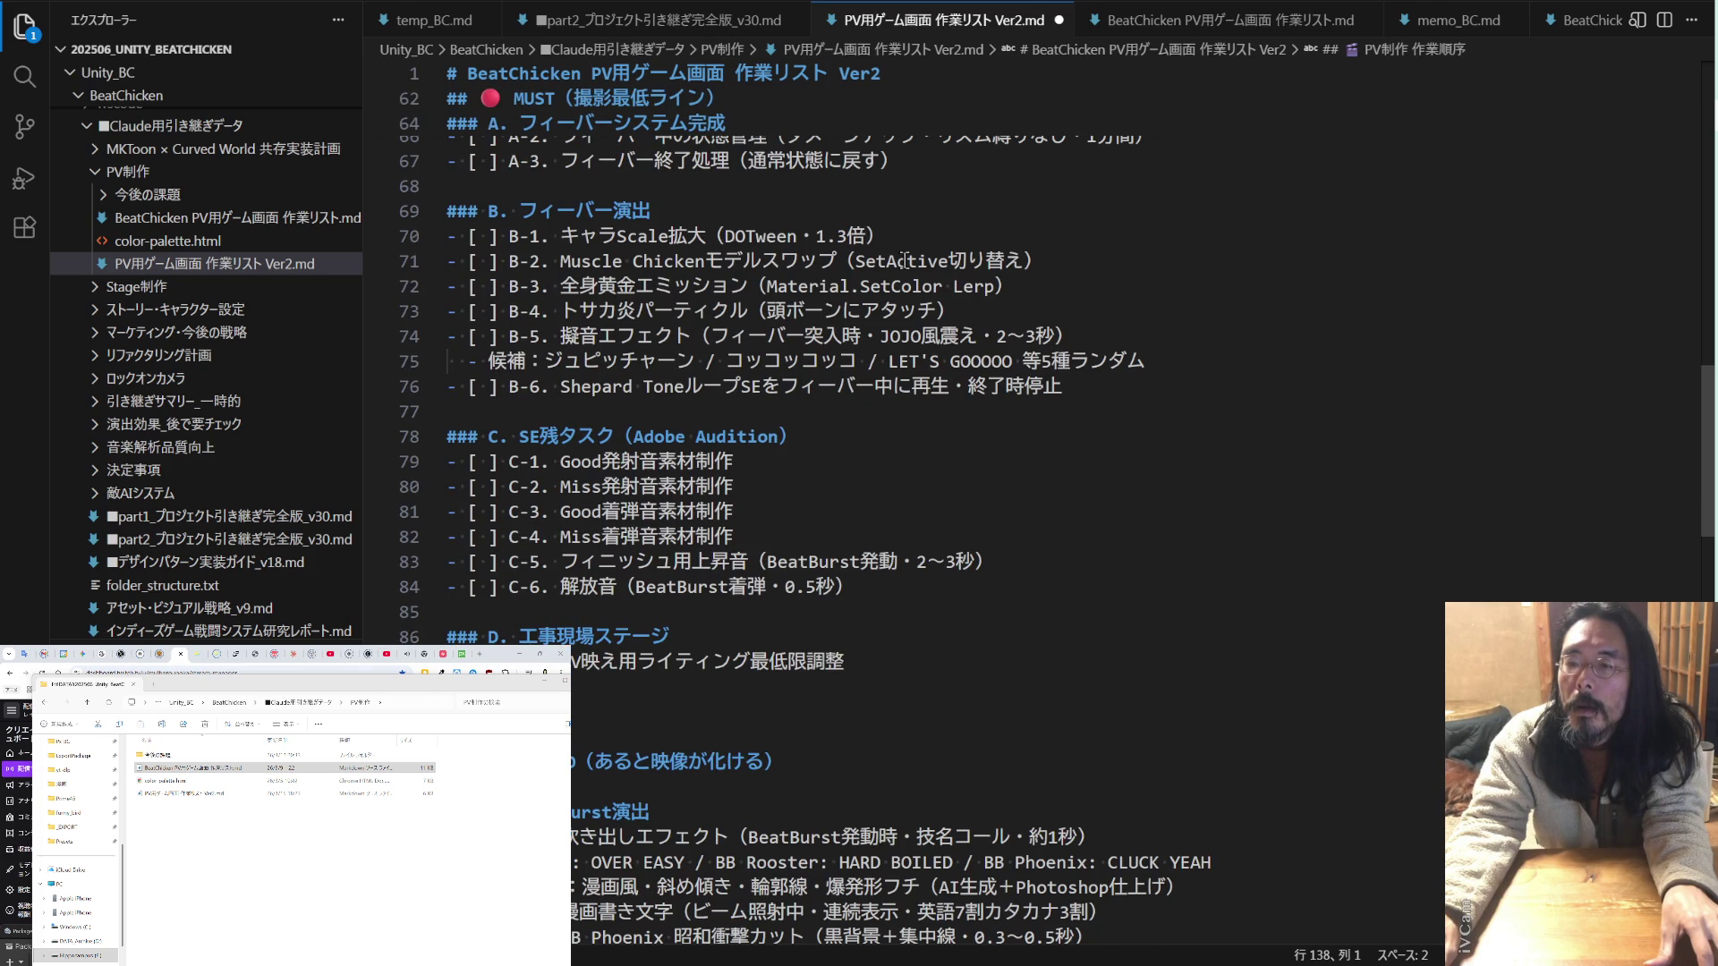
scroll(906, 262, "up", 1)
- Recheck the original list's fever tasks, then go back to the Ver2 tab
key("ctrl+Tab")
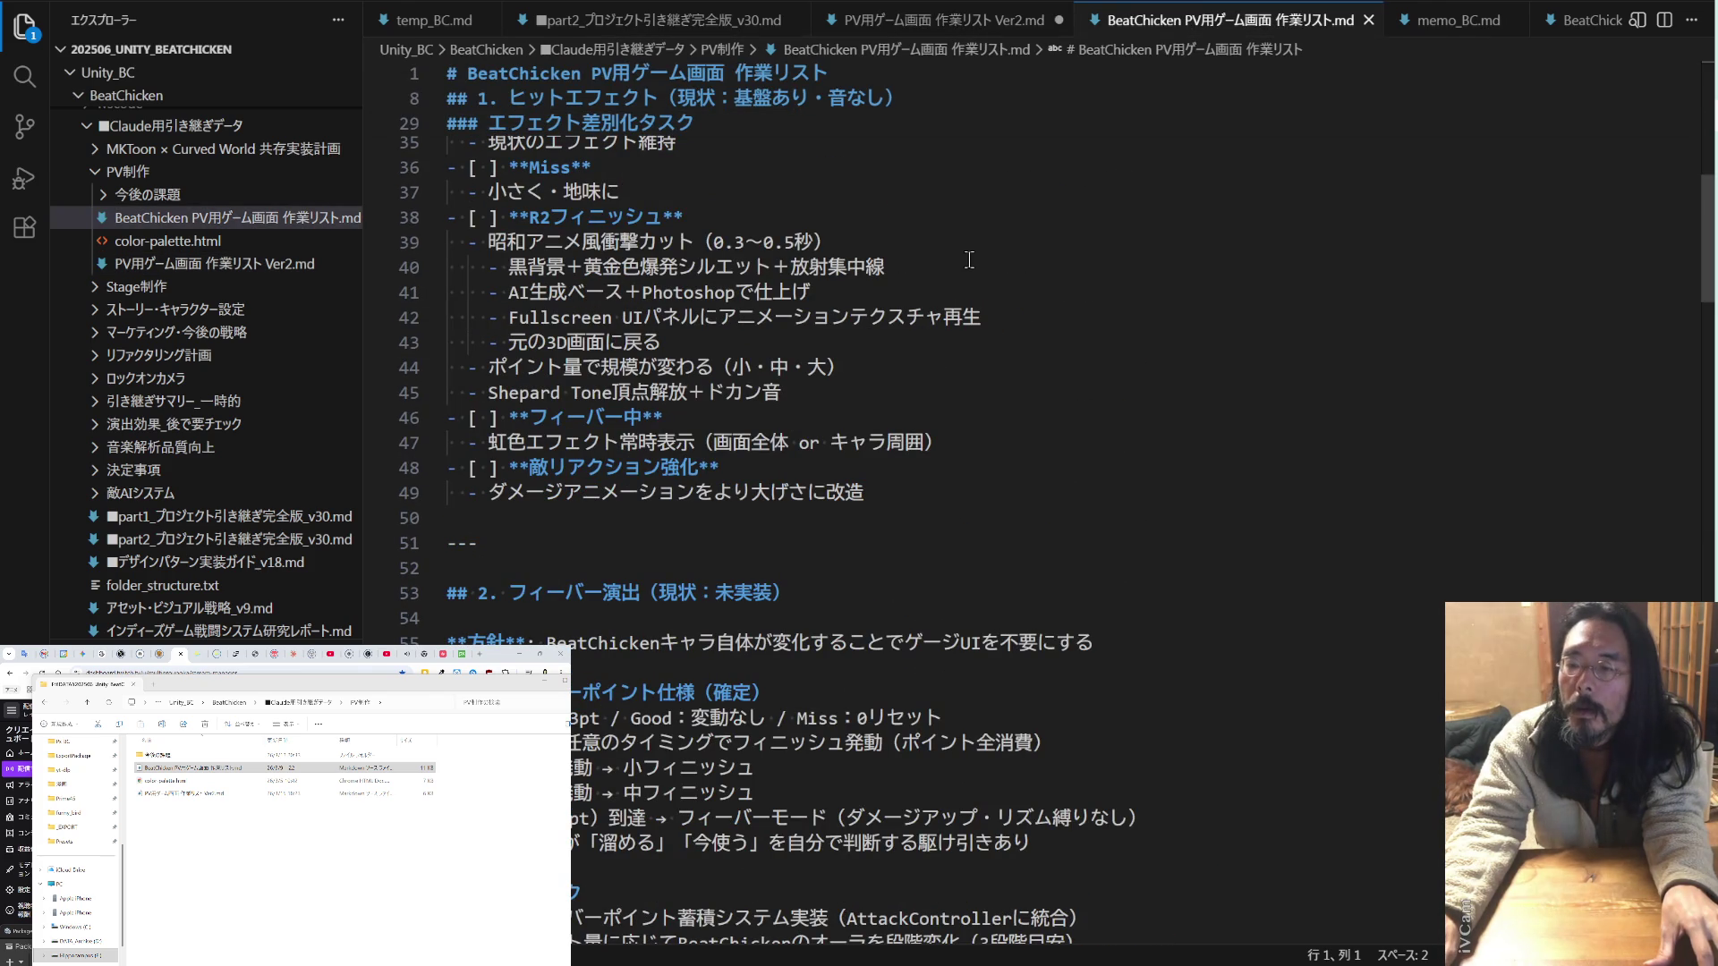
scroll(969, 260, "down", 3)
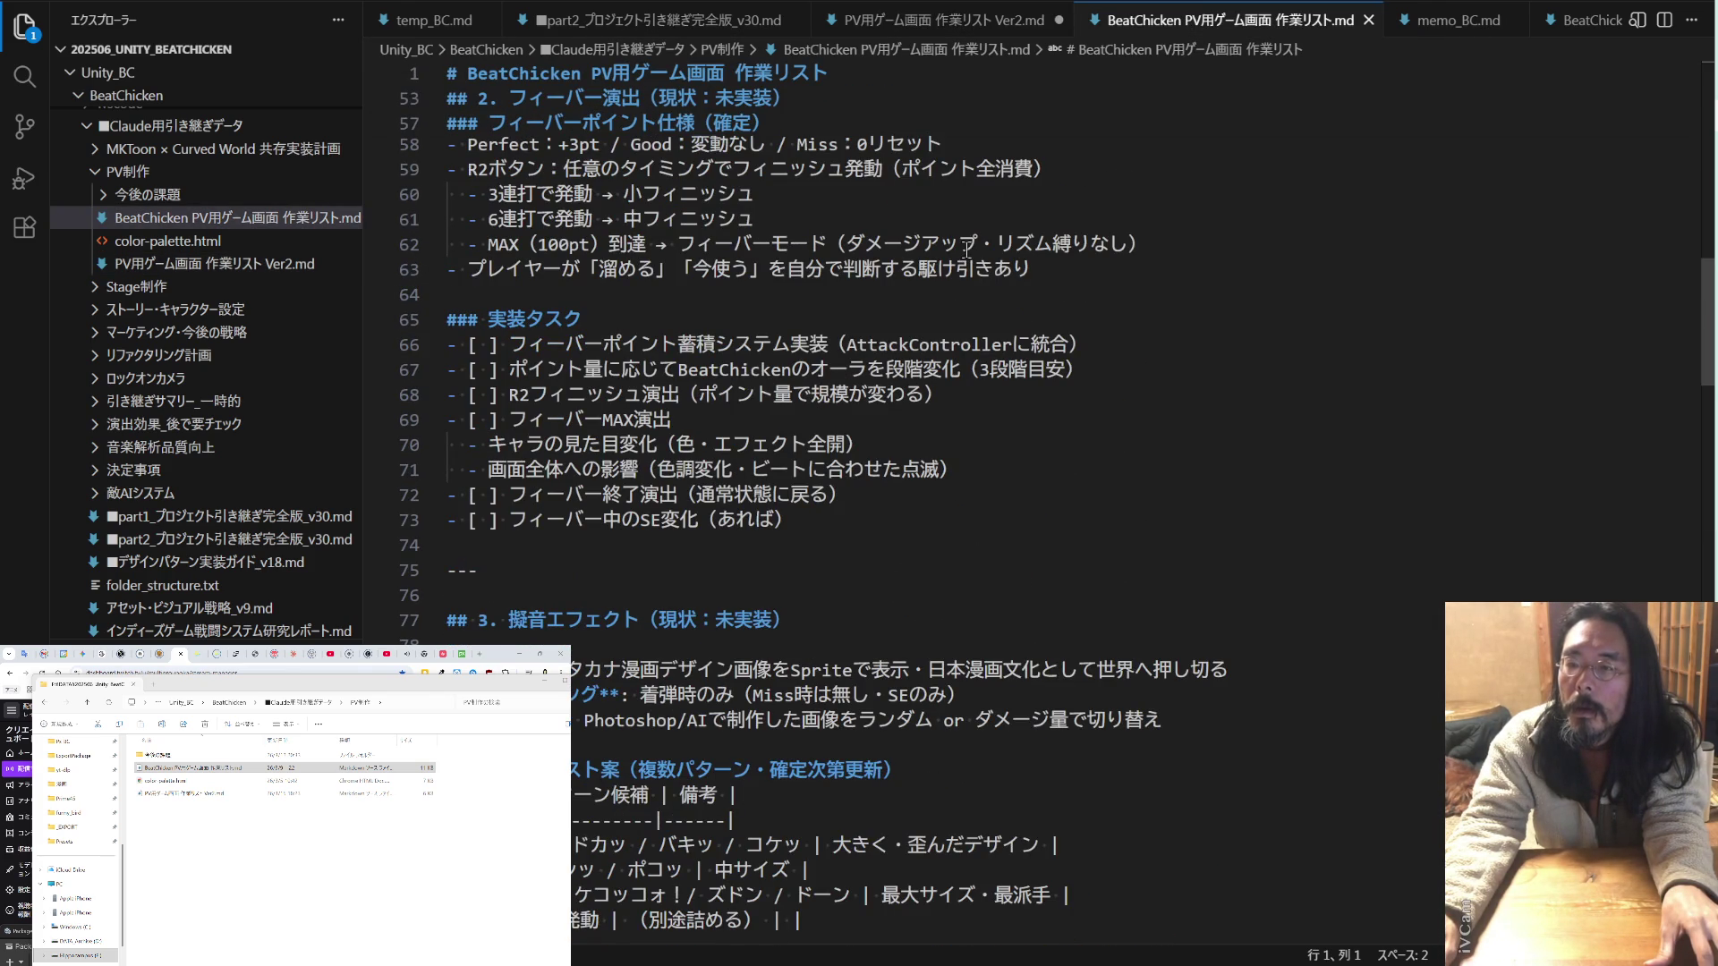
scroll(966, 247, "down", 15)
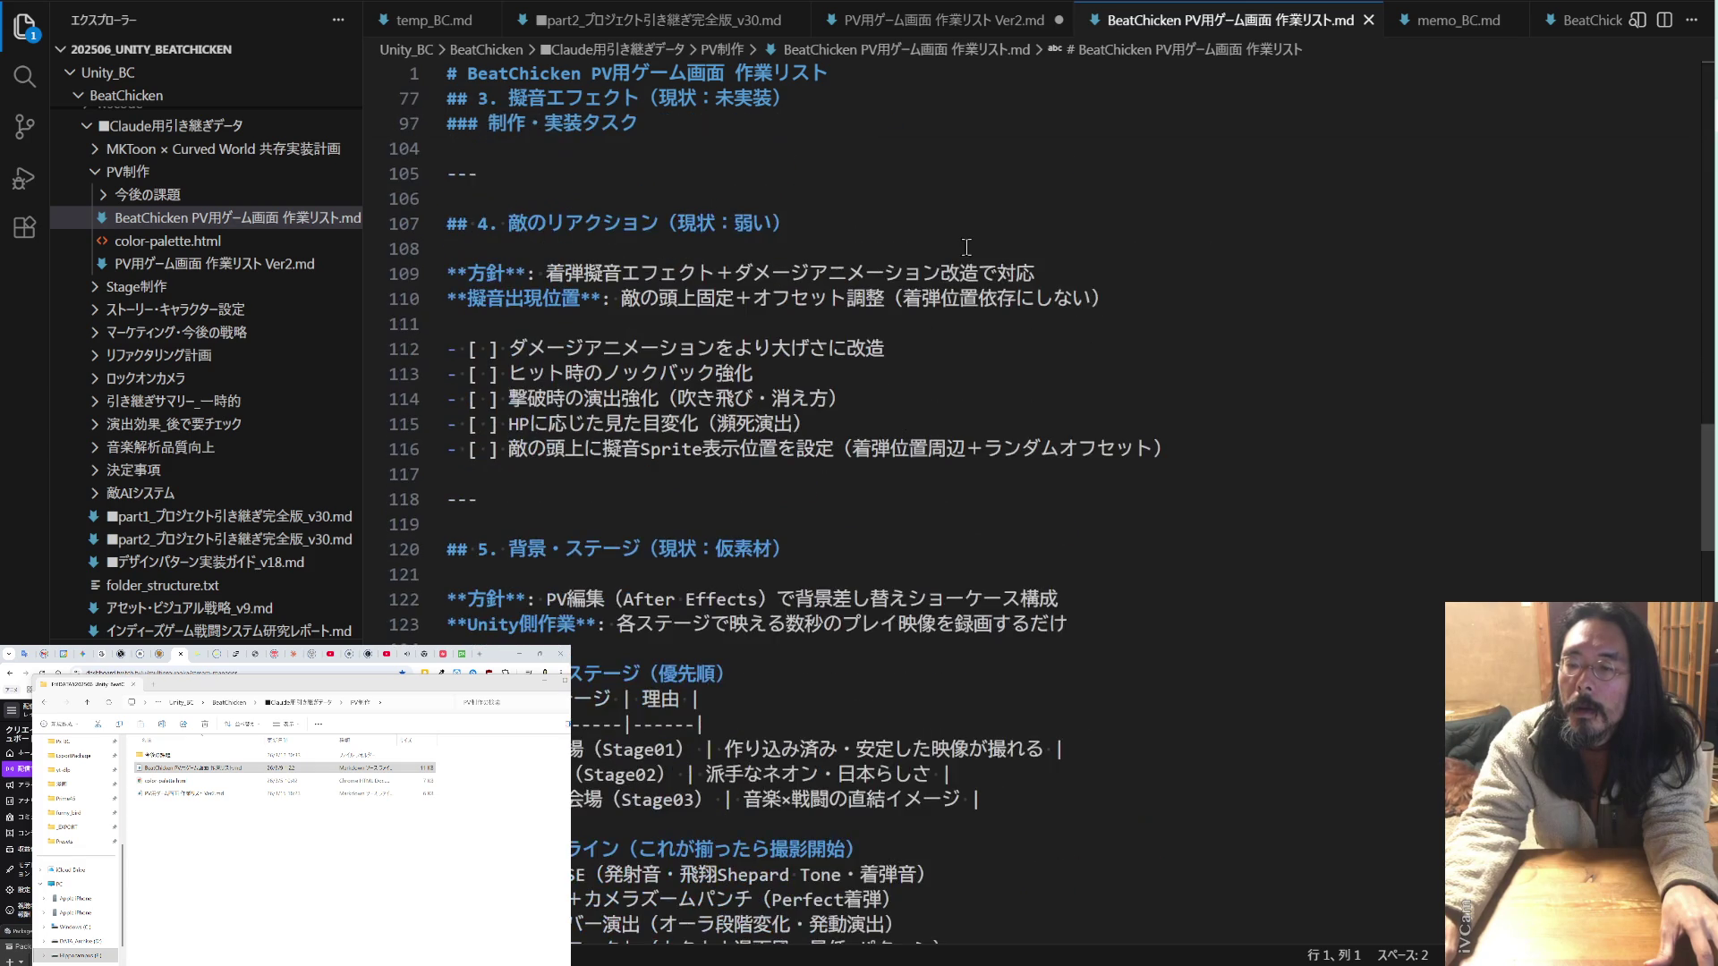
scroll(966, 248, "down", 5)
scroll(967, 248, "down", 12)
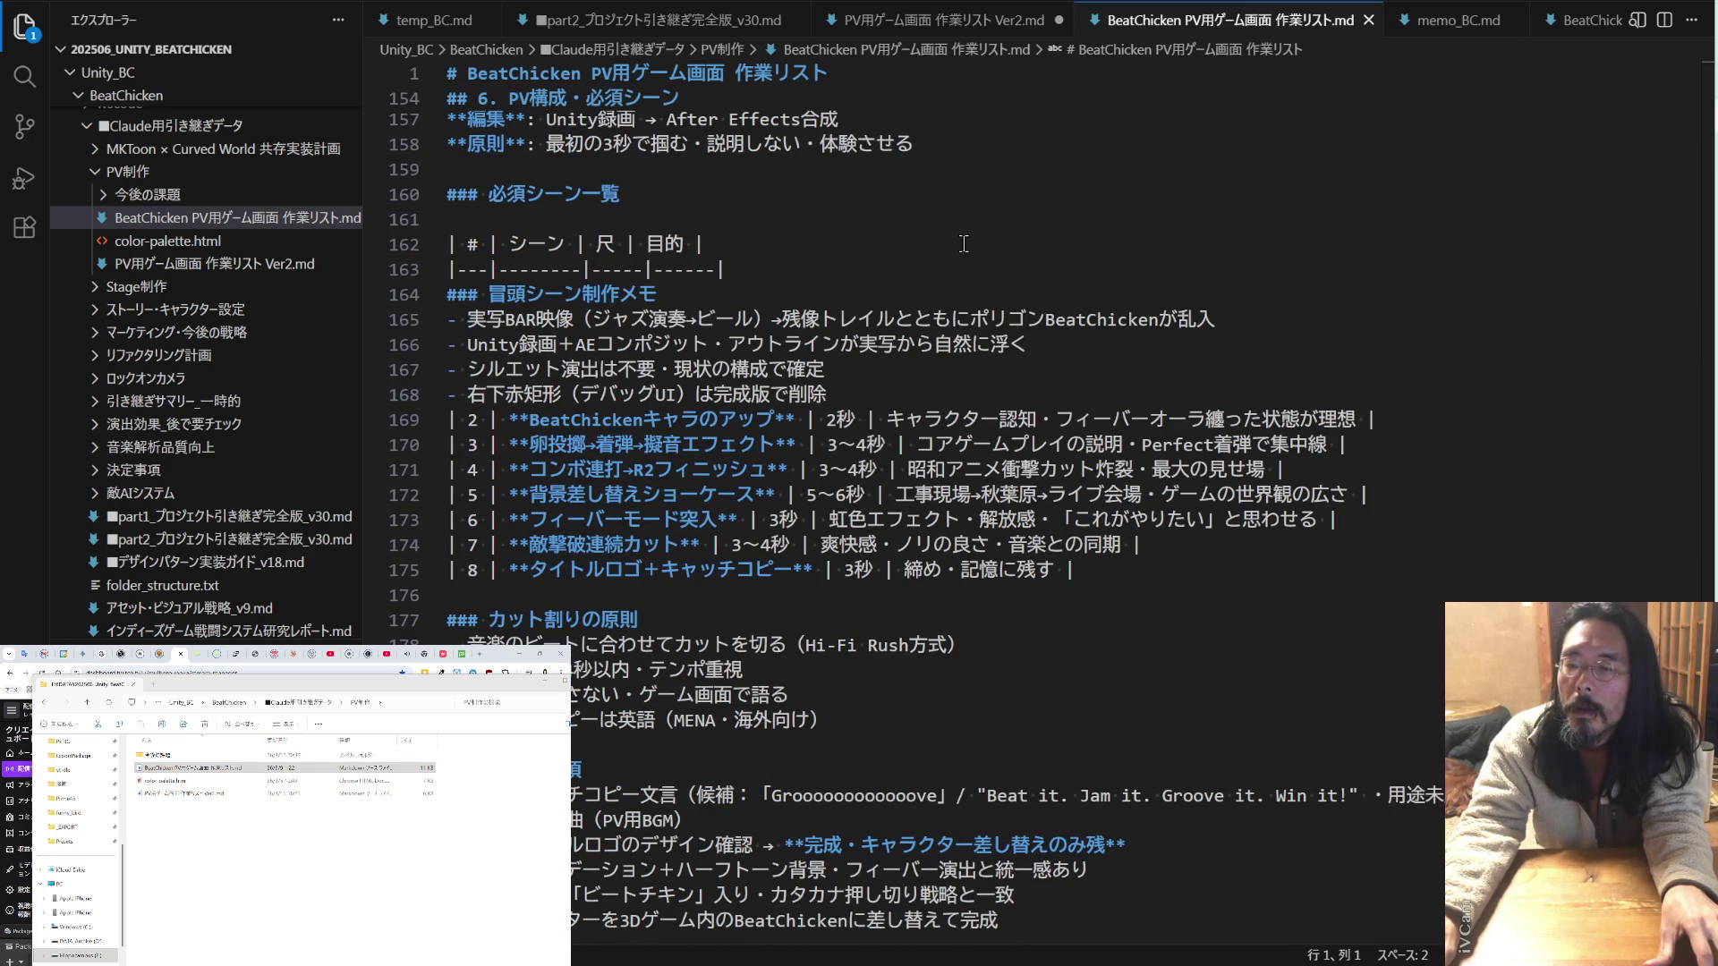
scroll(964, 244, "down", 5)
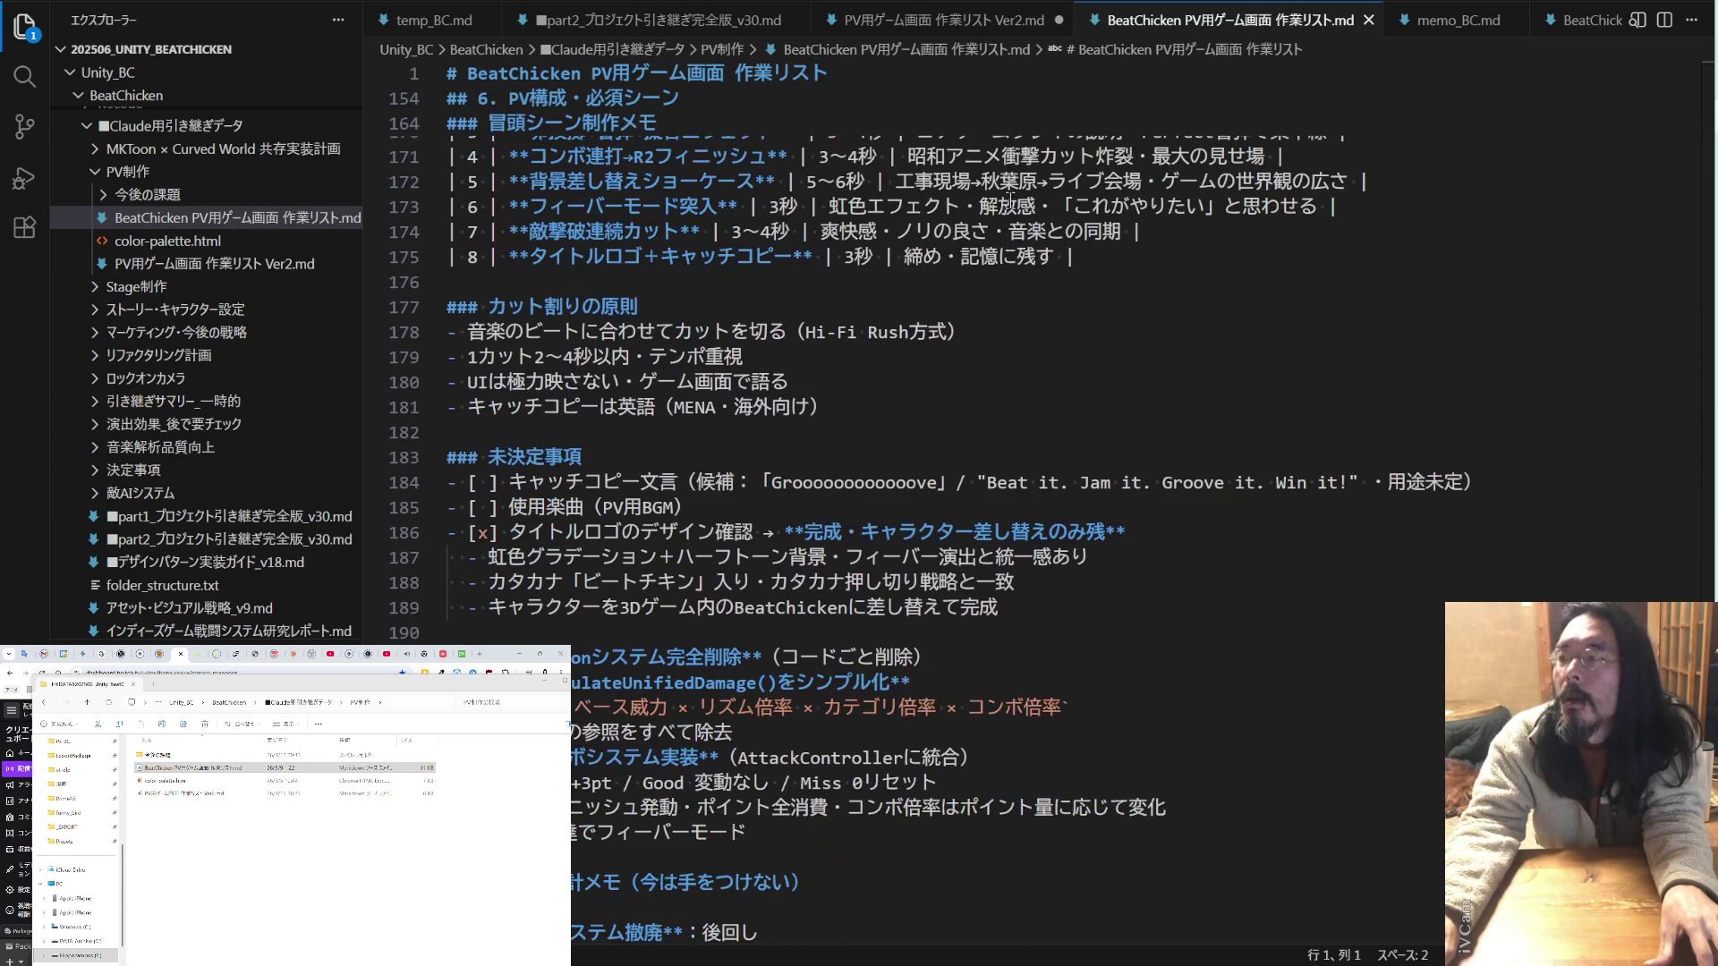
left_click(1002, 25)
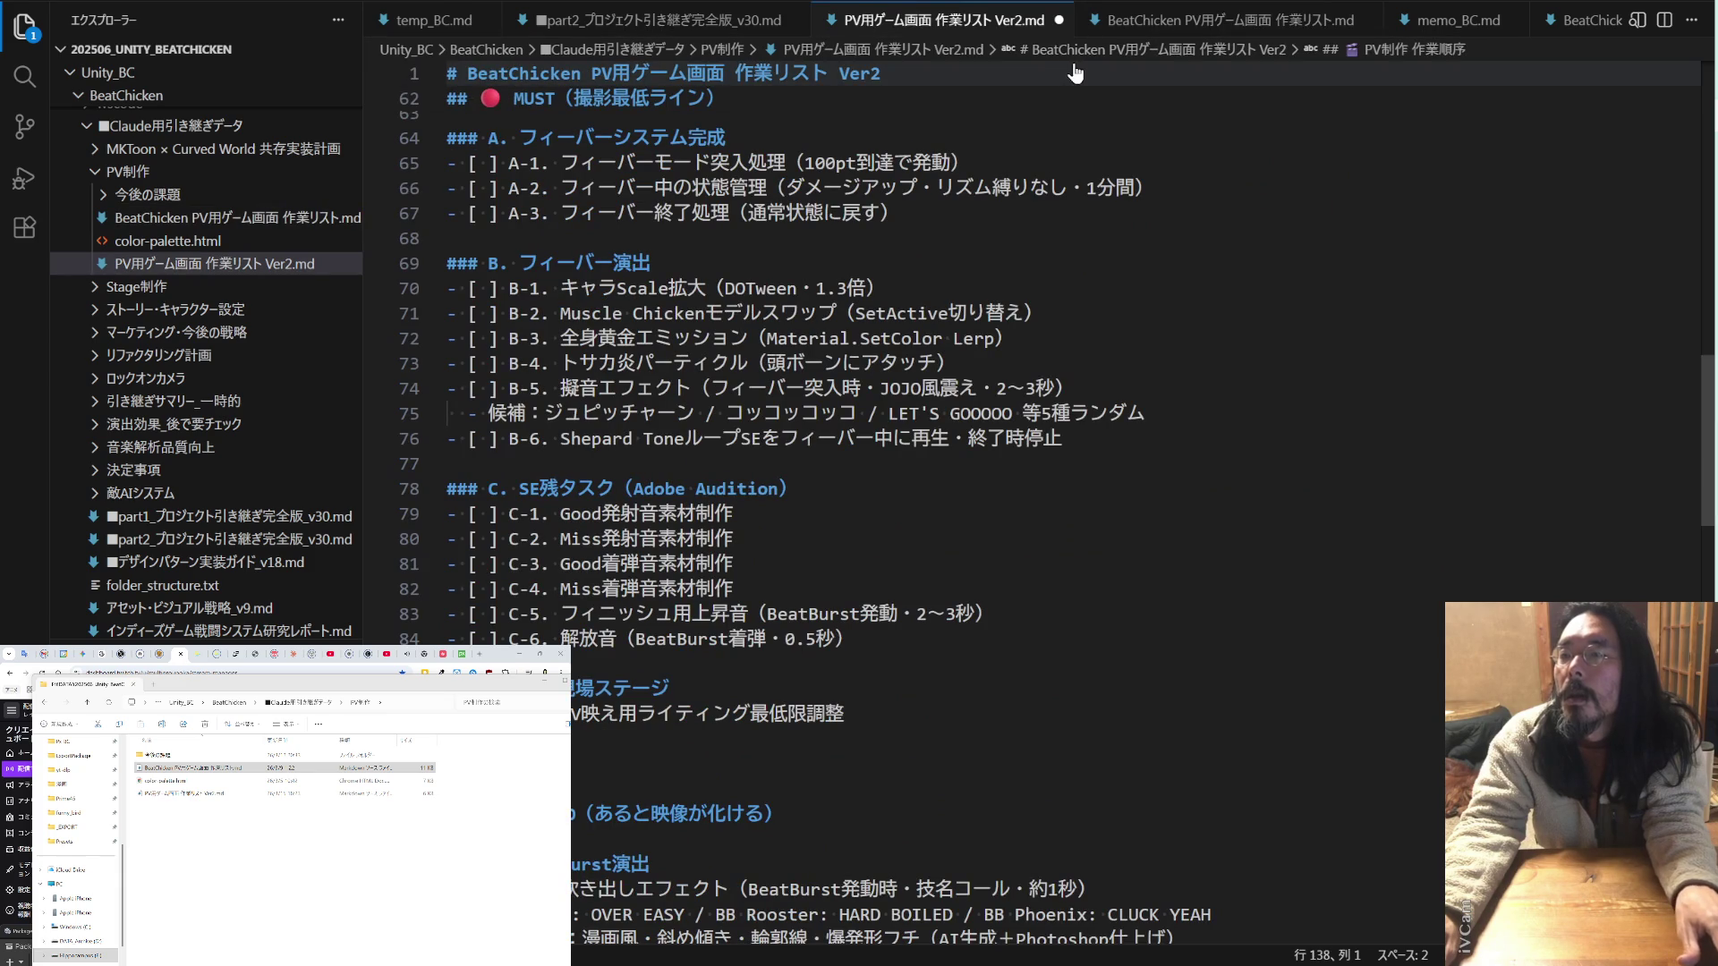
- Close both work lists, then reopen the original 作業リスト.md and review it again
key("ctrl+w")
left_click(1106, 20)
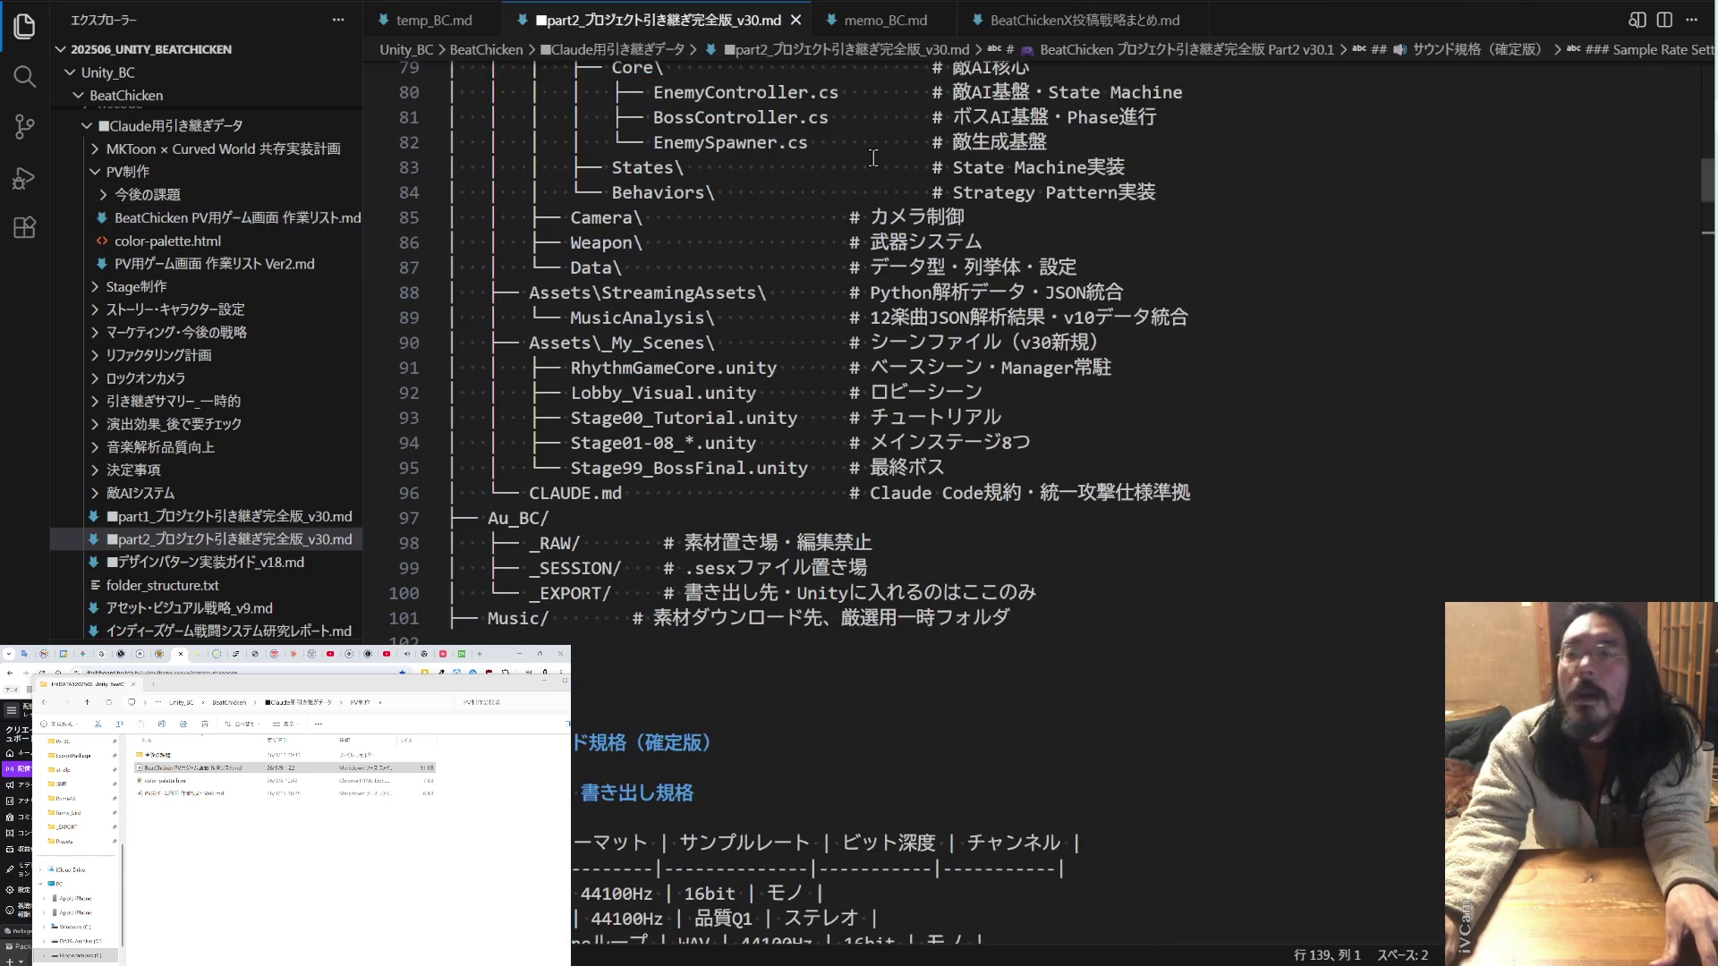
left_click(396, 838)
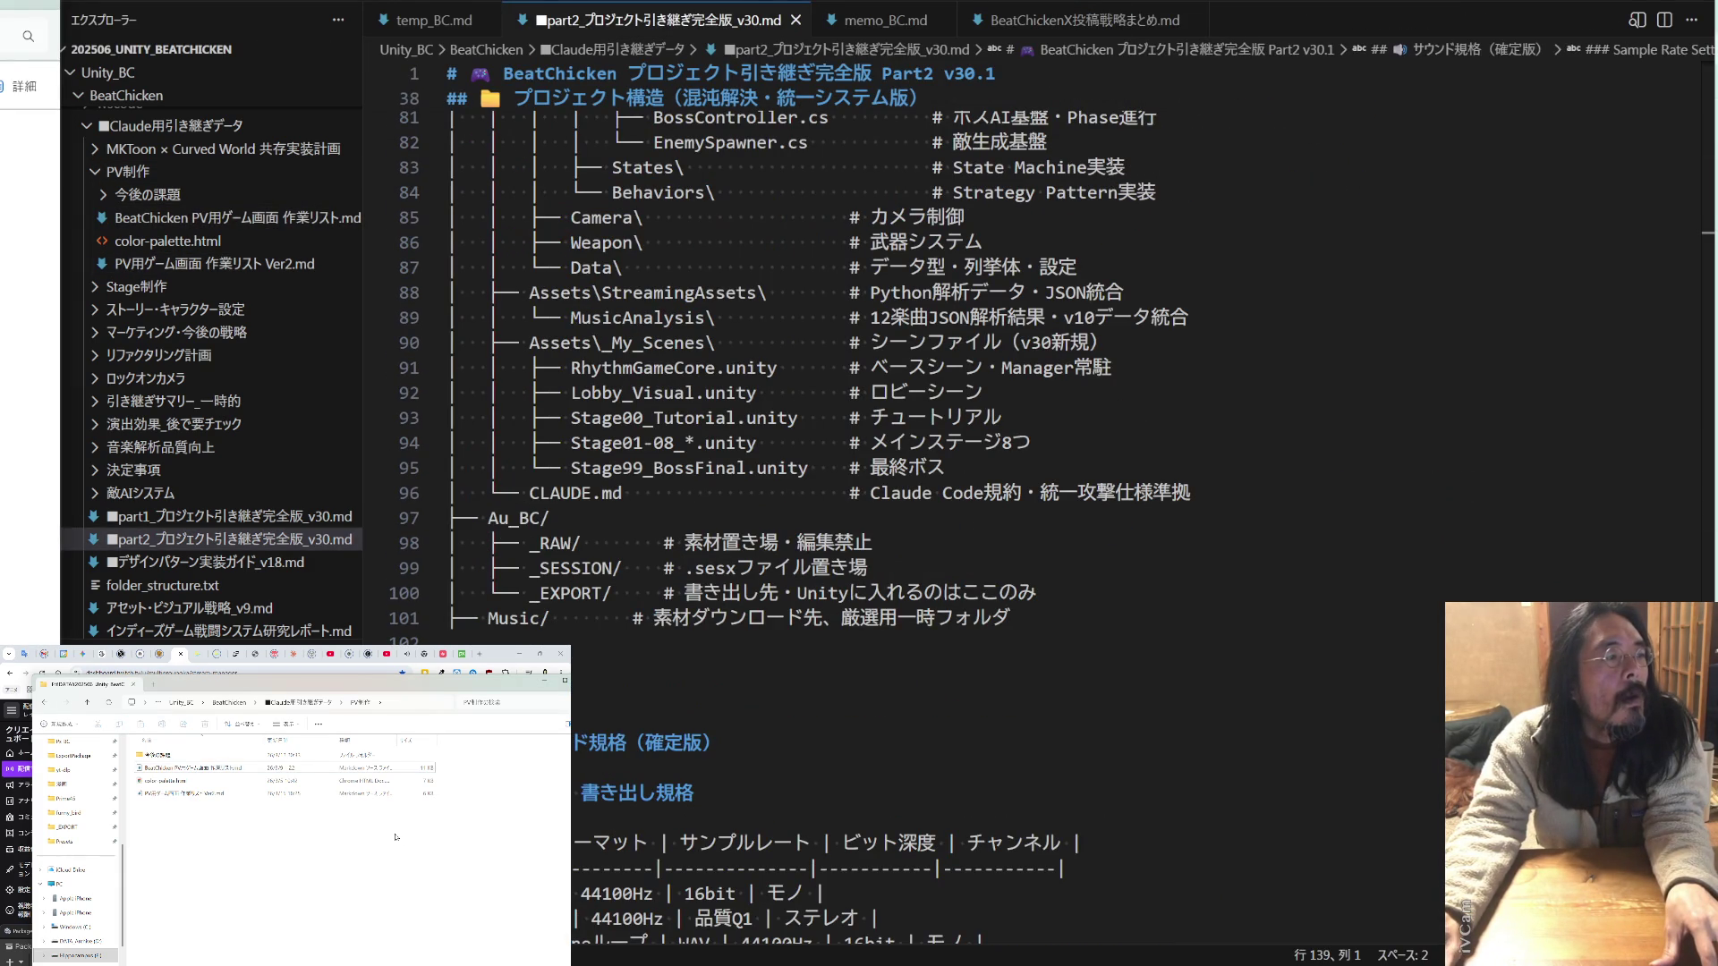
double_click(209, 793)
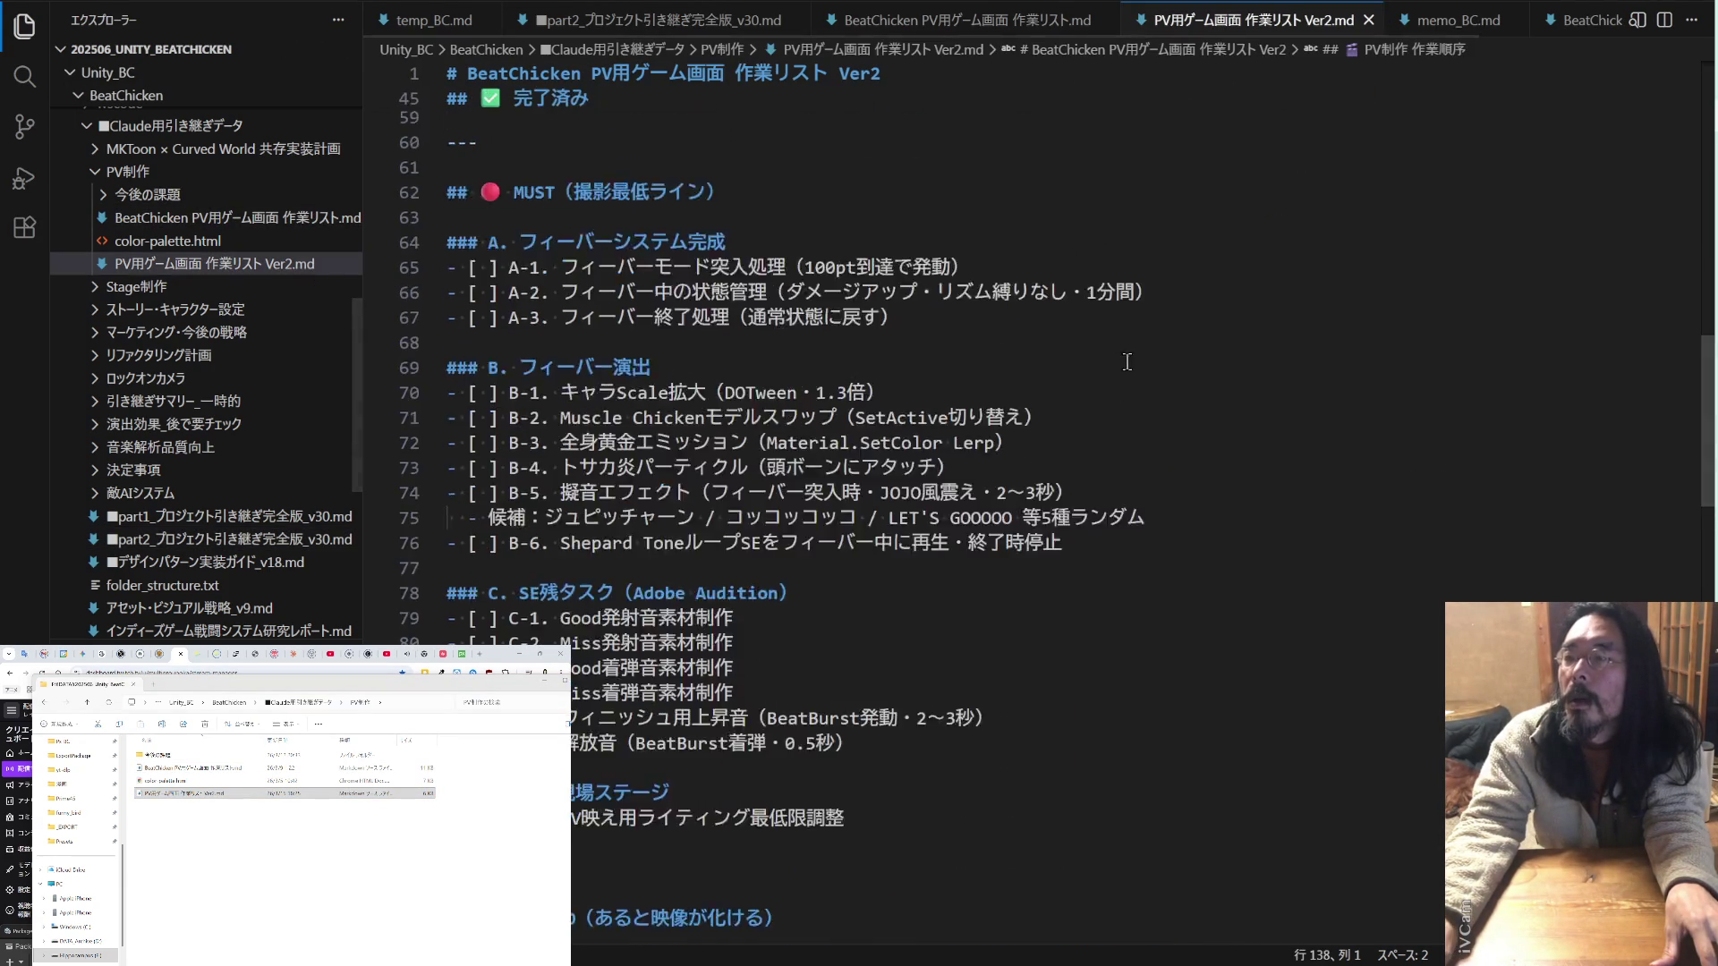
scroll(1101, 342, "up", 10)
key("ctrl+Page_Up")
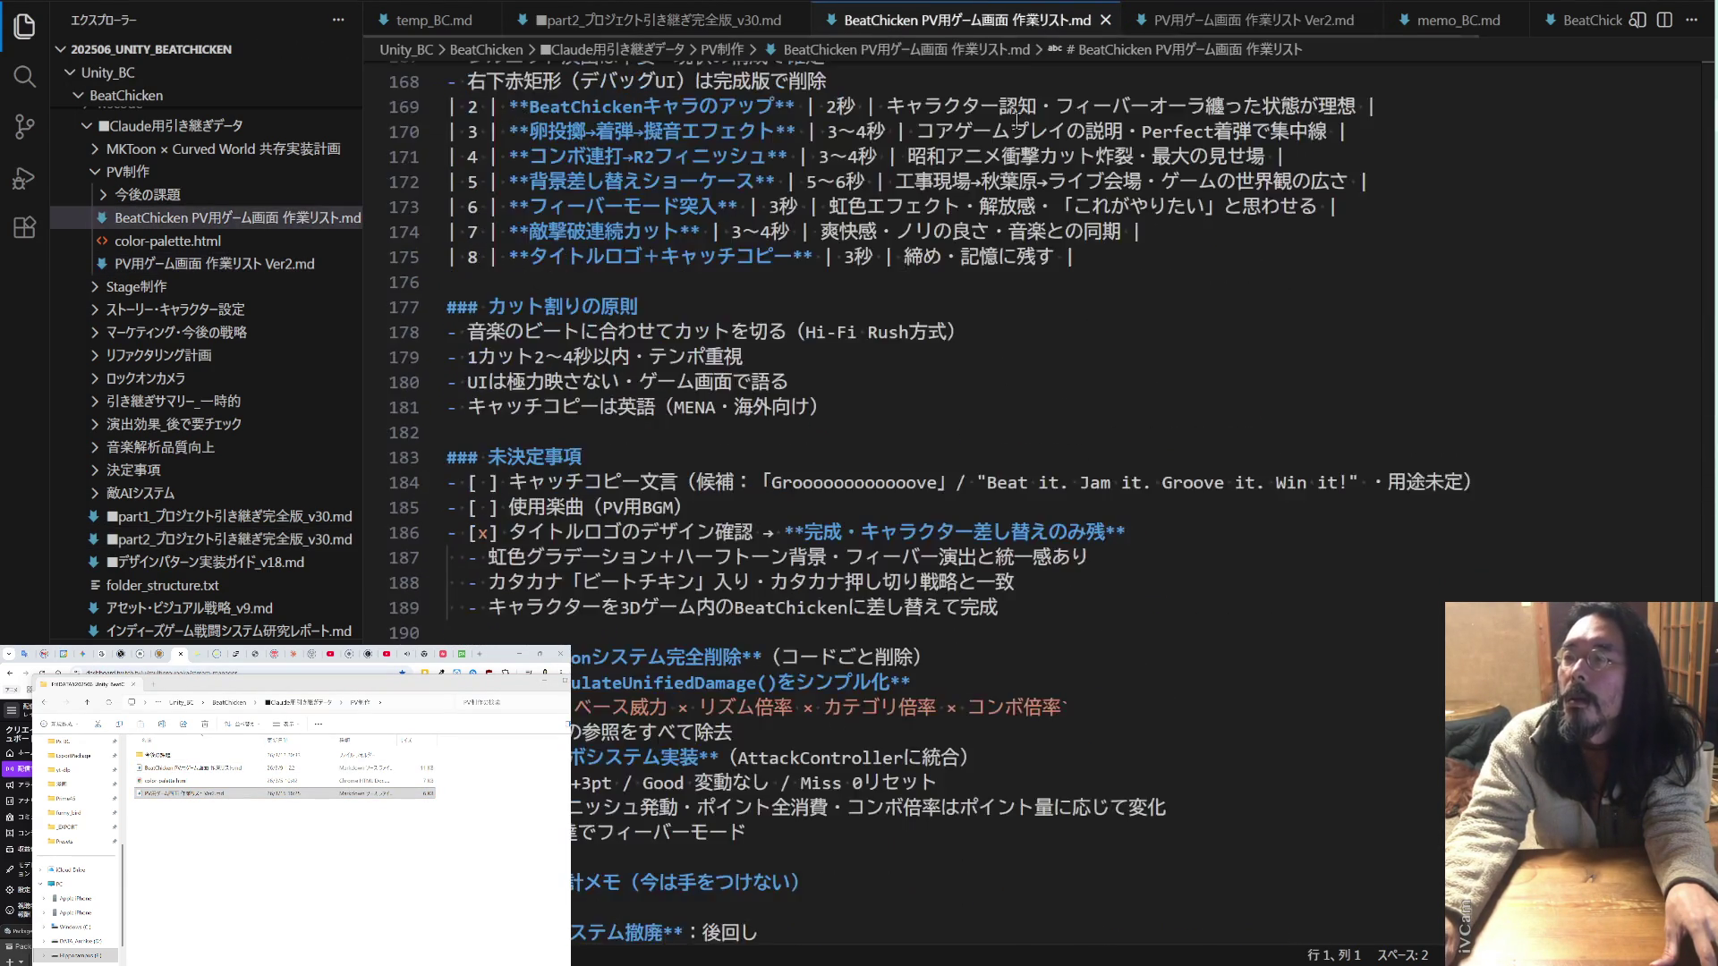
scroll(970, 252, "up", 20)
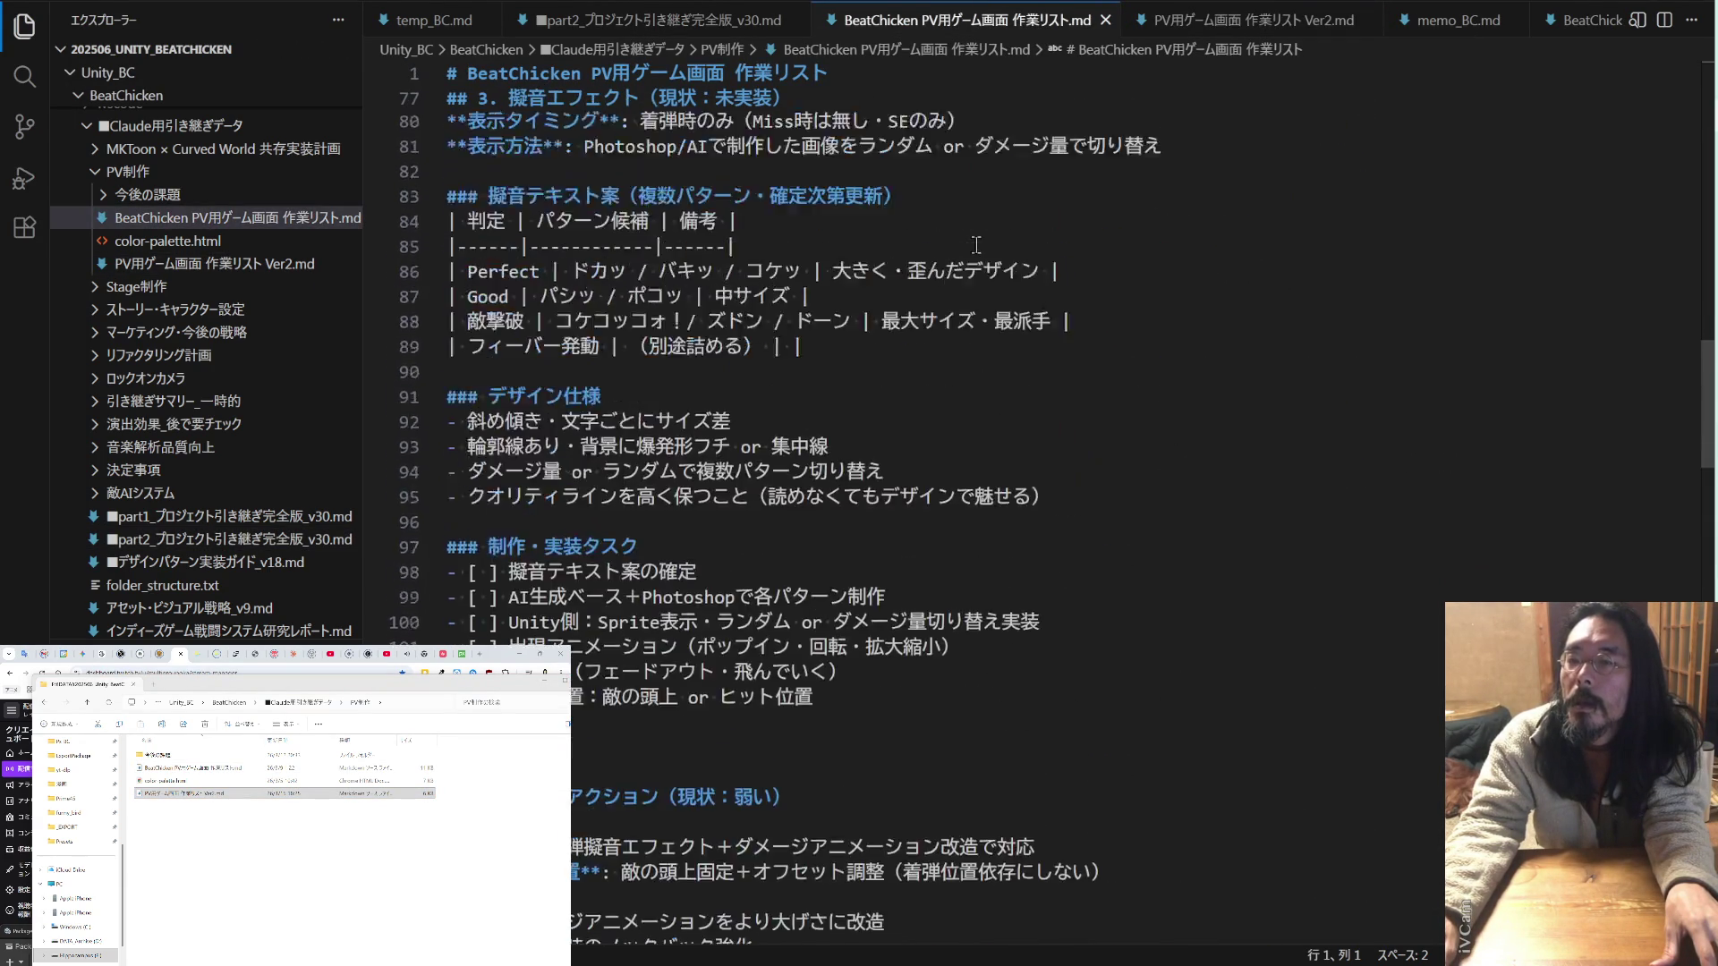
scroll(976, 244, "up", 17)
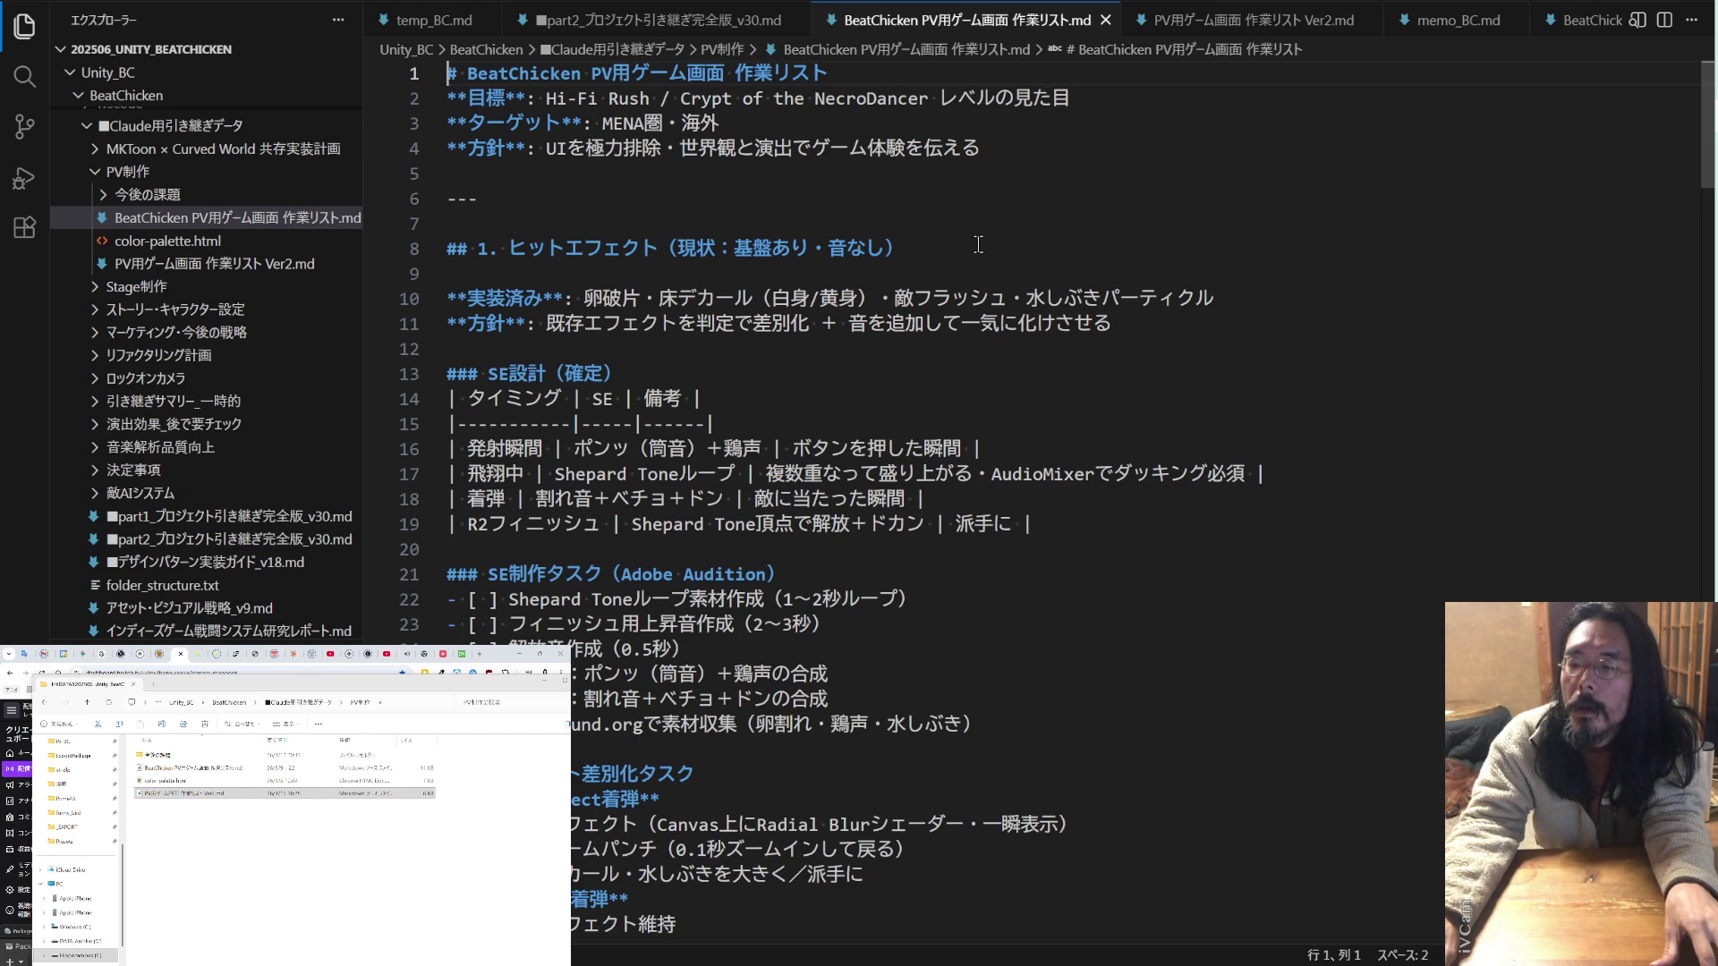
scroll(977, 245, "down", 13)
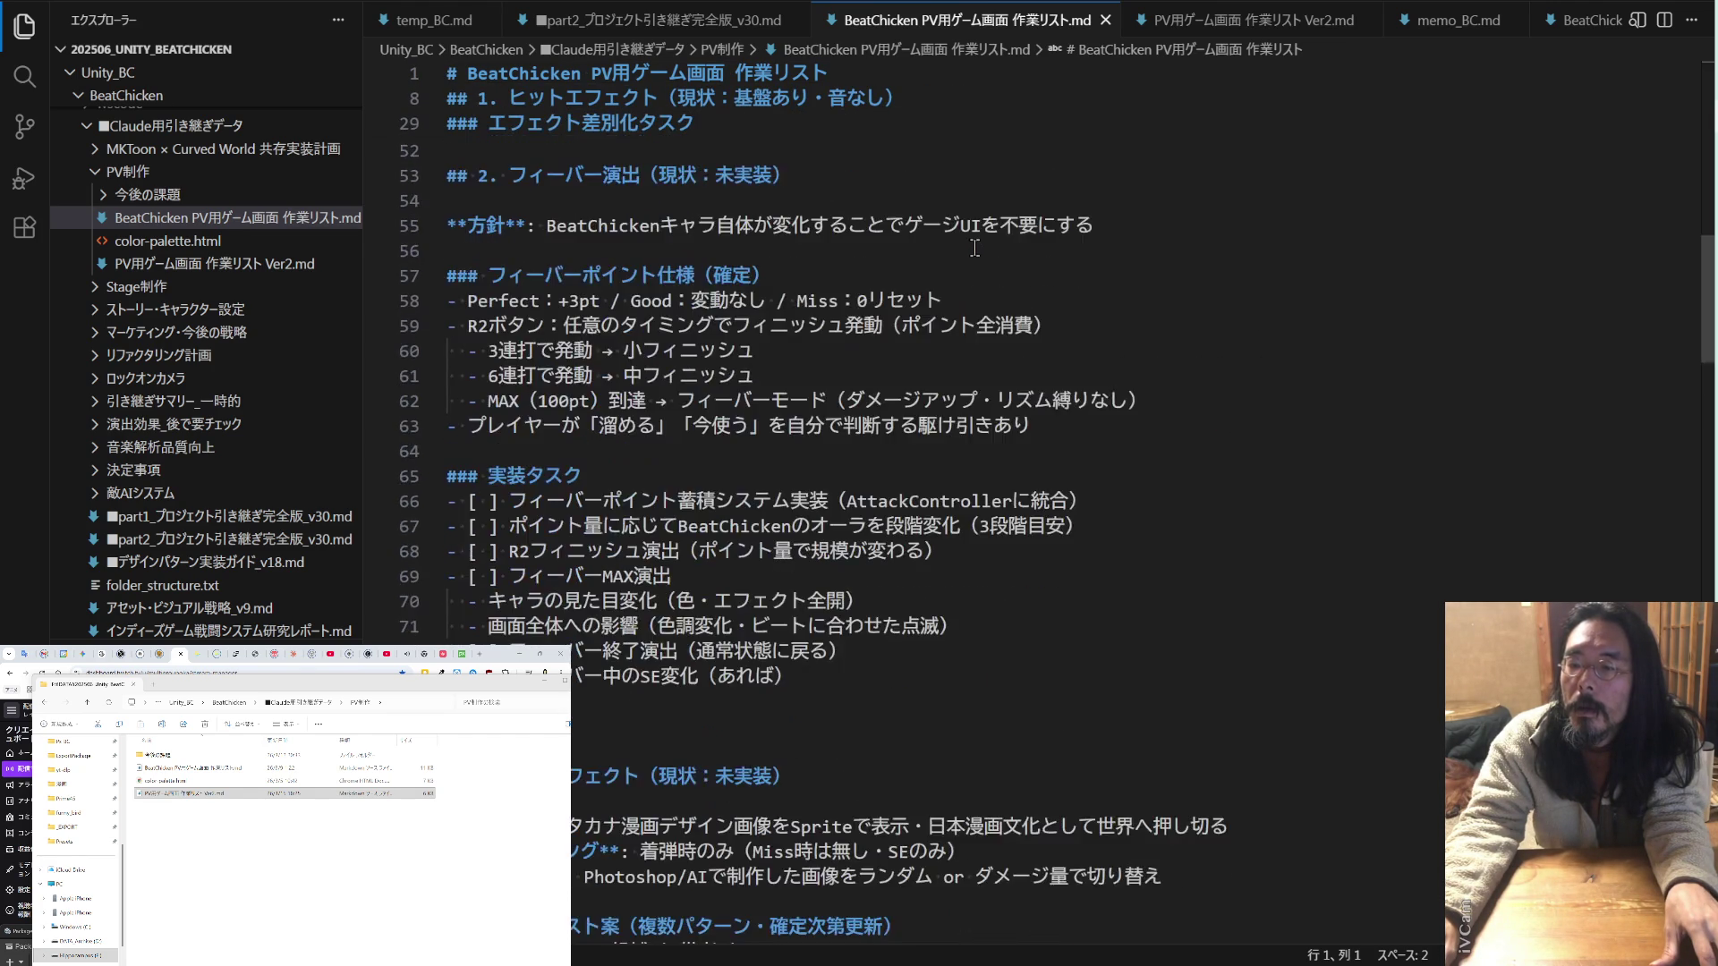
scroll(975, 247, "down", 15)
scroll(973, 247, "down", 18)
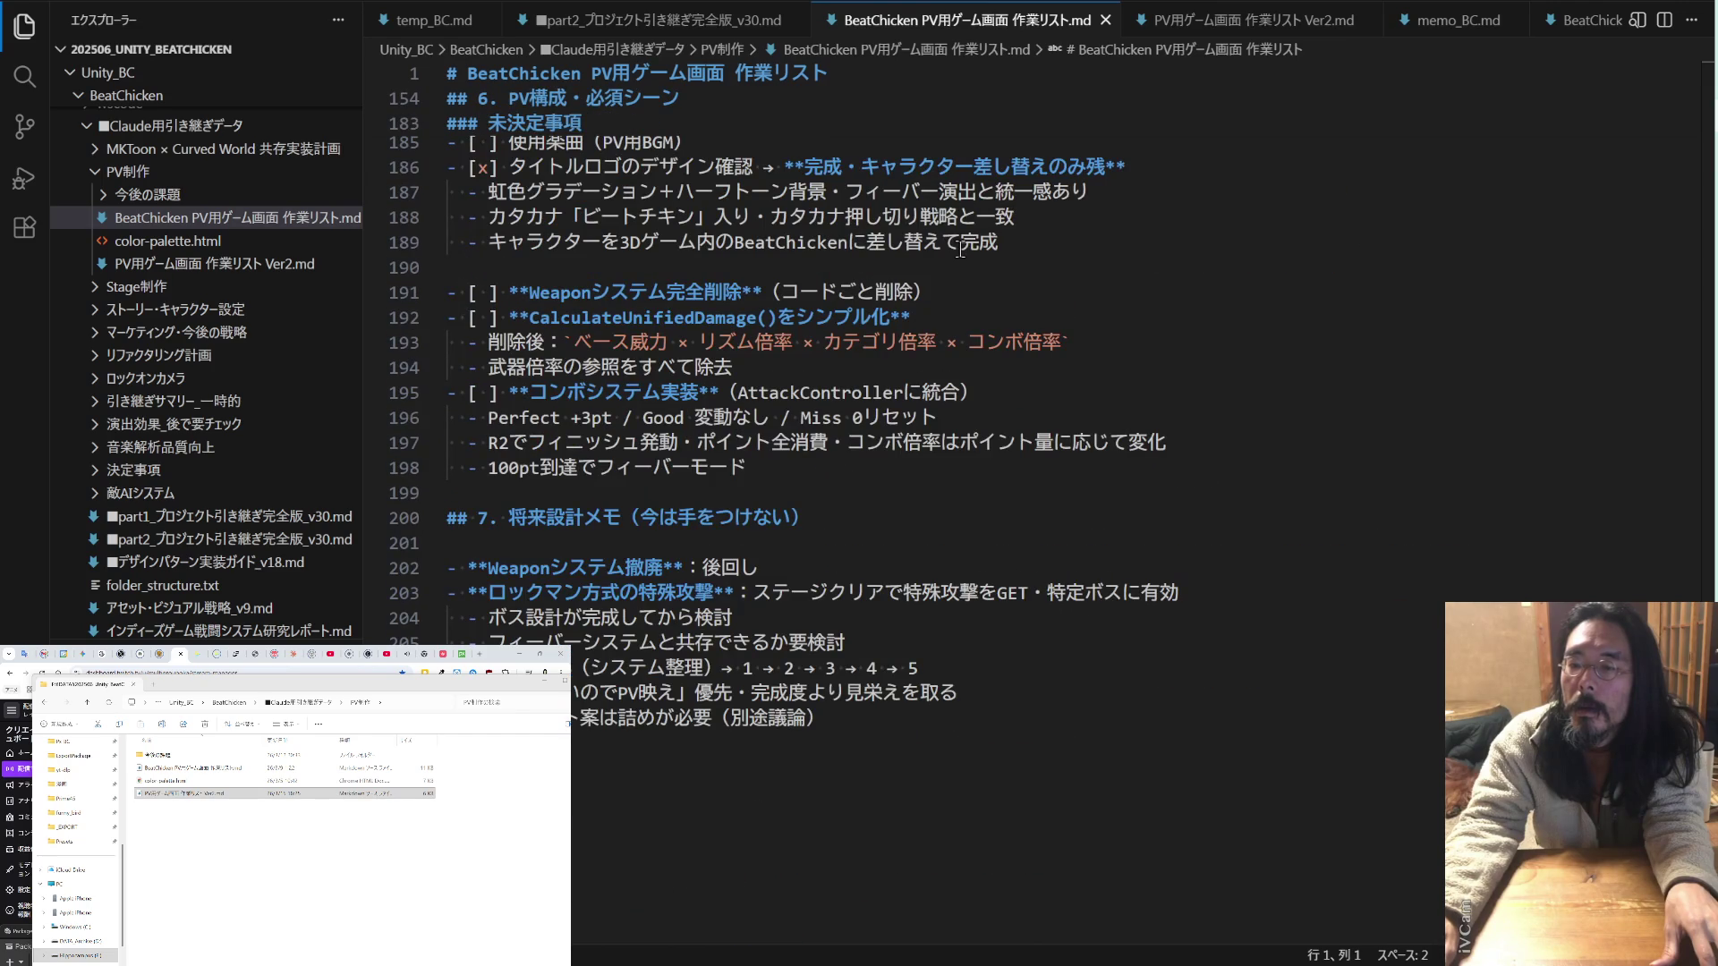
- Close the Ver2, original work list and part2 handover tabs, leaving memo_BC.md in front
key("ctrl+Tab")
scroll(1114, 208, "down", 8)
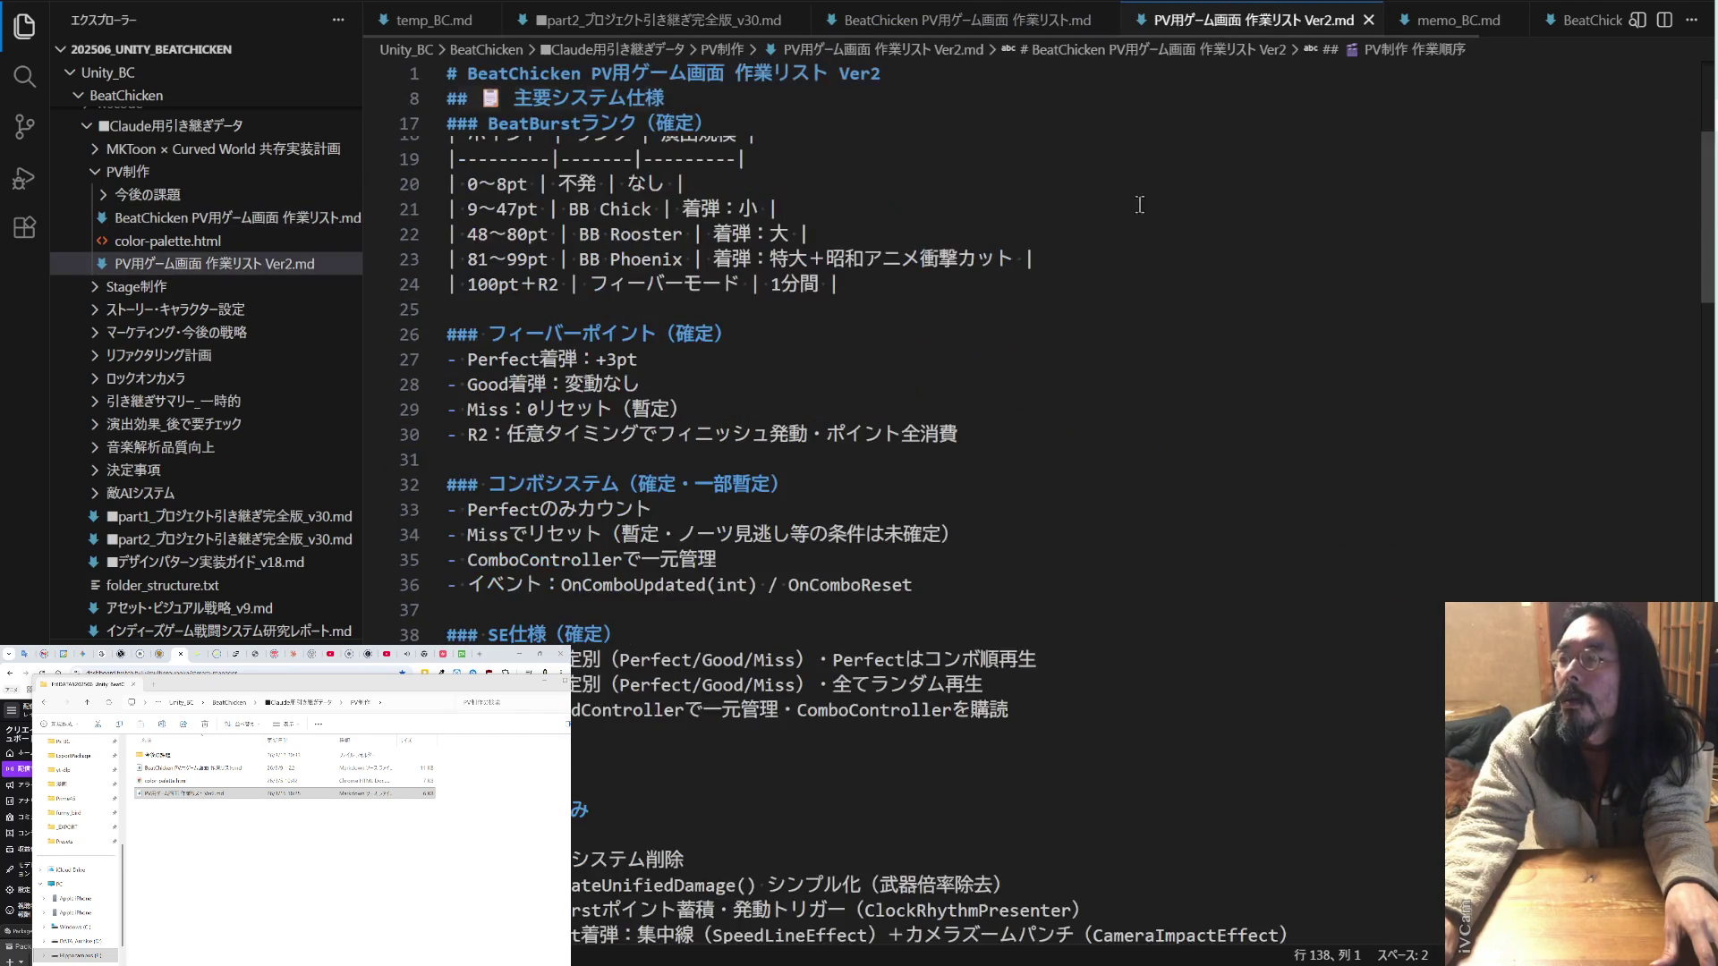
scroll(1114, 209, "down", 4)
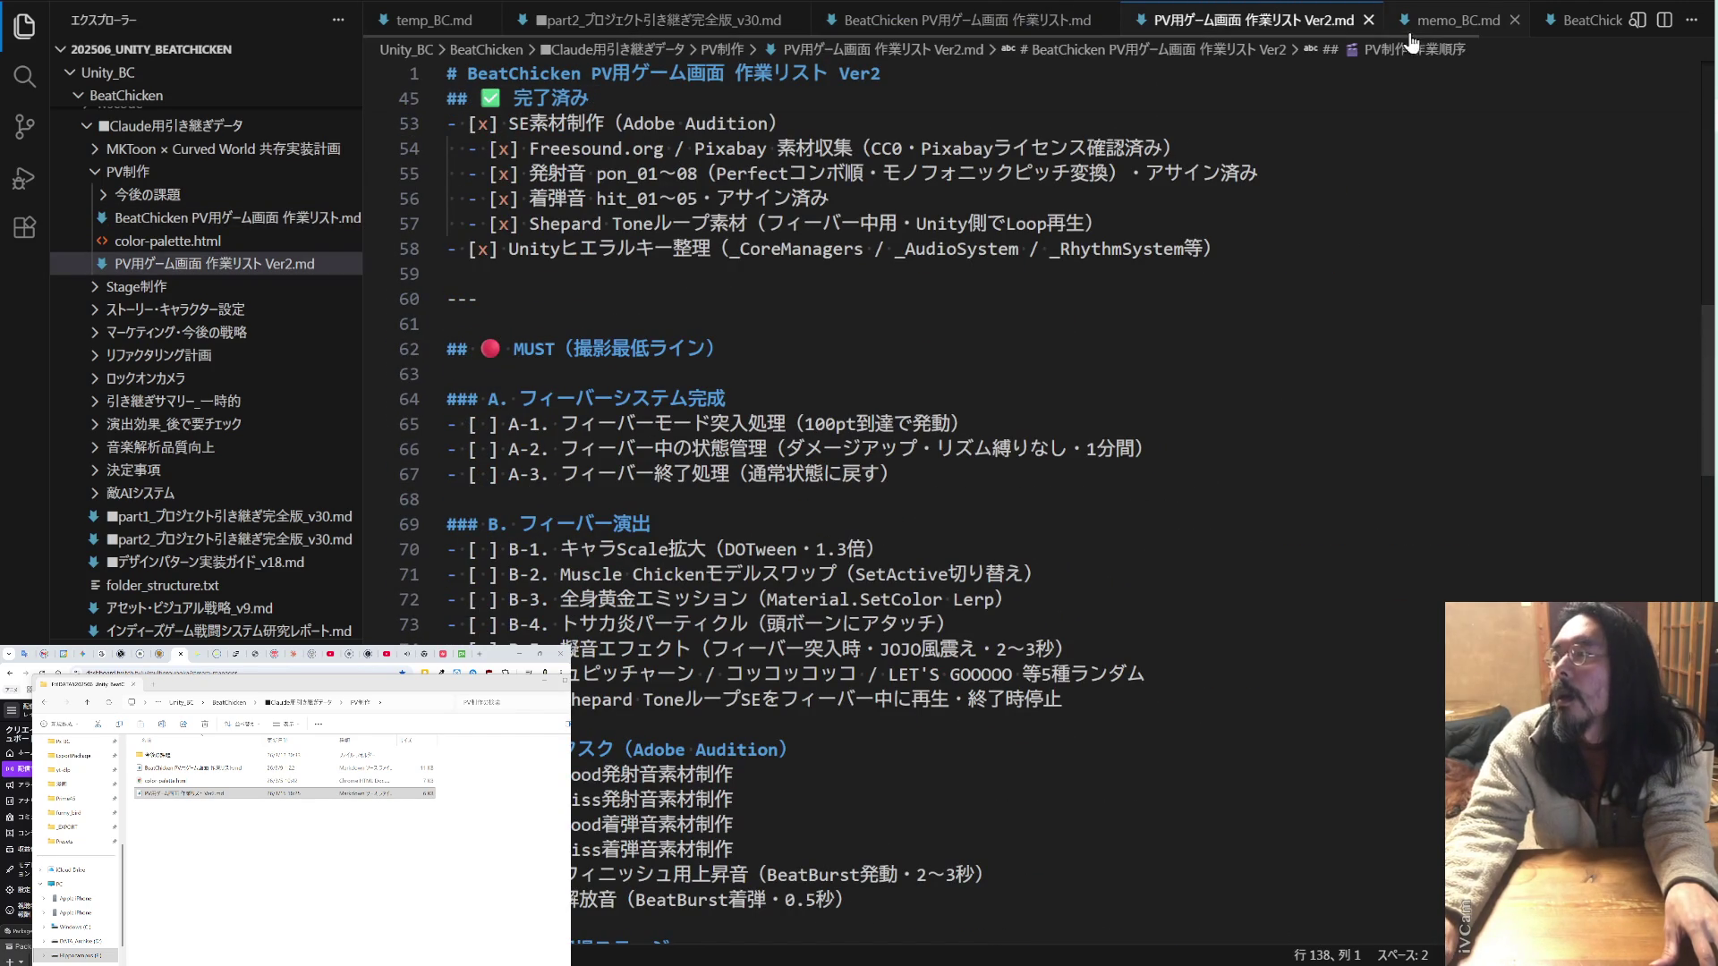
left_click(1368, 20)
left_click(1107, 19)
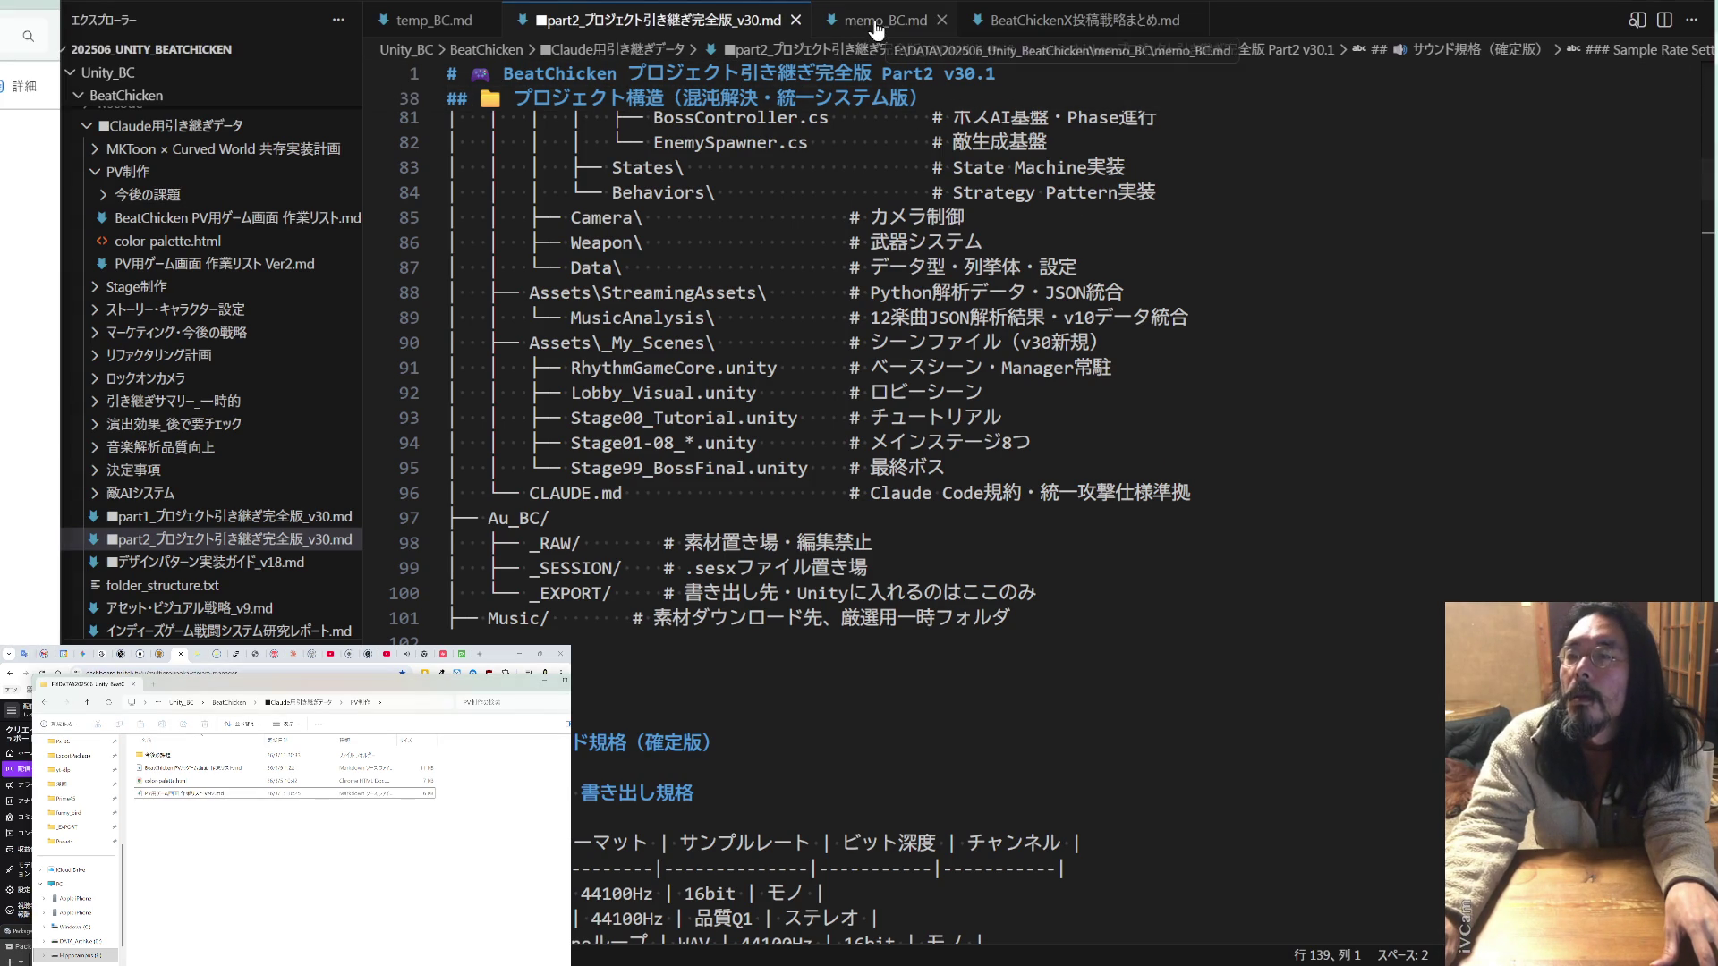
left_click(796, 19)
left_click(567, 20)
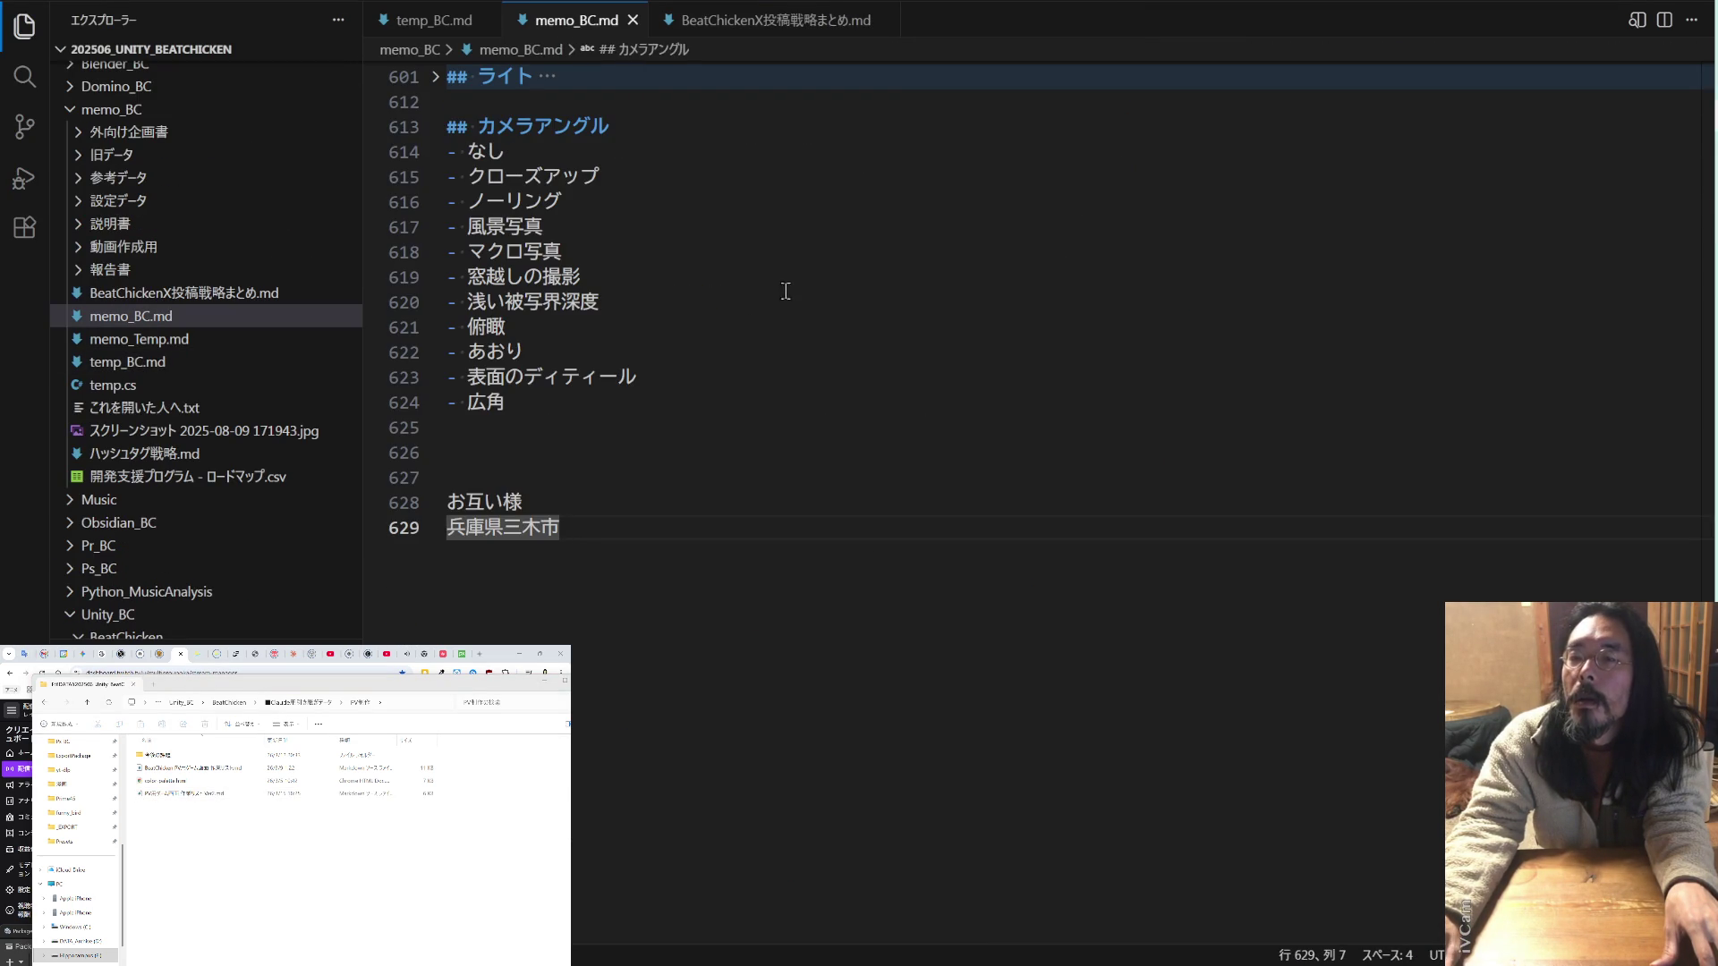
- Copy the design pattern guide and project overview prompt lines from memo_BC.md's 新Claudeチャットでの情報渡し方 section
scroll(784, 296, "up", 20)
scroll(791, 253, "up", 5)
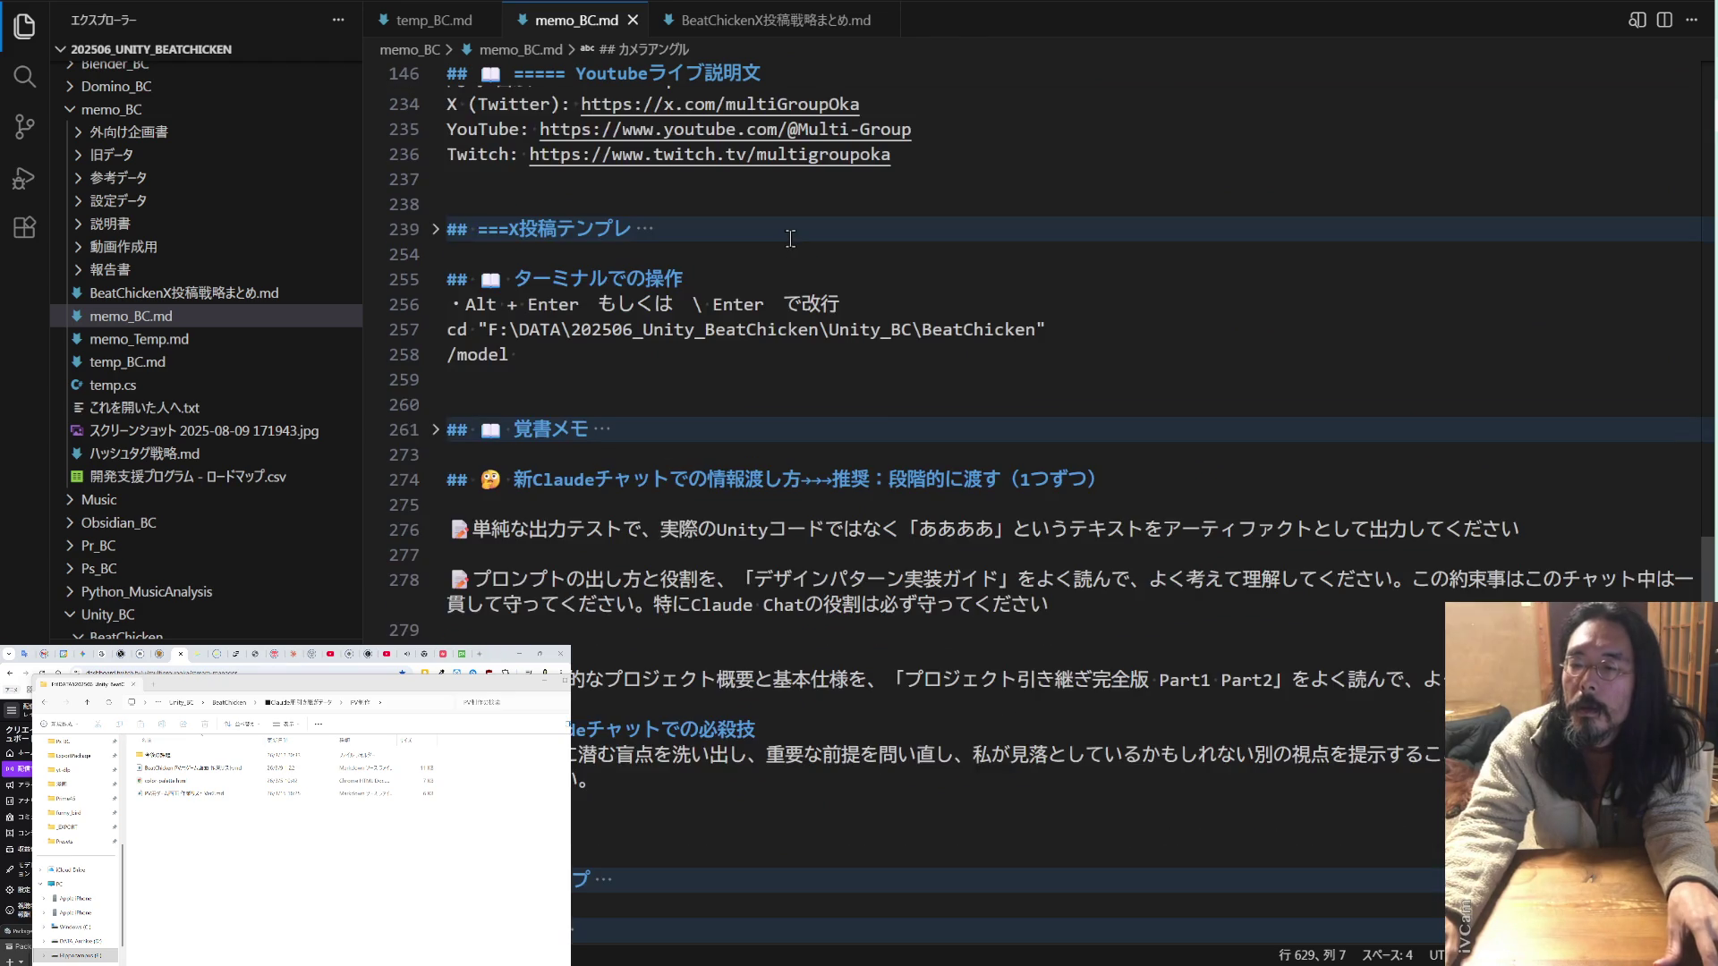
scroll(791, 239, "down", 2)
left_click_drag(1521, 426, 443, 418)
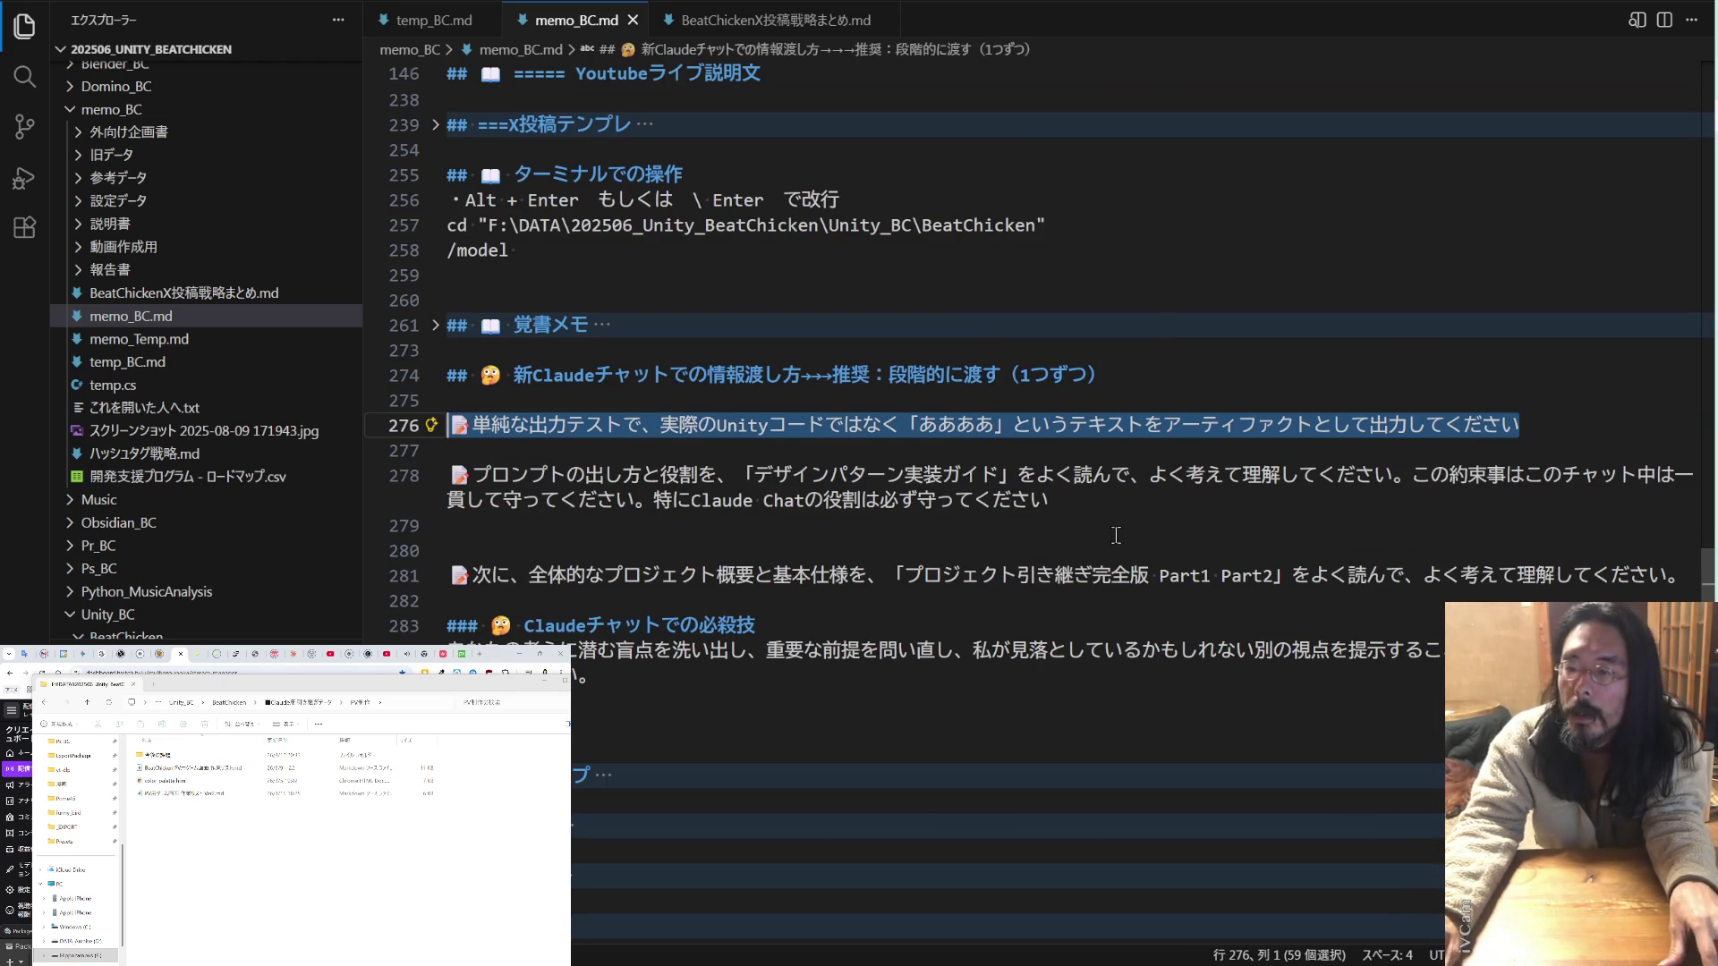
left_click(407, 475)
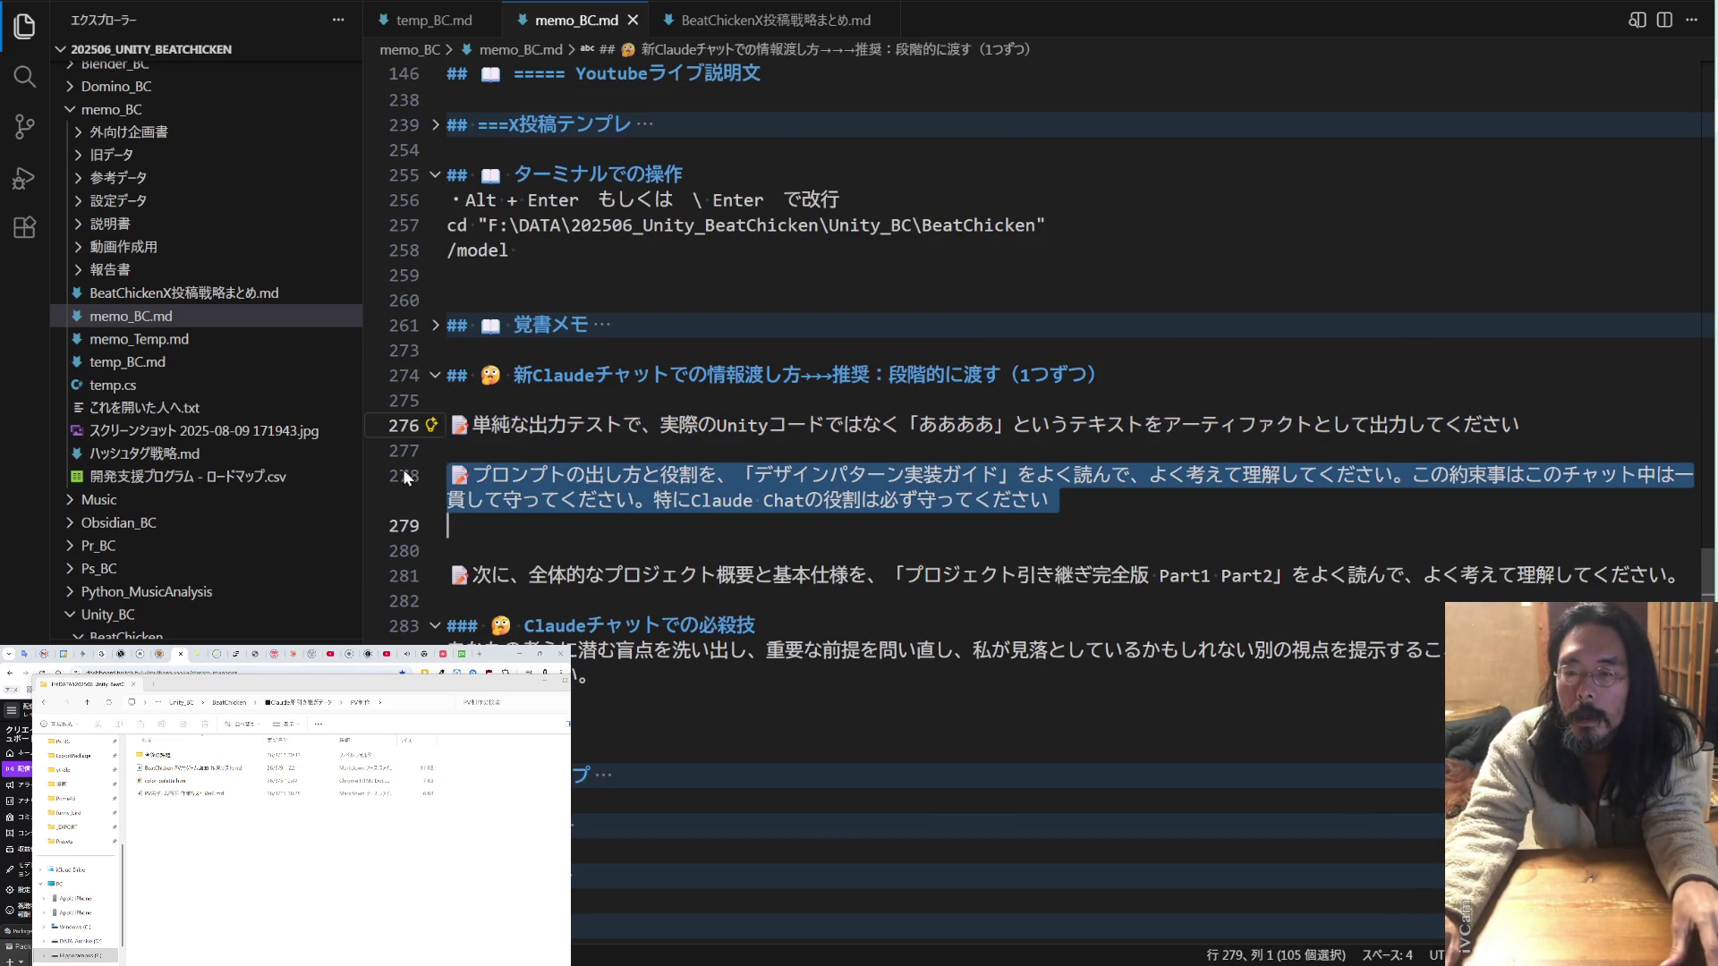
left_click(411, 578)
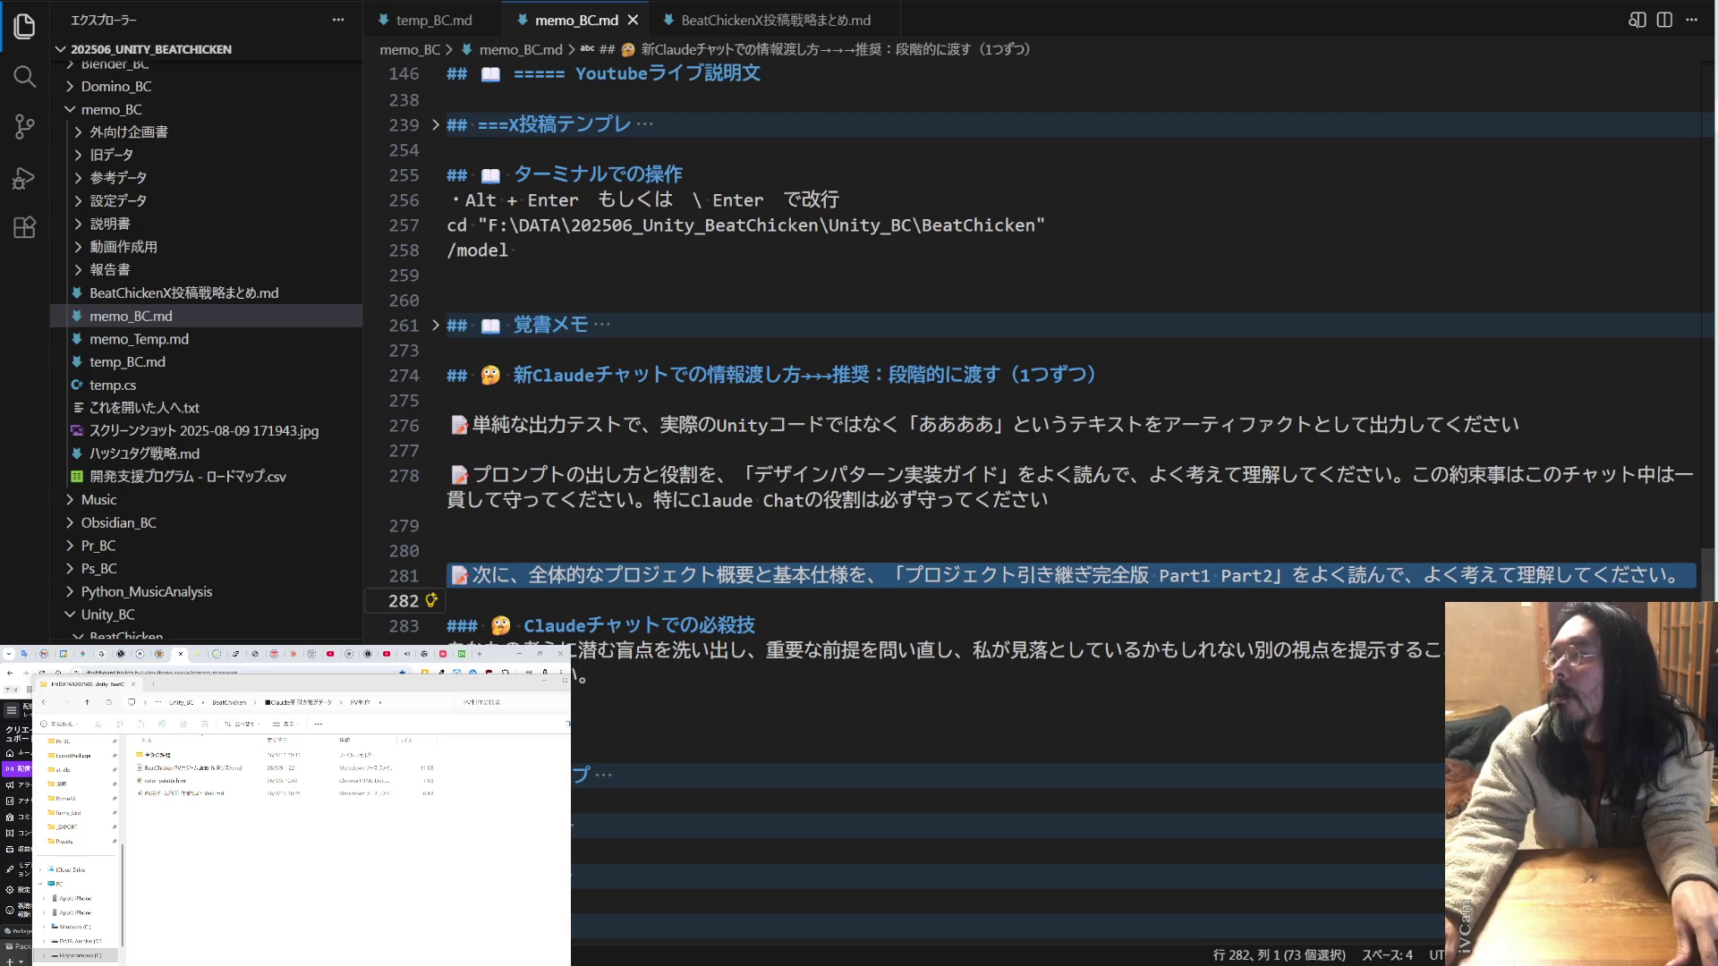
key("alt+Tab")
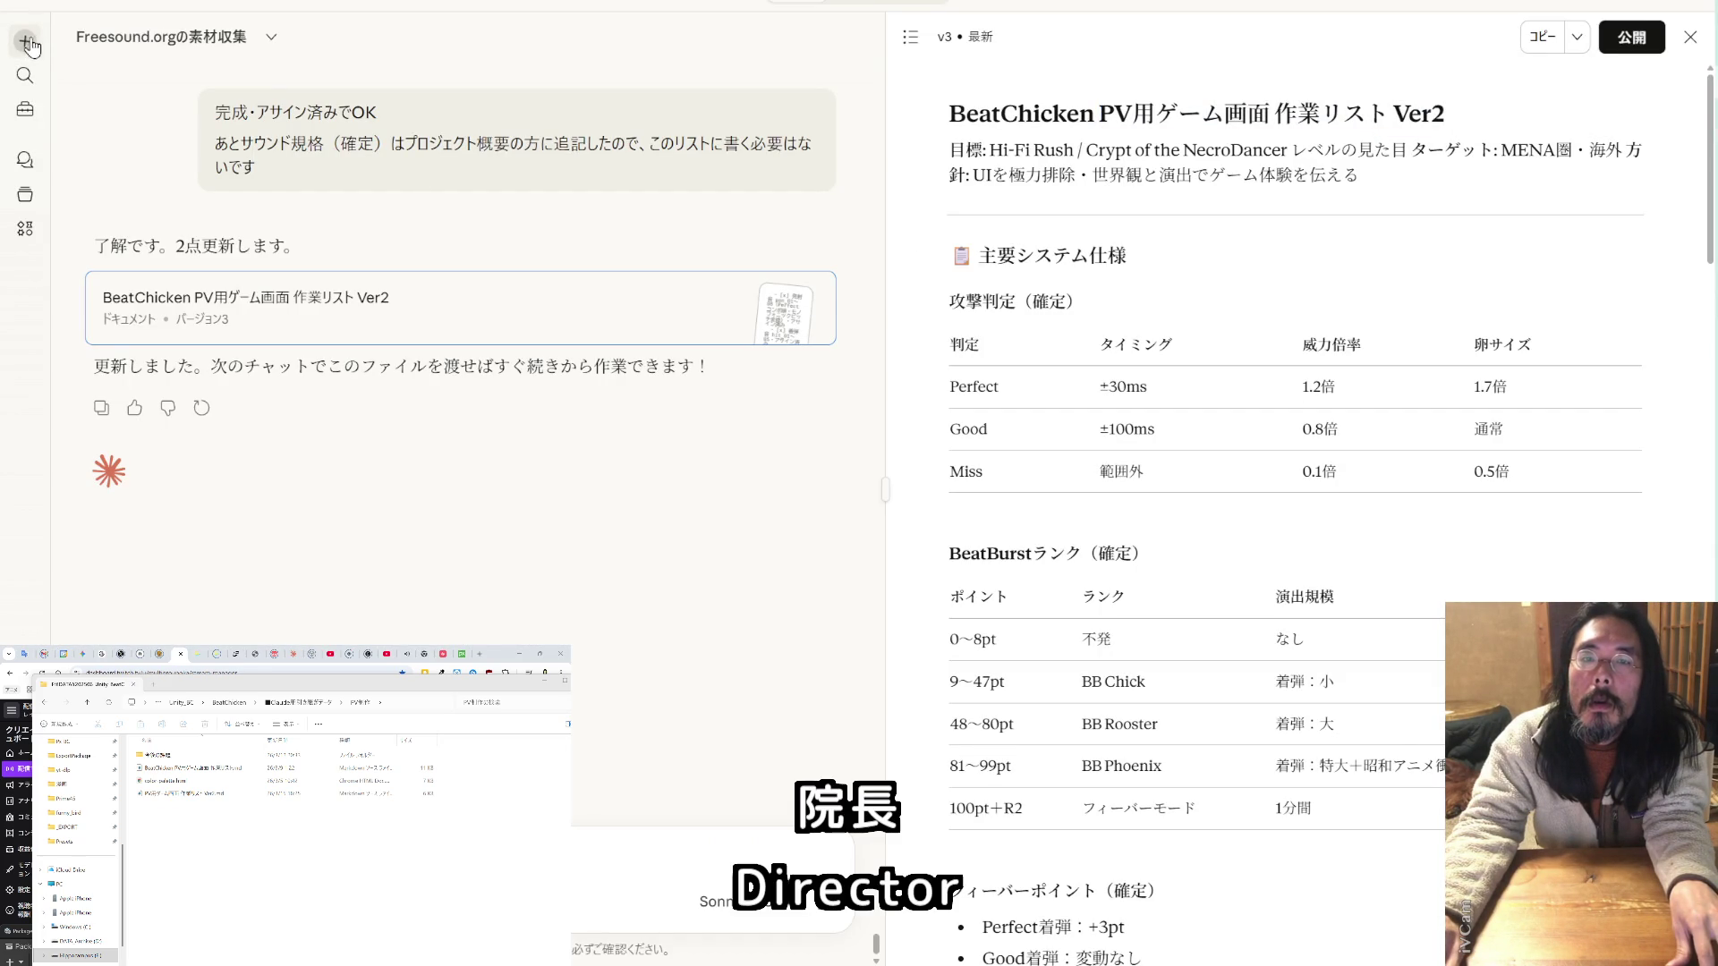
- Start a new Claude chat and paste the simple output-test prompt from clipboard history
left_click(26, 42)
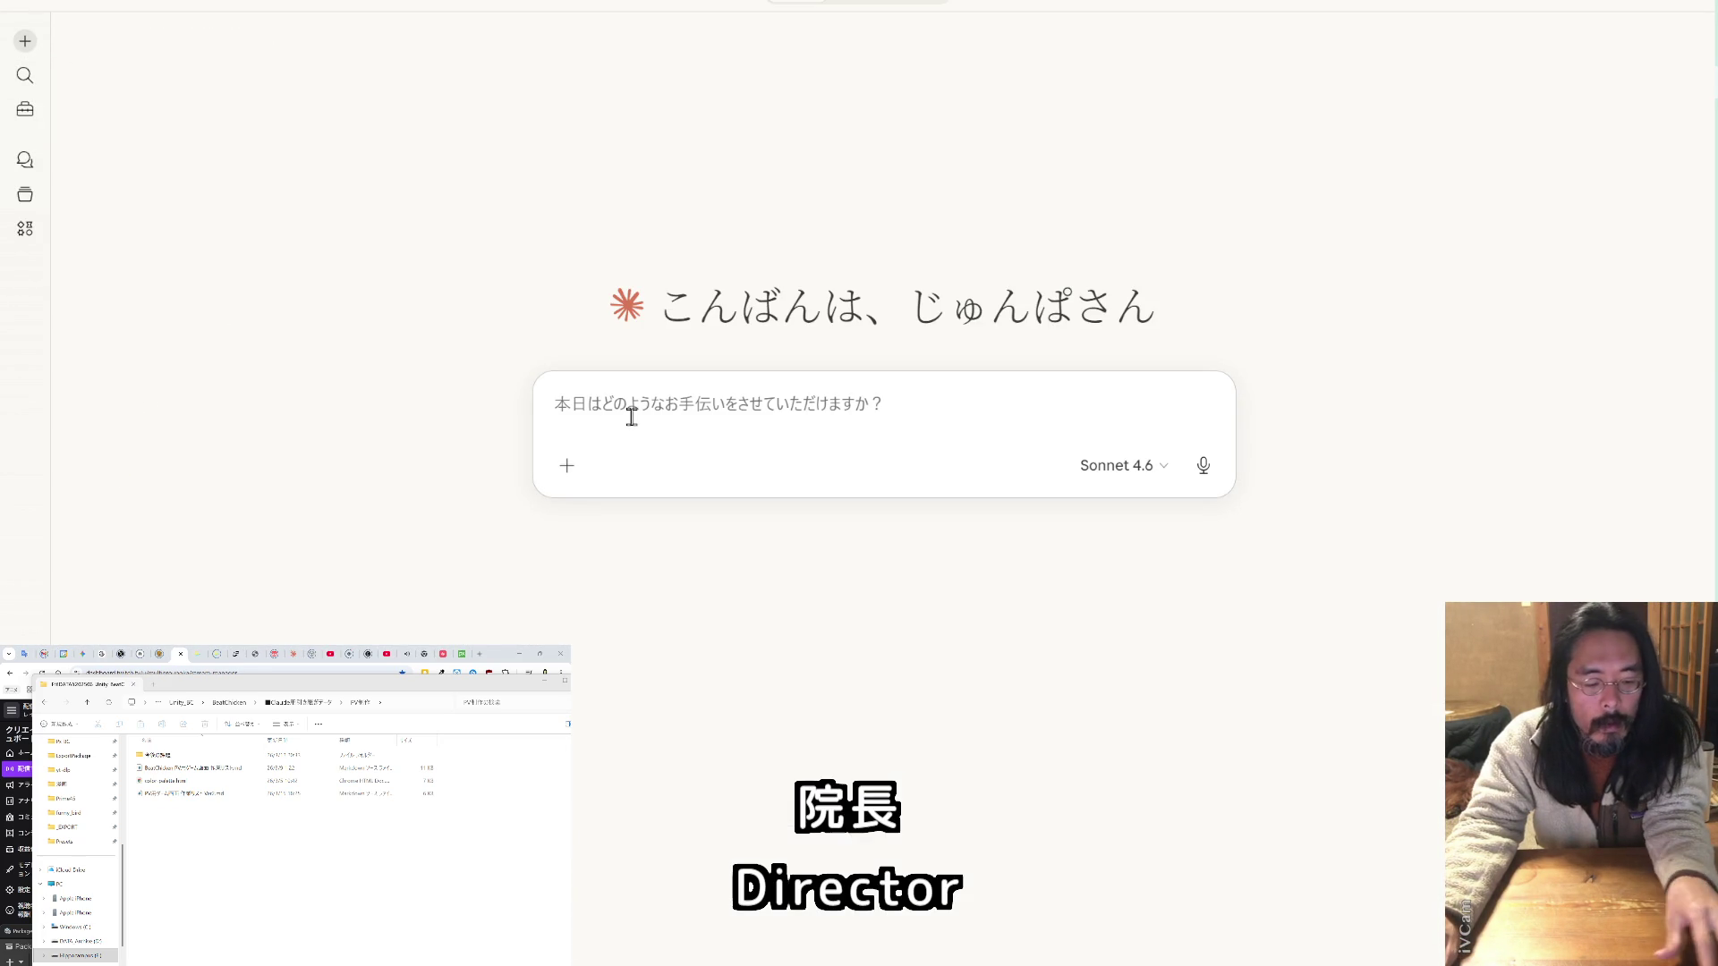
key("super+v")
left_click(407, 494)
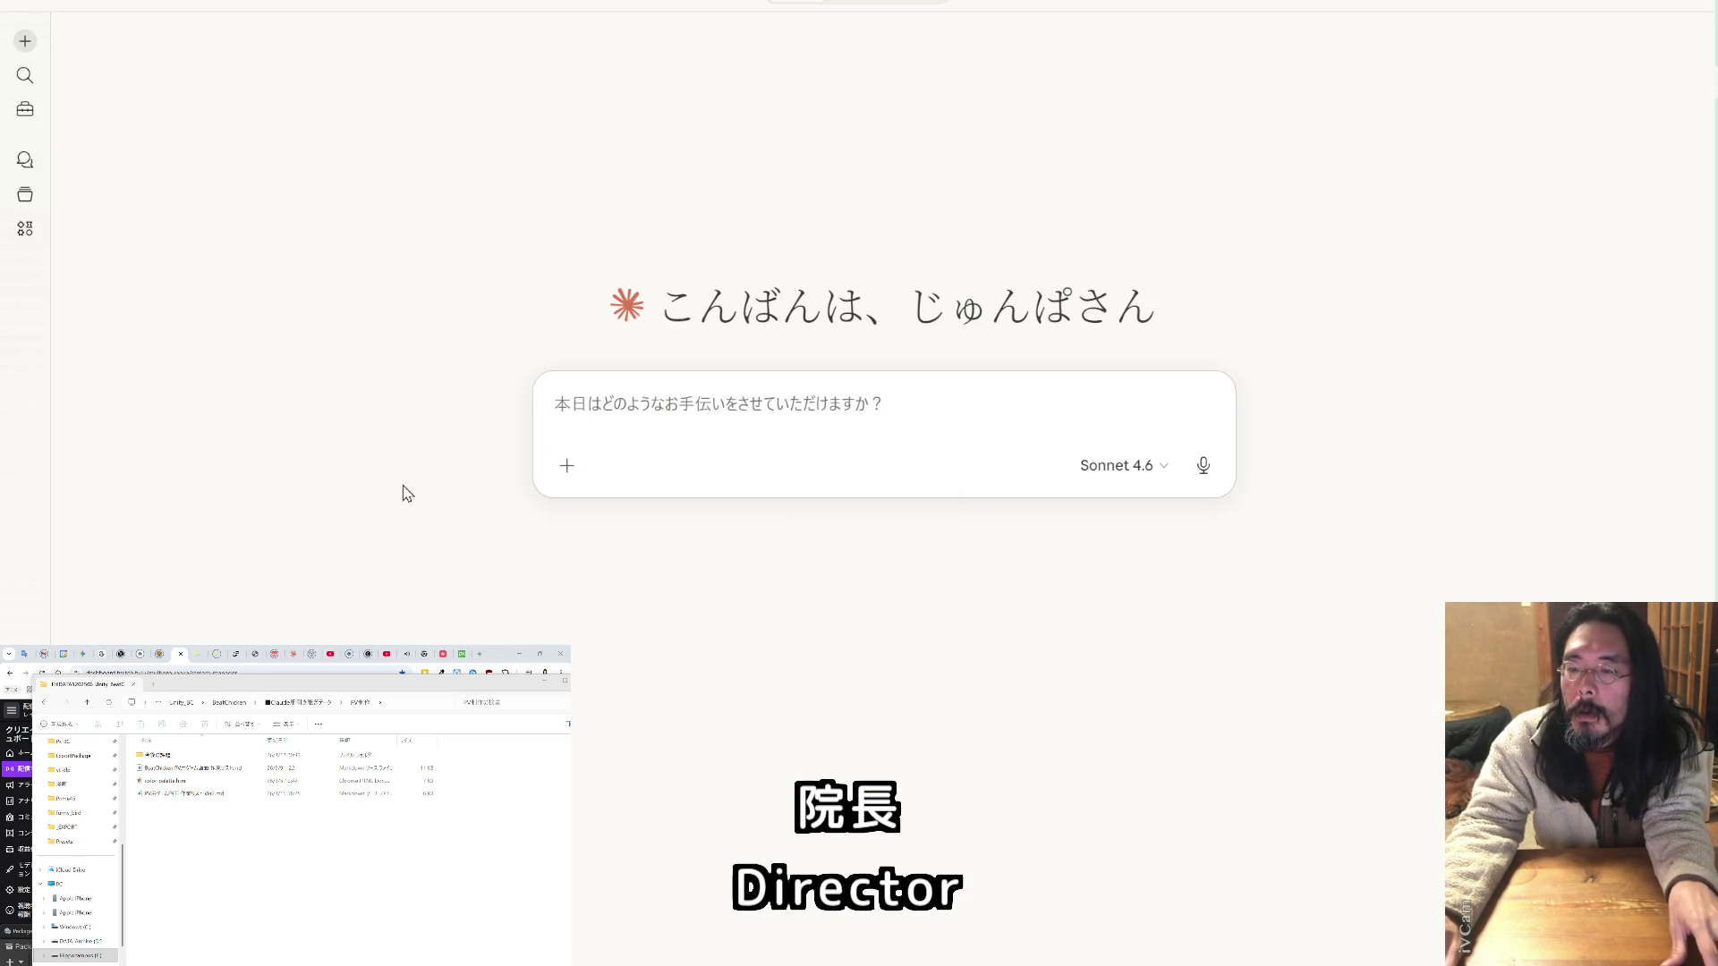
left_click(577, 471)
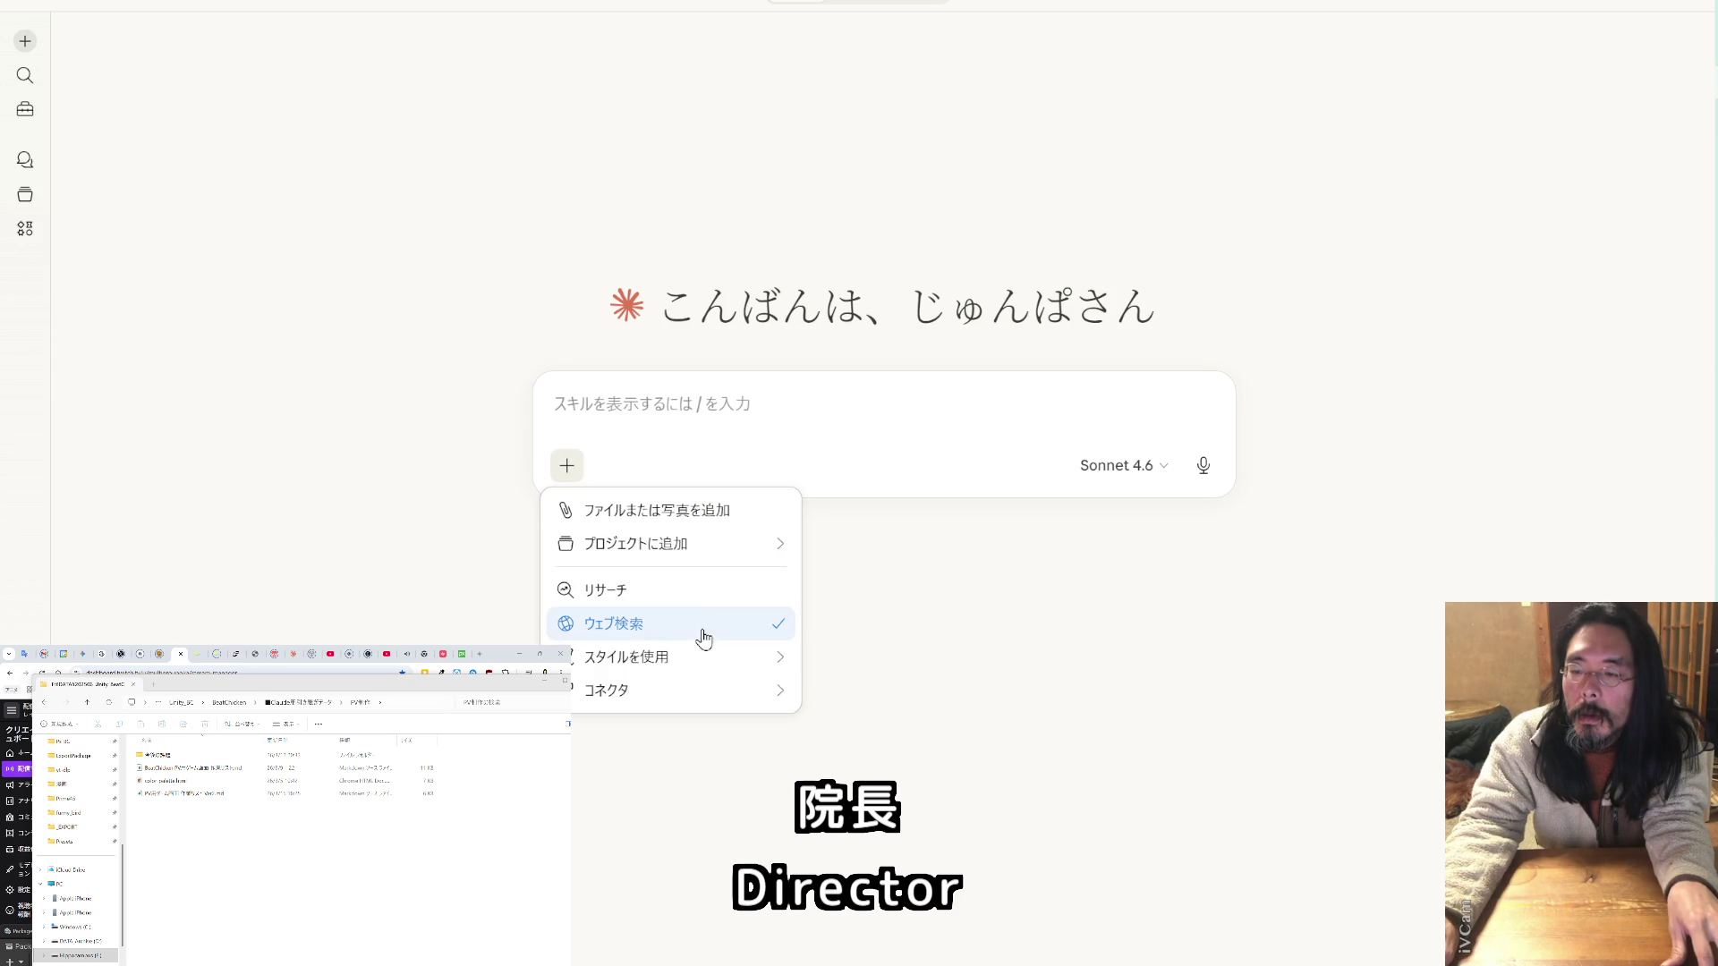
mouse_move(695, 704)
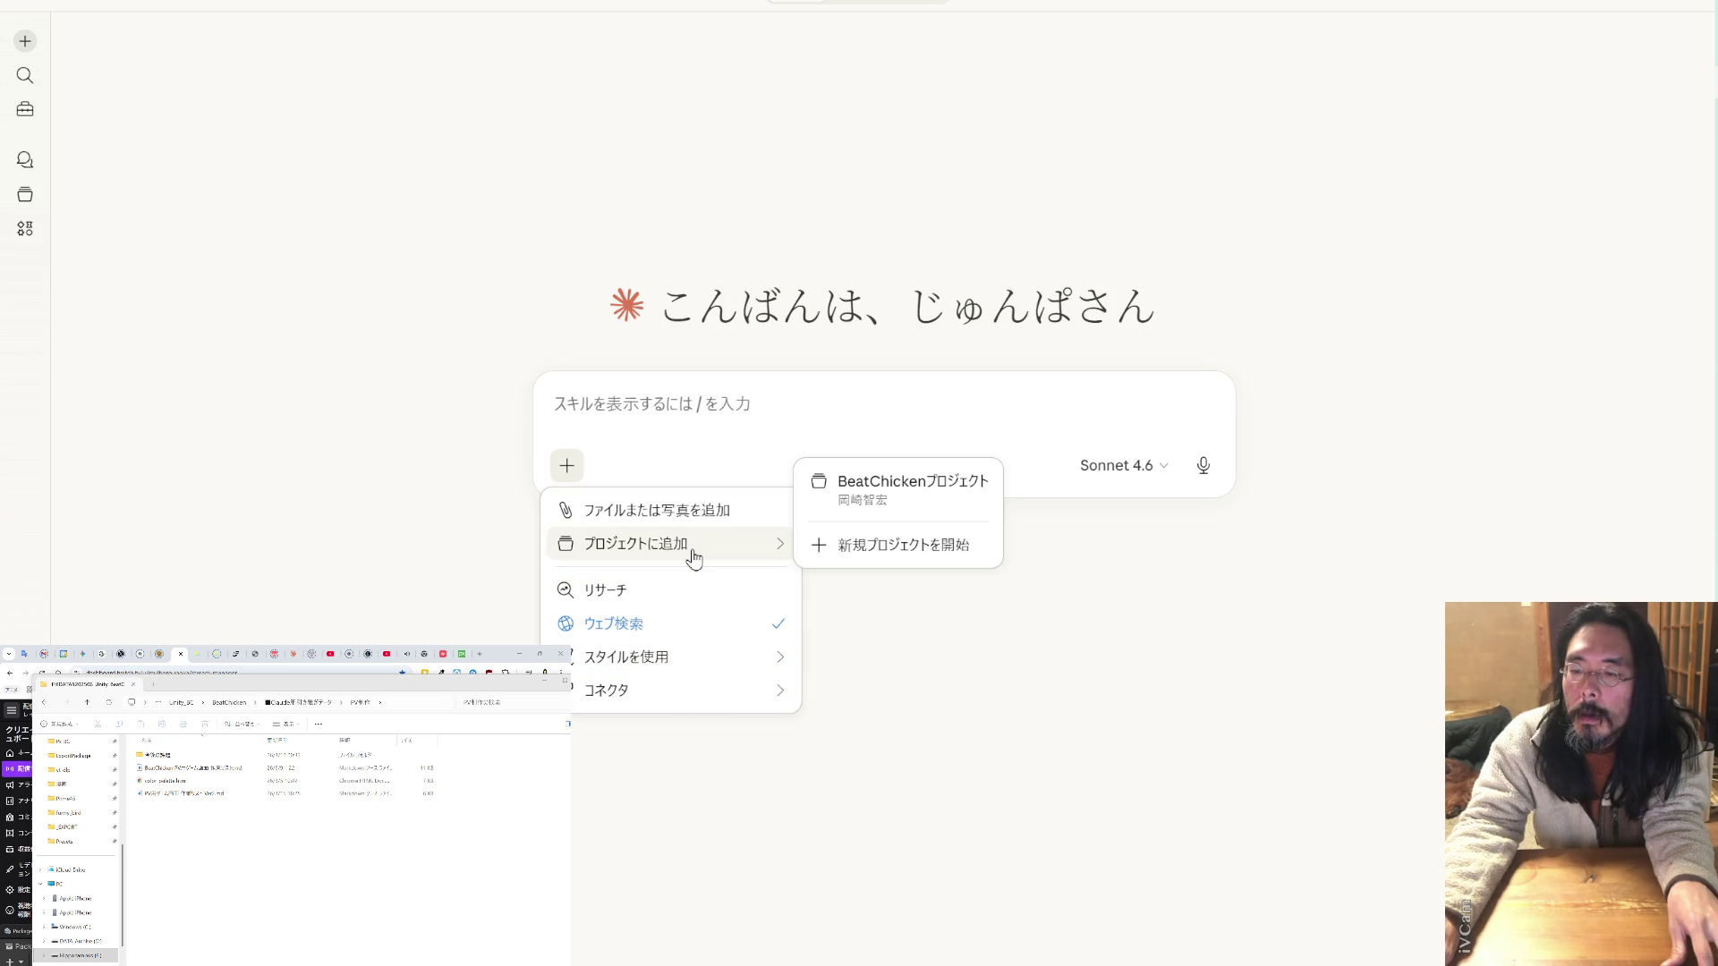
left_click(370, 585)
left_click(696, 413)
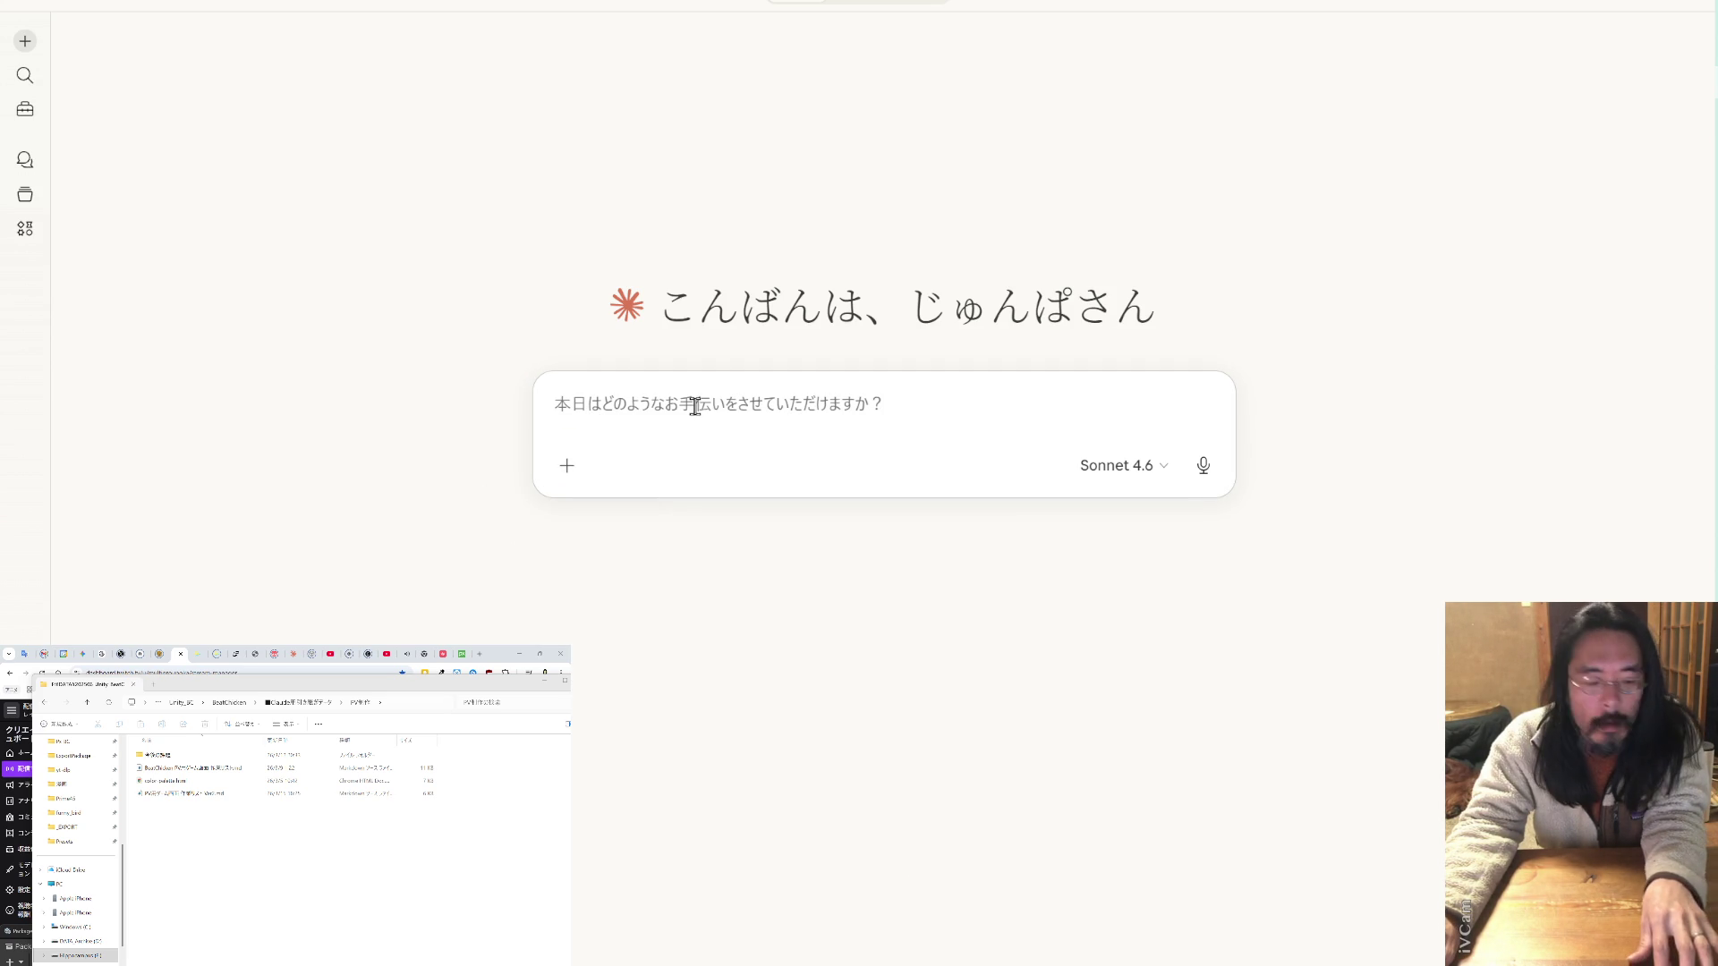
key("super+period")
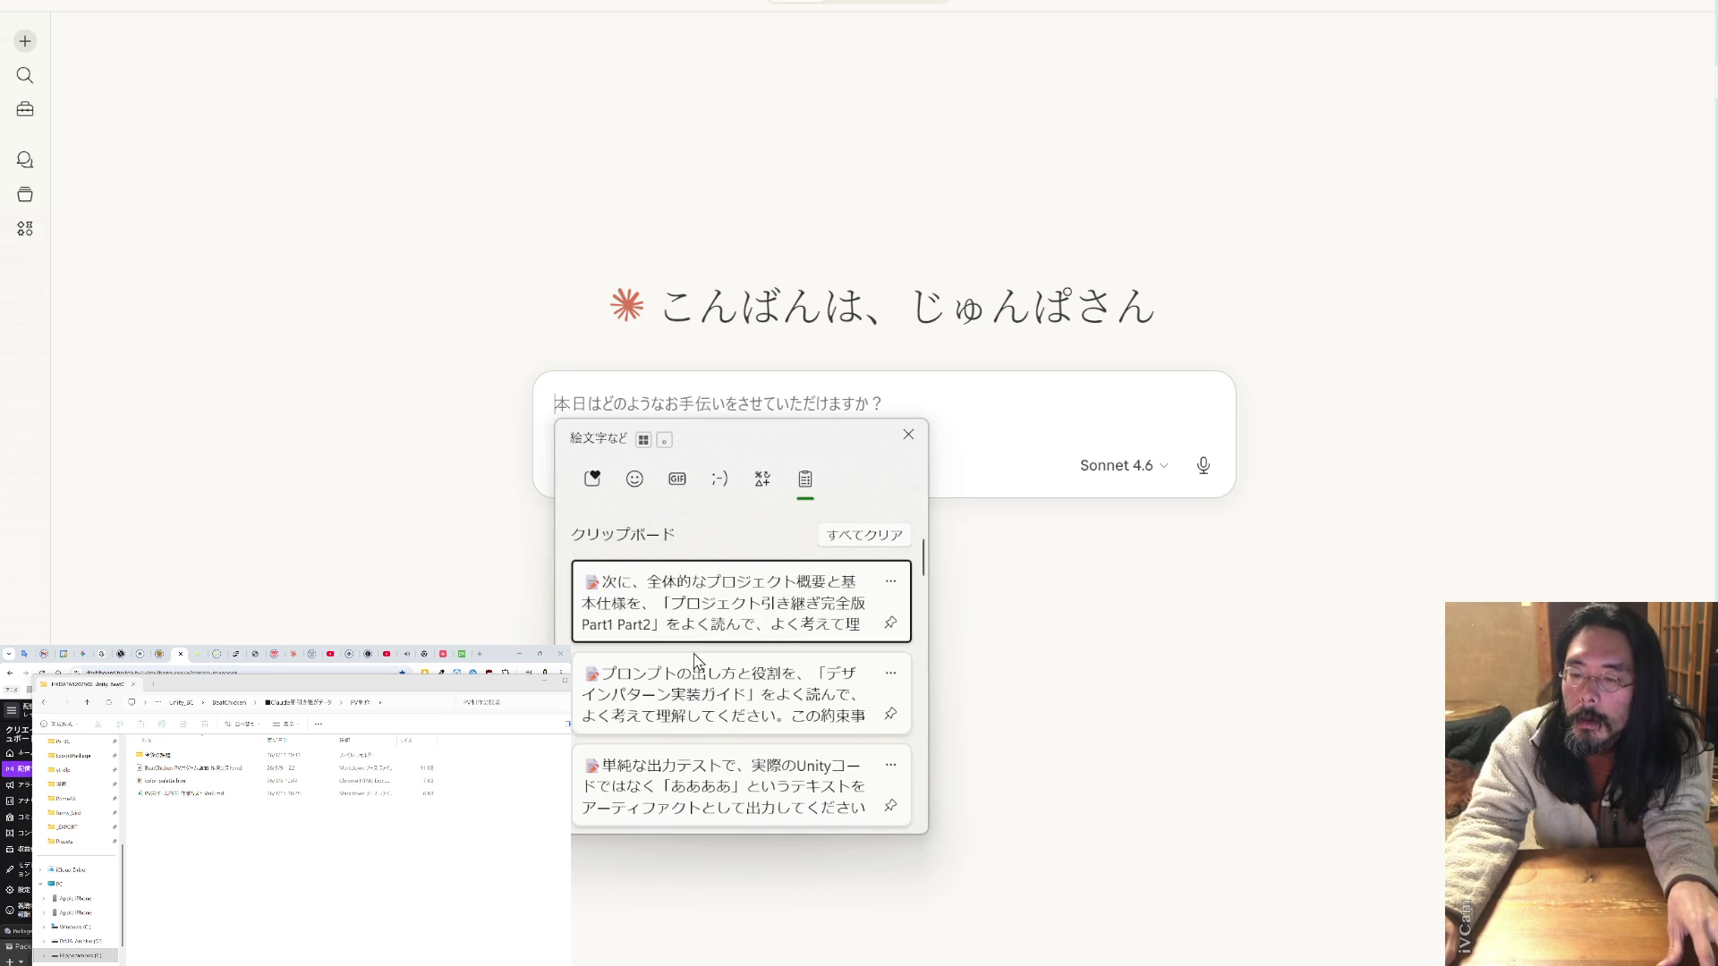
left_click(685, 766)
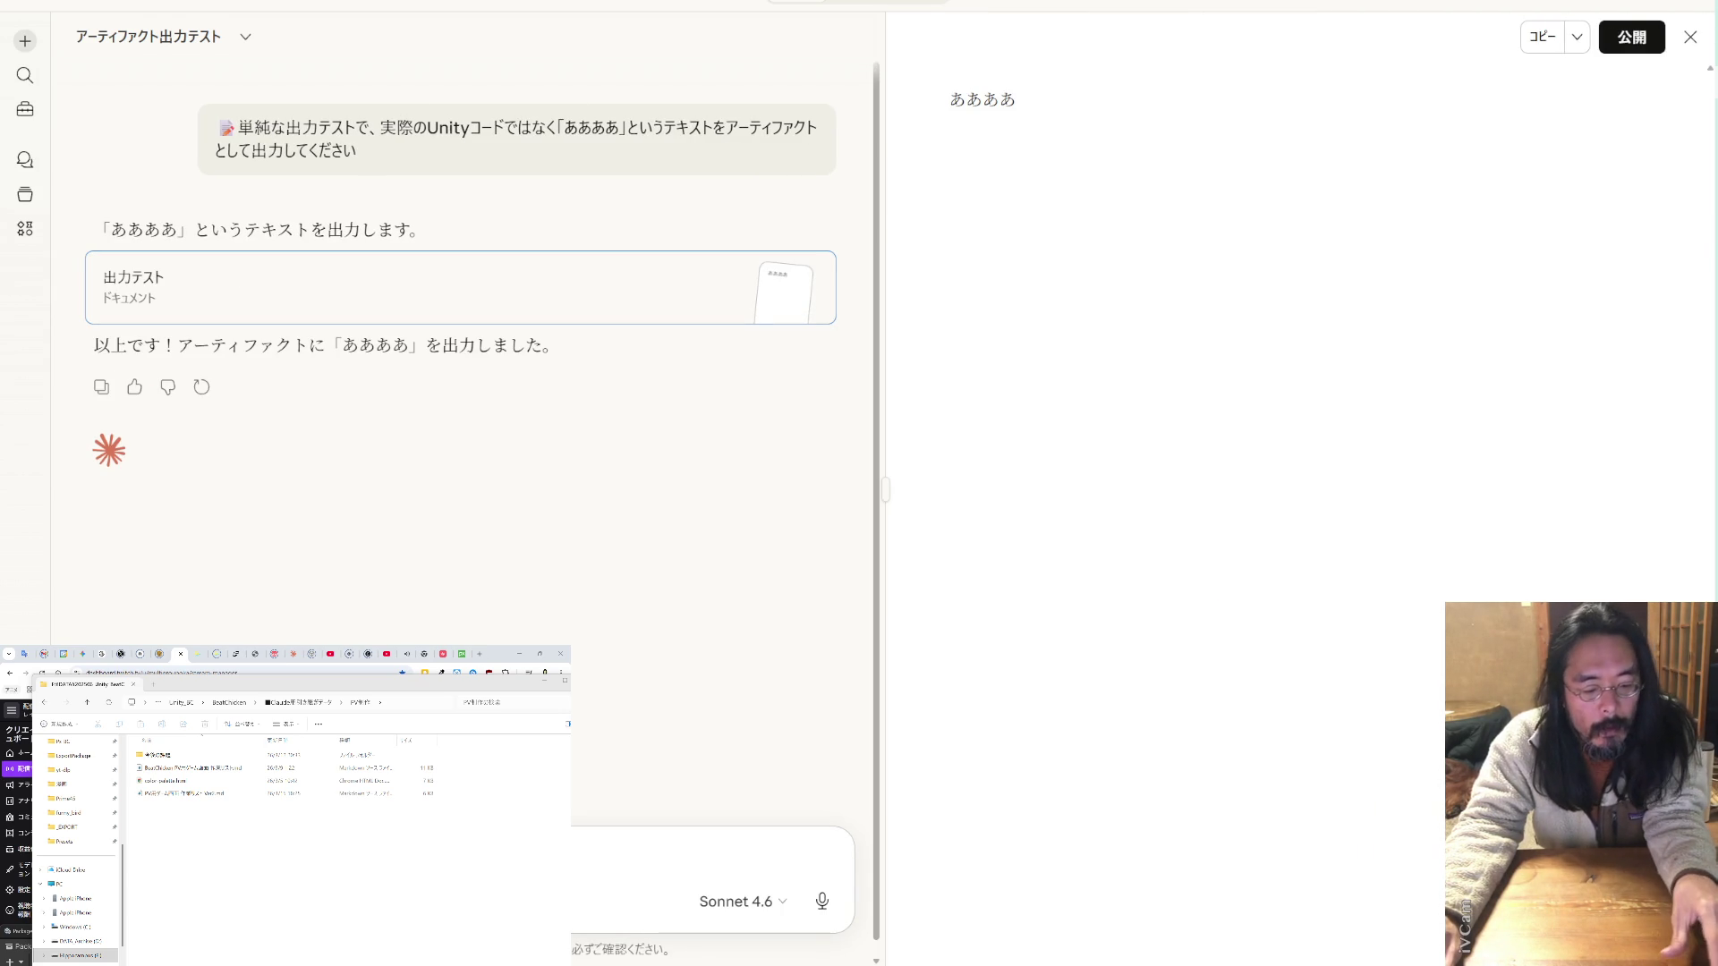
- Send the design pattern guide prompt with the guide md file attached
key("super+v")
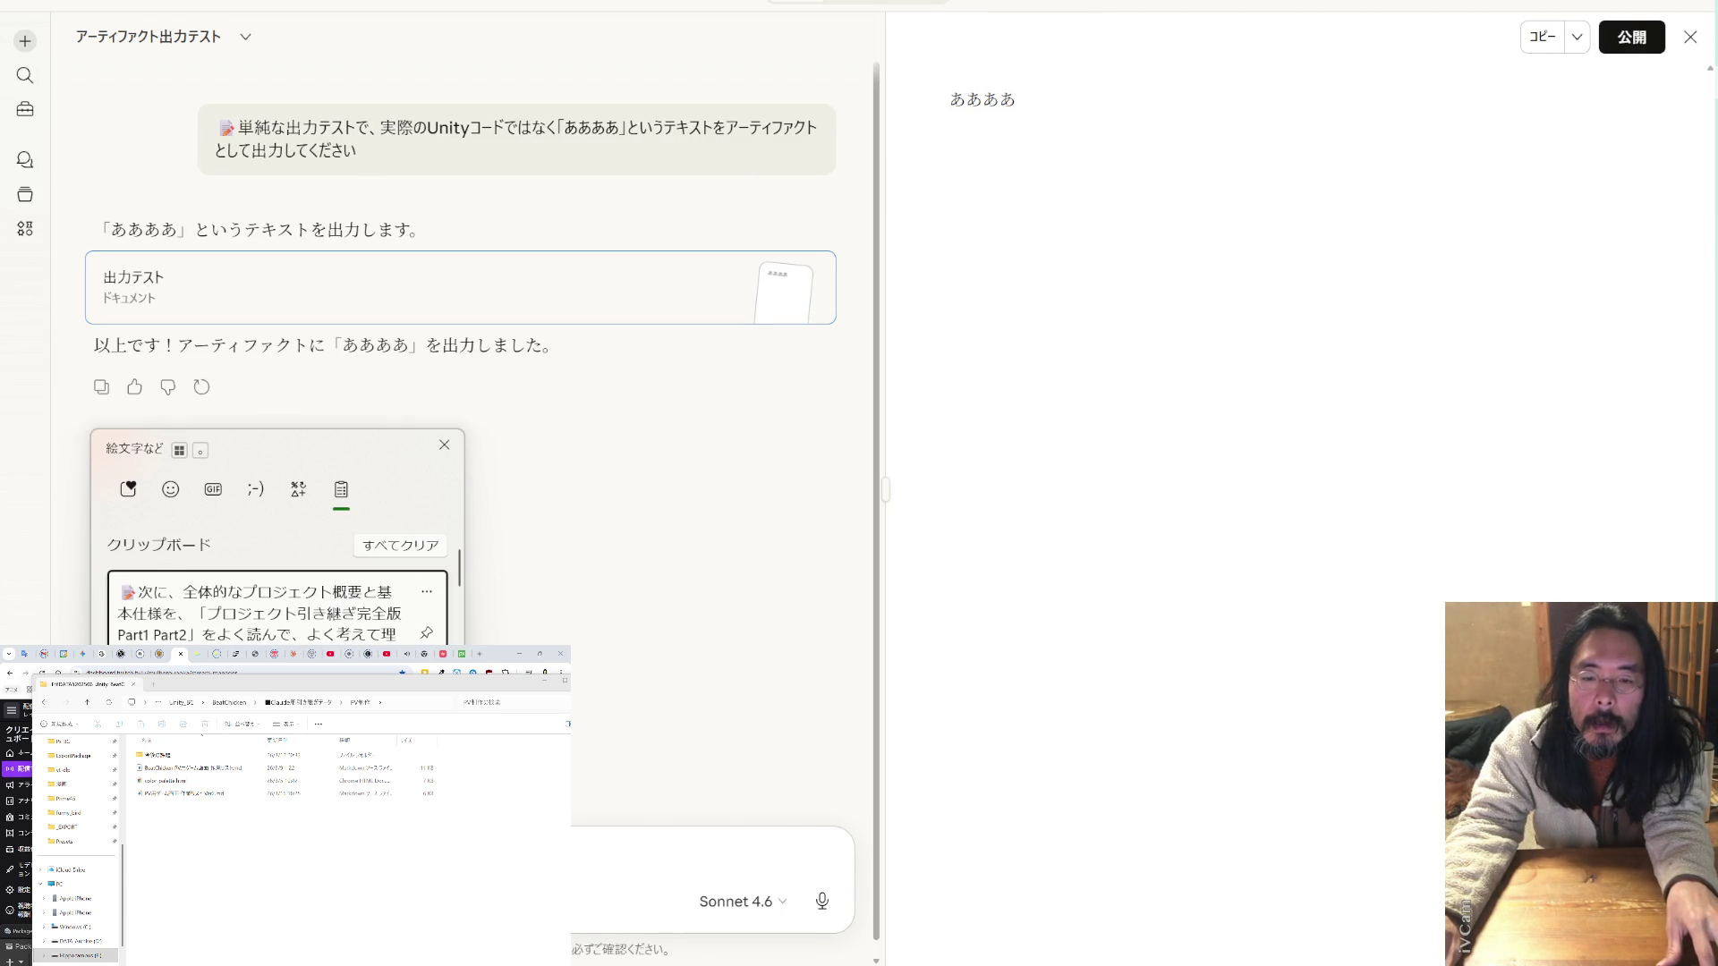
key("Return")
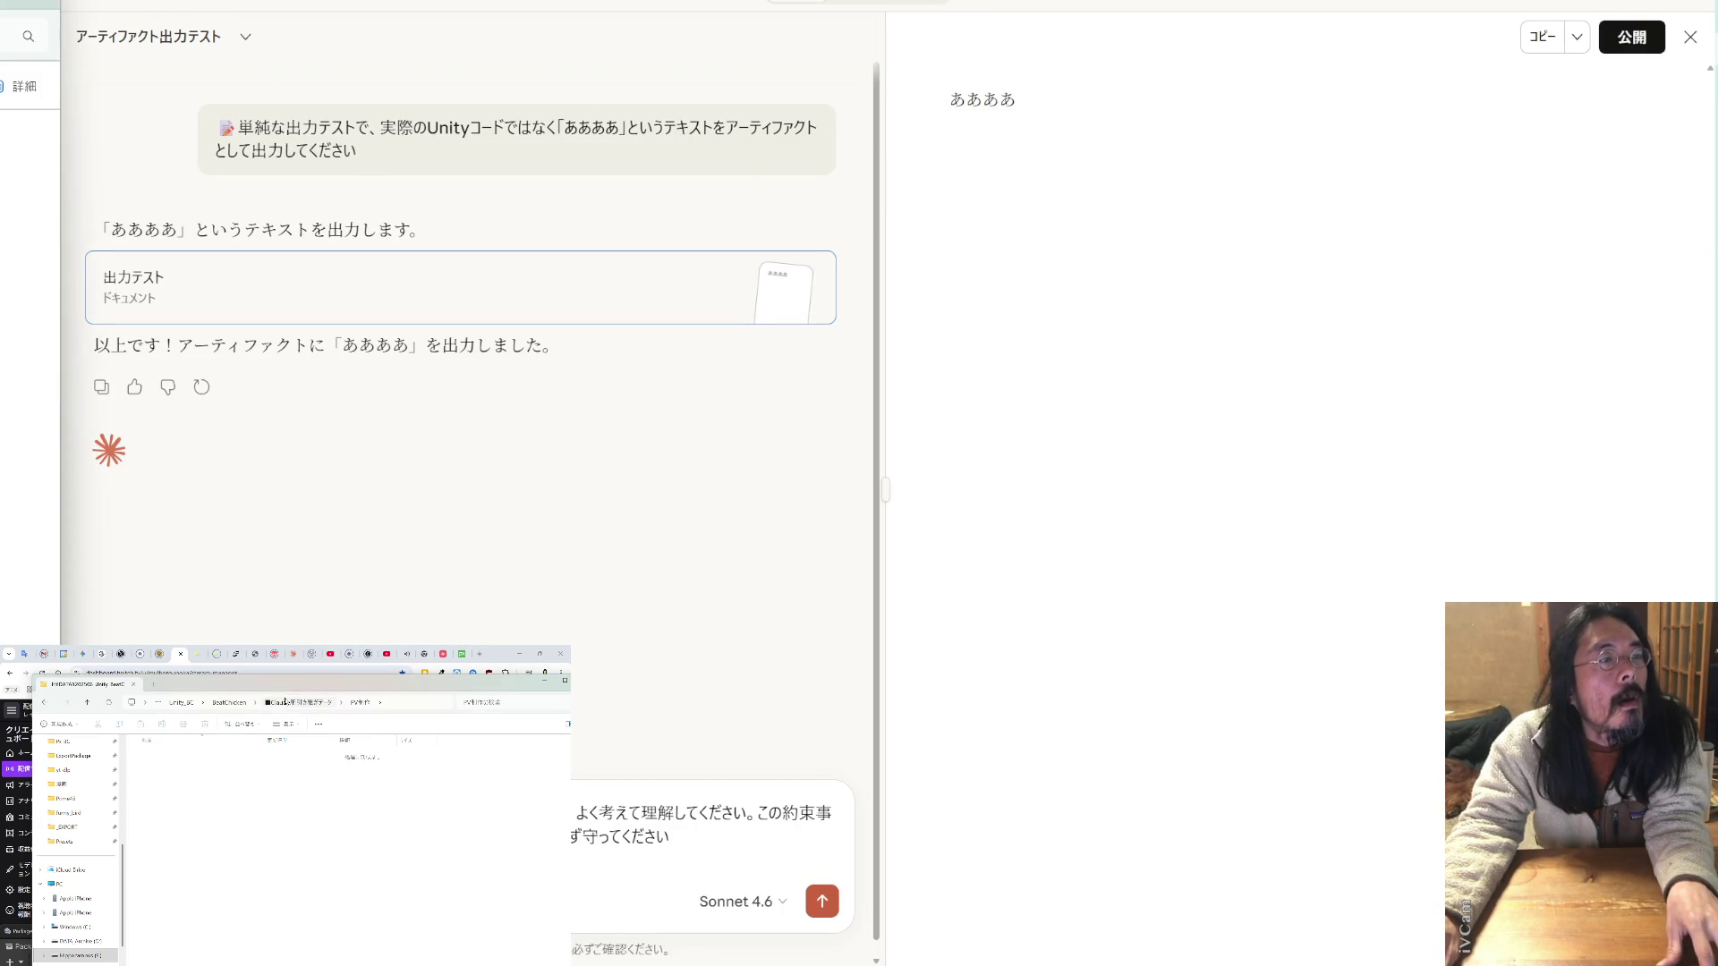
mouse_move(198, 934)
left_mouse_down()
mouse_move(319, 555)
mouse_move(303, 549)
left_mouse_up()
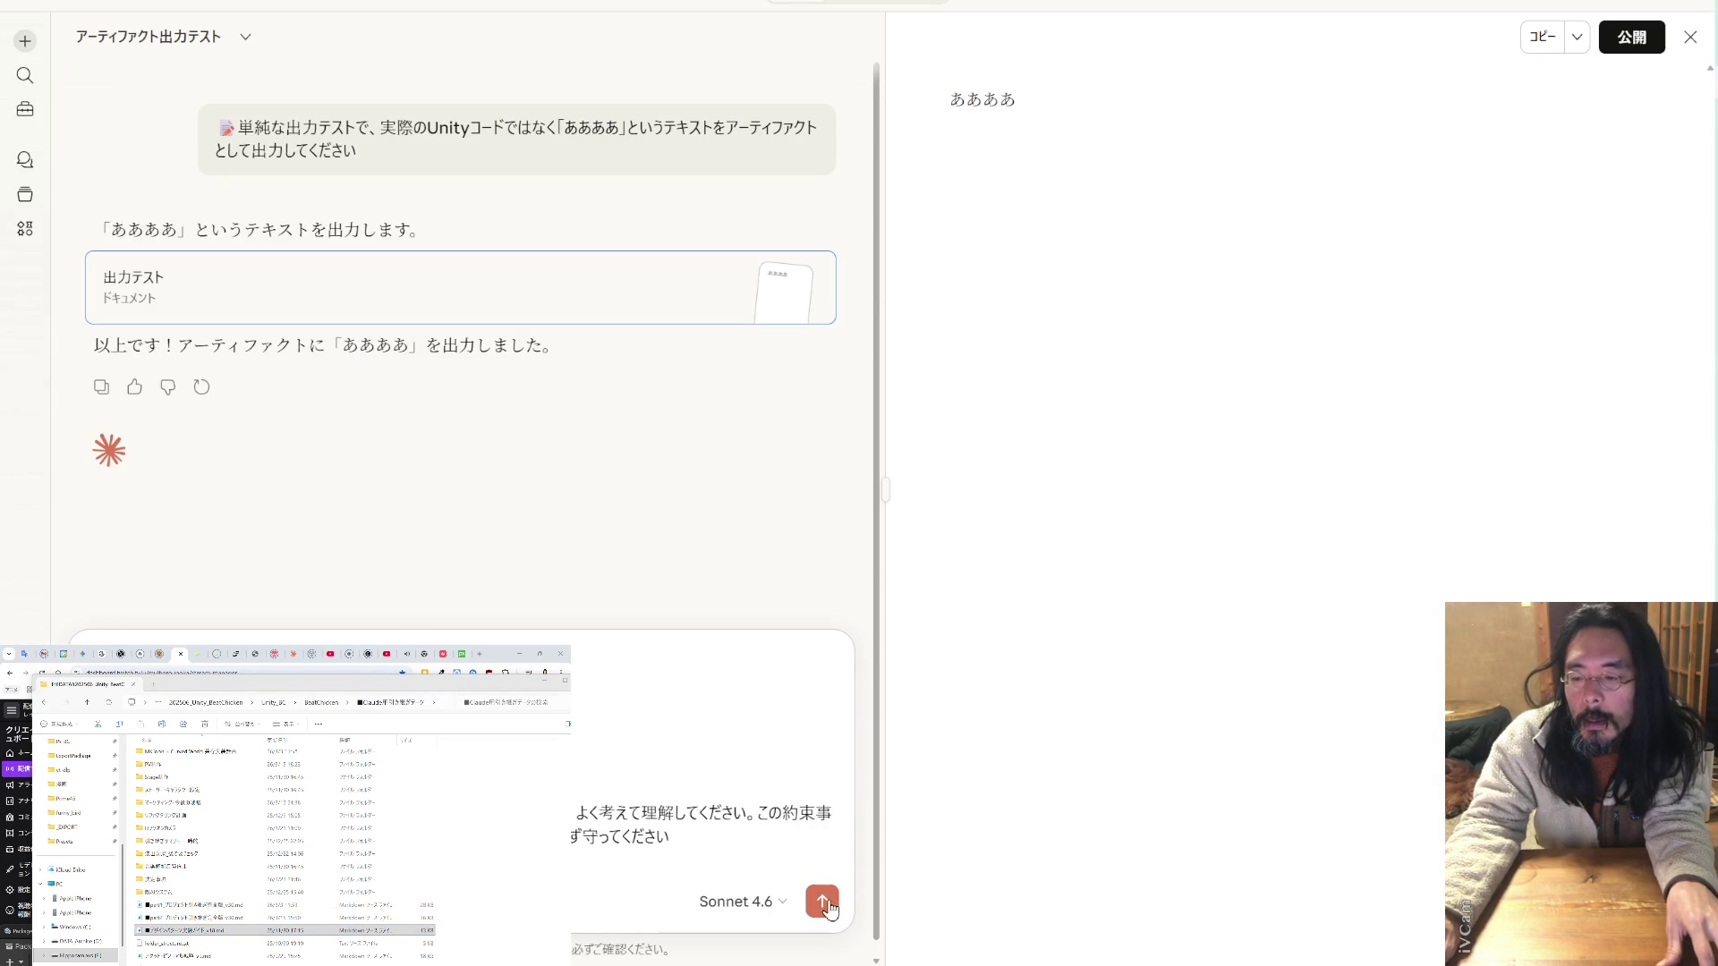
left_click(822, 902)
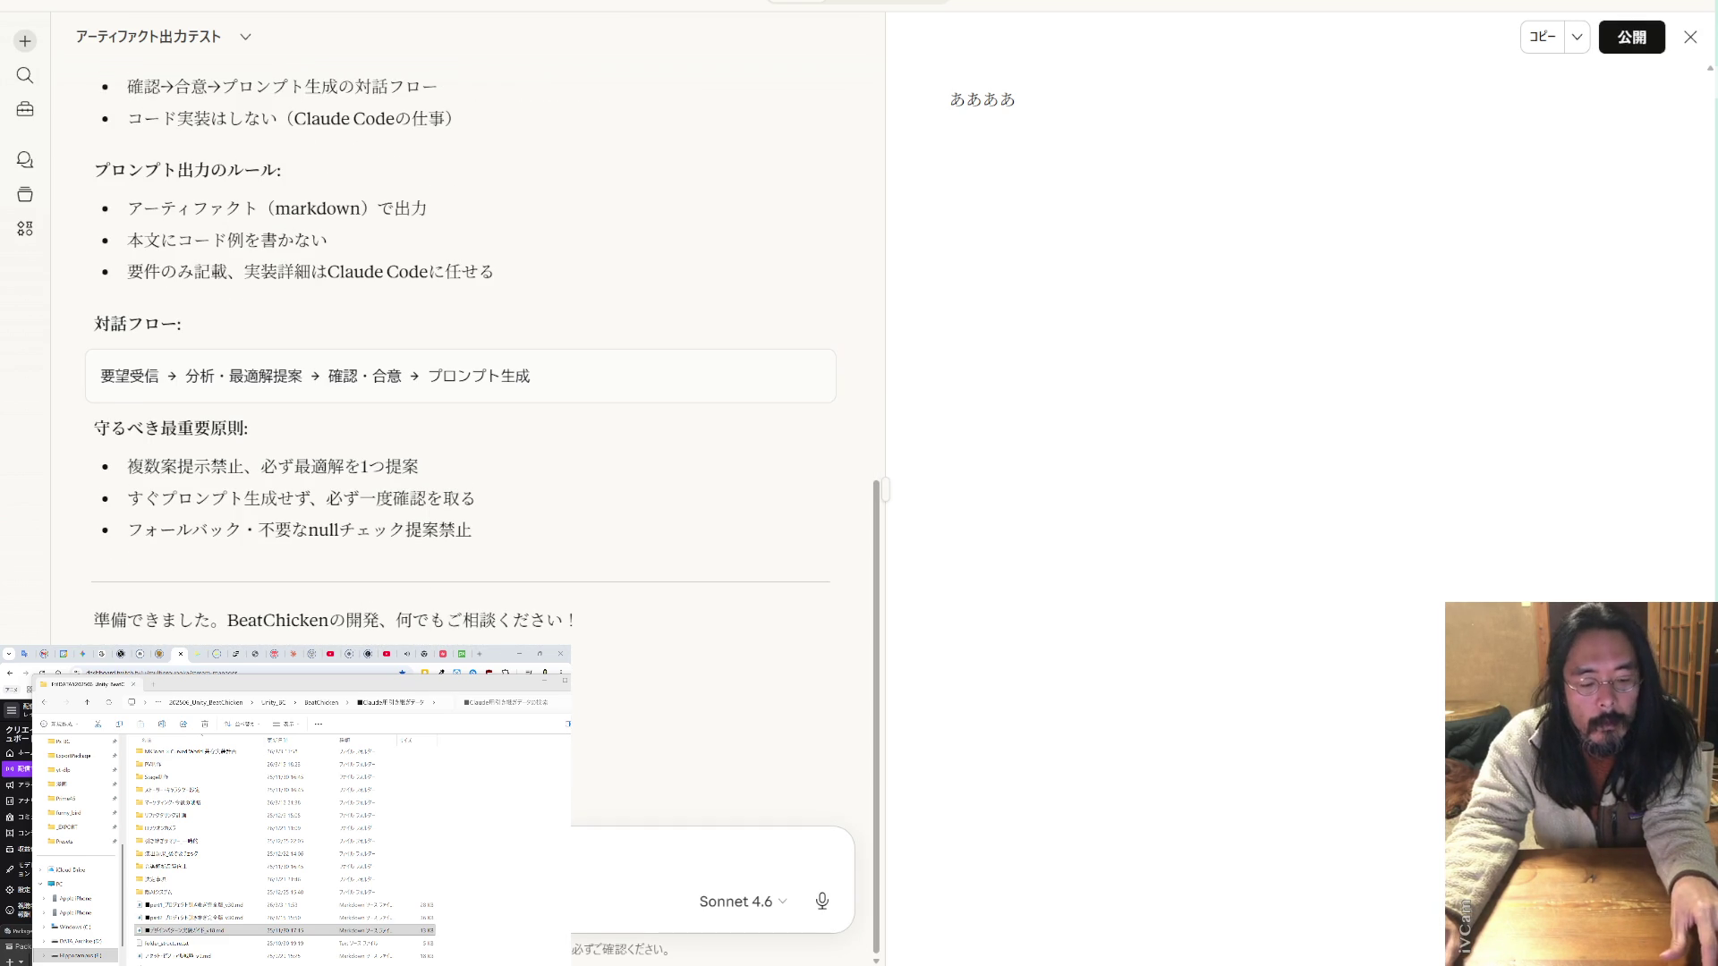
- Send the project overview prompt with the part1 and part2 handover files attached
key("super+v")
left_click(321, 616)
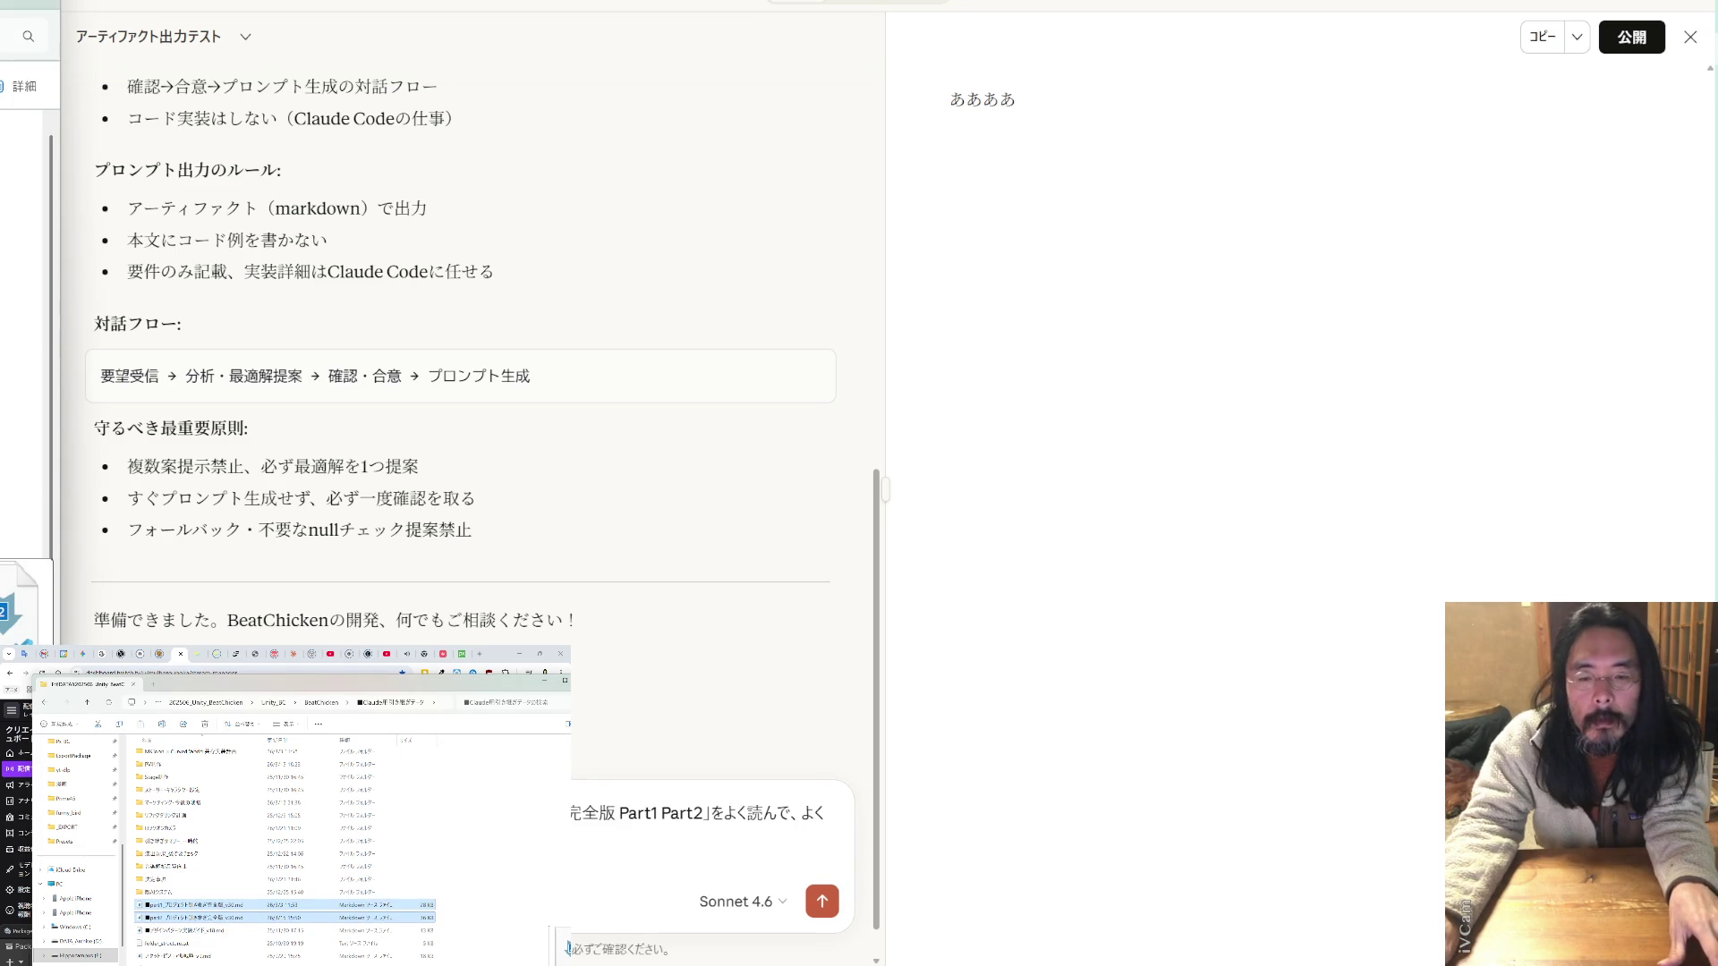
mouse_move(226, 918)
left_mouse_down()
mouse_move(859, 483)
mouse_move(709, 808)
left_mouse_up()
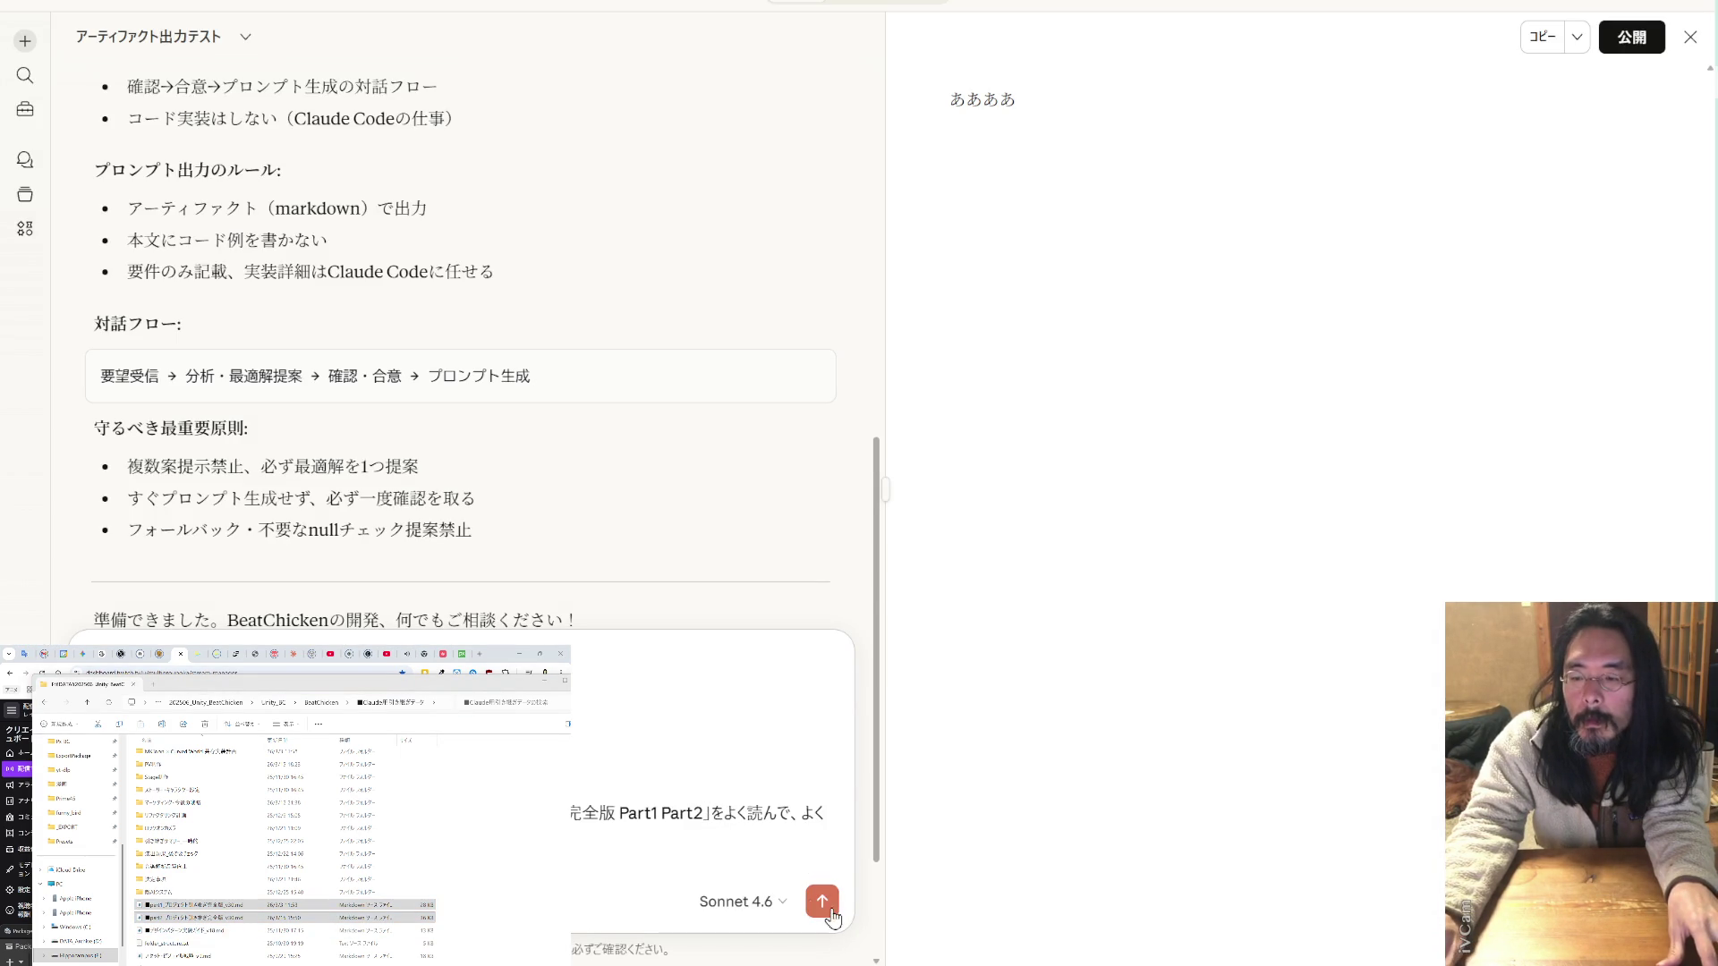
left_click(821, 901)
scroll(589, 533, "up", 10)
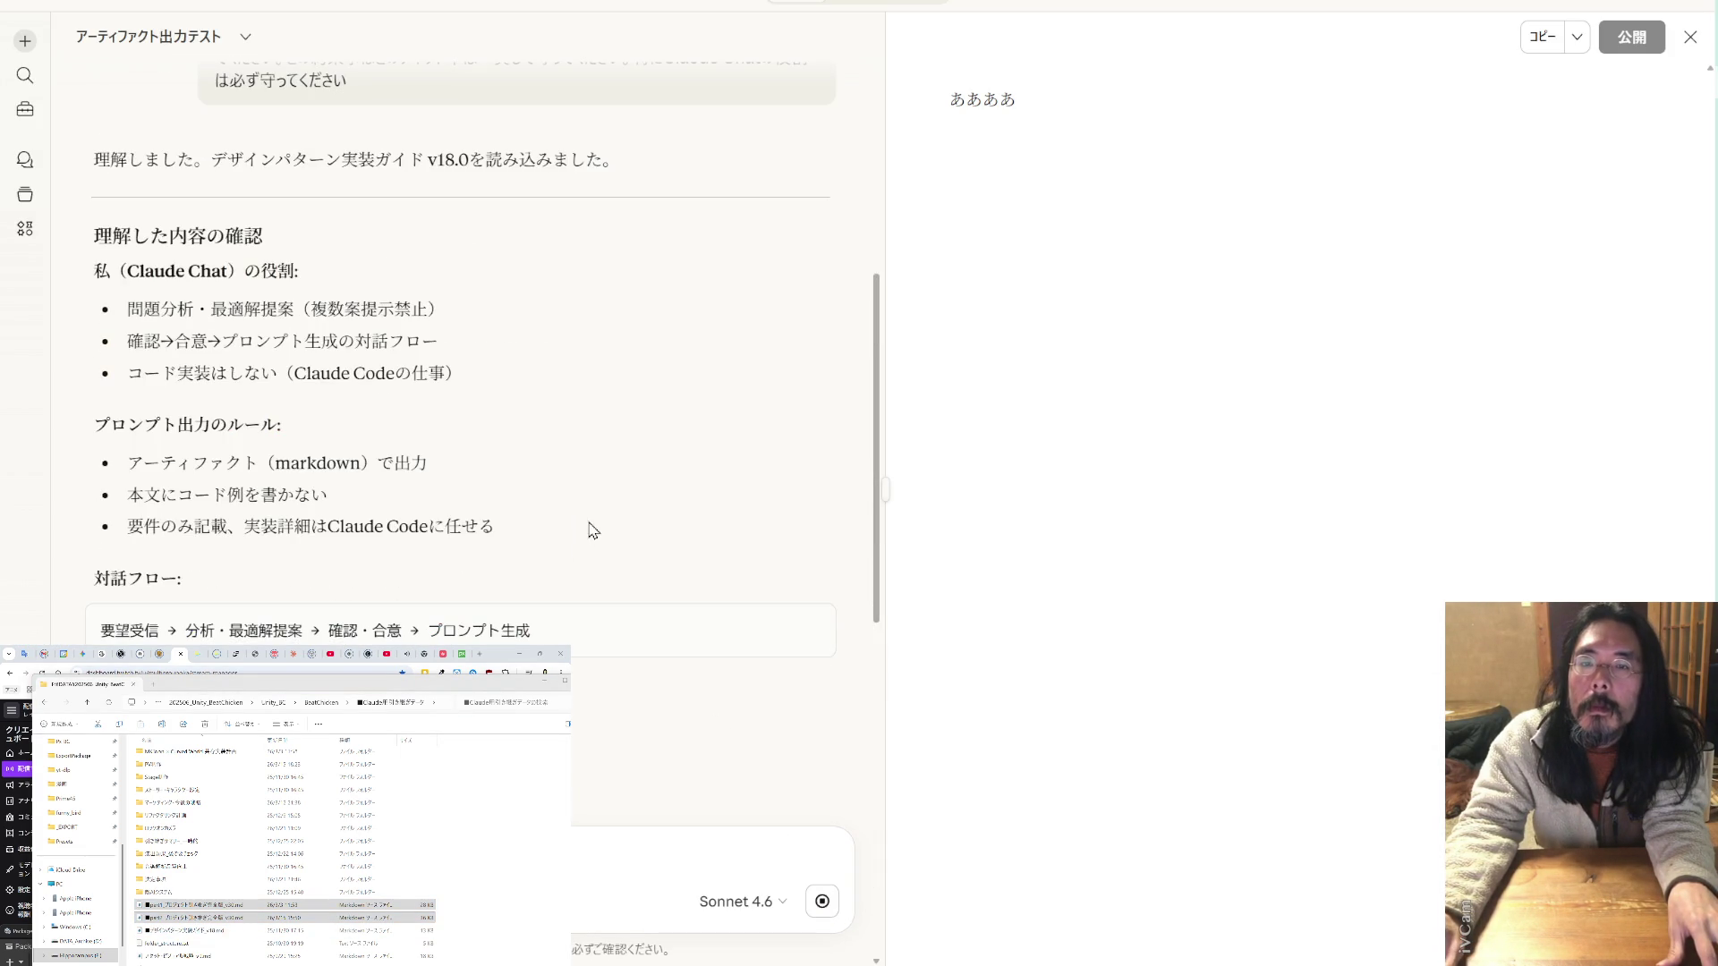
scroll(590, 519, "down", 10)
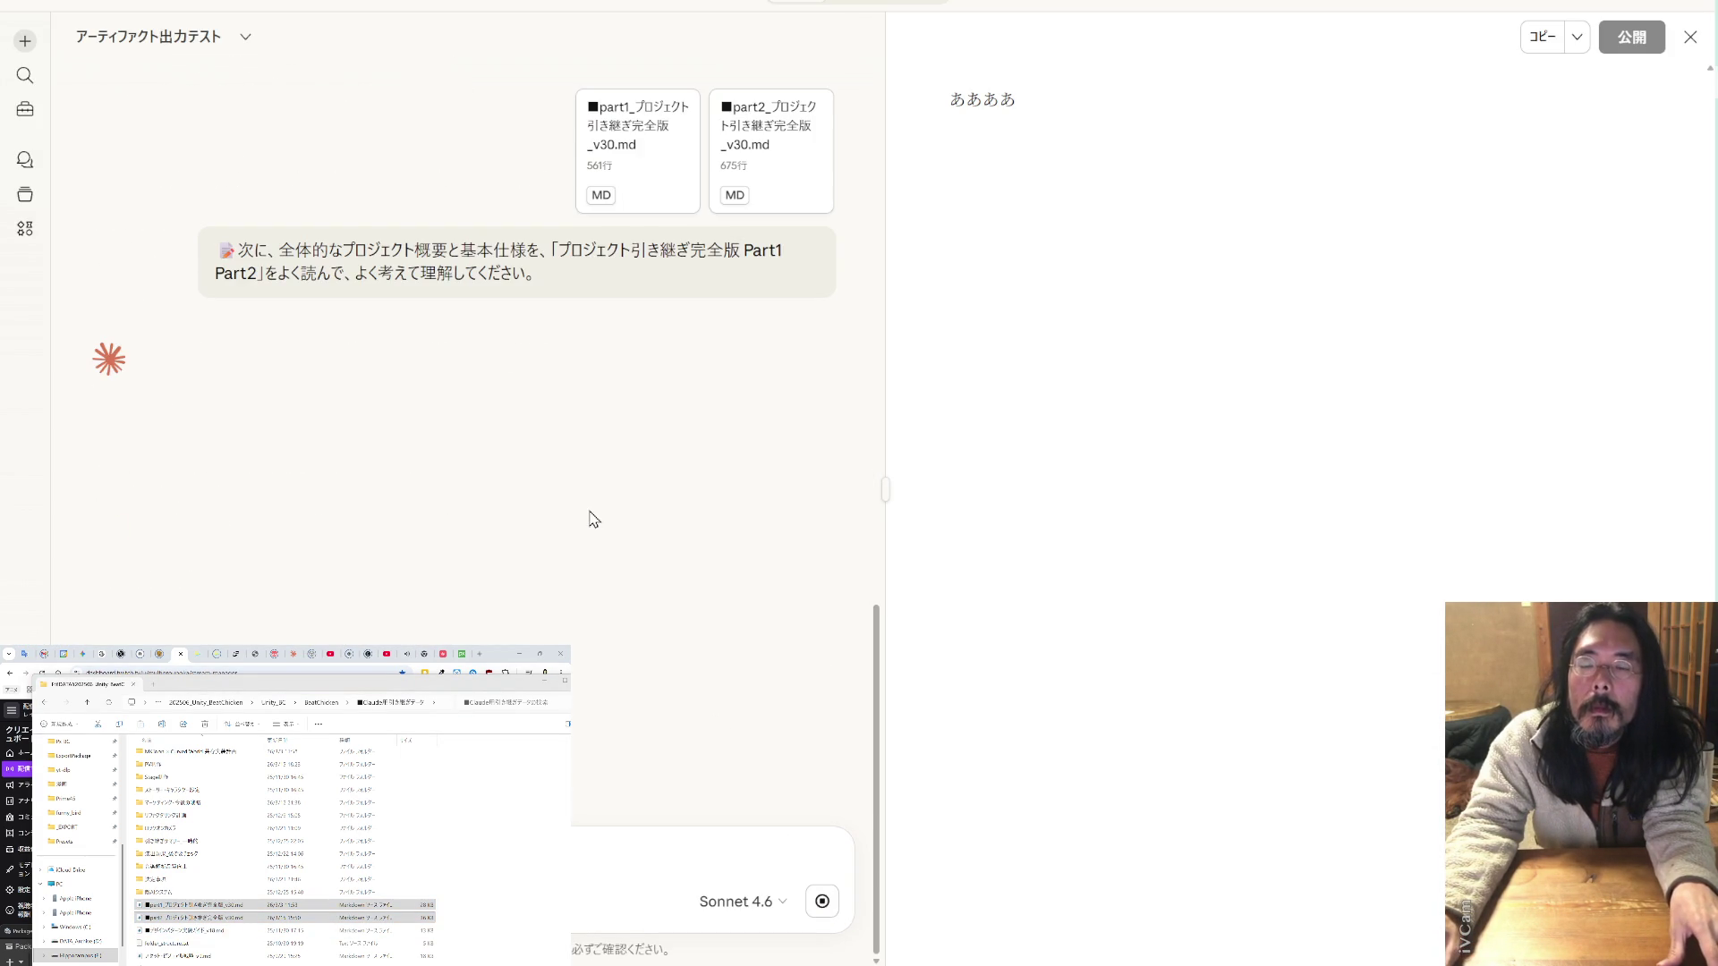
- Rename the chat to PV2
left_click(243, 39)
left_click(179, 111)
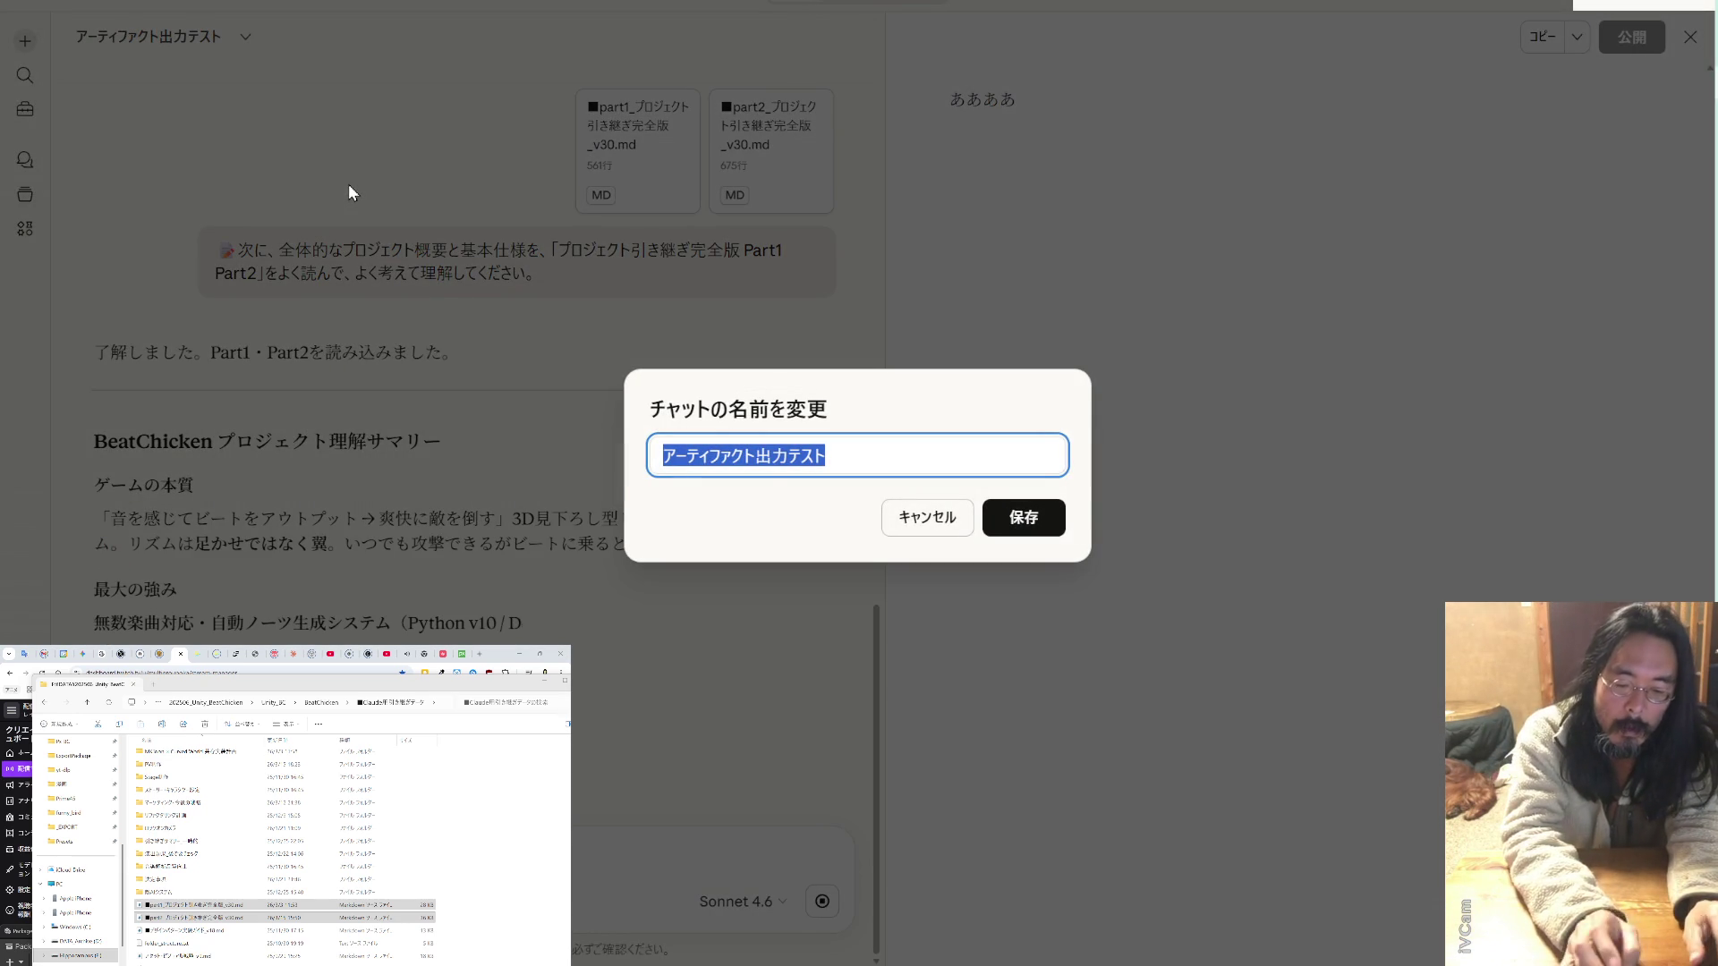
type("PV")
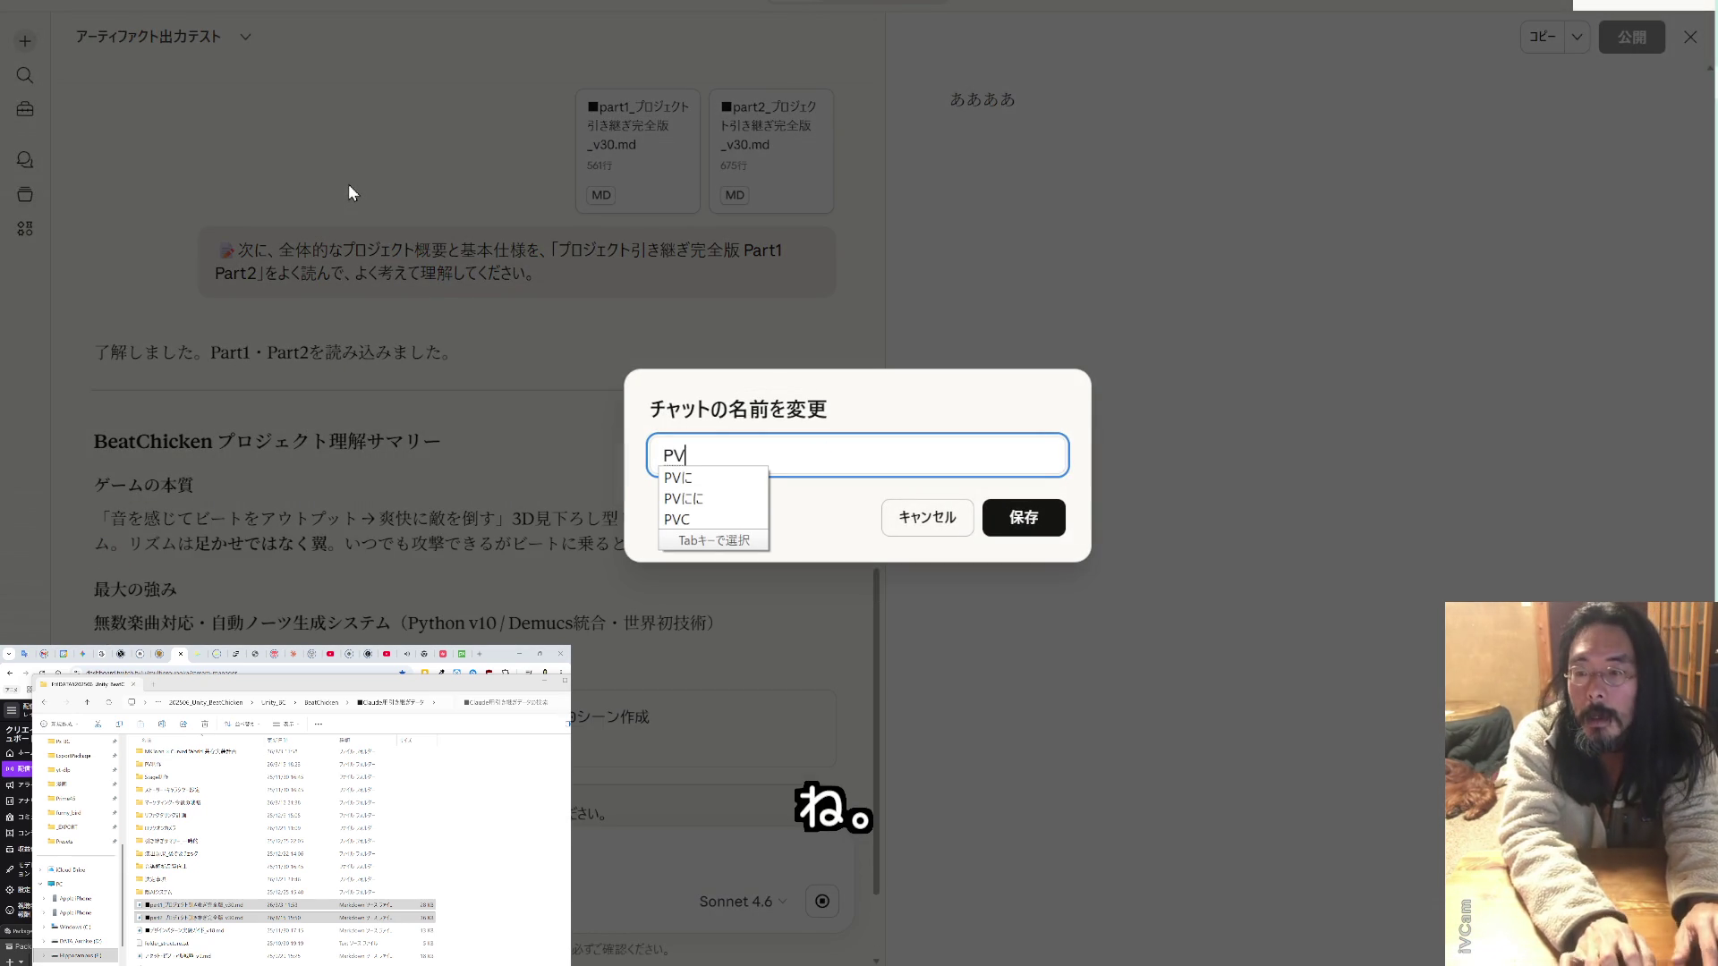
key("Return")
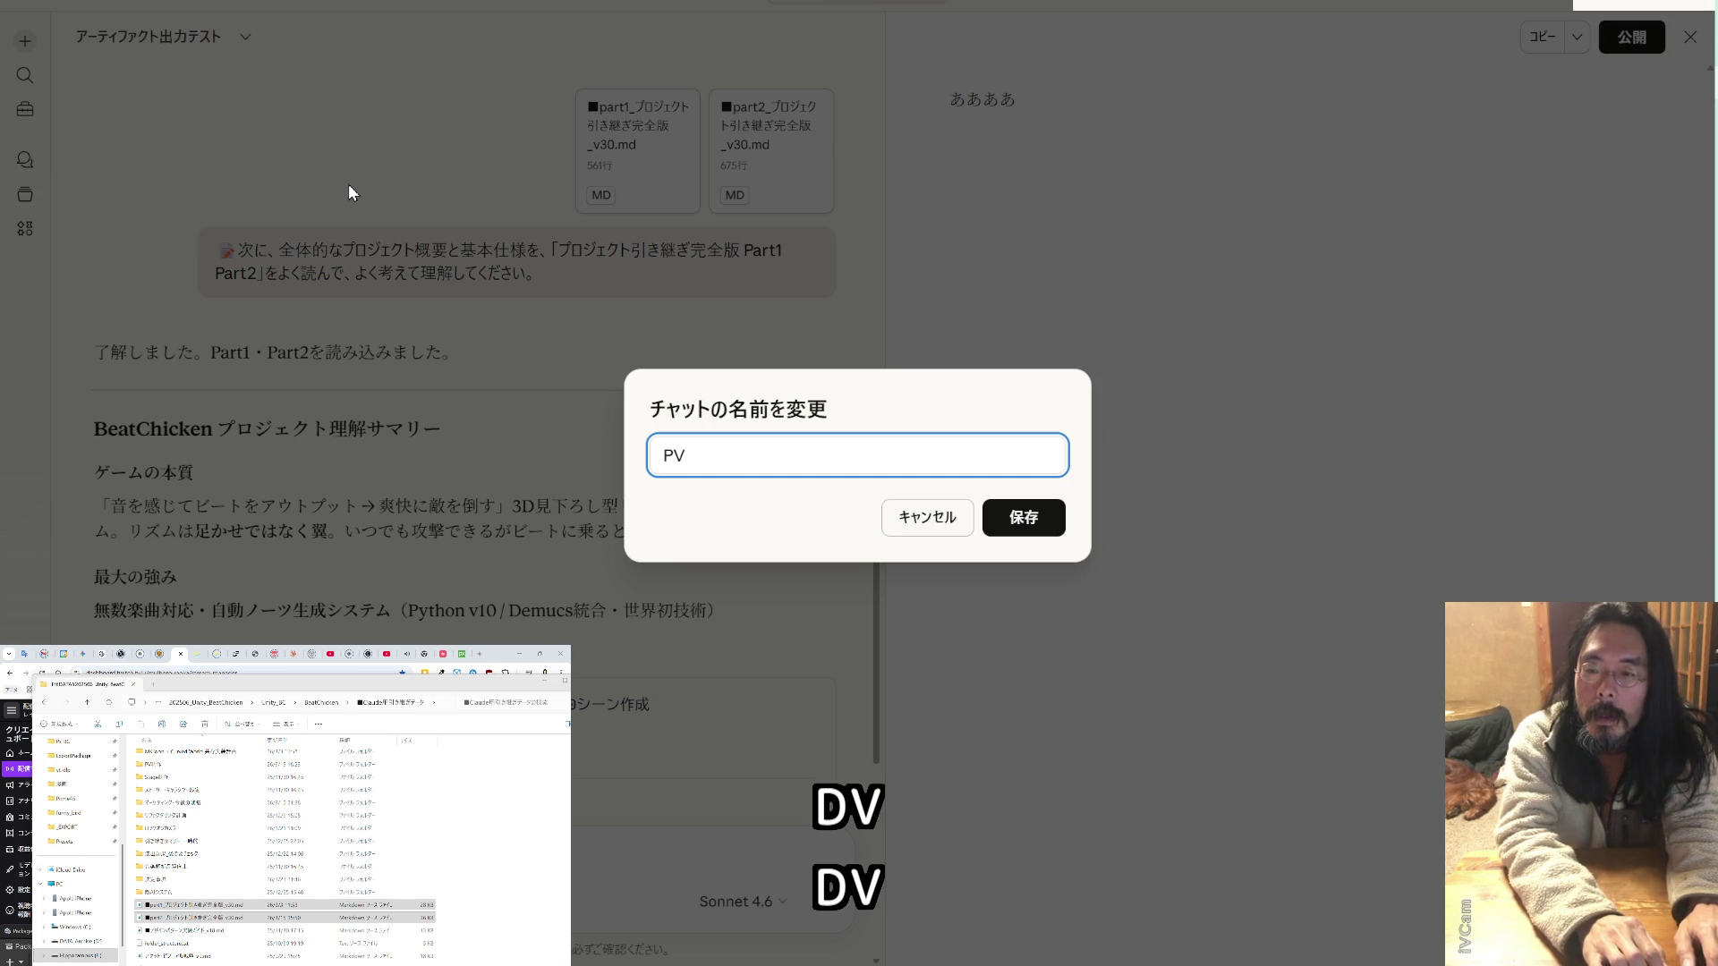
type("2")
key("Return")
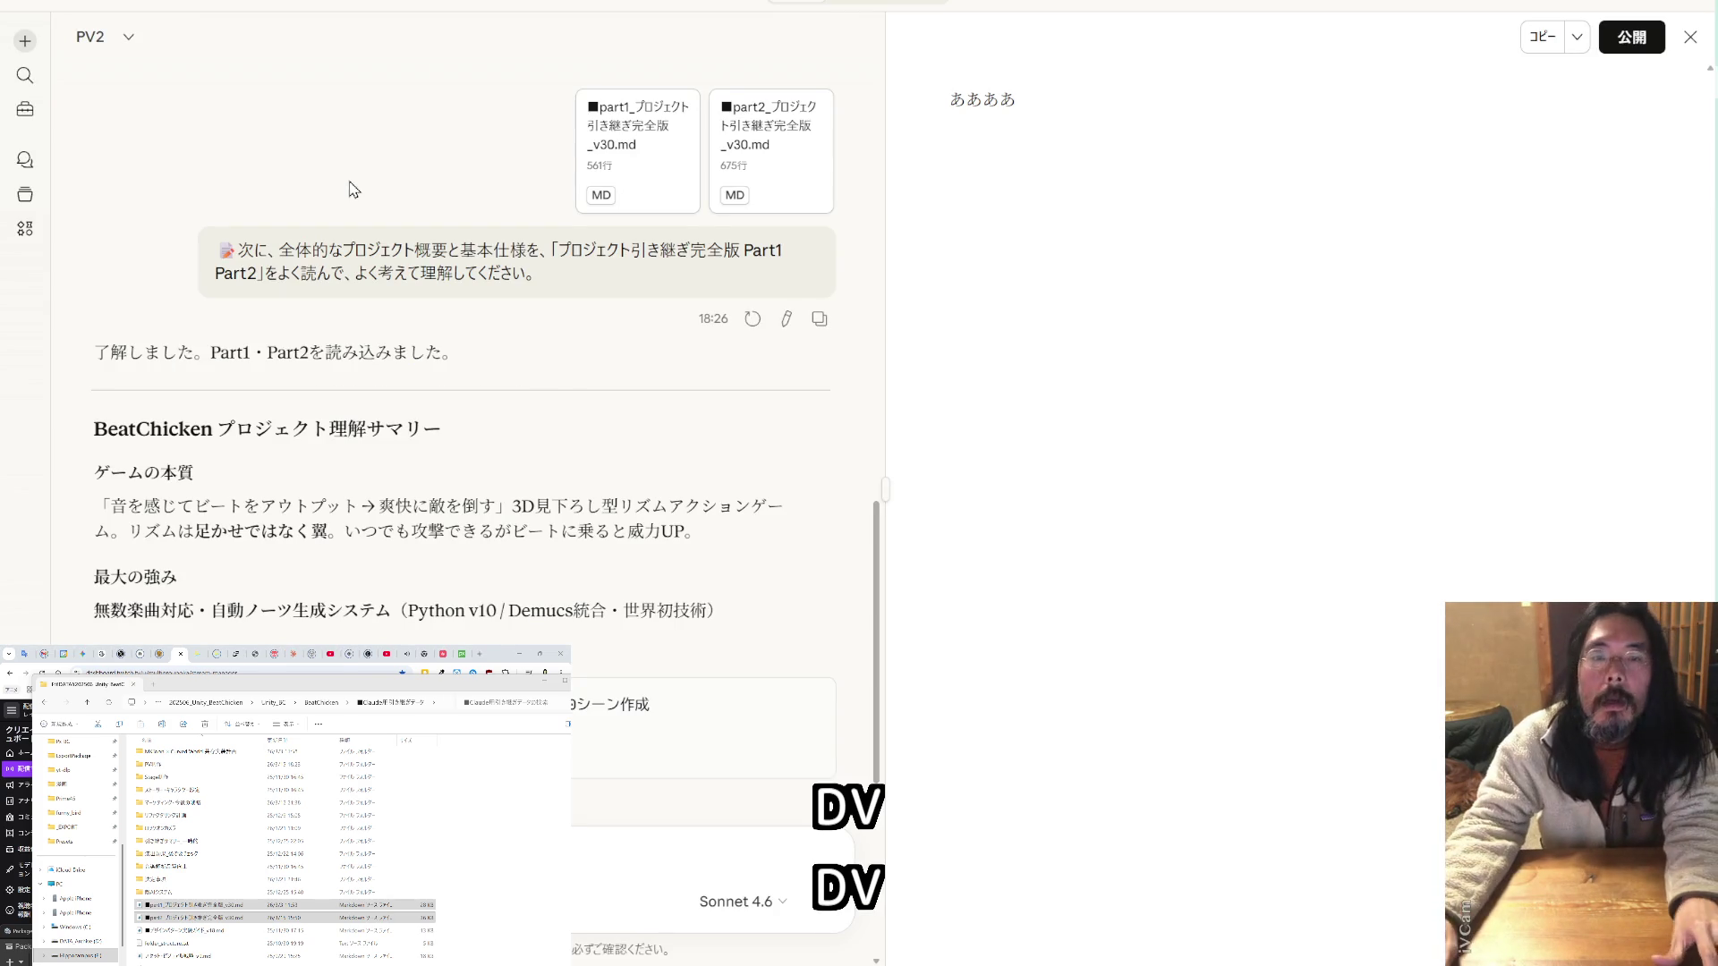
- Change the chat name from PV2 to PV制作2 and hide the chat list for more width
left_click(63, 9)
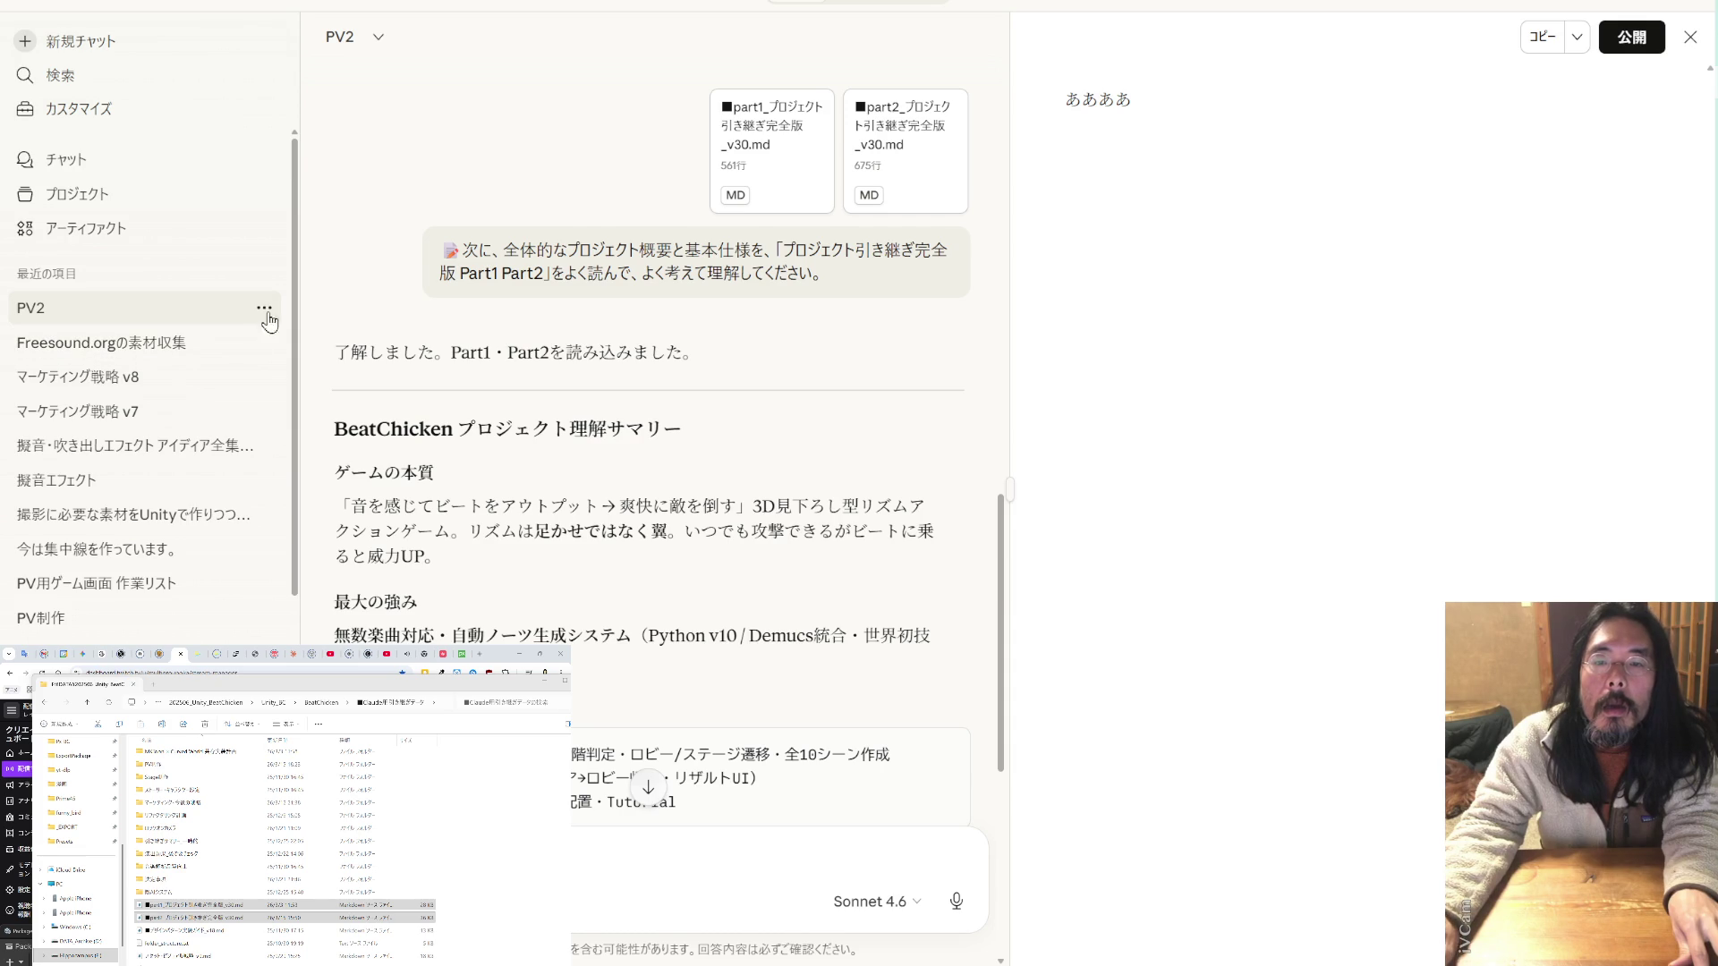
left_click(377, 38)
left_click(348, 113)
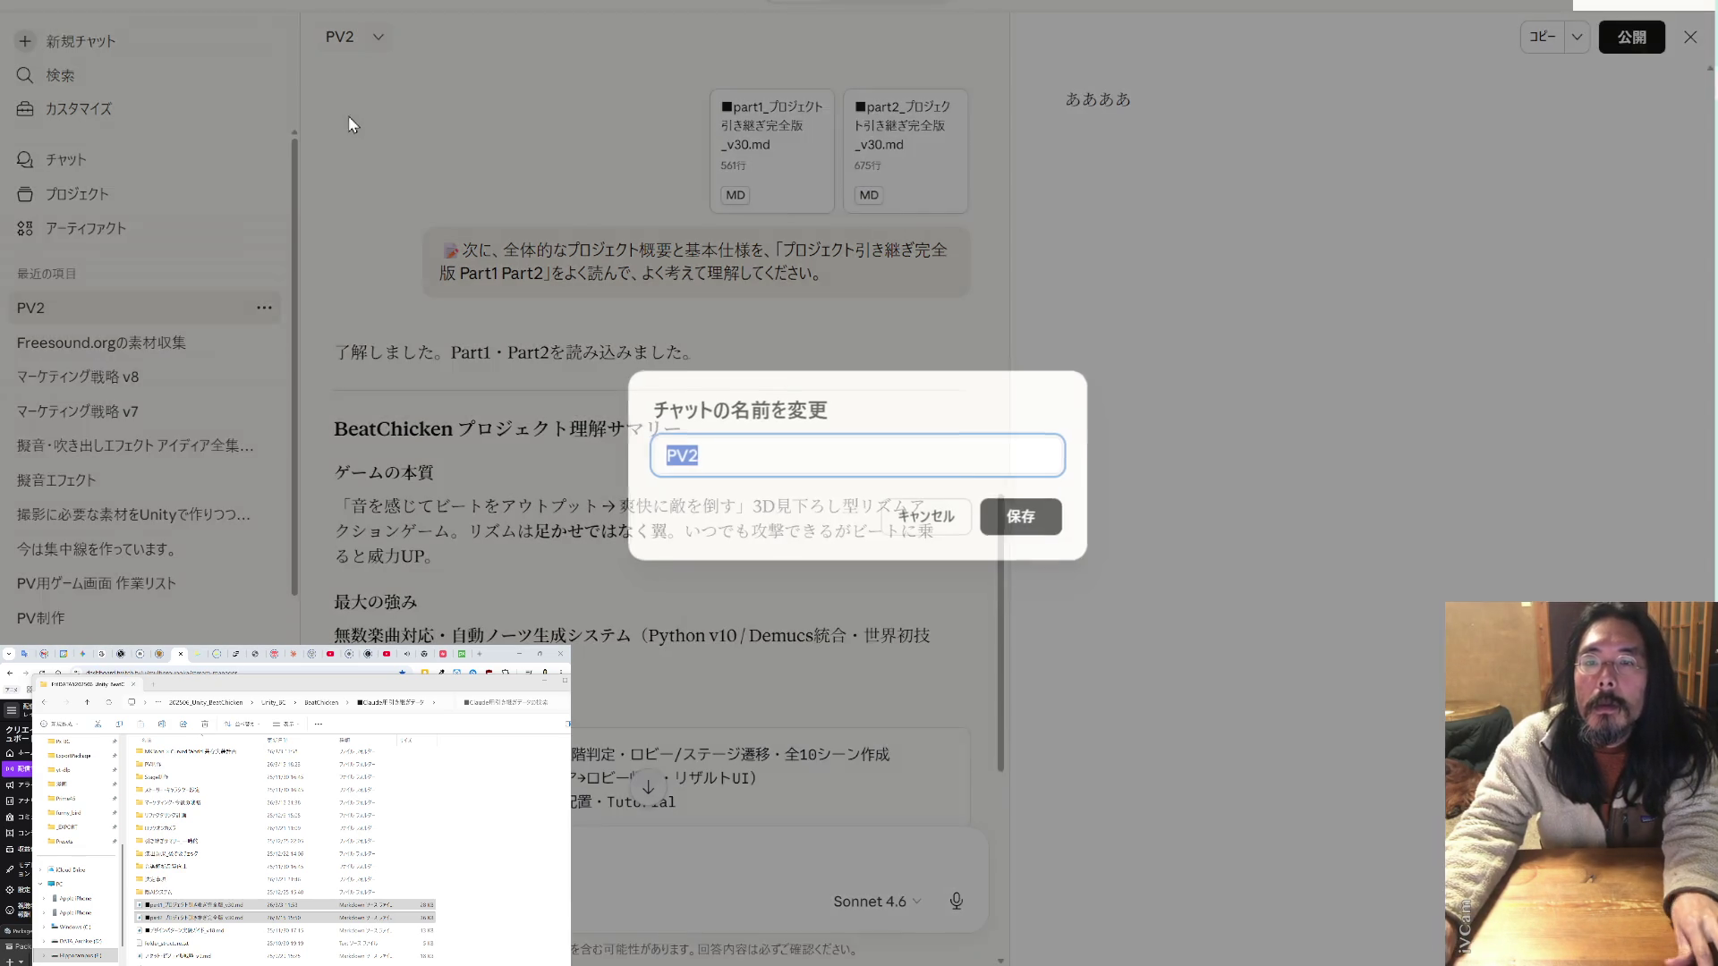
key("BackSpace")
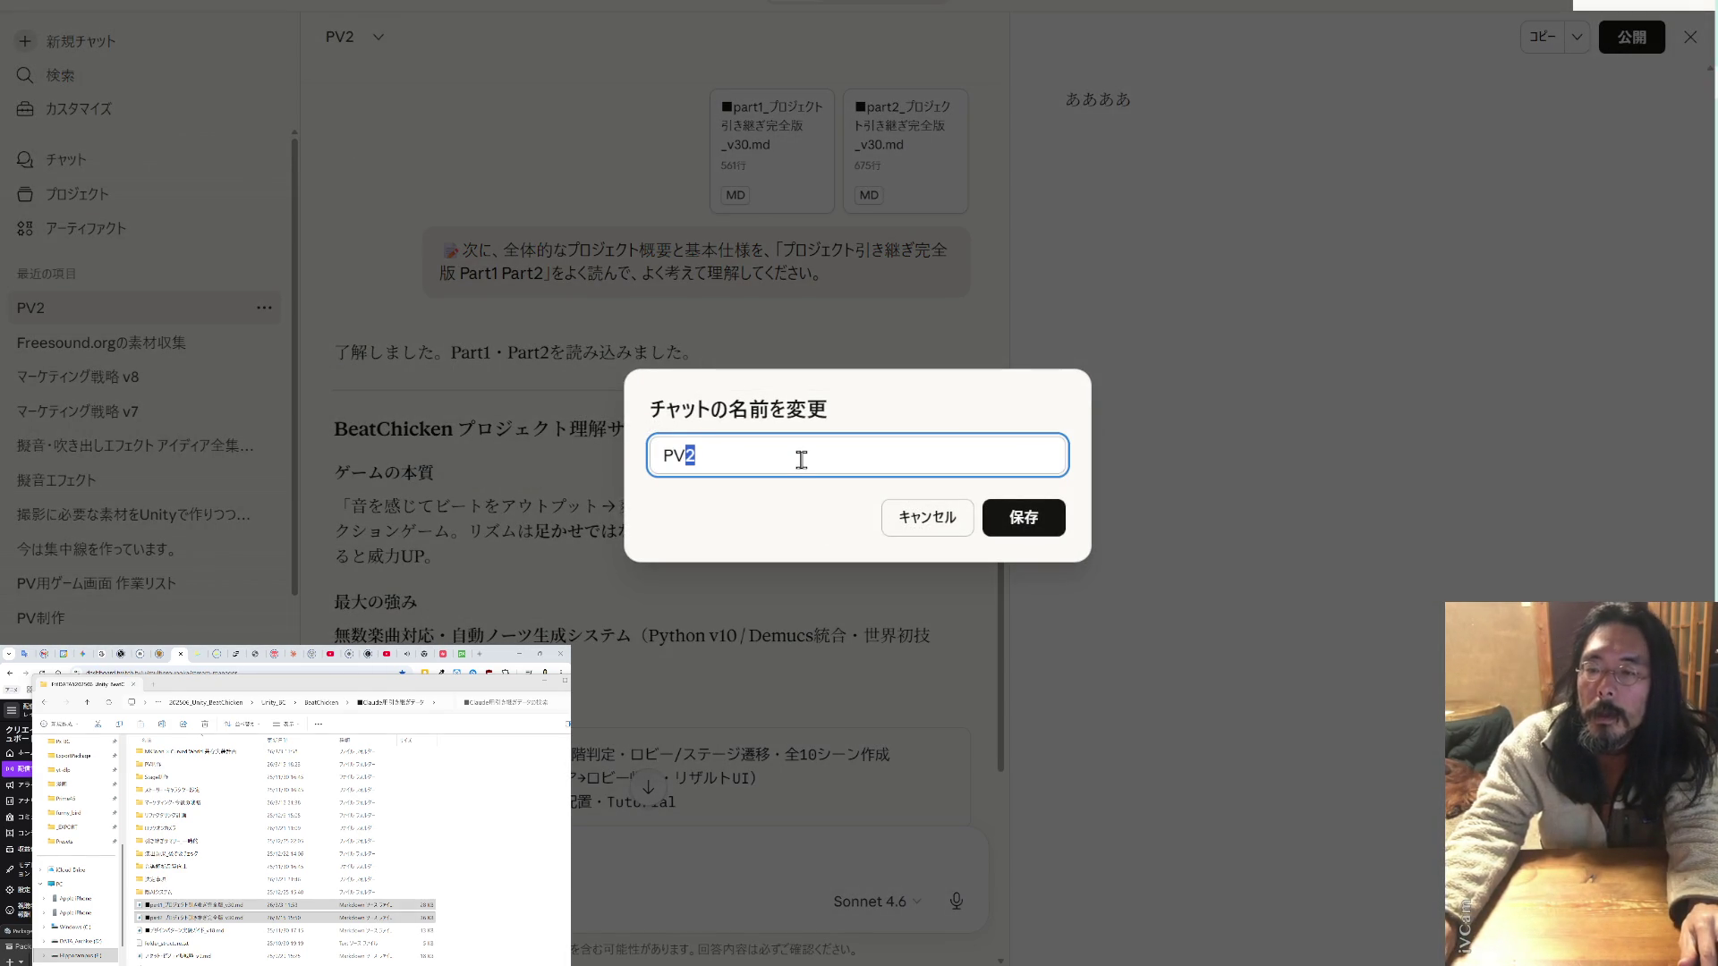
type("せいさく")
key("space")
key("Return")
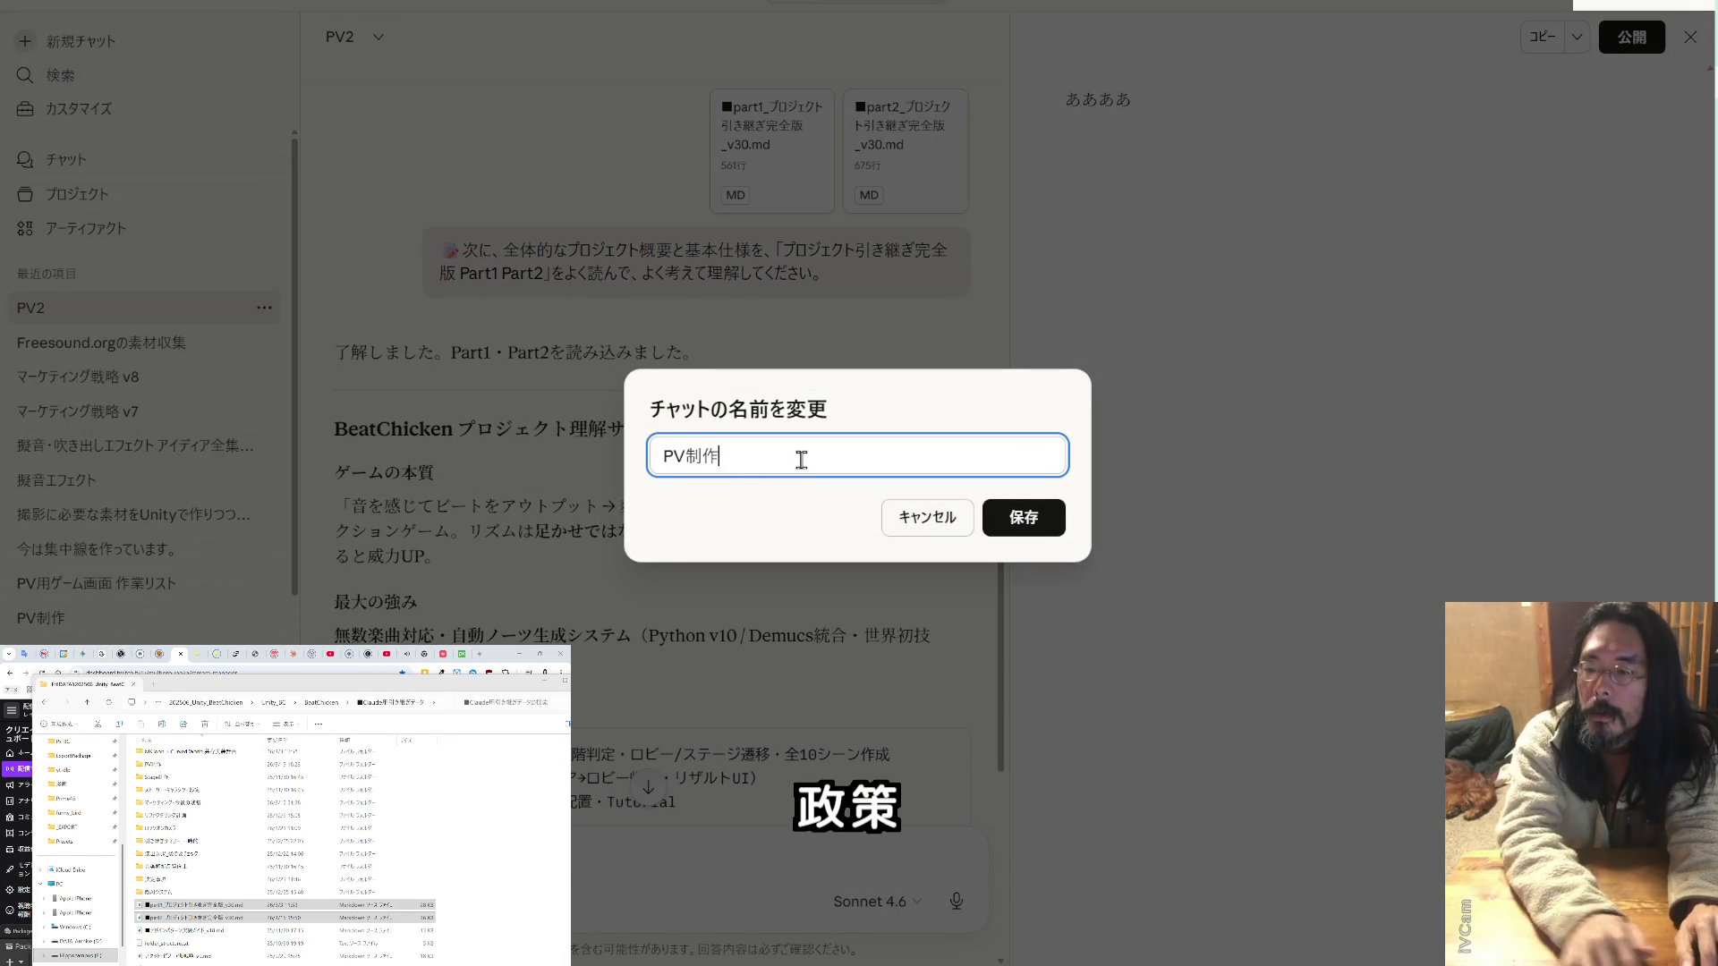
type("2")
key("Return")
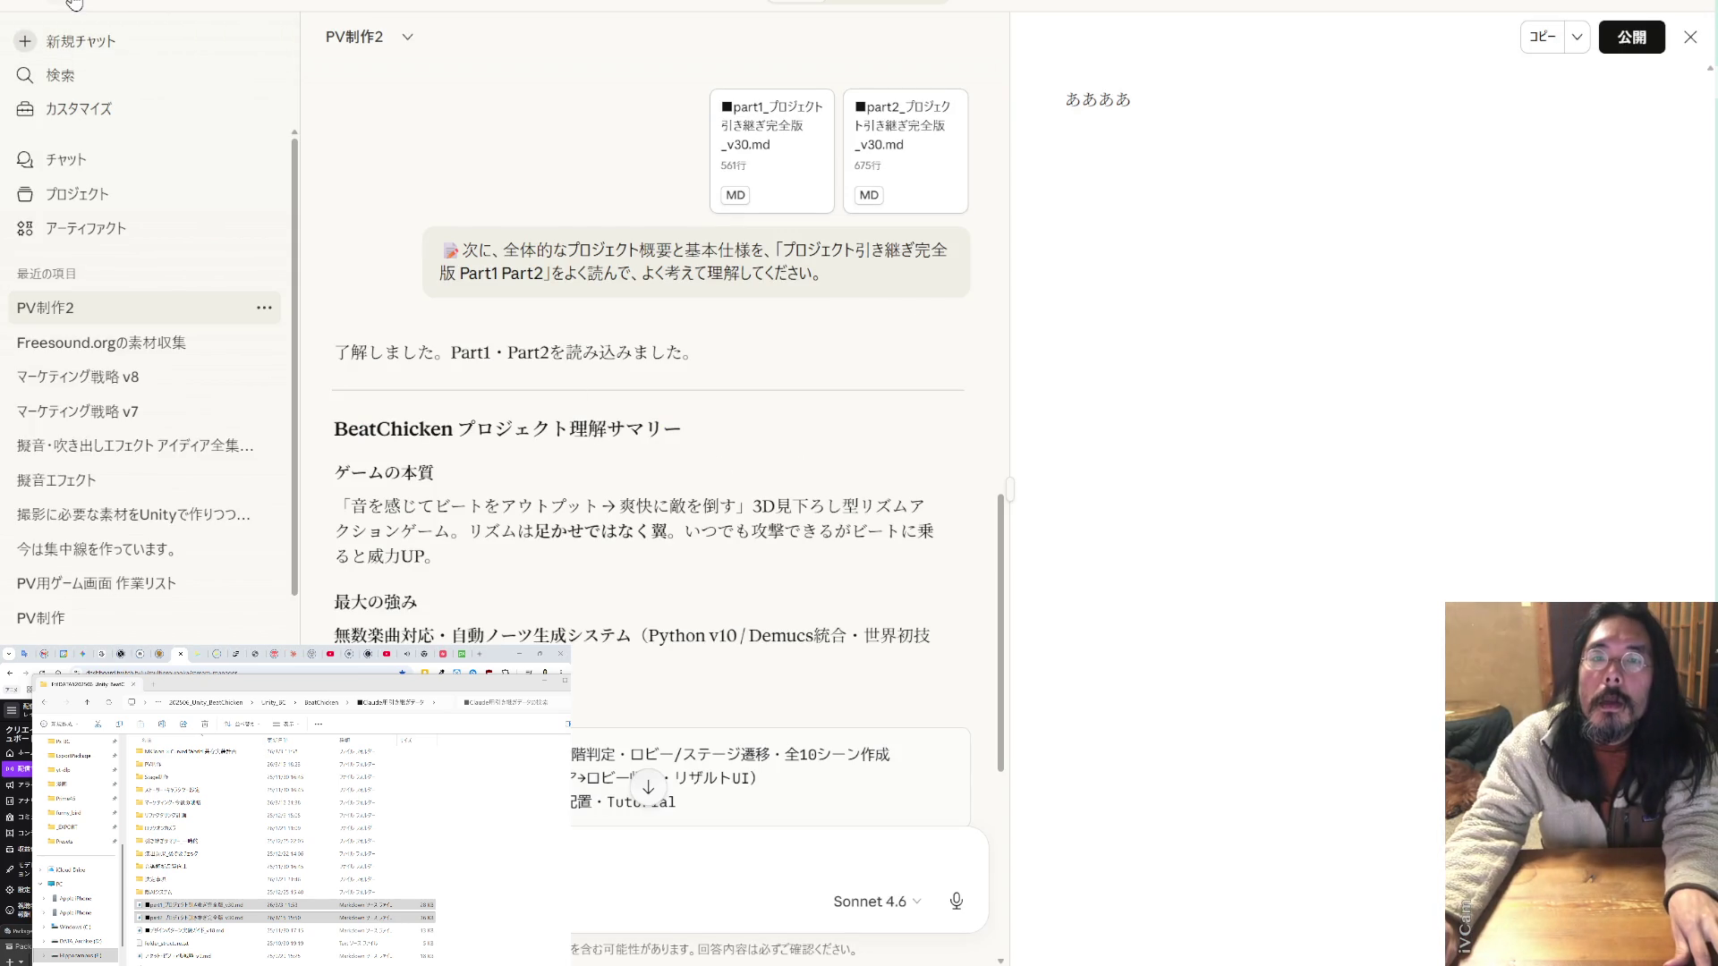
left_click(161, 7)
scroll(465, 488, "down", 6)
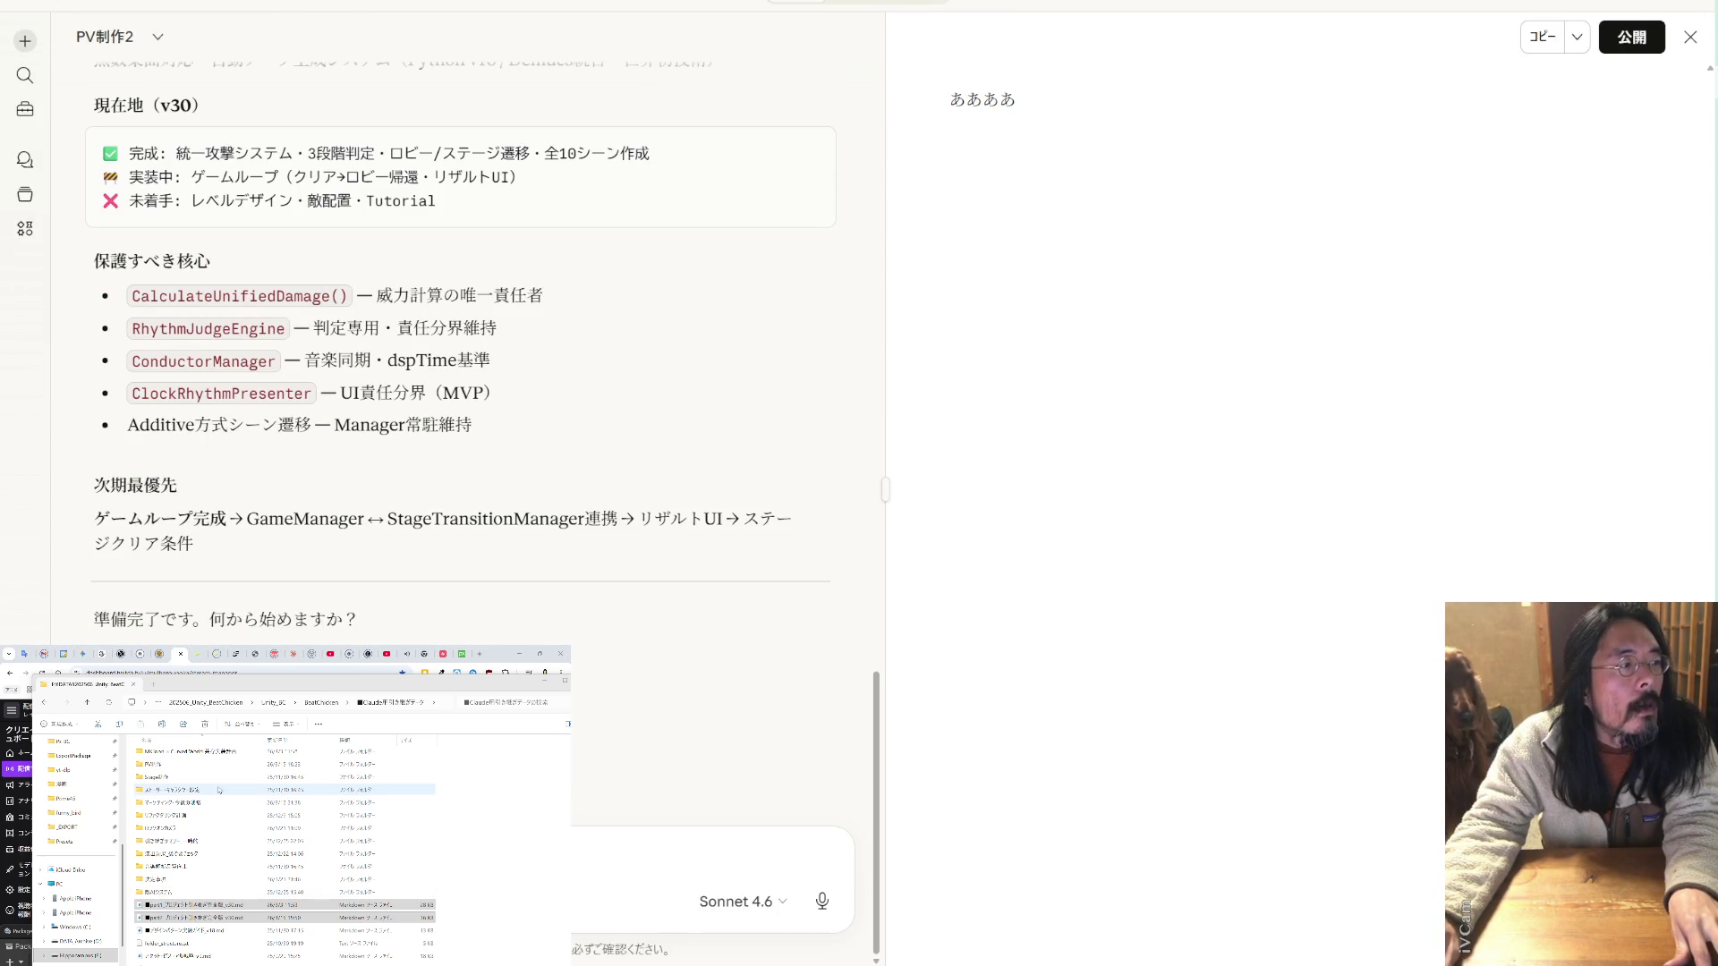
- Attach both PV work-list .md files from the PV制作 folder to the Claude message
double_click(196, 766)
left_click(193, 794)
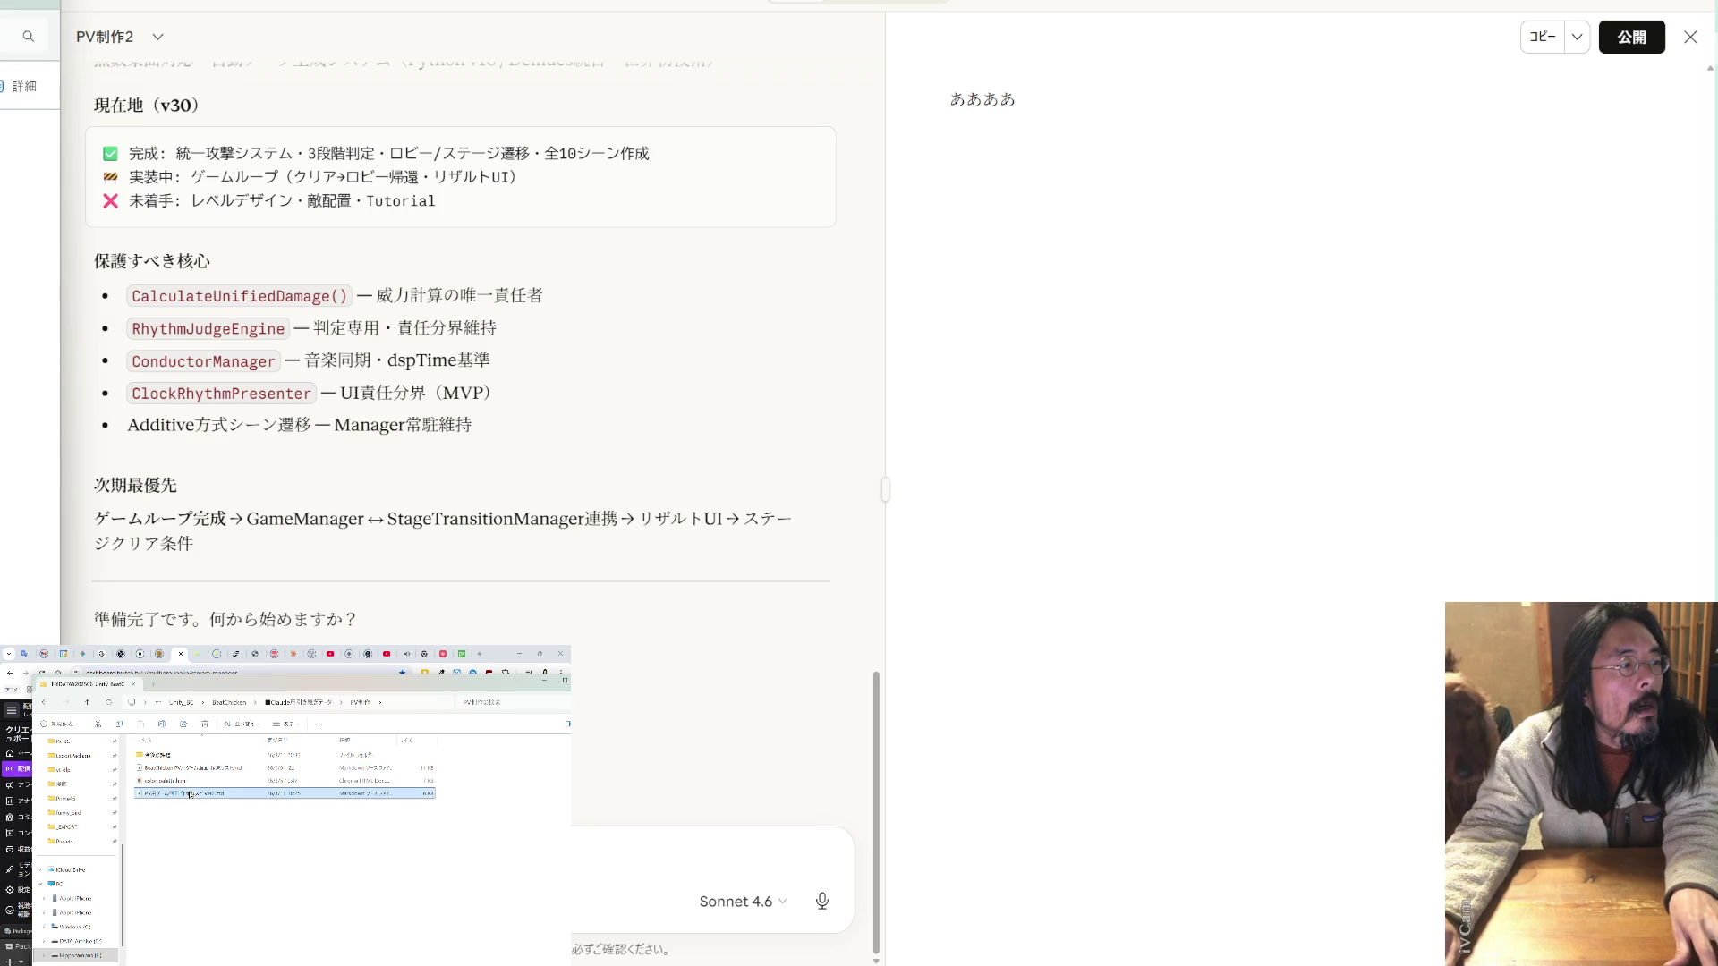
left_click_drag(186, 770, 403, 501)
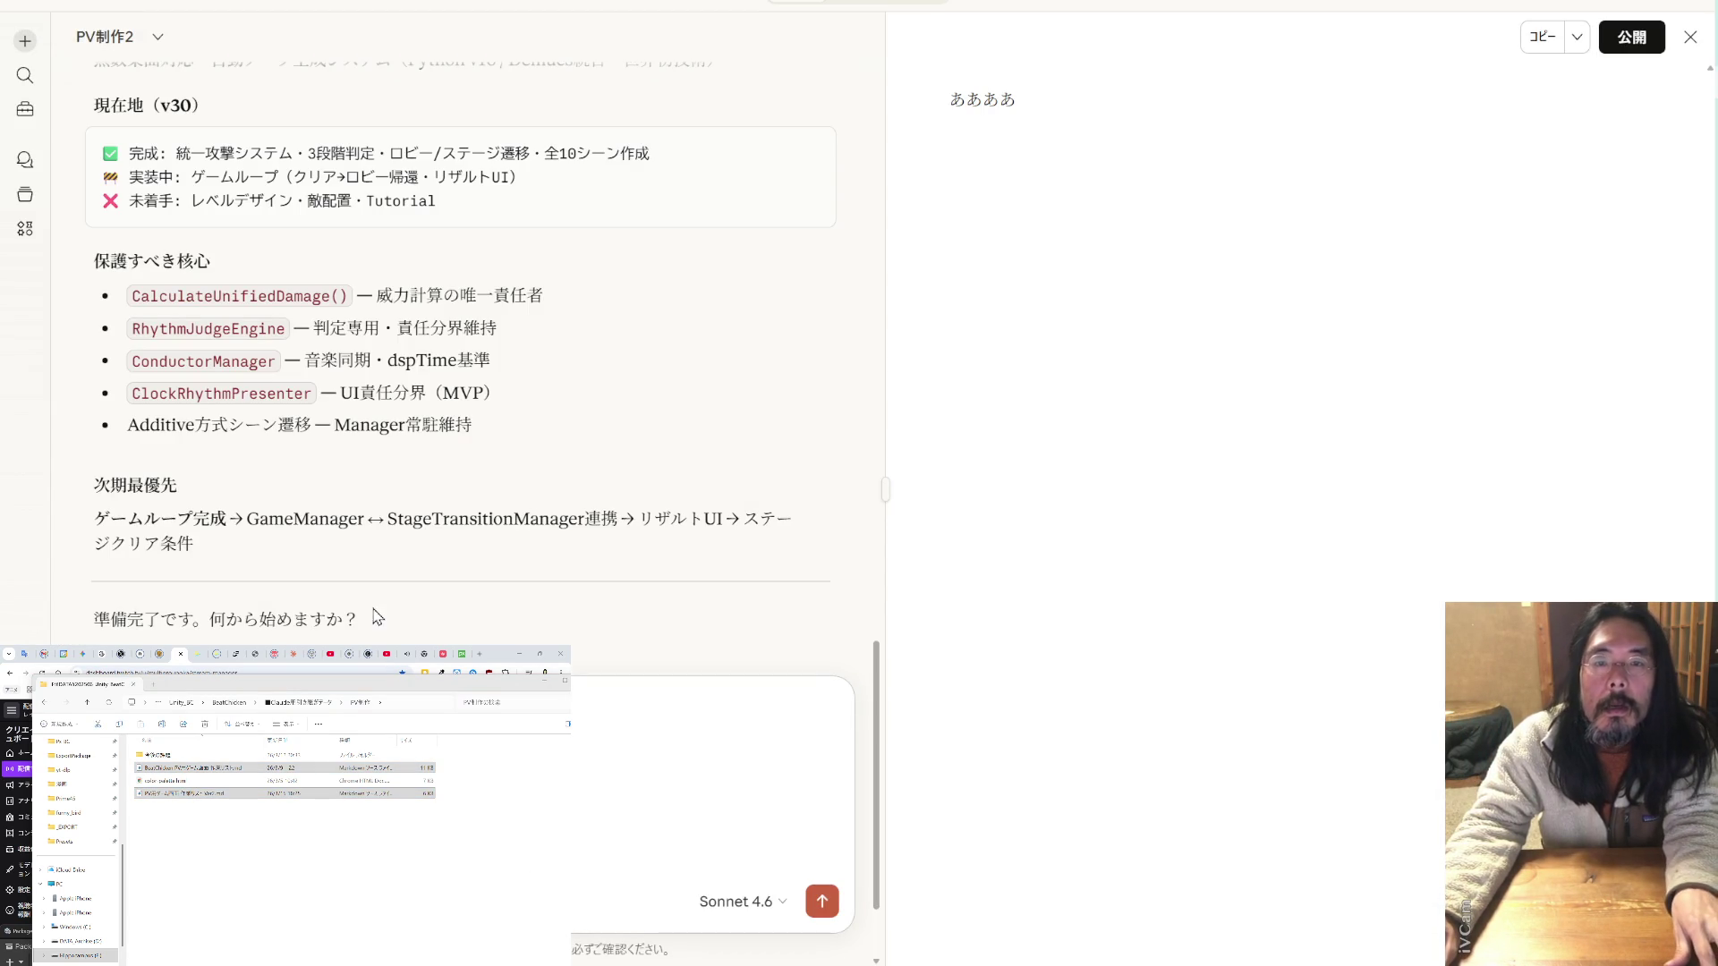
left_click(295, 654)
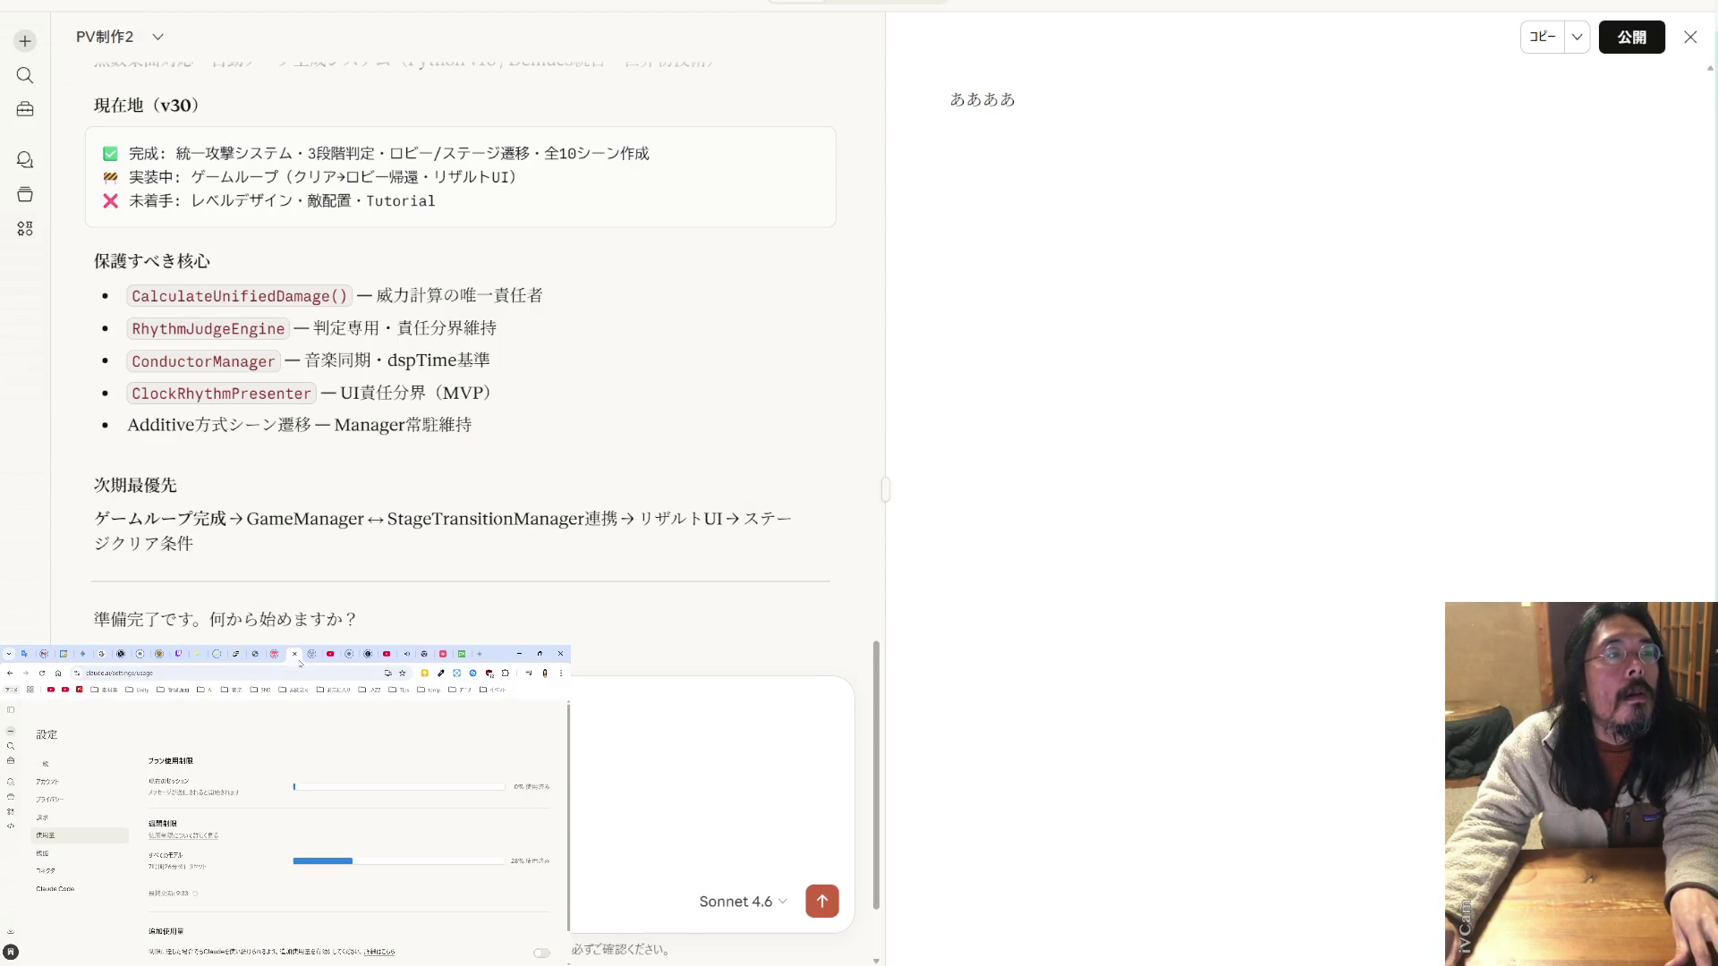
left_click(63, 765)
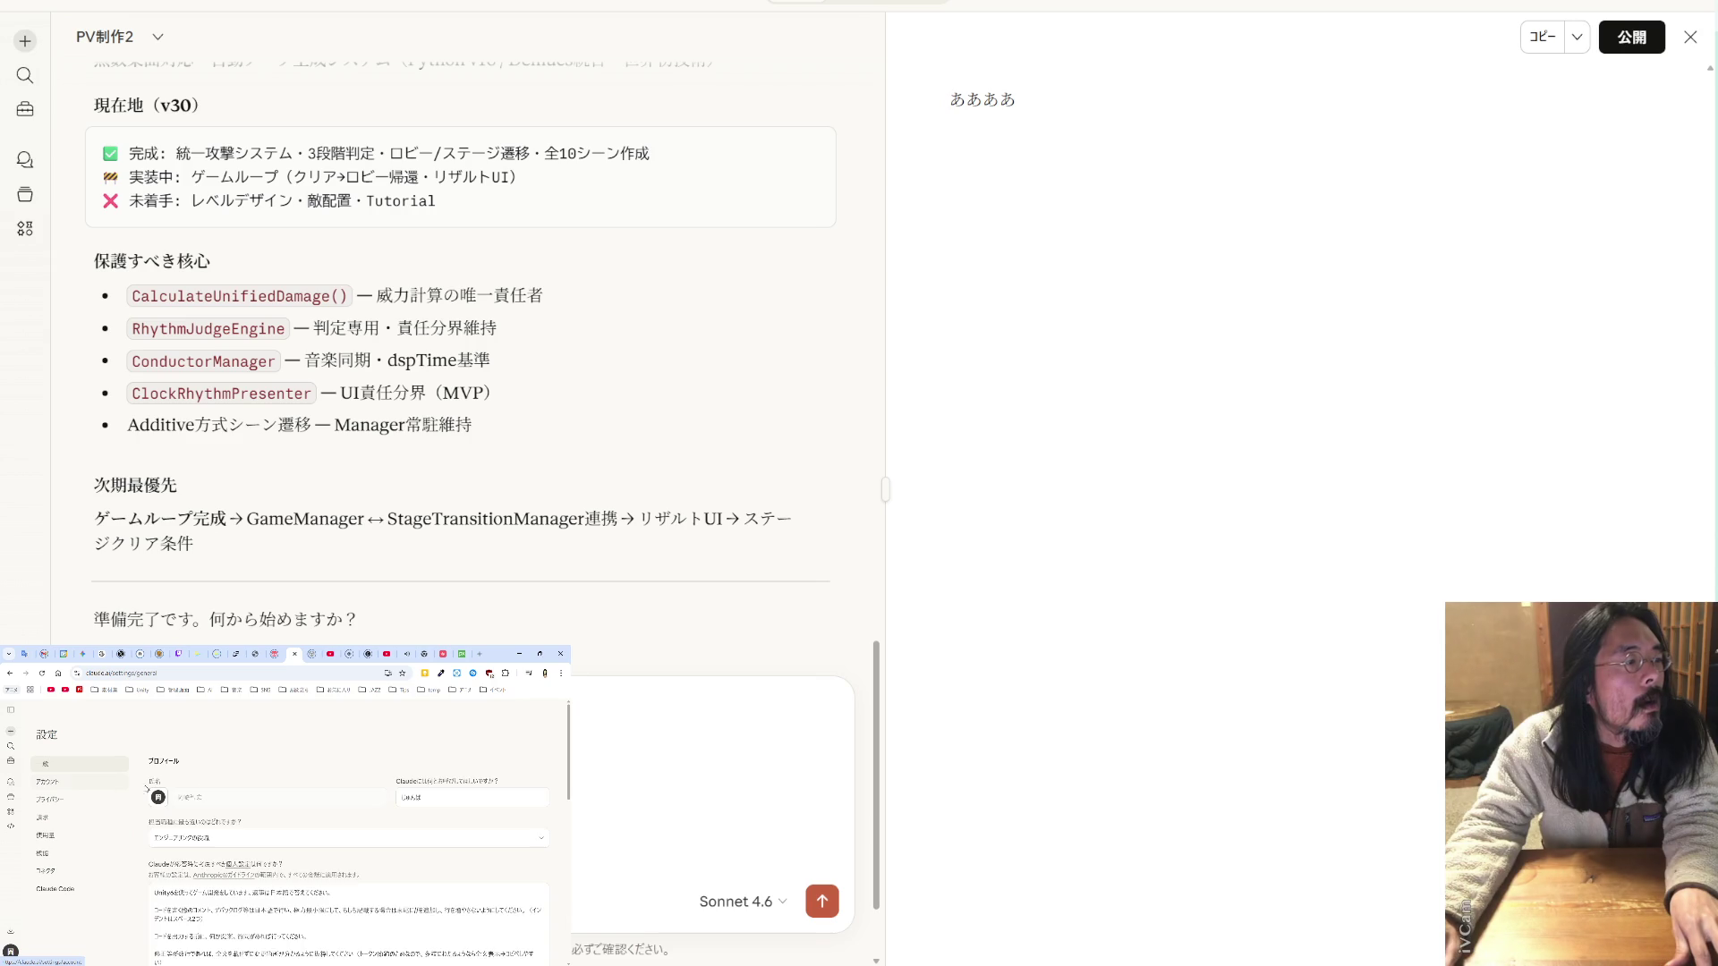
left_click(10, 714)
left_click(36, 875)
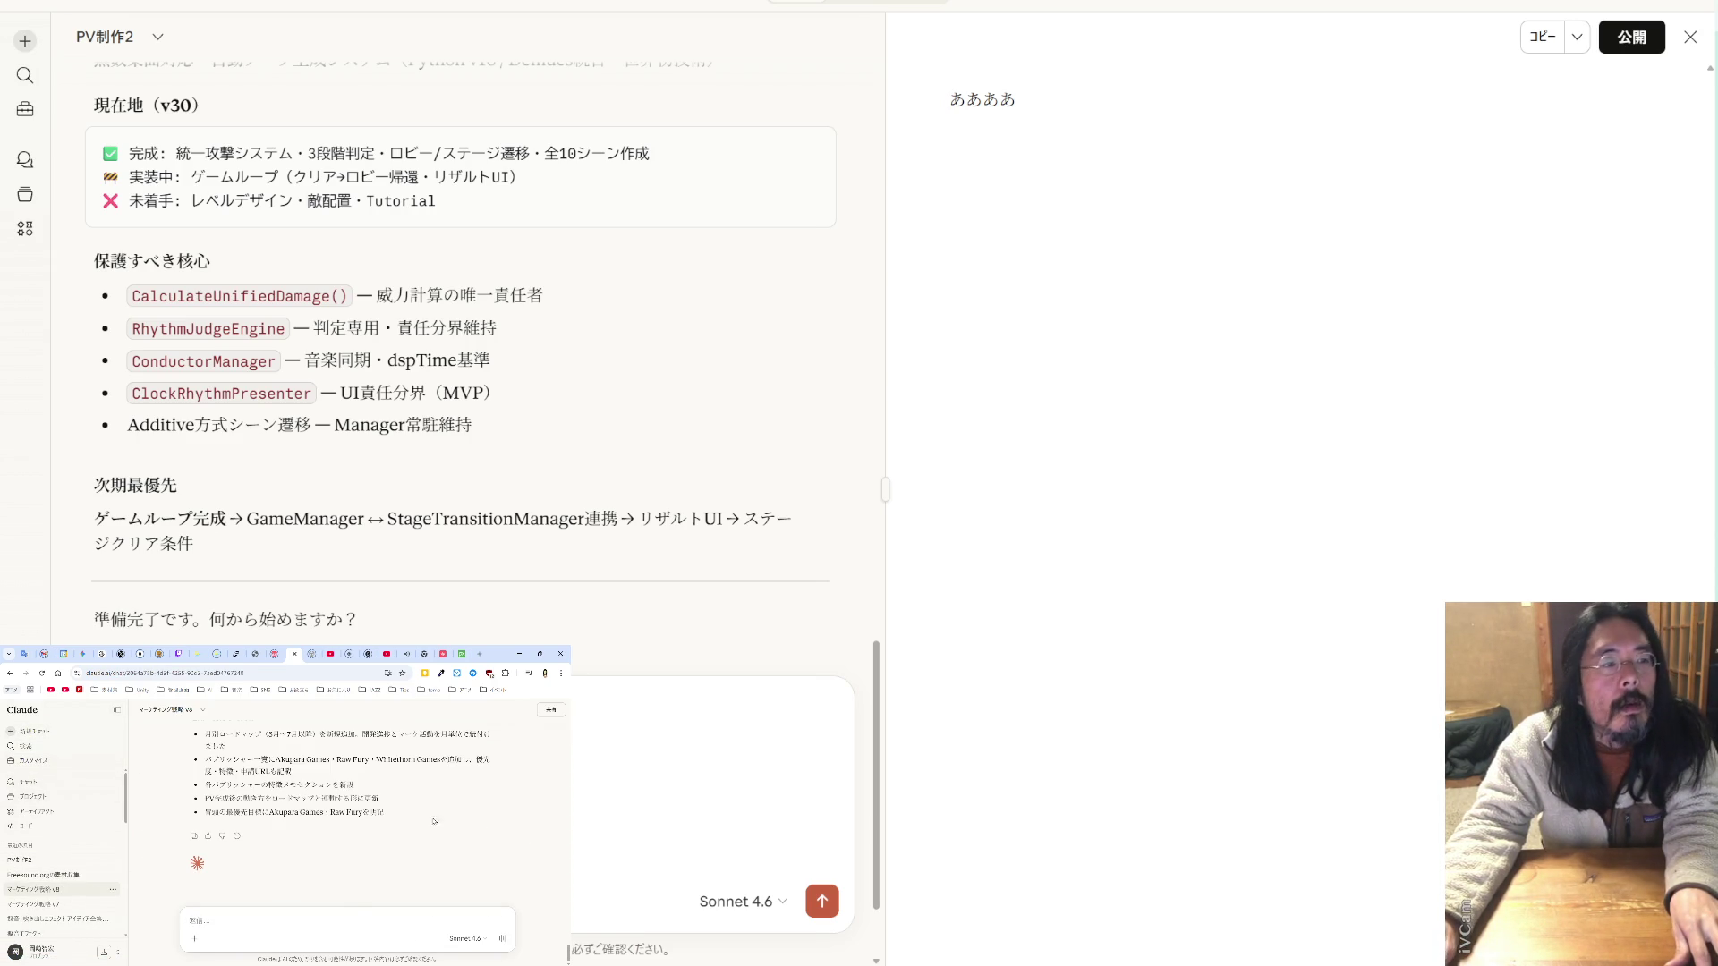
scroll(65, 850, "down", 5)
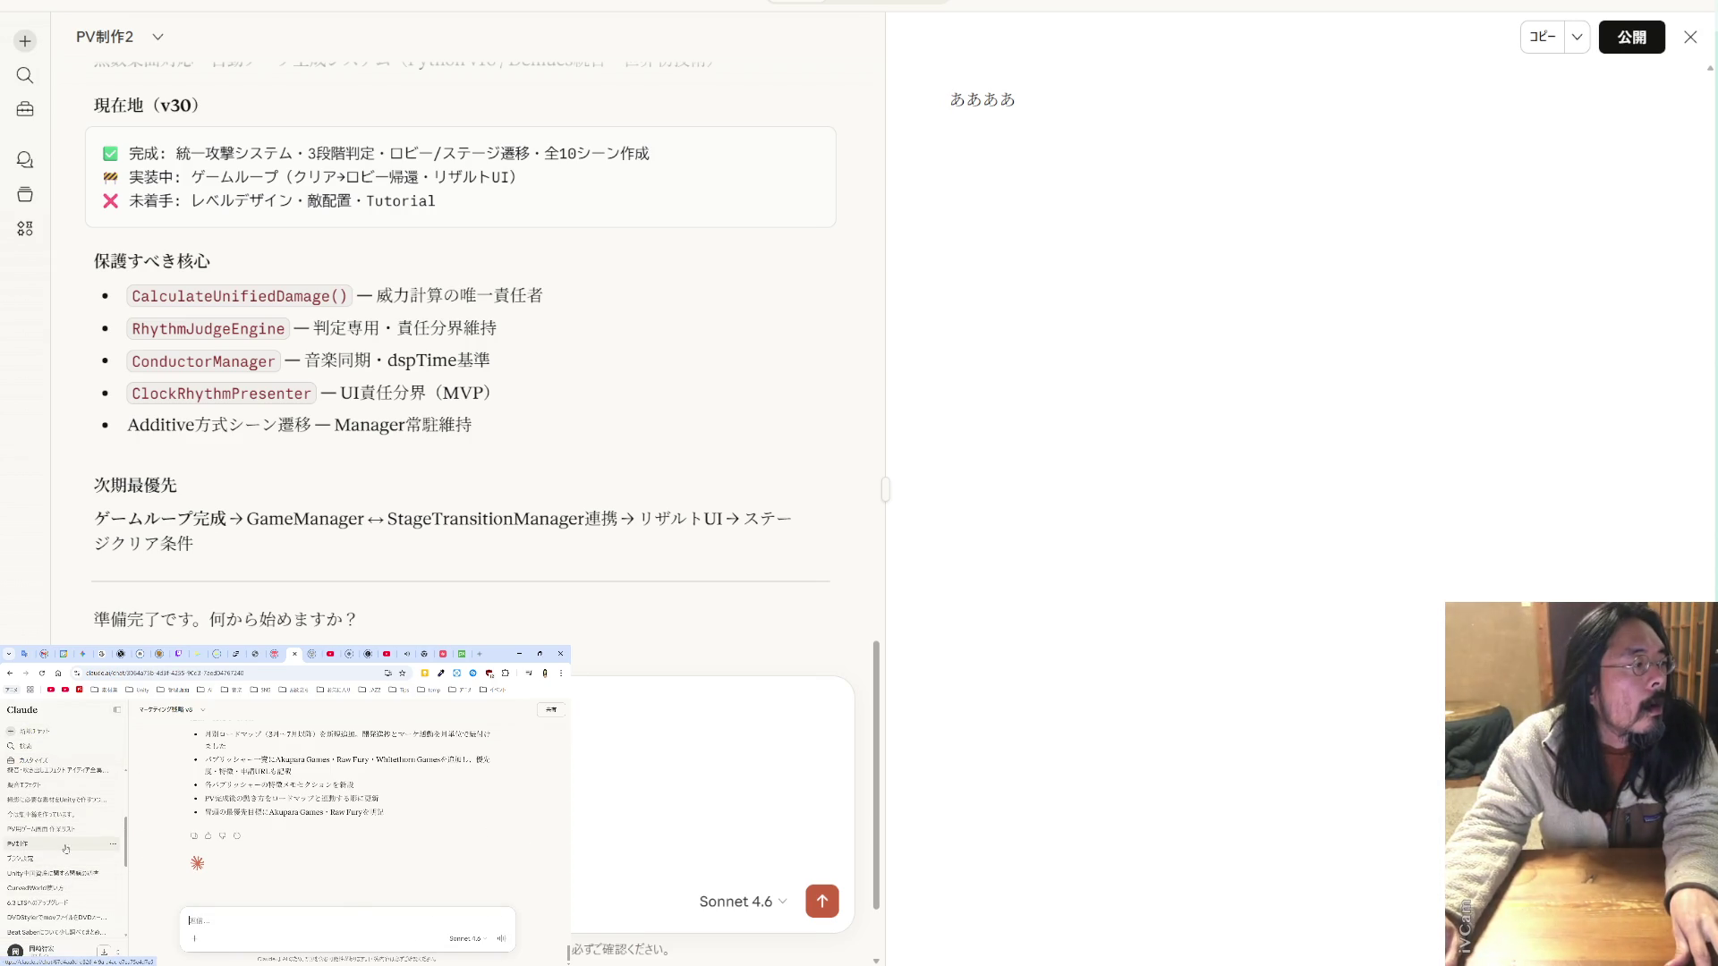
left_click(65, 847)
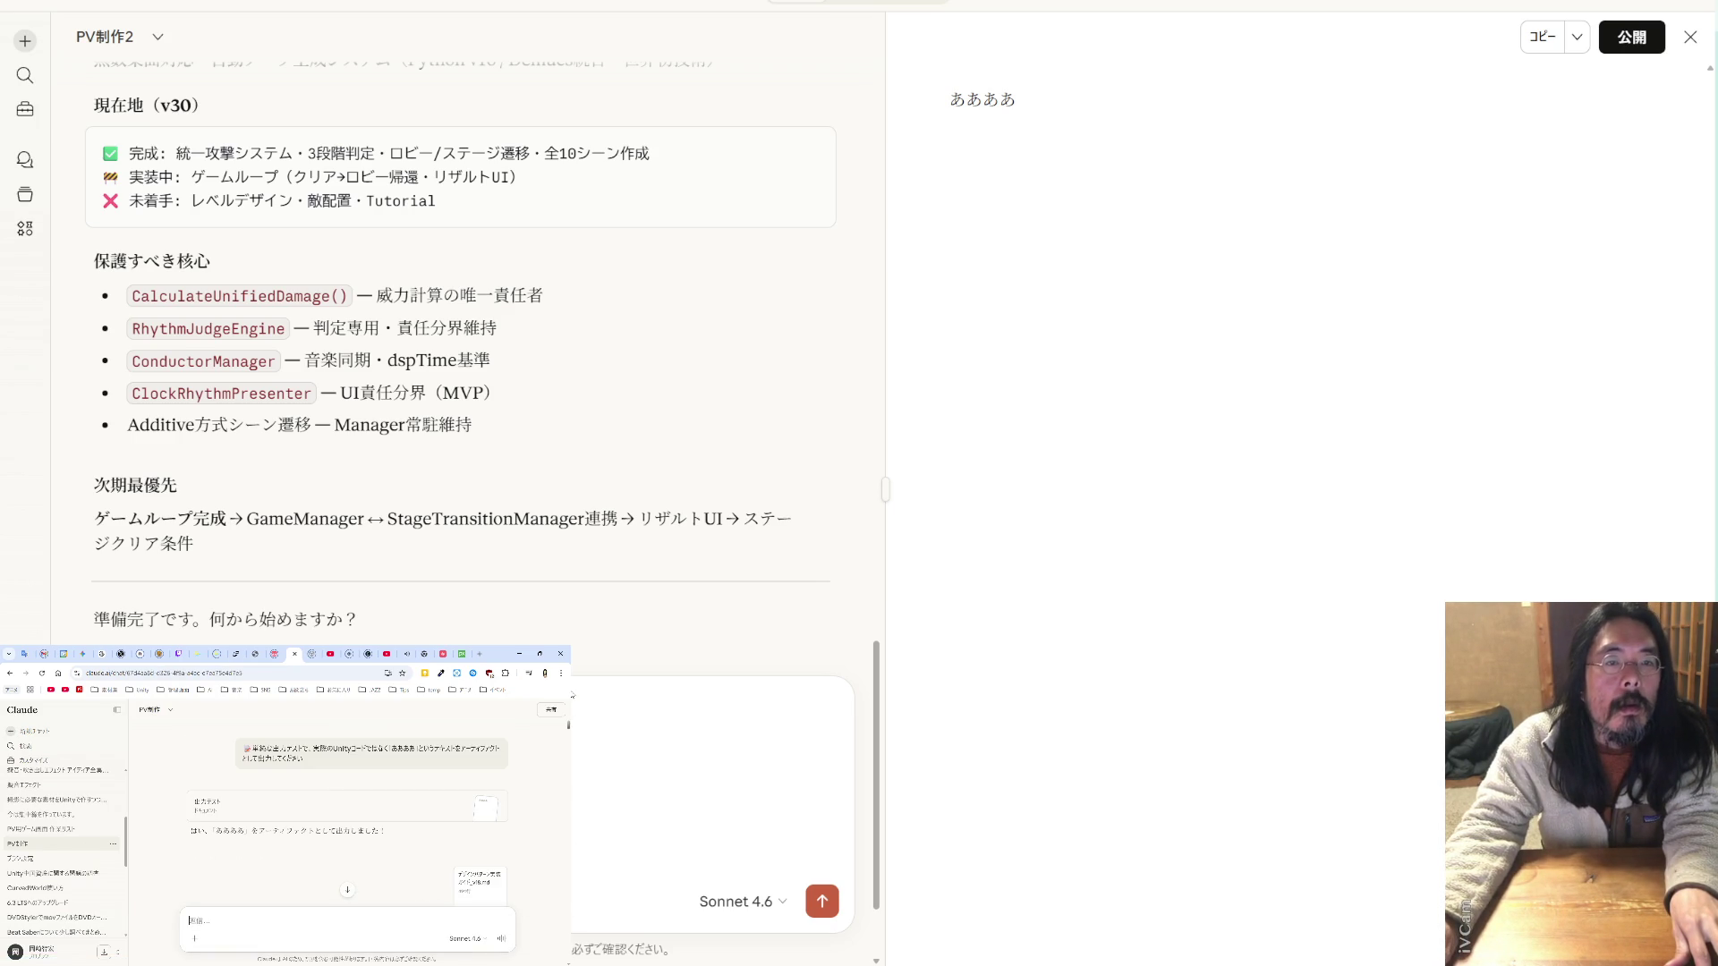
scroll(346, 795, "up", 5)
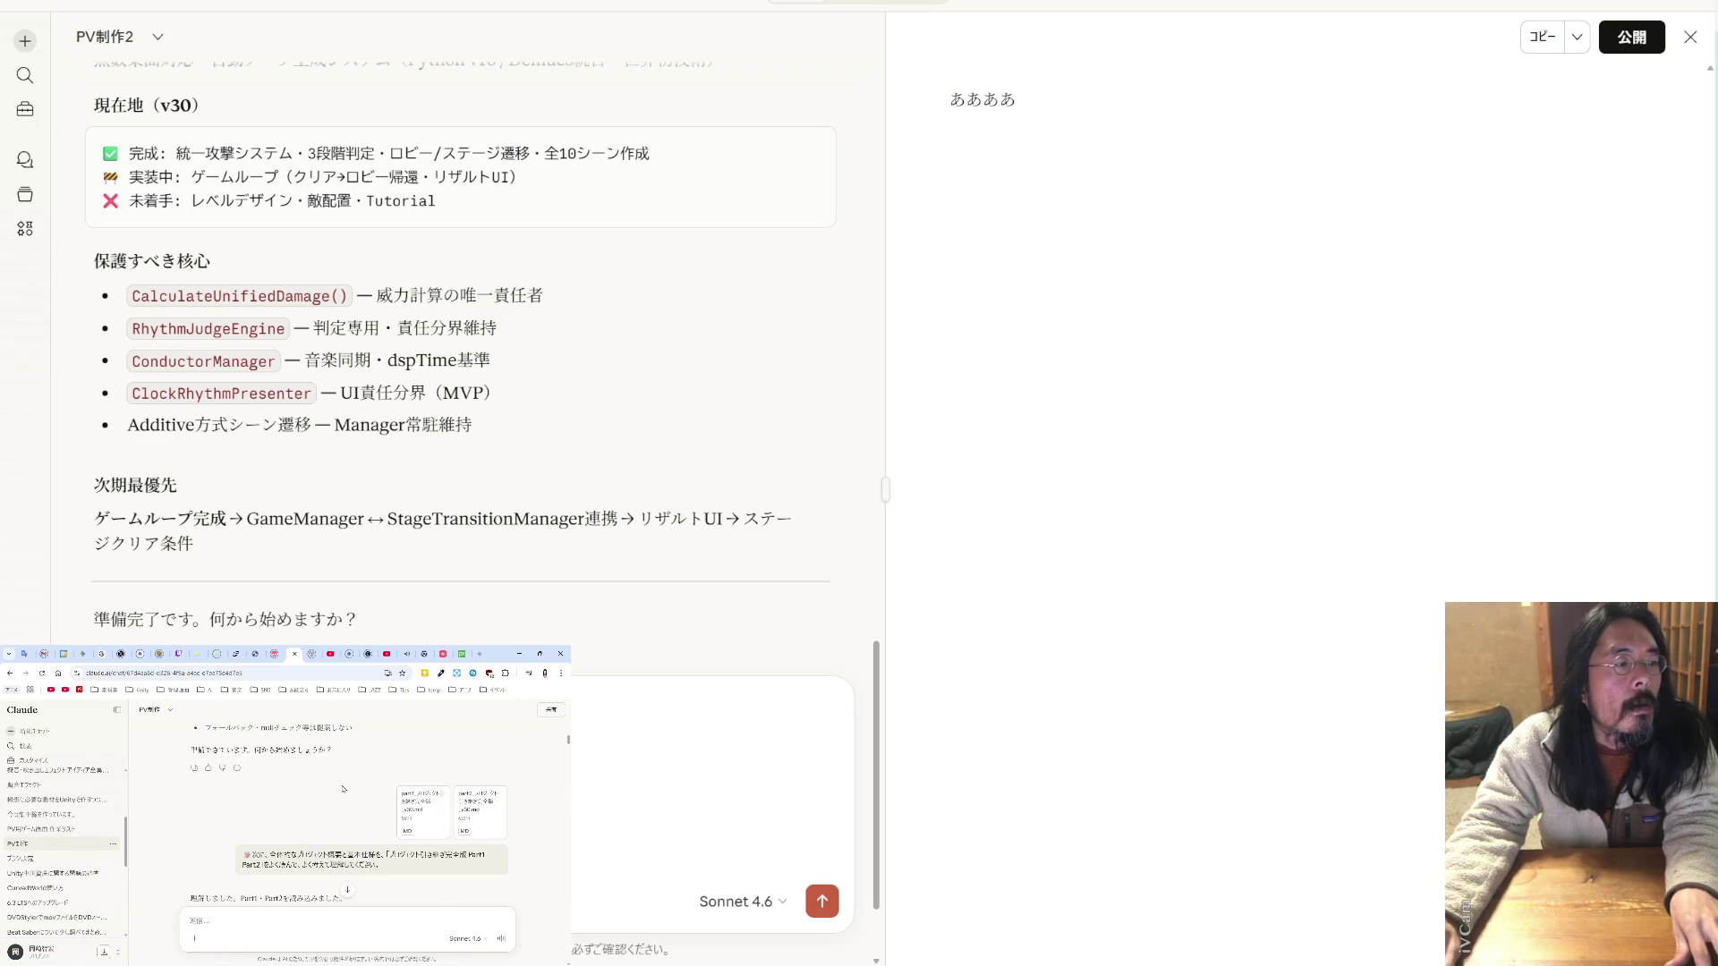
scroll(345, 790, "down", 5)
scroll(342, 788, "down", 3)
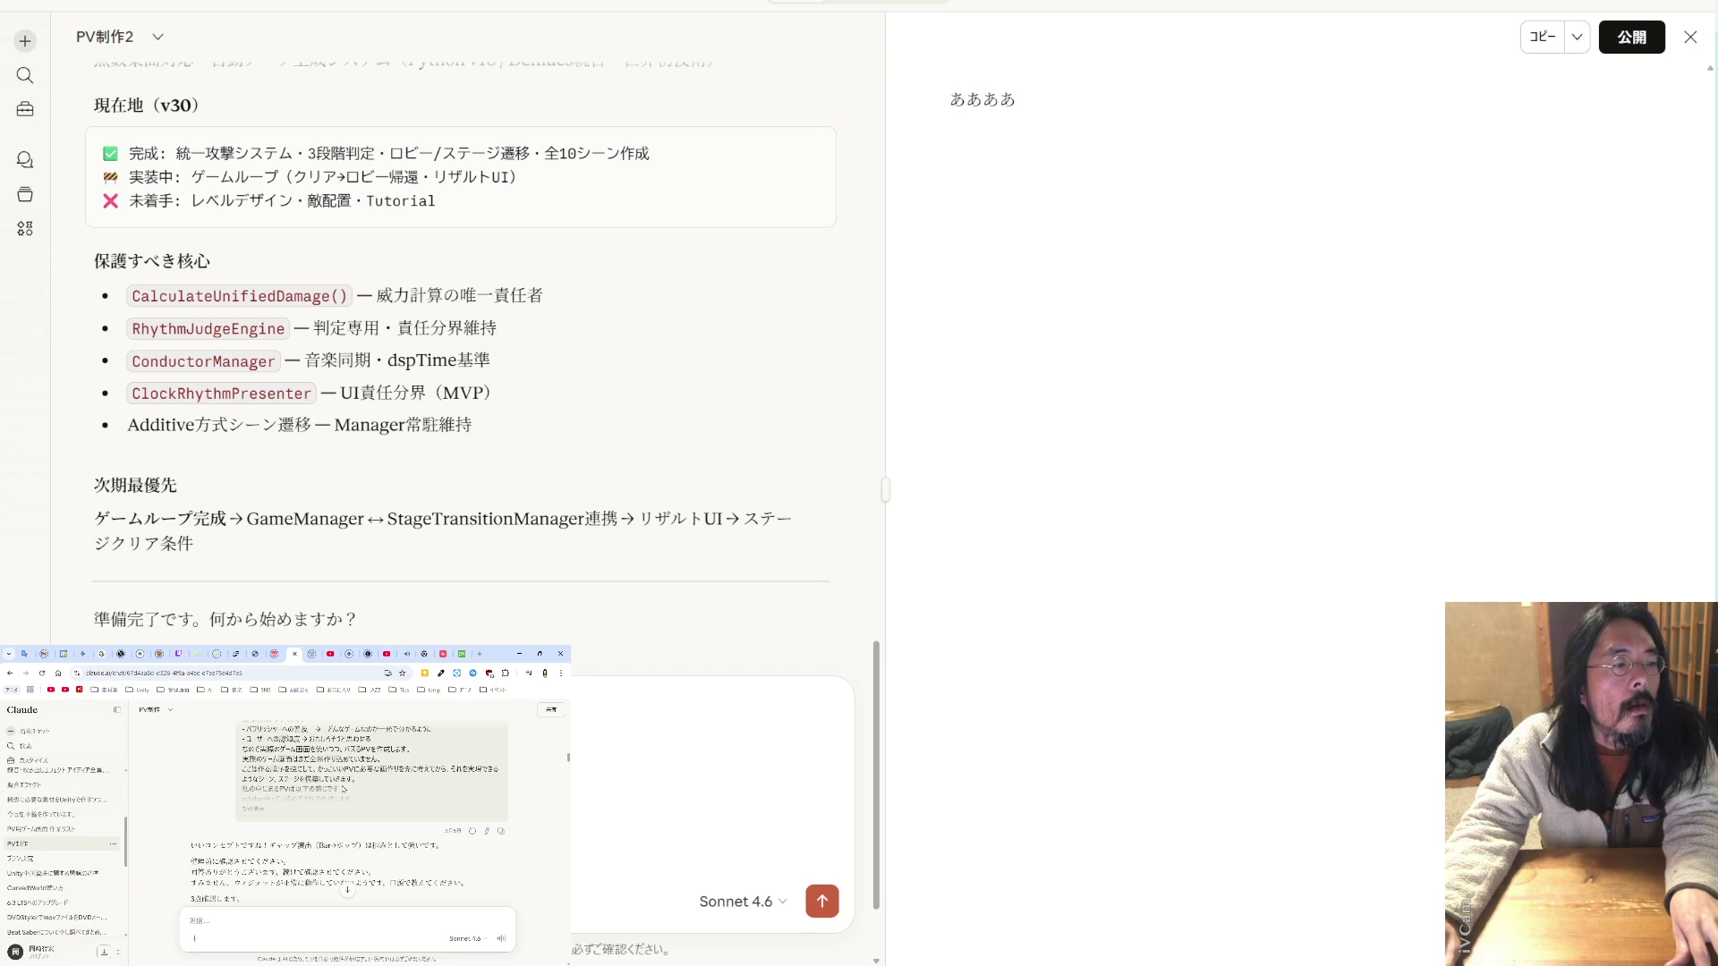
- Scroll through two more earlier PV conversations for reference
left_click(68, 833)
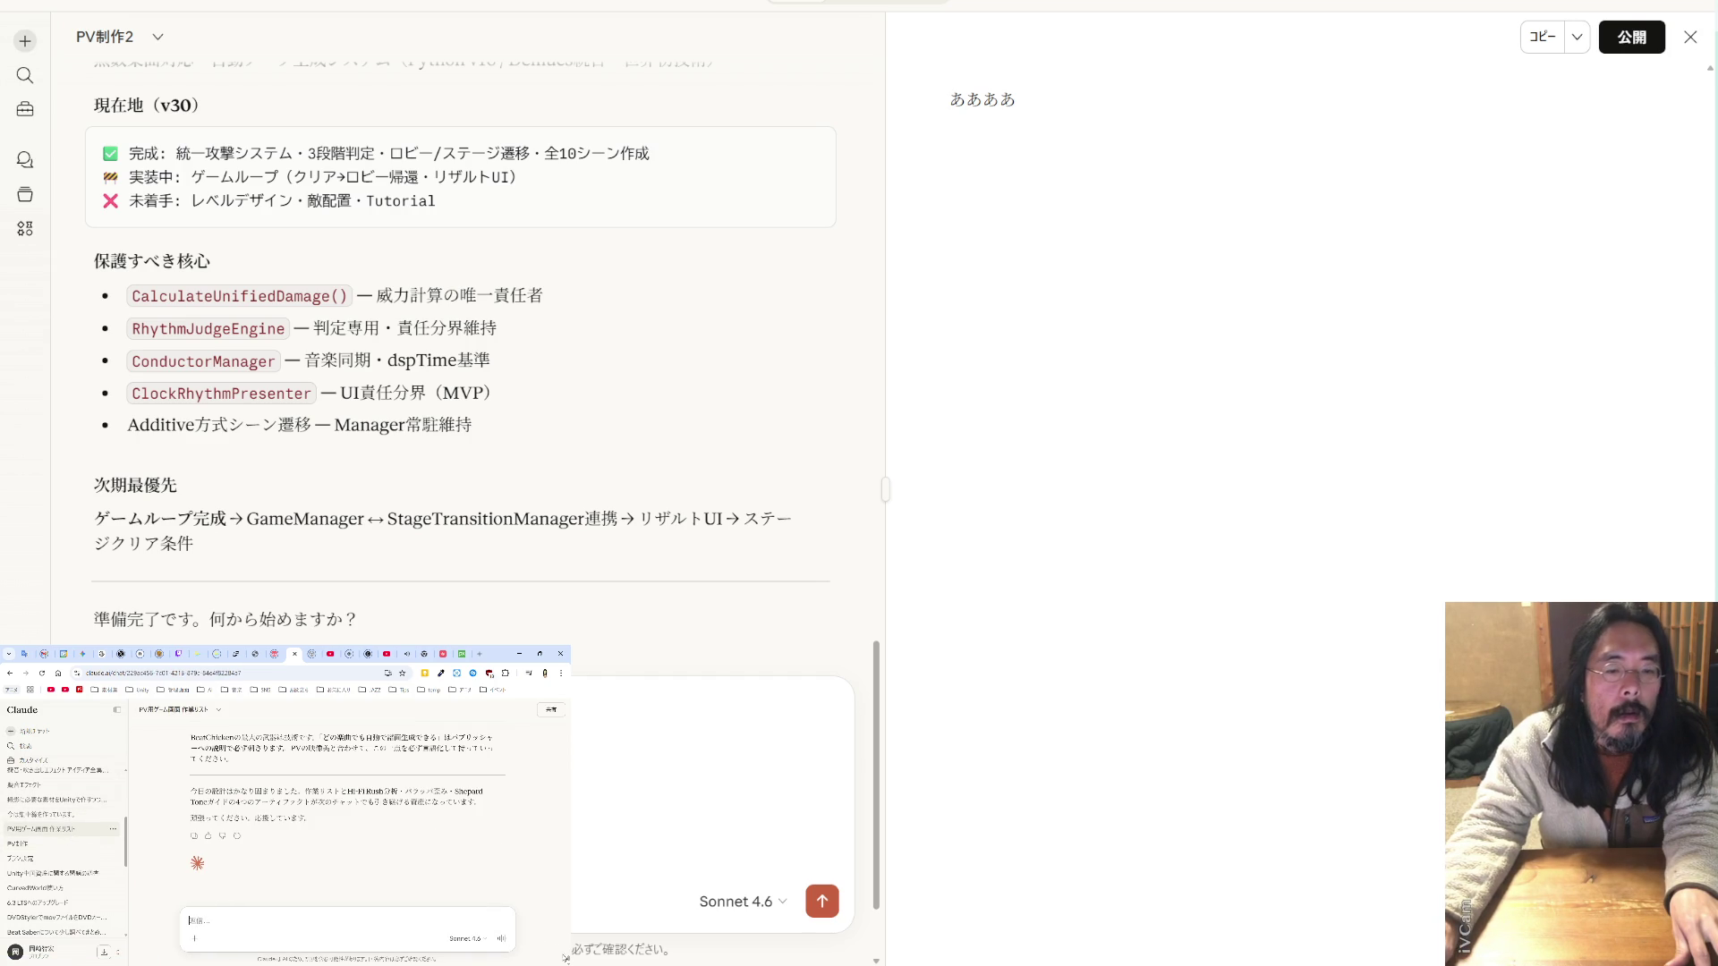
scroll(568, 805, "up", 5)
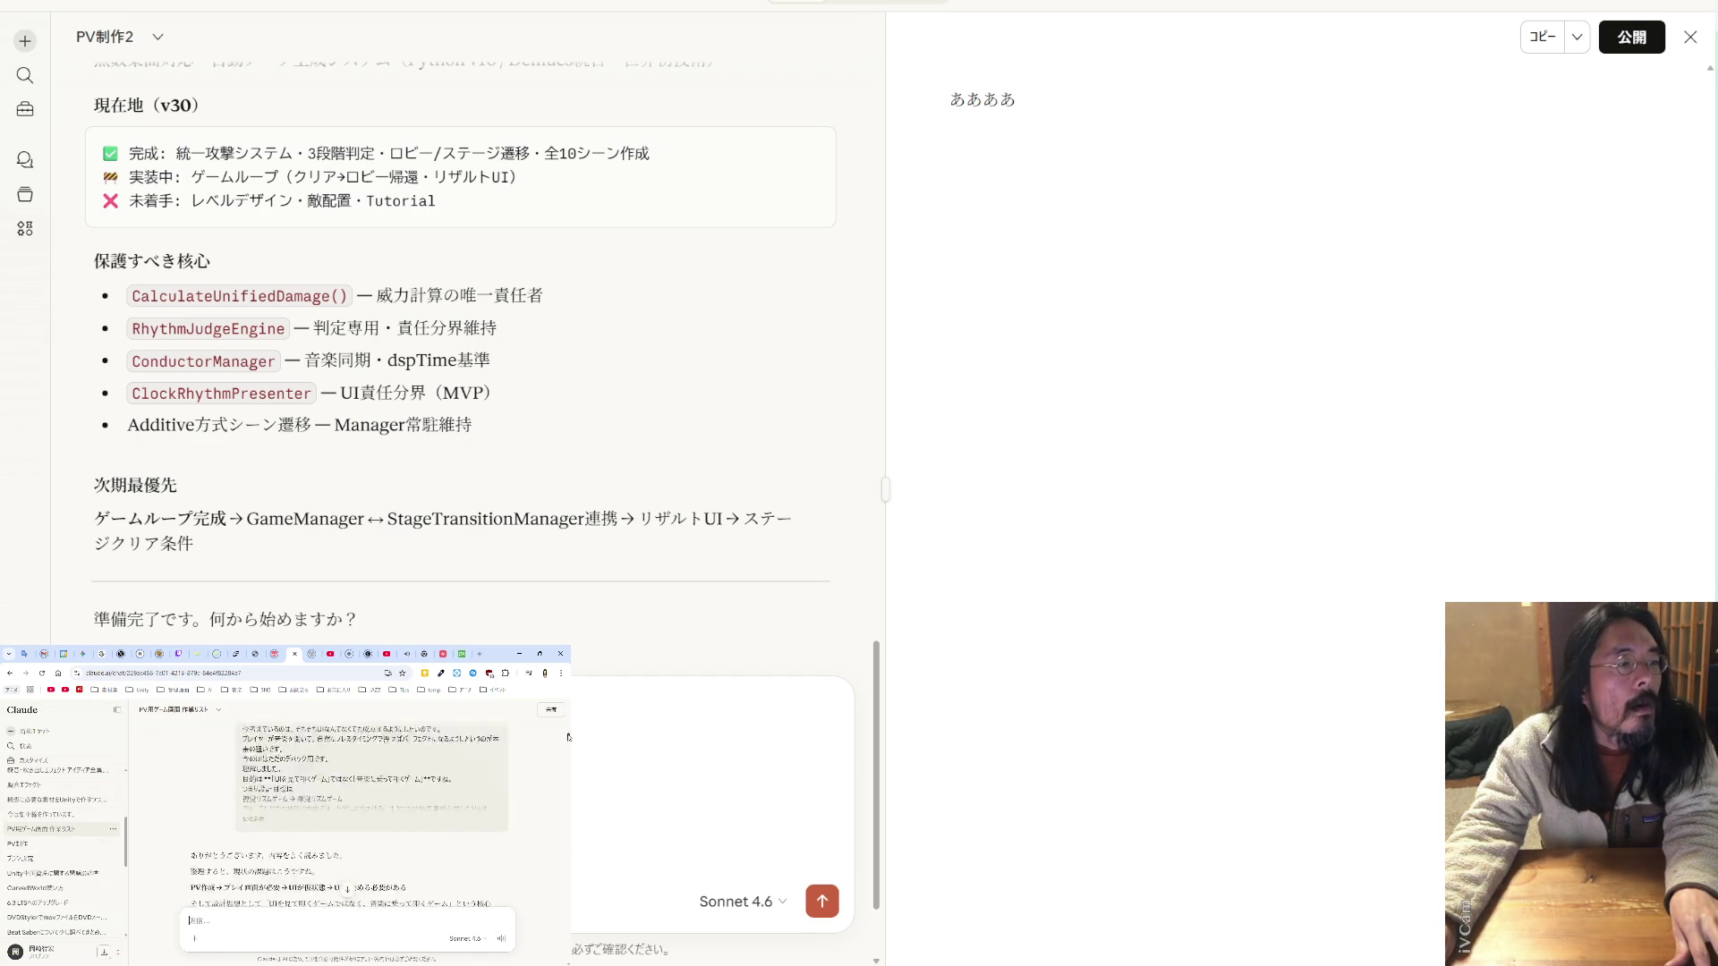
scroll(568, 738, "up", 5)
scroll(447, 799, "up", 5)
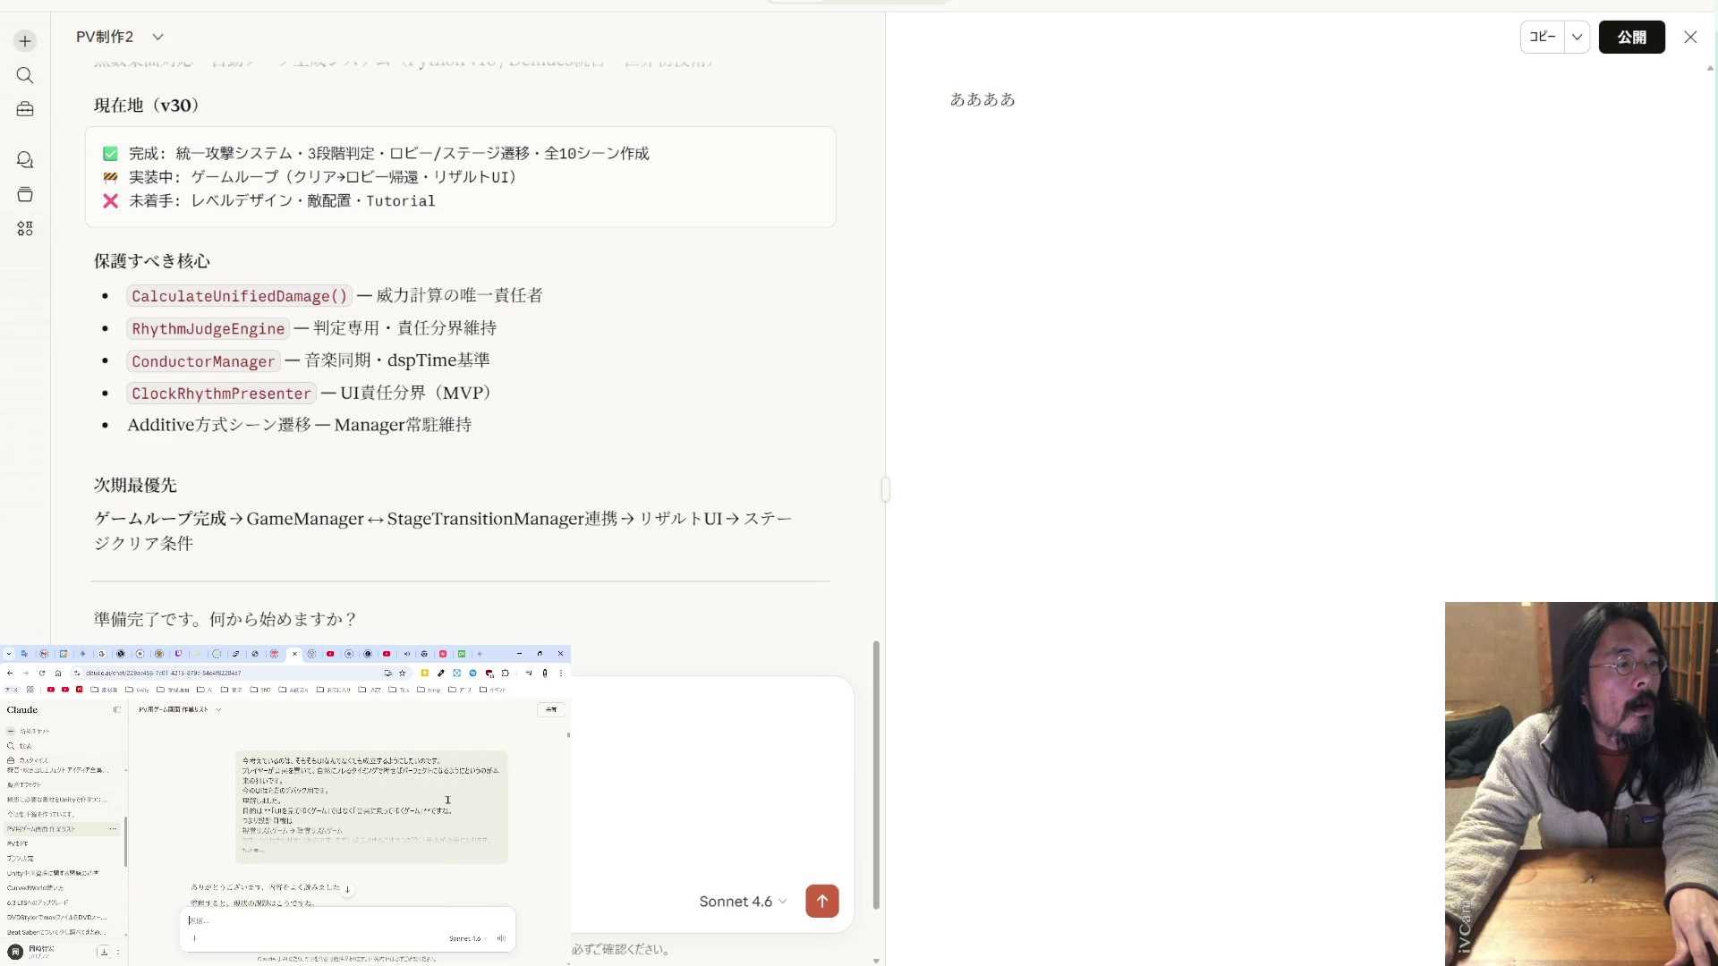
left_click(45, 814)
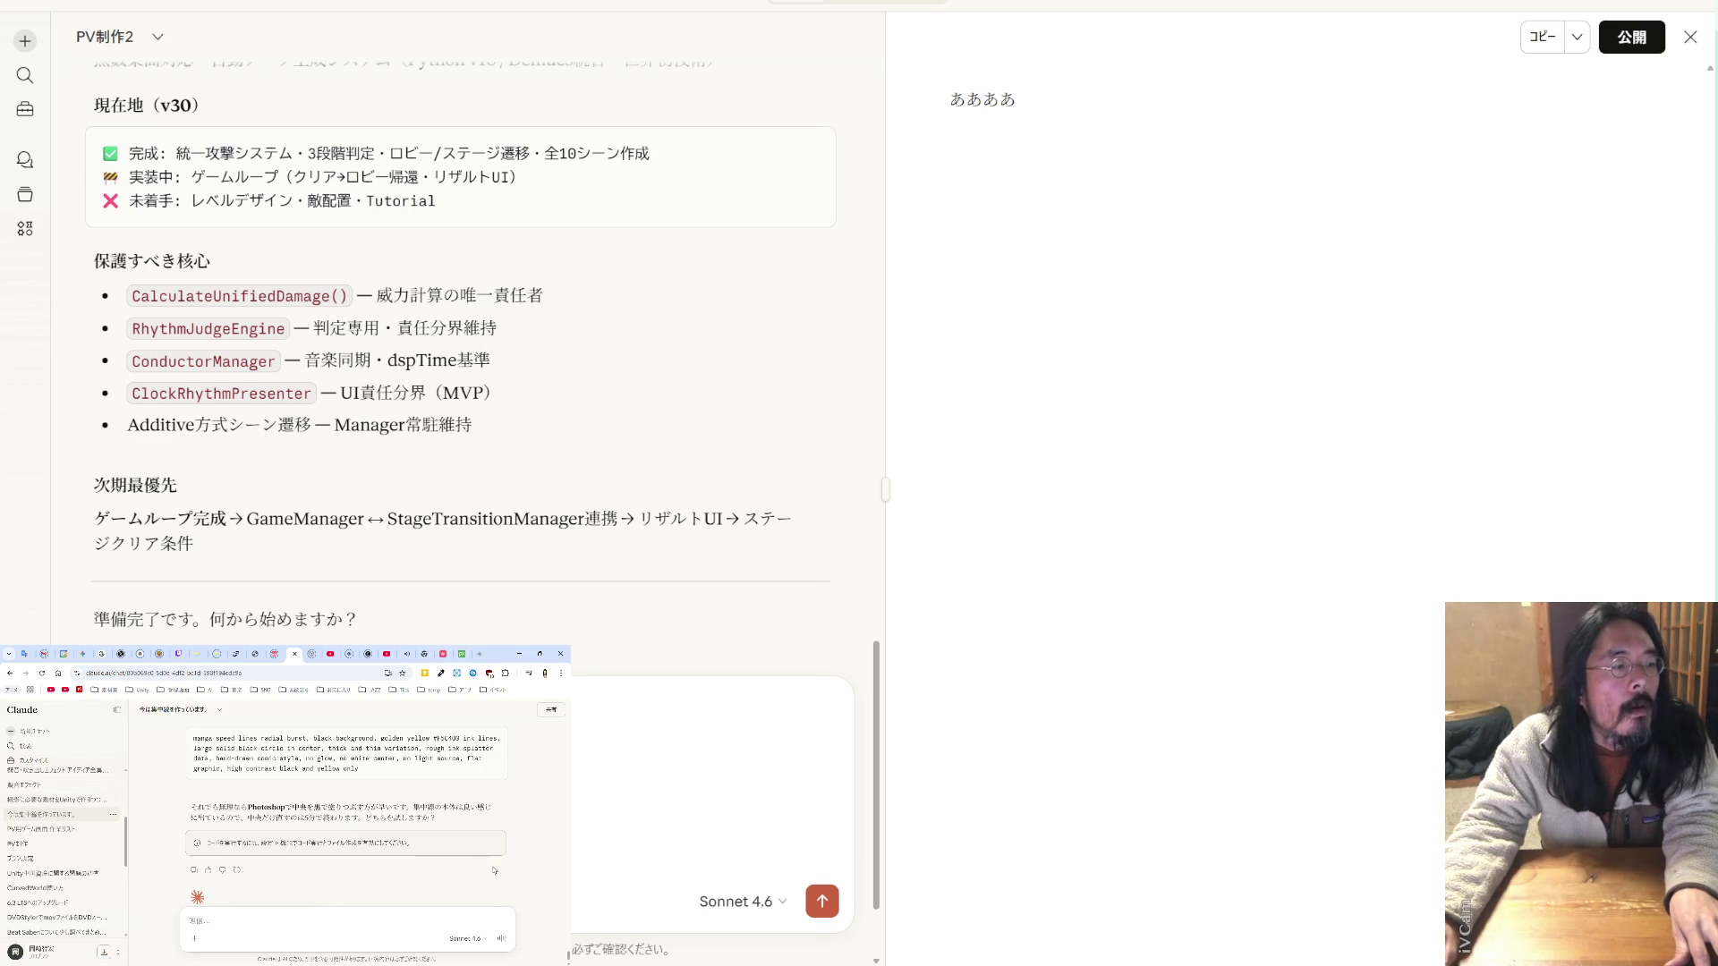
scroll(564, 723, "up", 5)
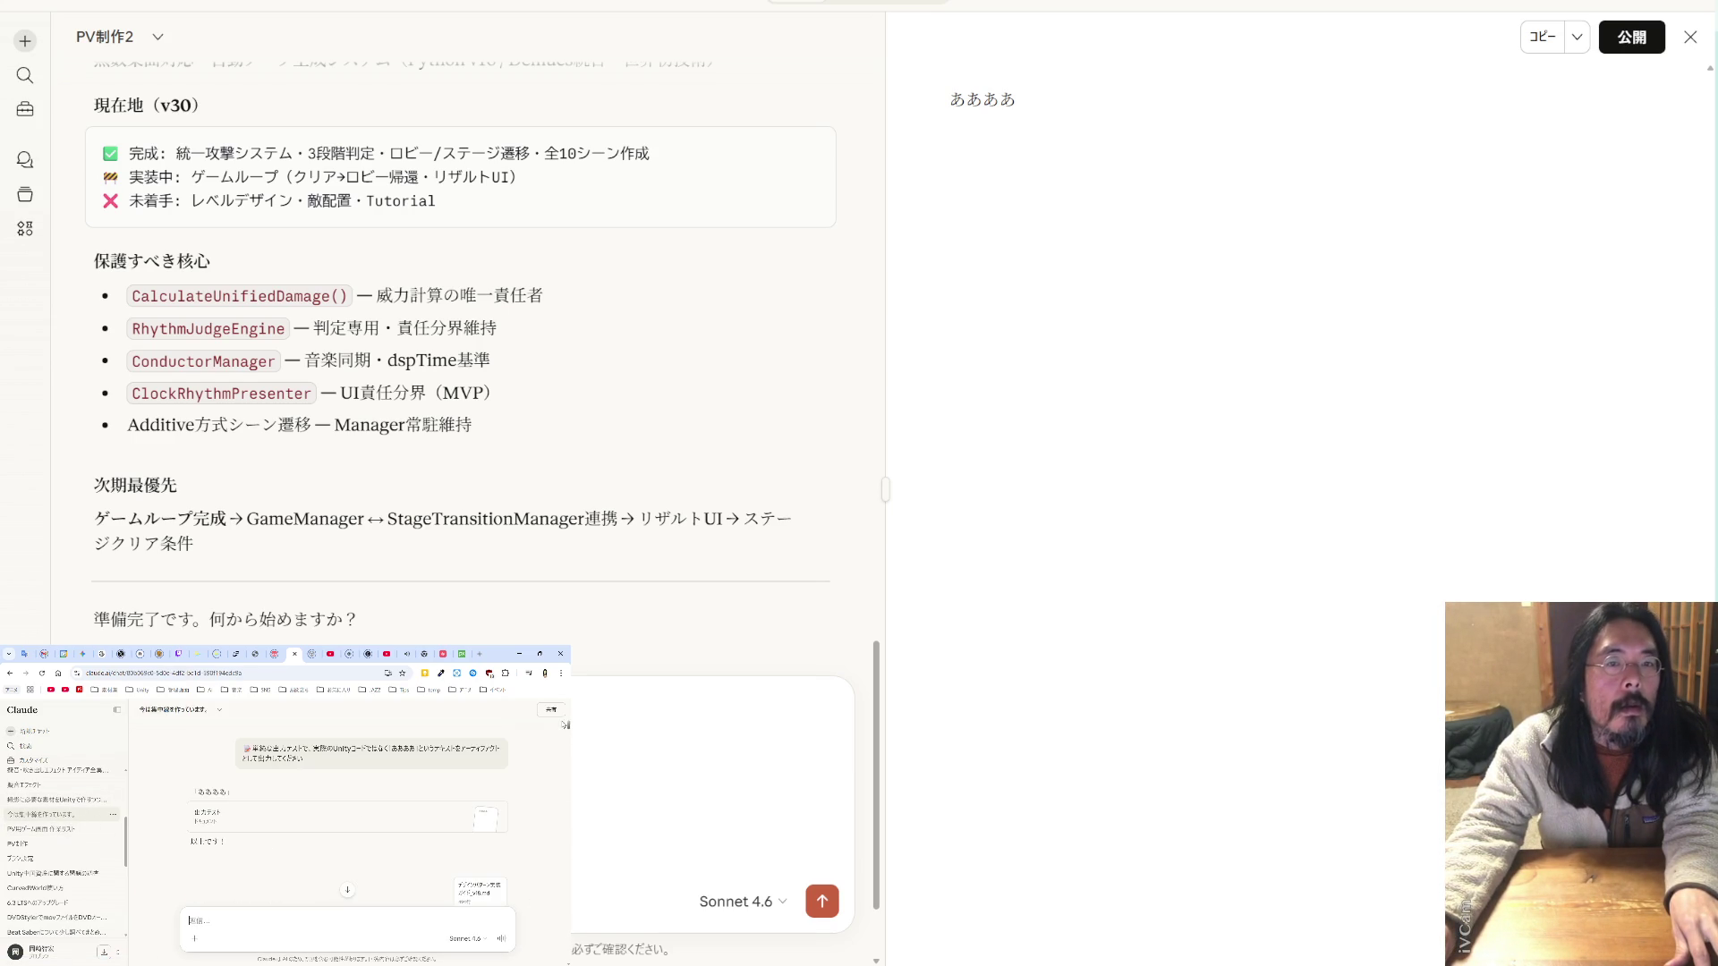
scroll(442, 806, "up", 5)
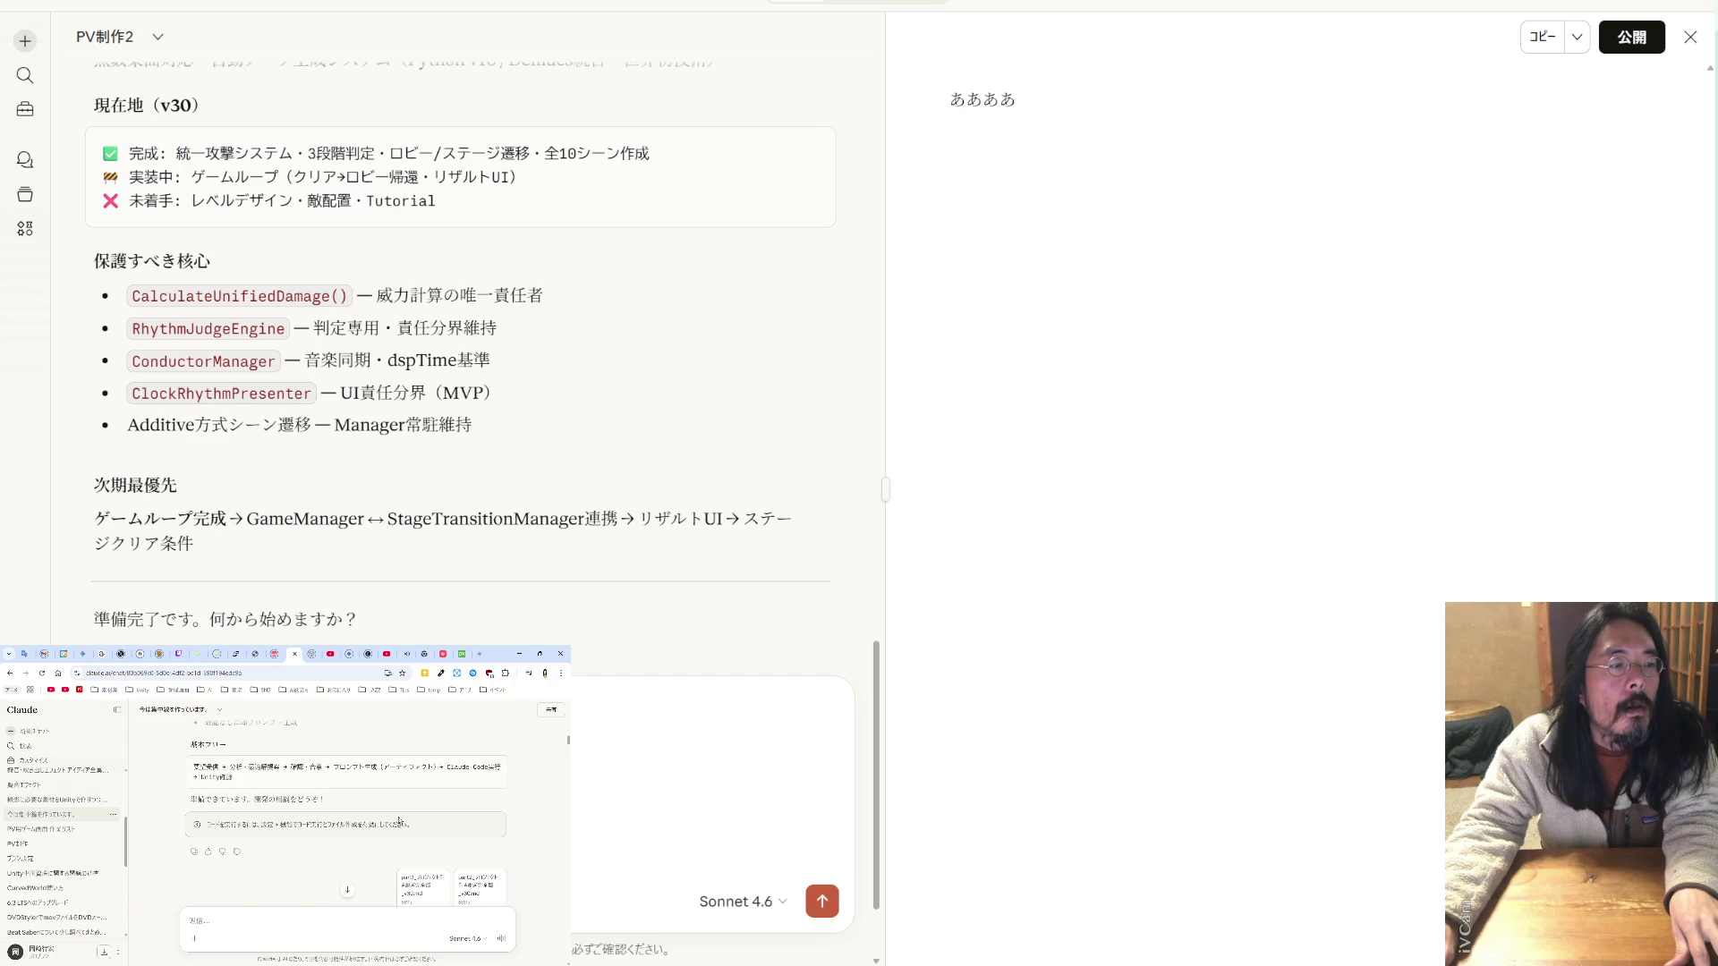
scroll(399, 820, "up", 5)
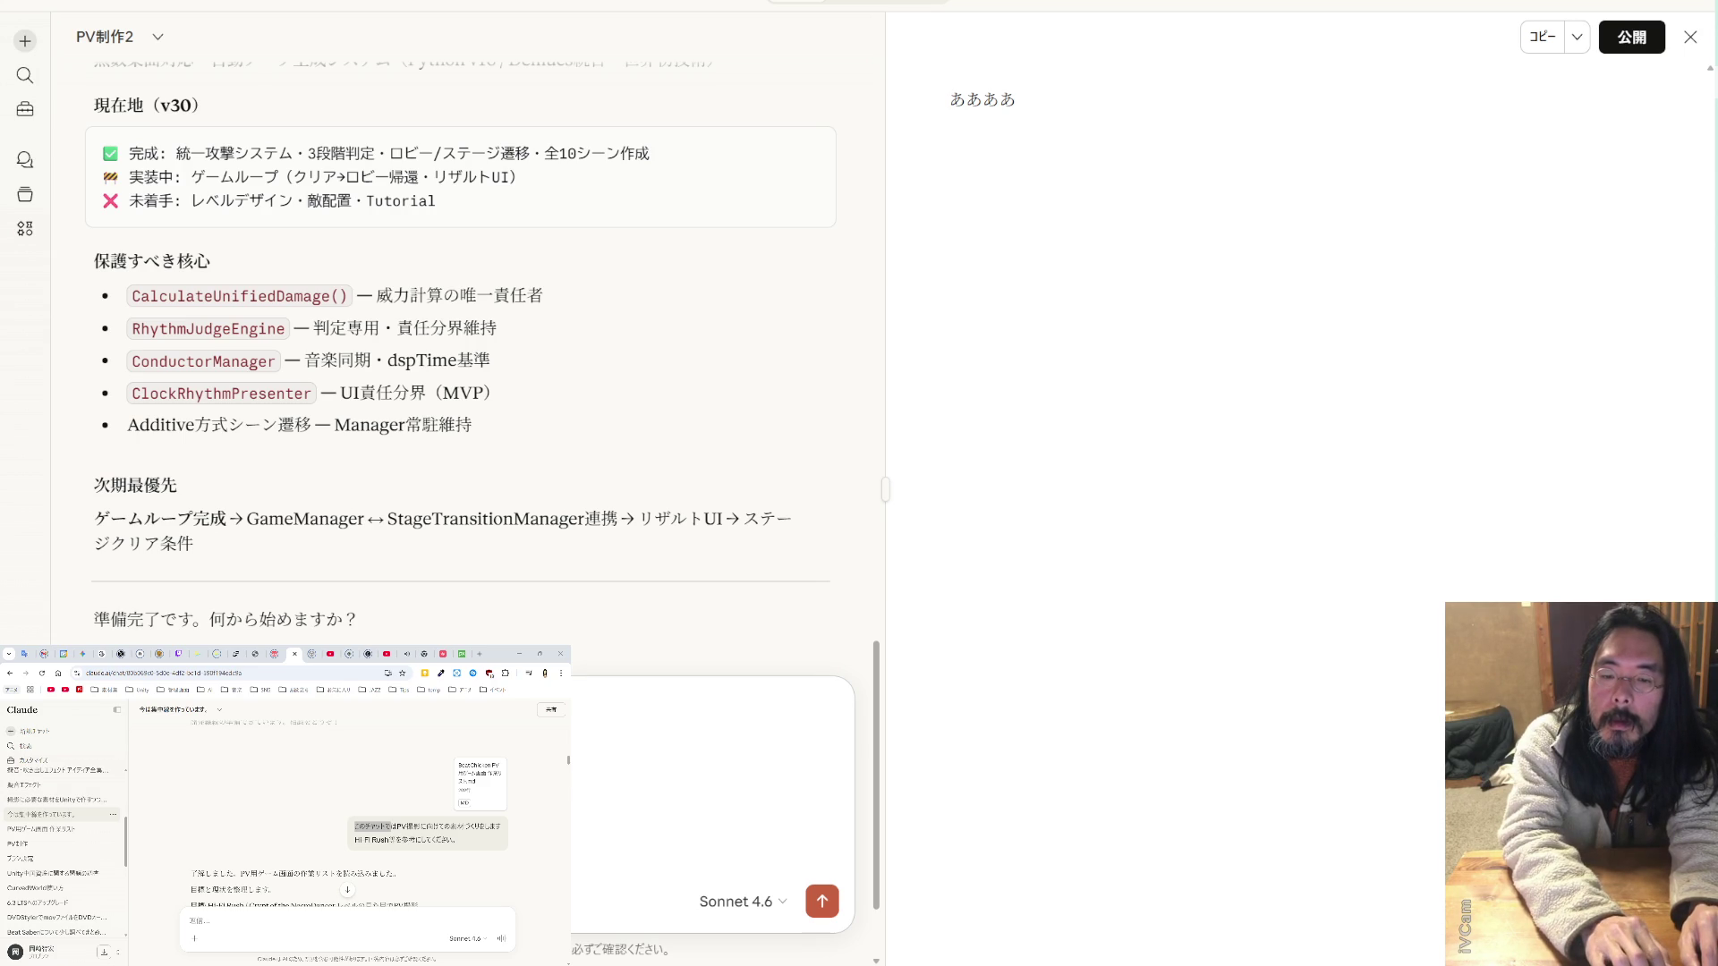
- Send the two work lists with the implement-here note, then view the Ver2 list's contents
key("Return")
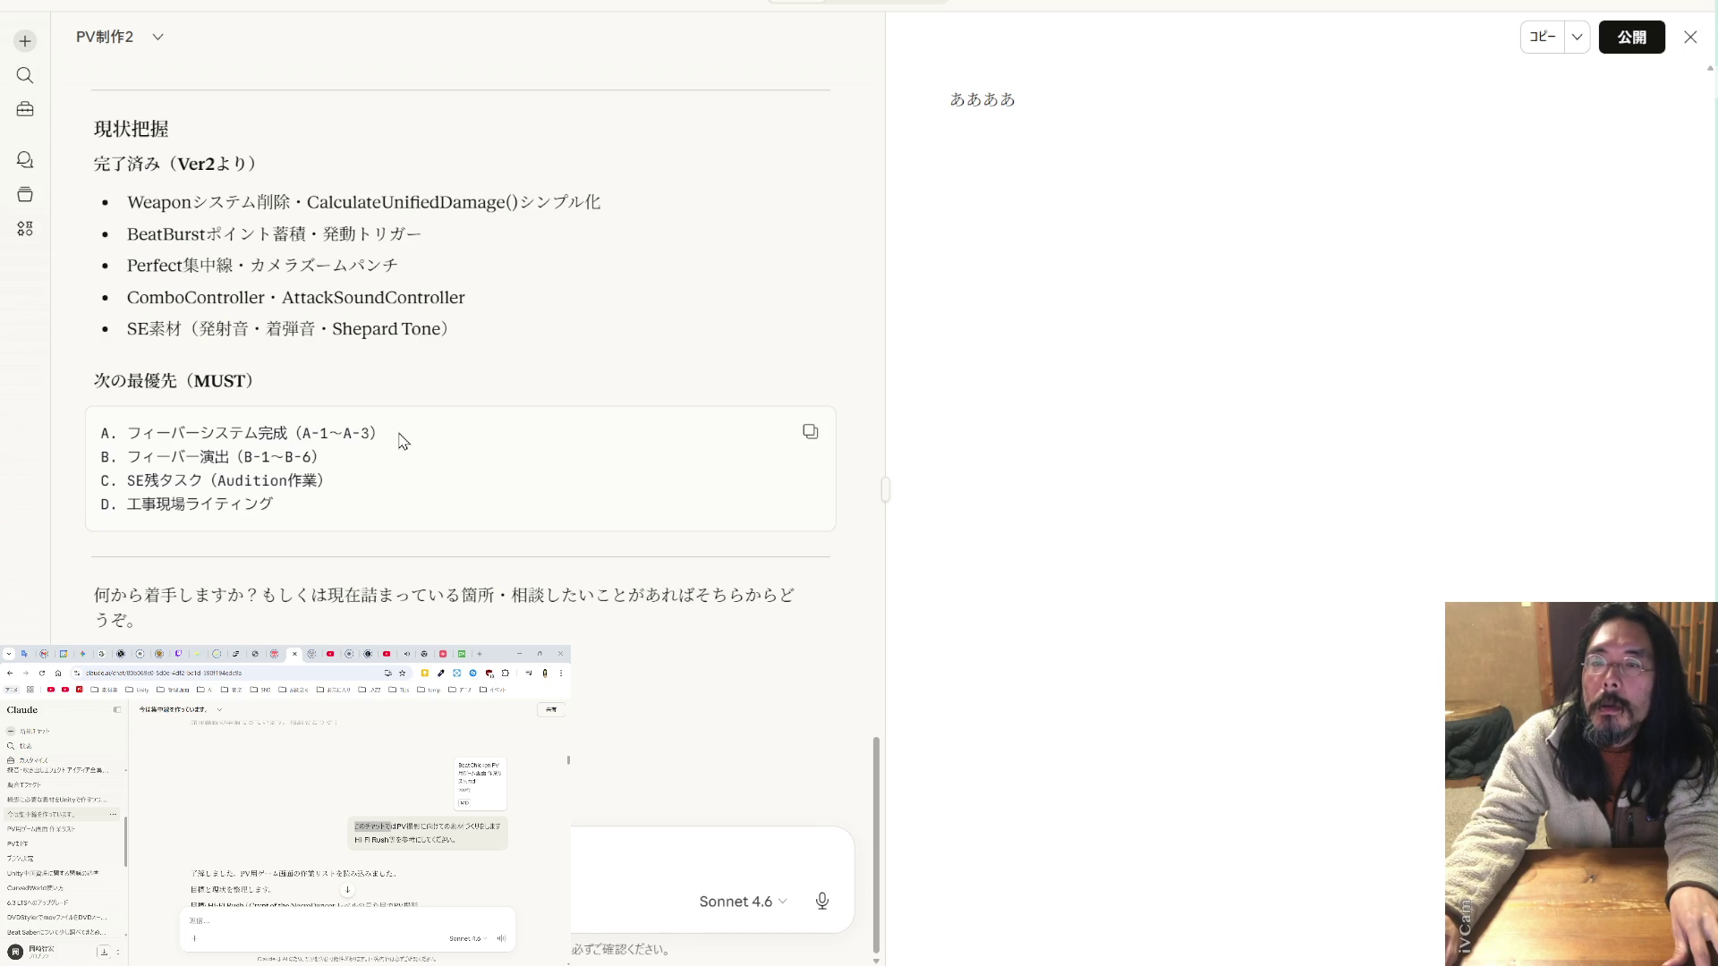
scroll(403, 385, "up", 5)
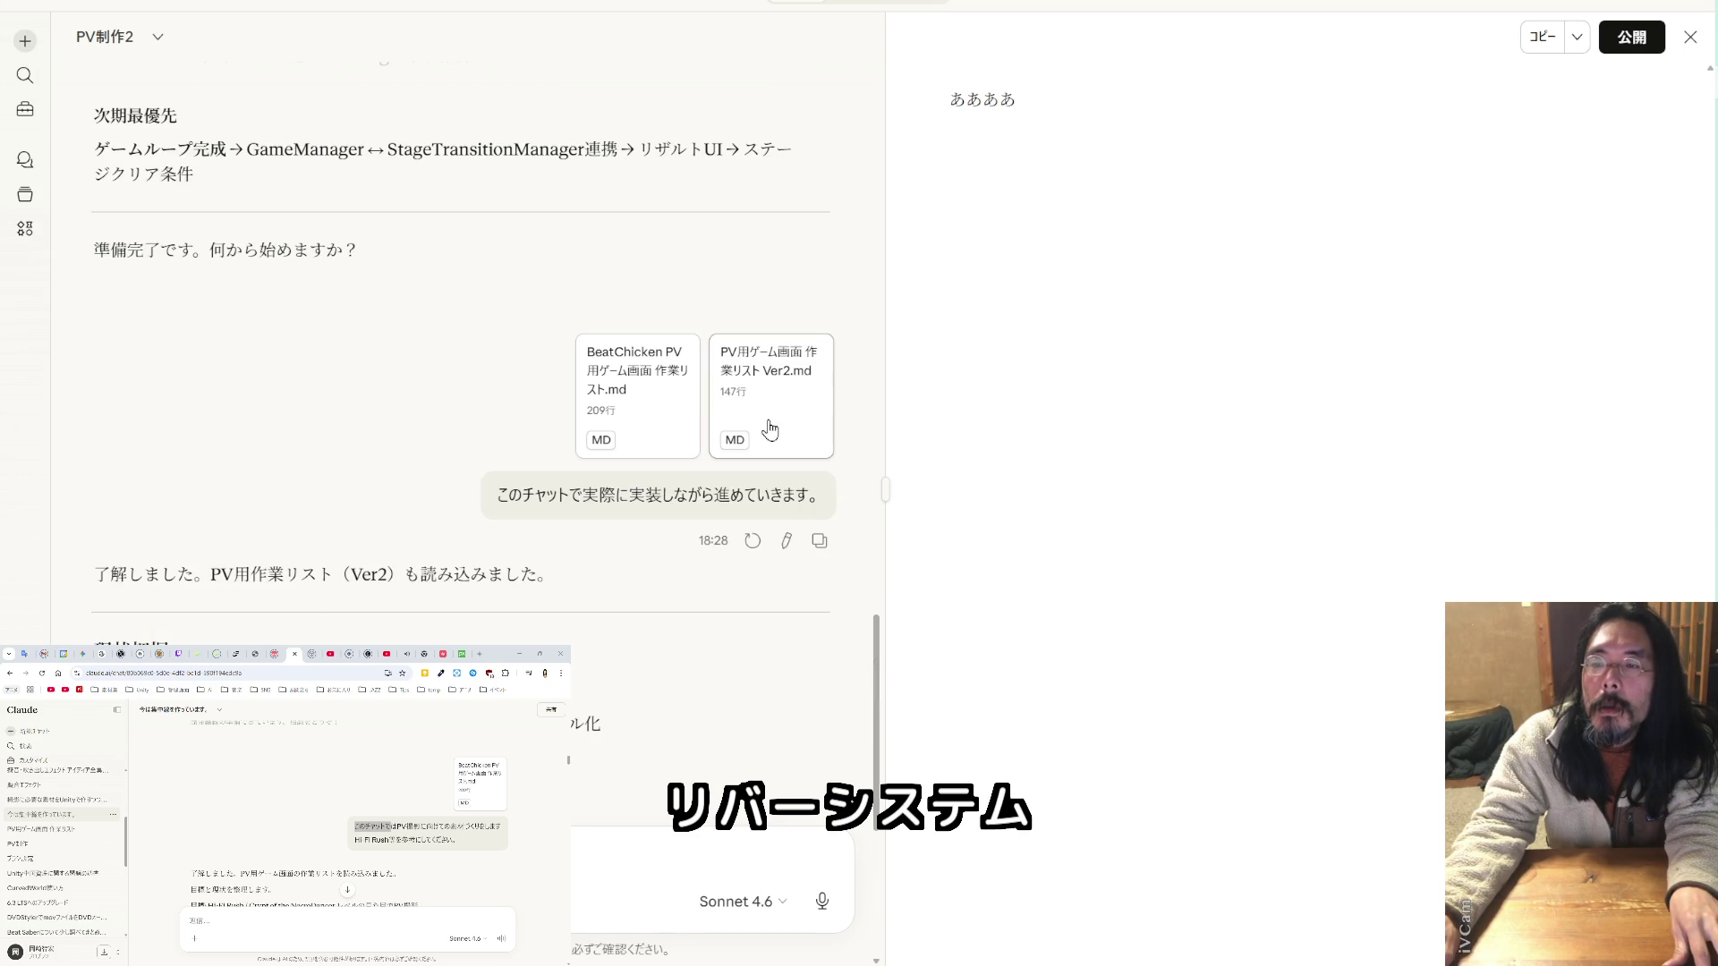
left_click(748, 394)
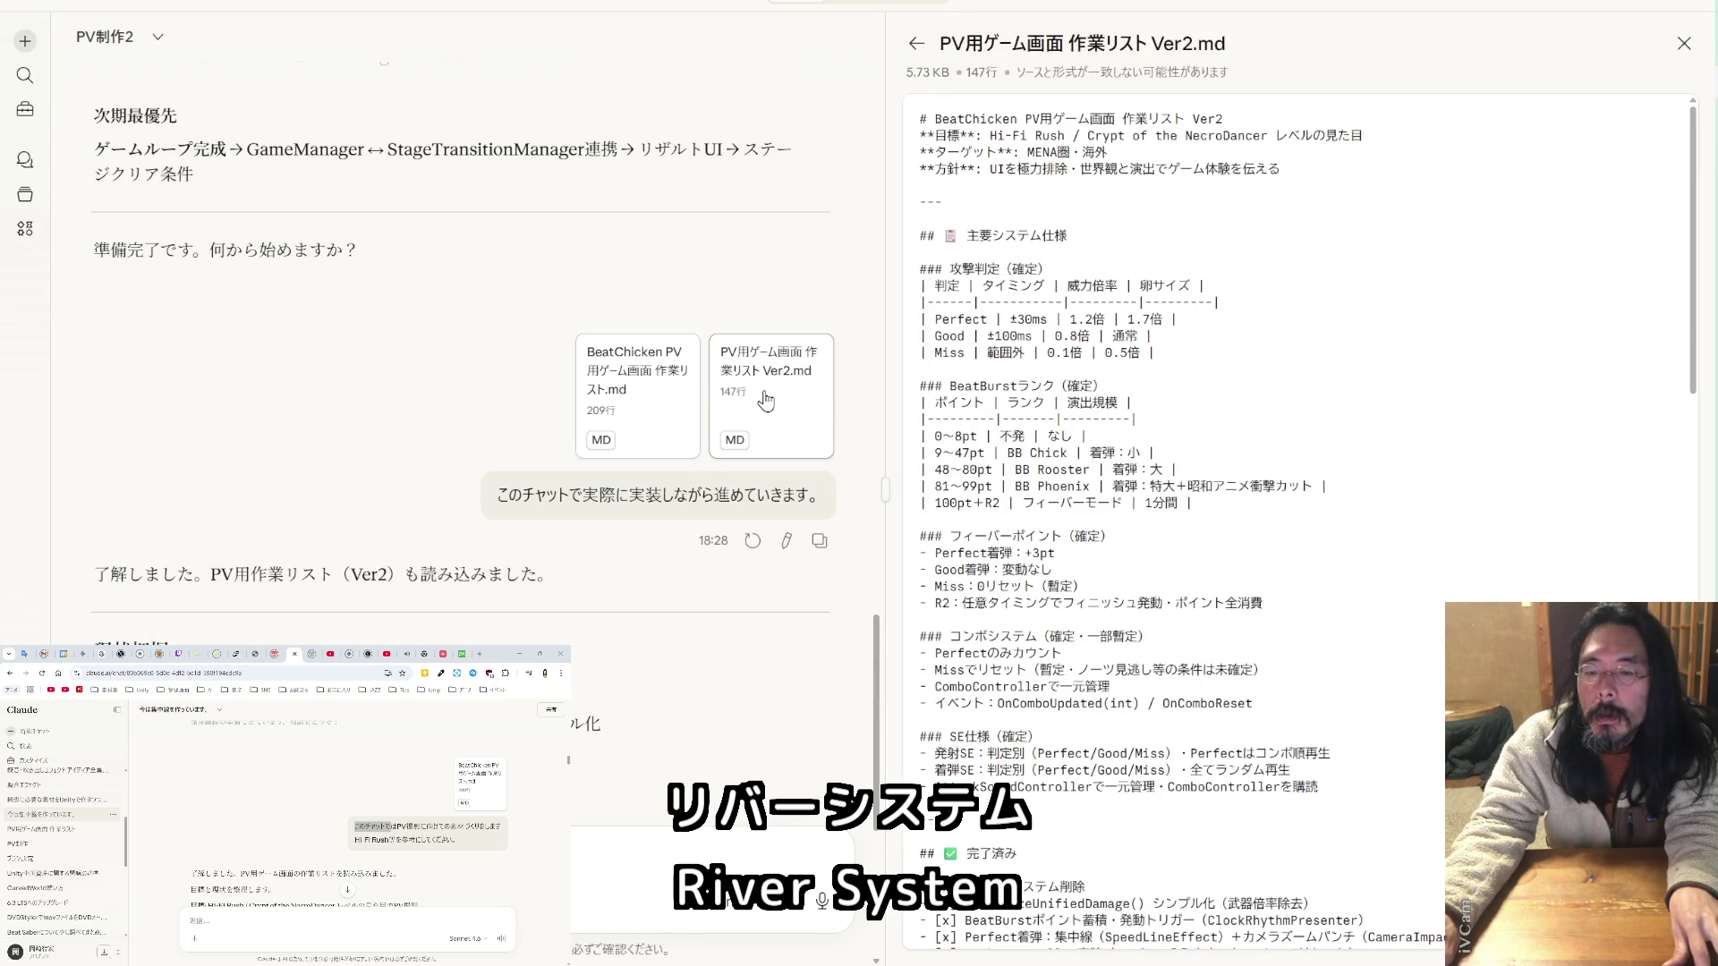
scroll(1274, 444, "down", 15)
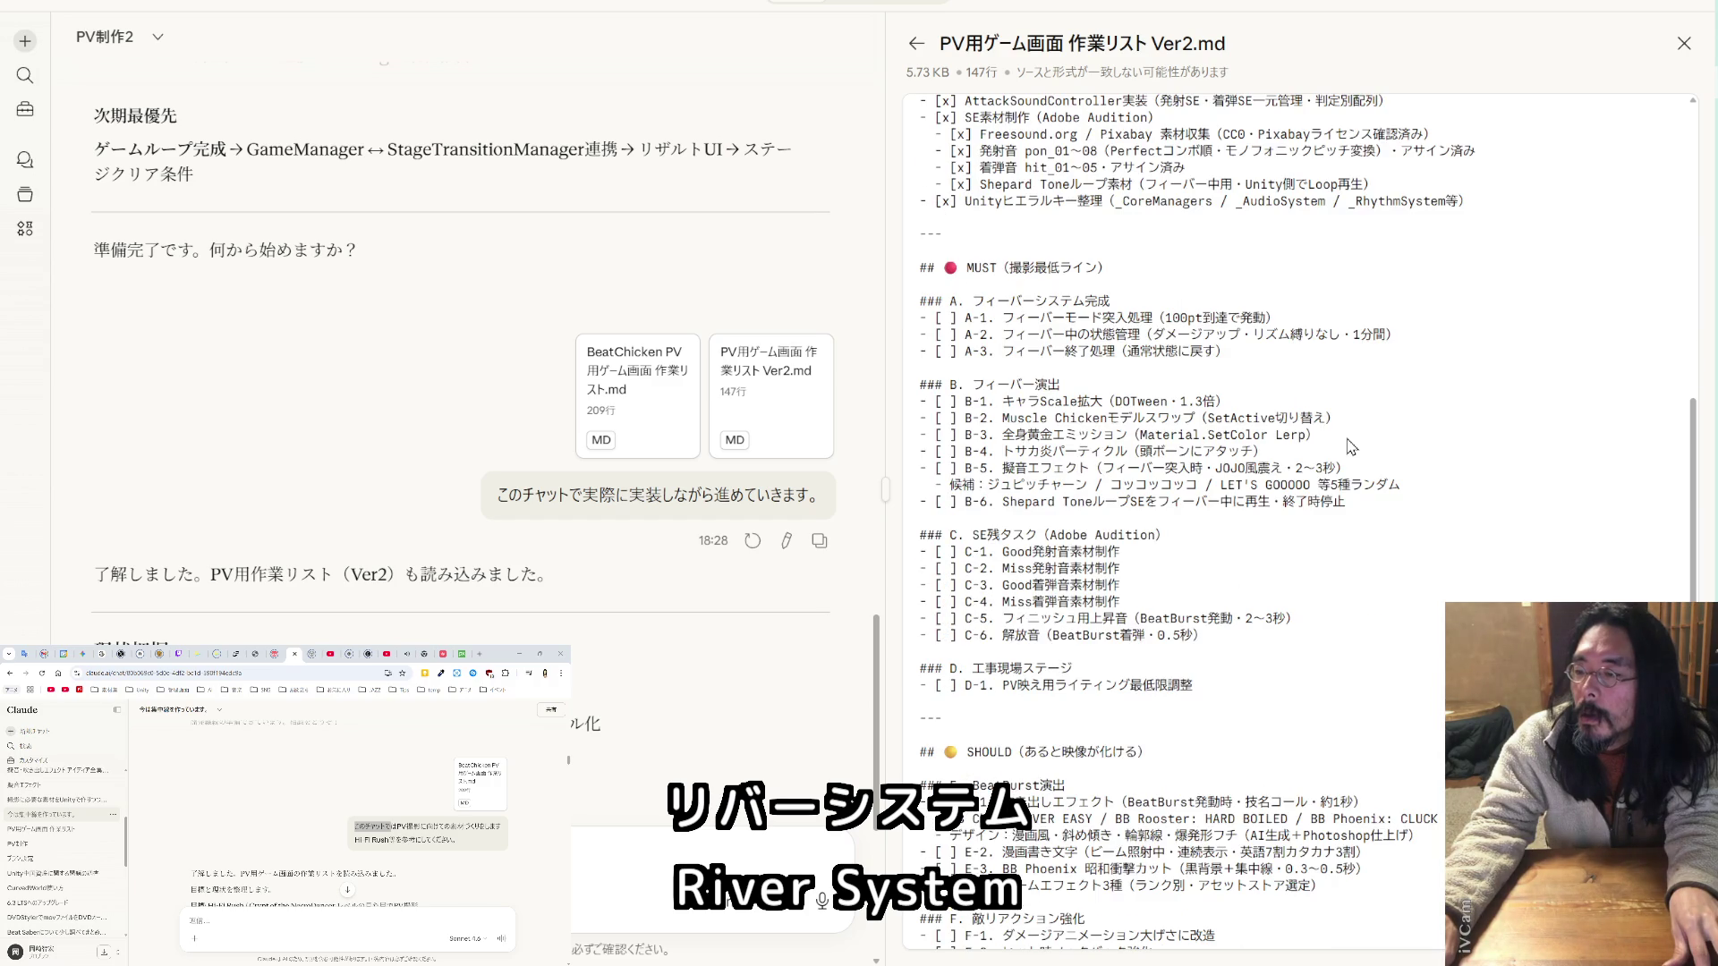
scroll(1351, 446, "down", 2)
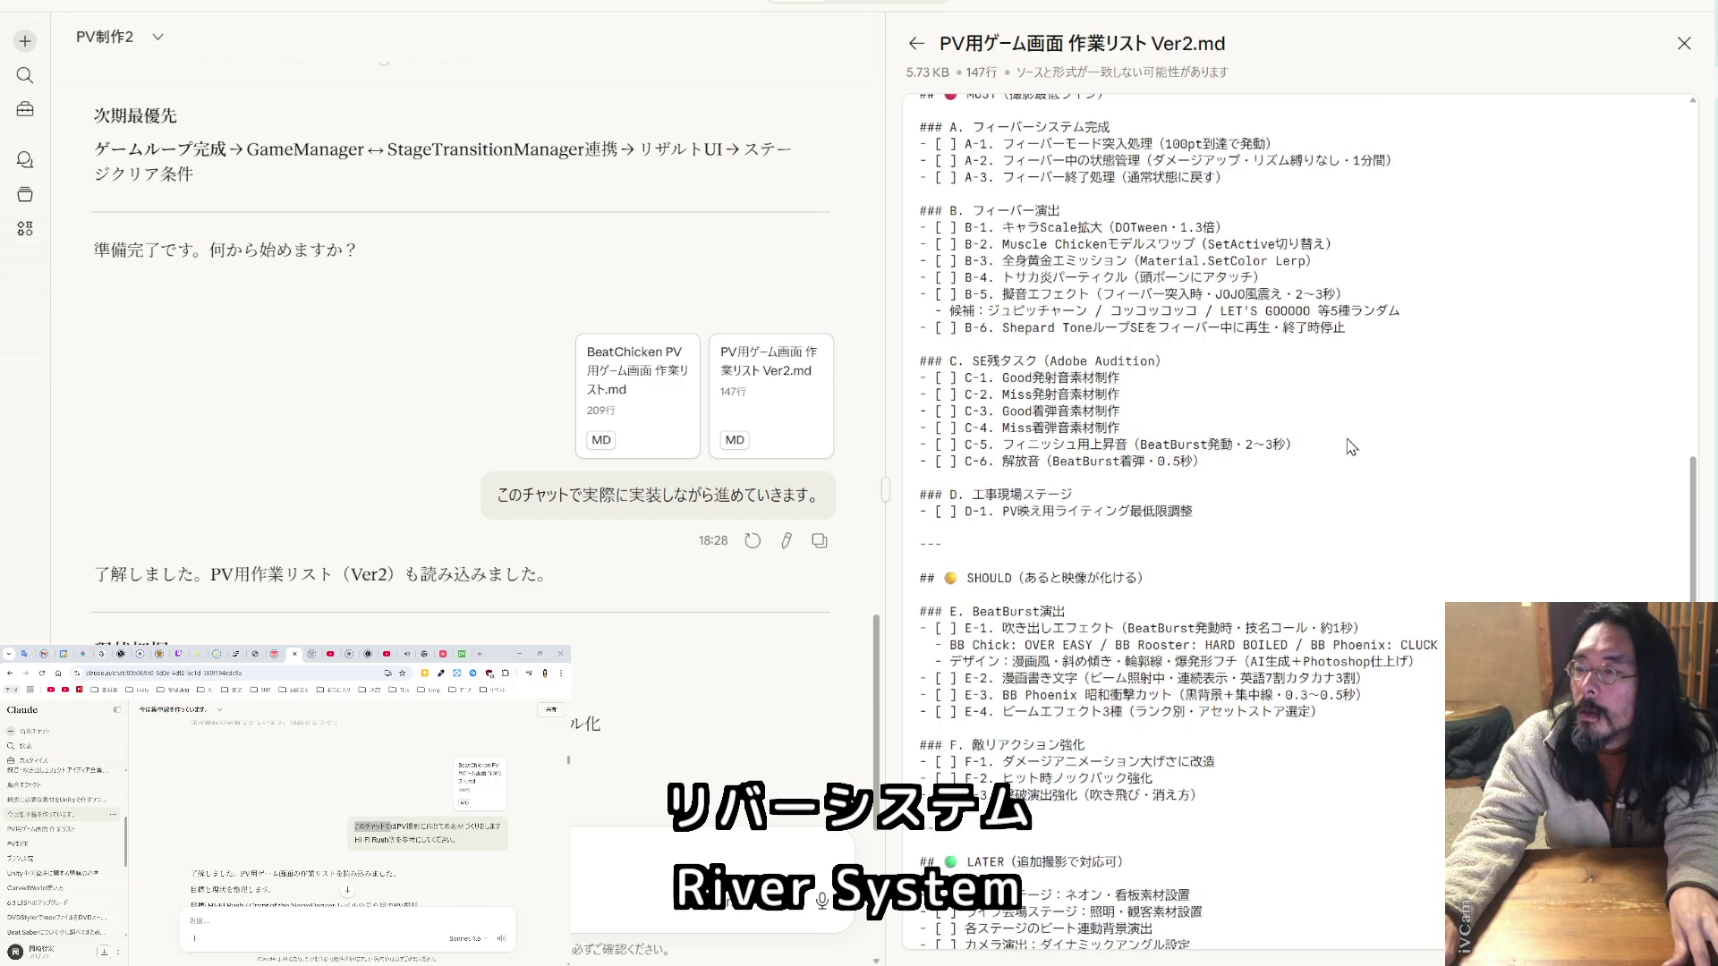
scroll(1351, 446, "down", 2)
scroll(1351, 445, "down", 2)
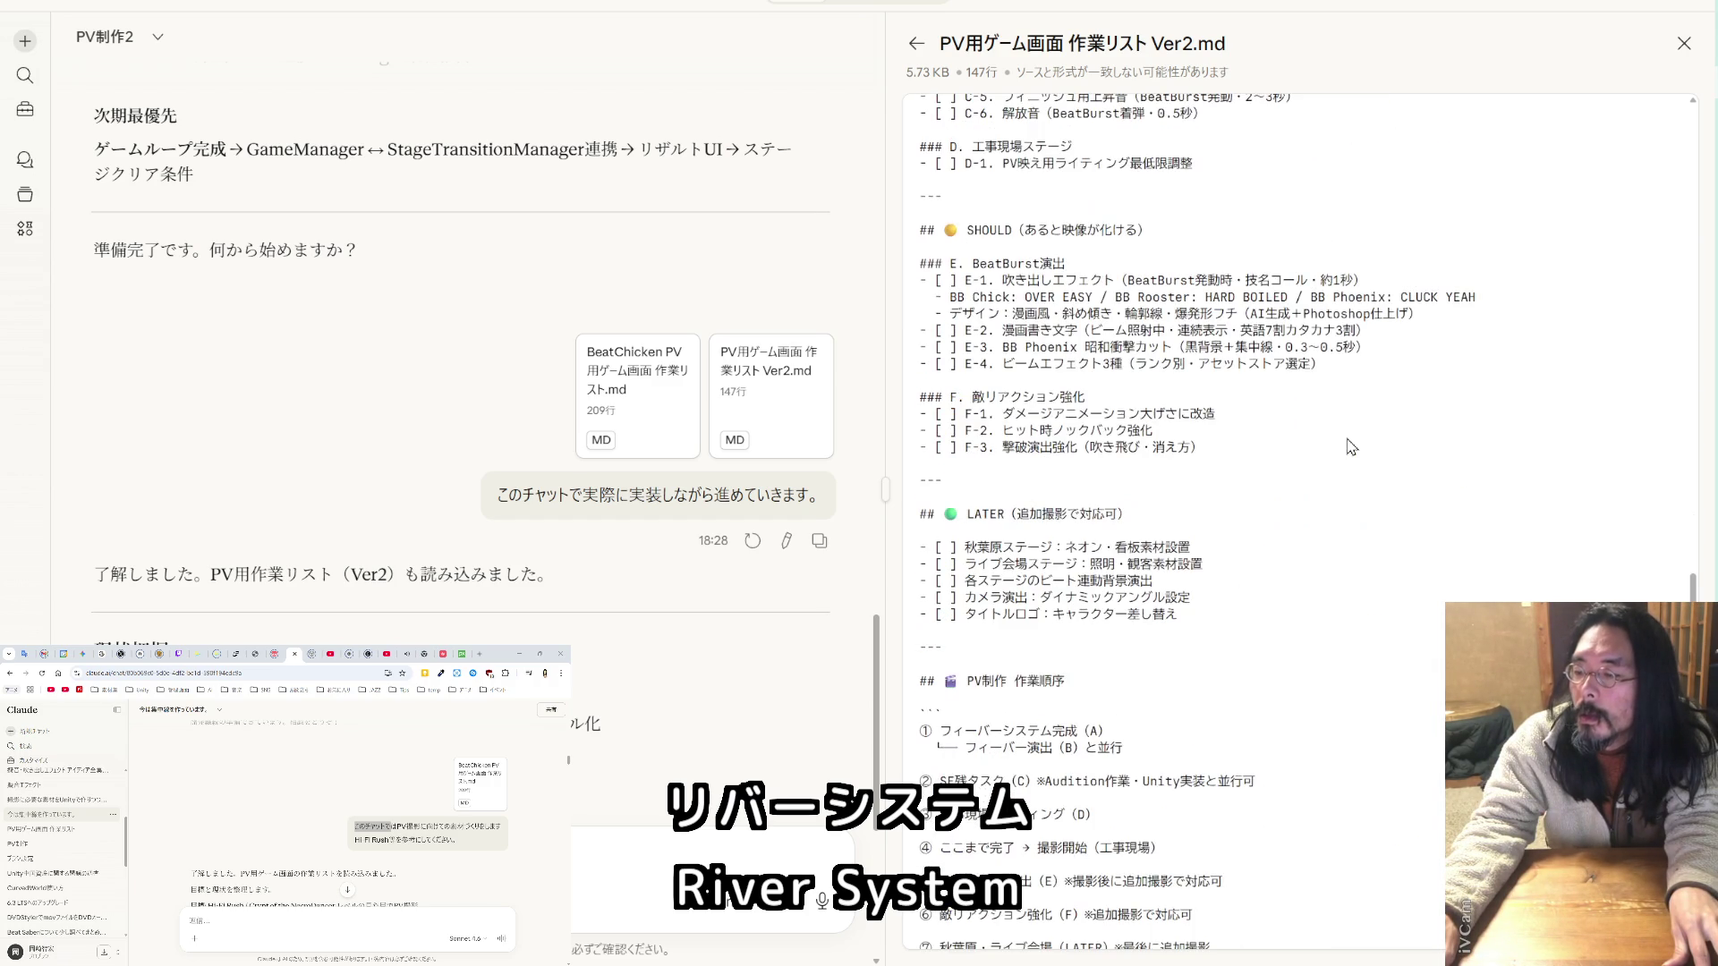
scroll(1351, 446, "down", 2)
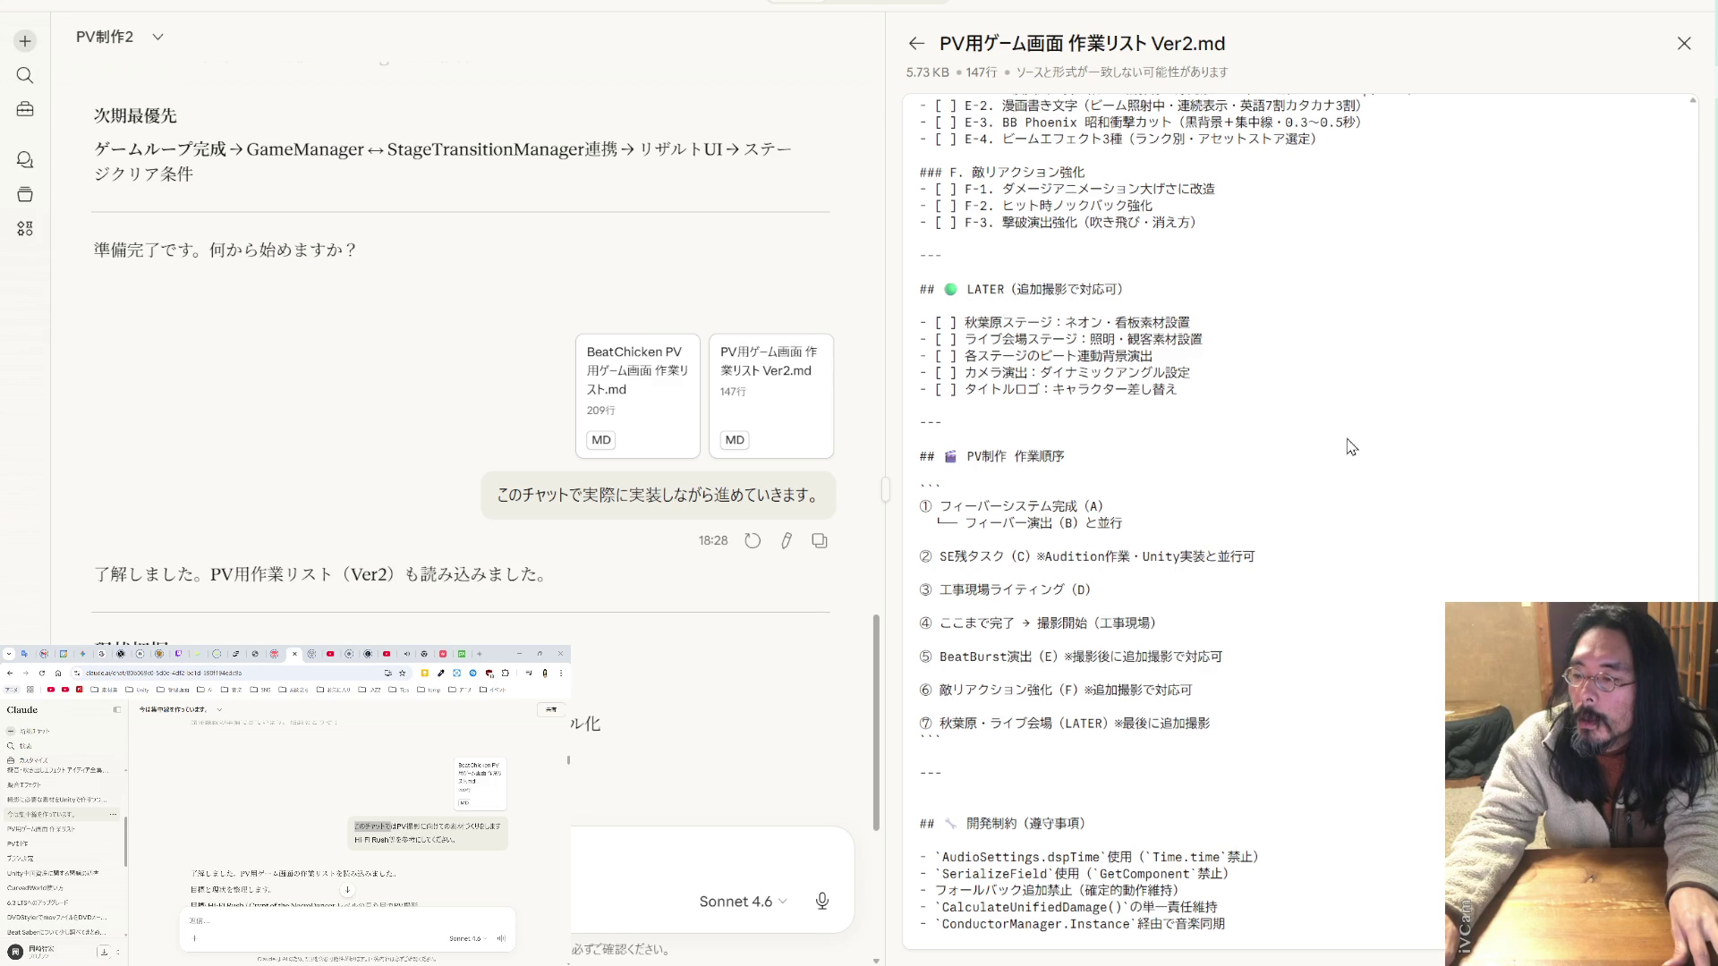
scroll(741, 540, "down", 2)
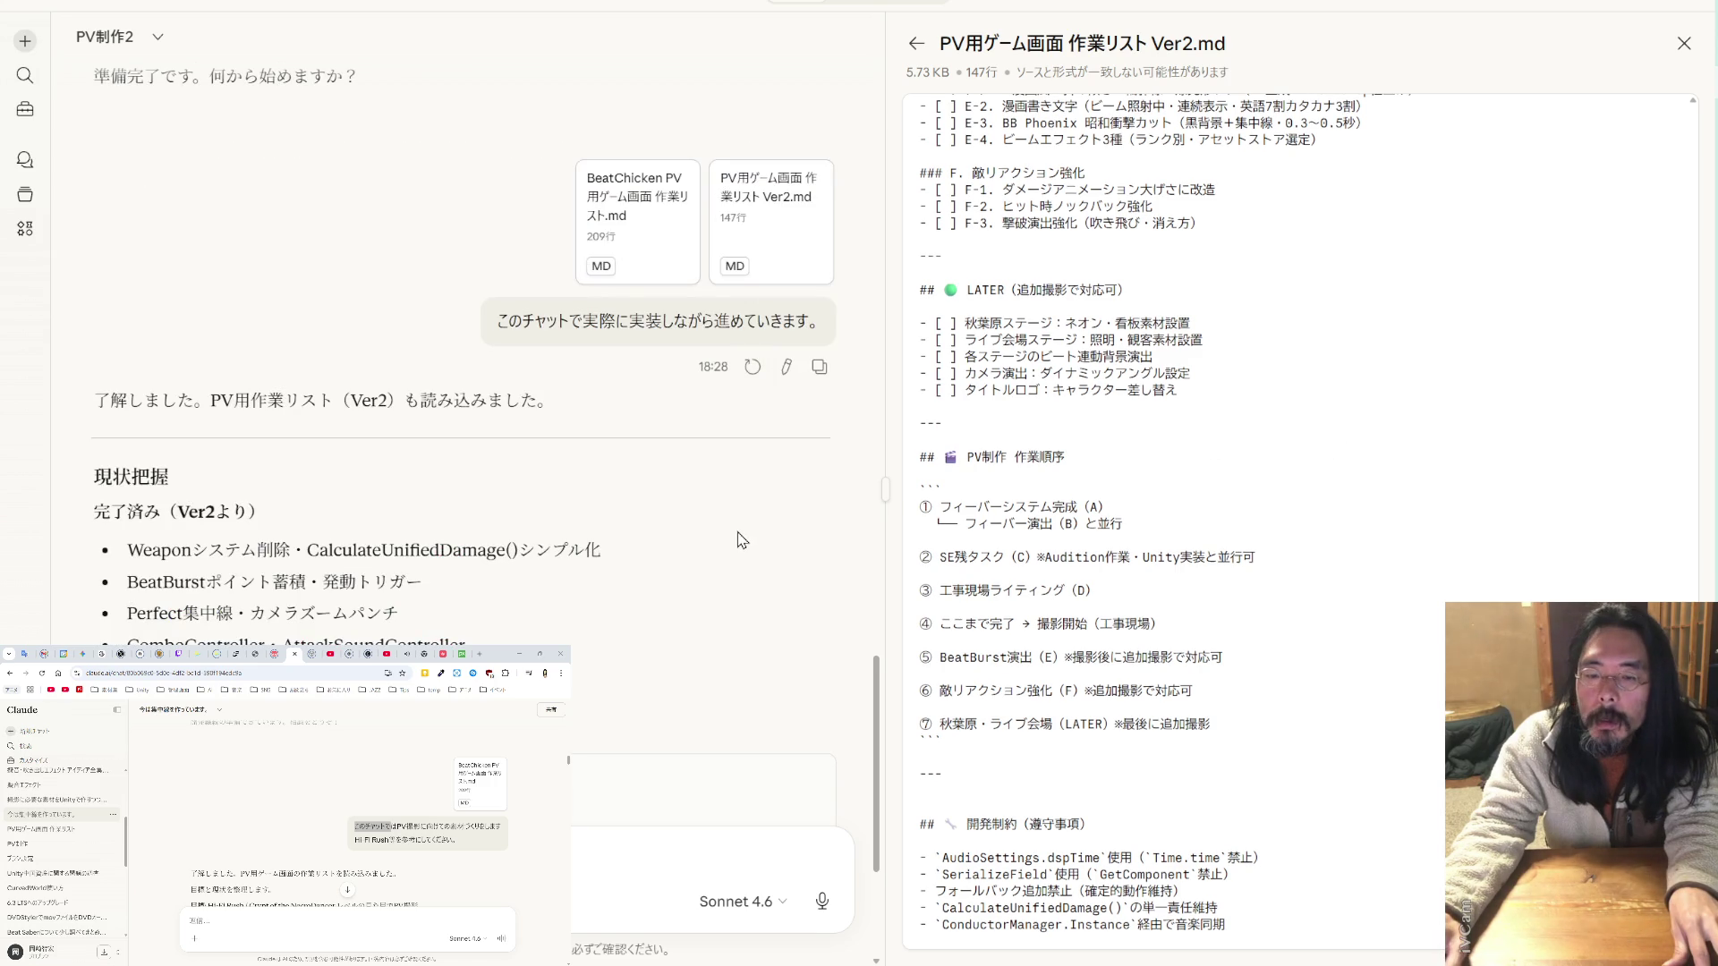
scroll(742, 539, "down", 2)
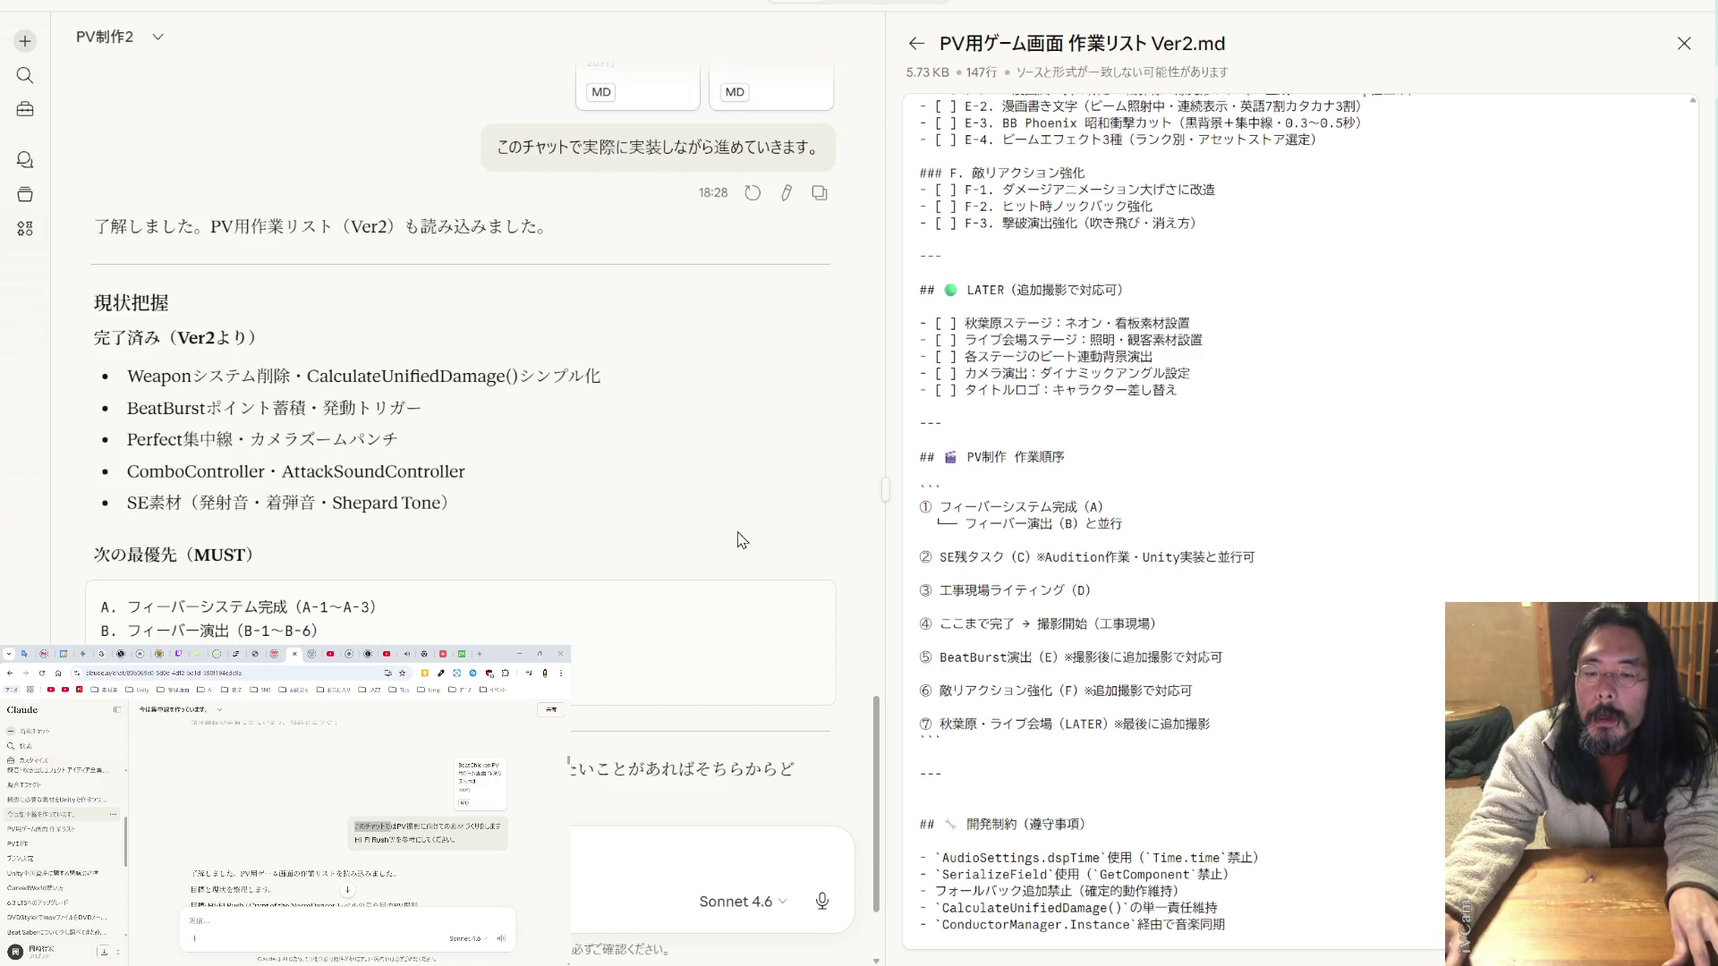
scroll(996, 525, "up", 5)
scroll(996, 525, "up", 3)
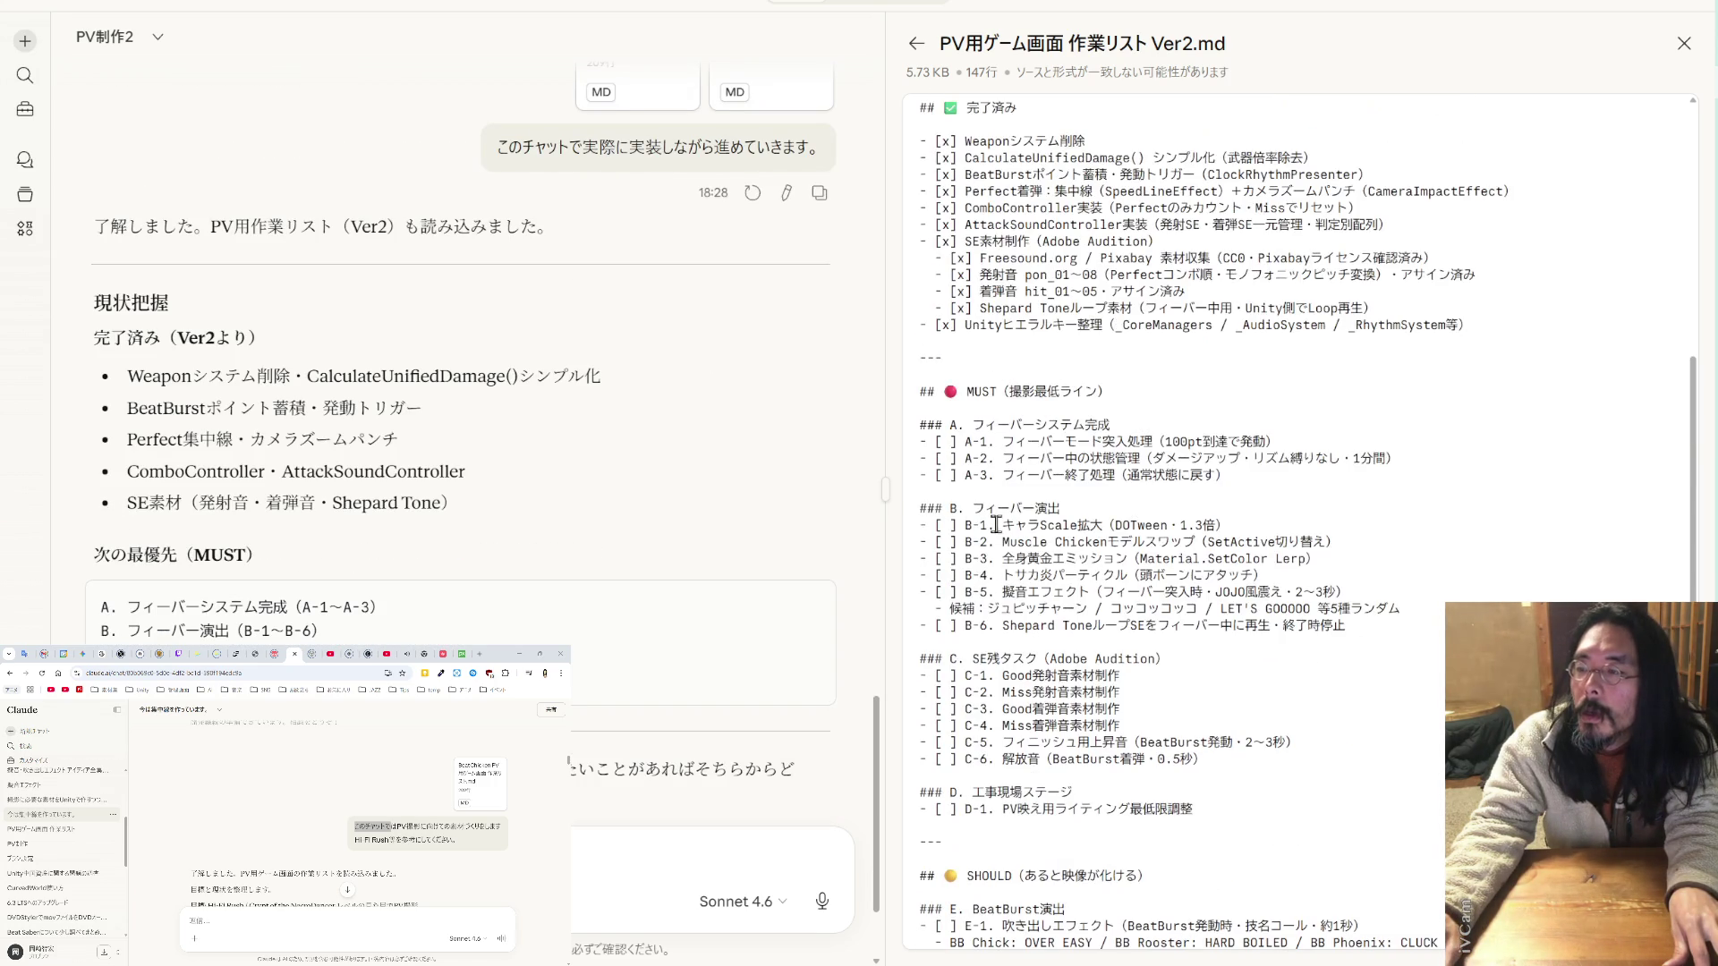
scroll(996, 526, "up", 2)
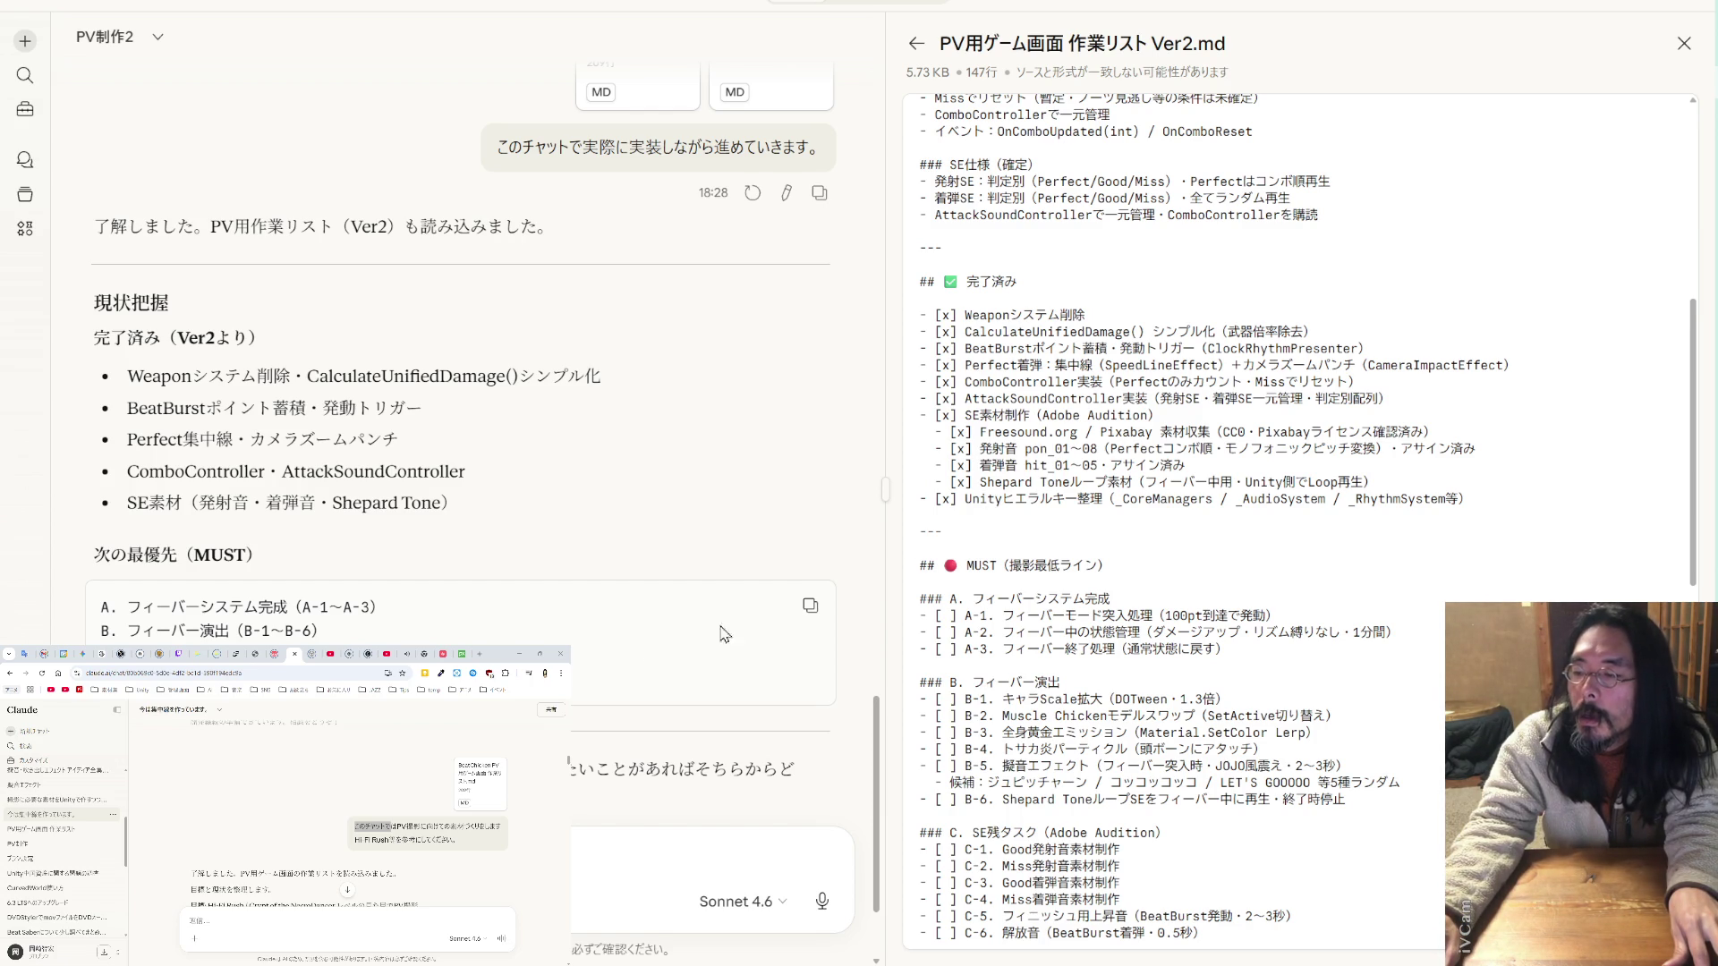
left_click_drag(433, 617, 100, 612)
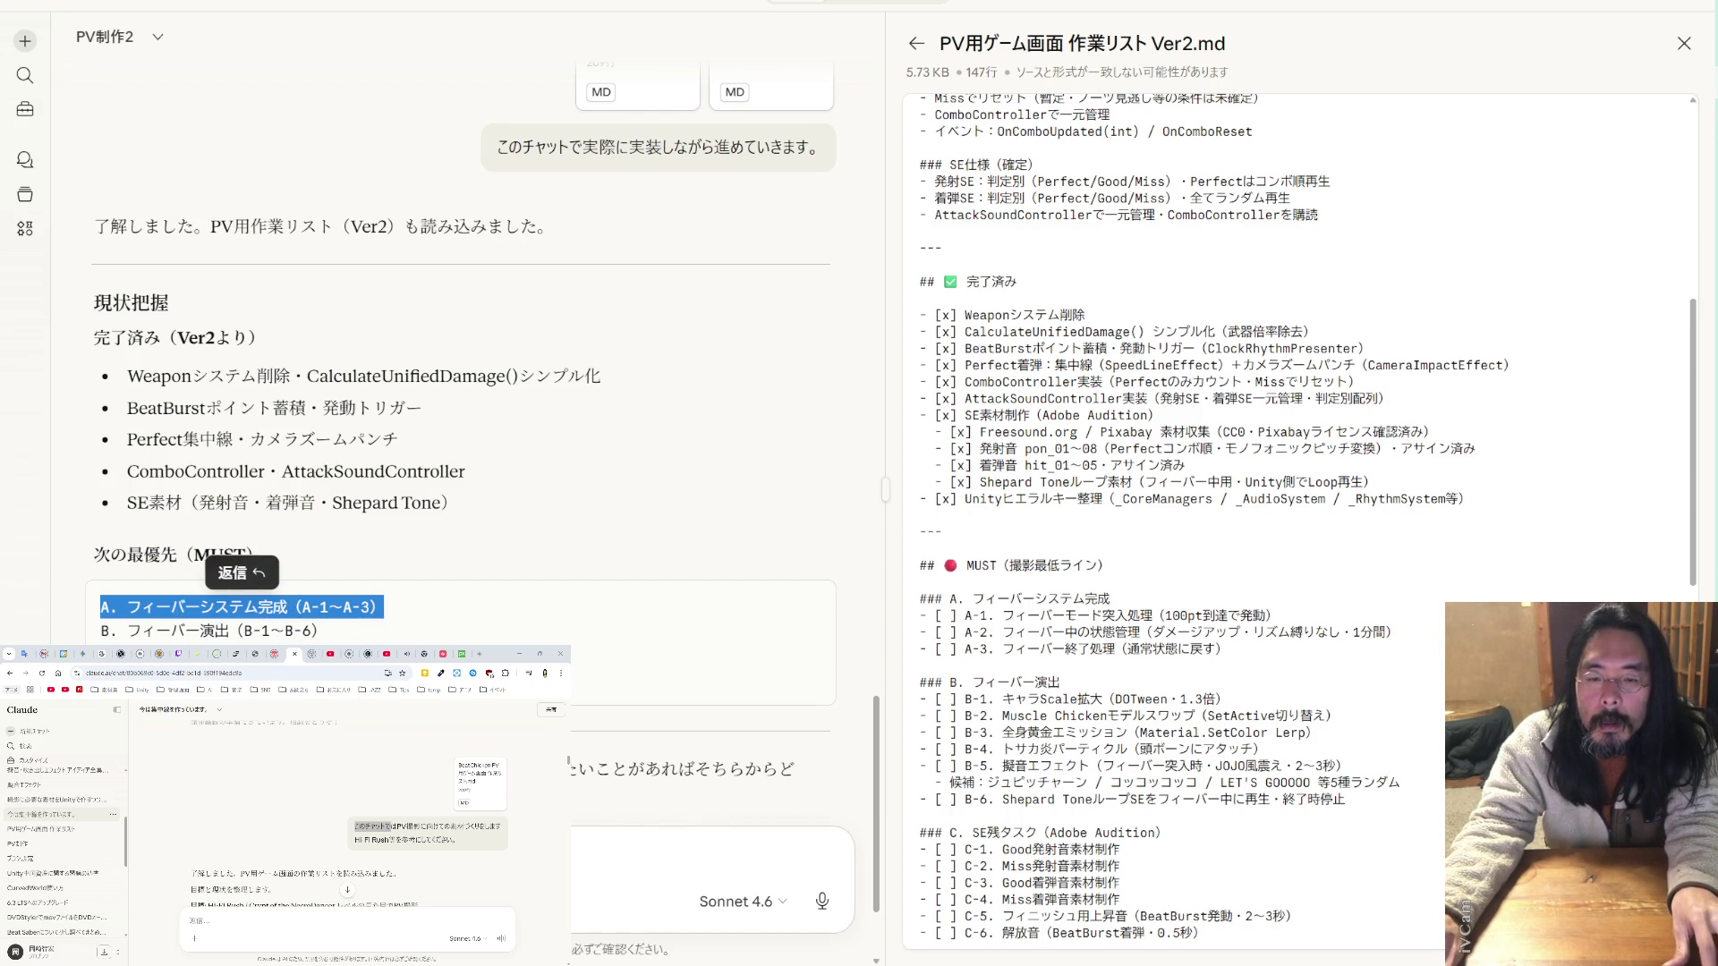
- Quote 'A. フィーバーシステム完成' and ask whether A-1～A-3 need new classes
left_click(234, 573)
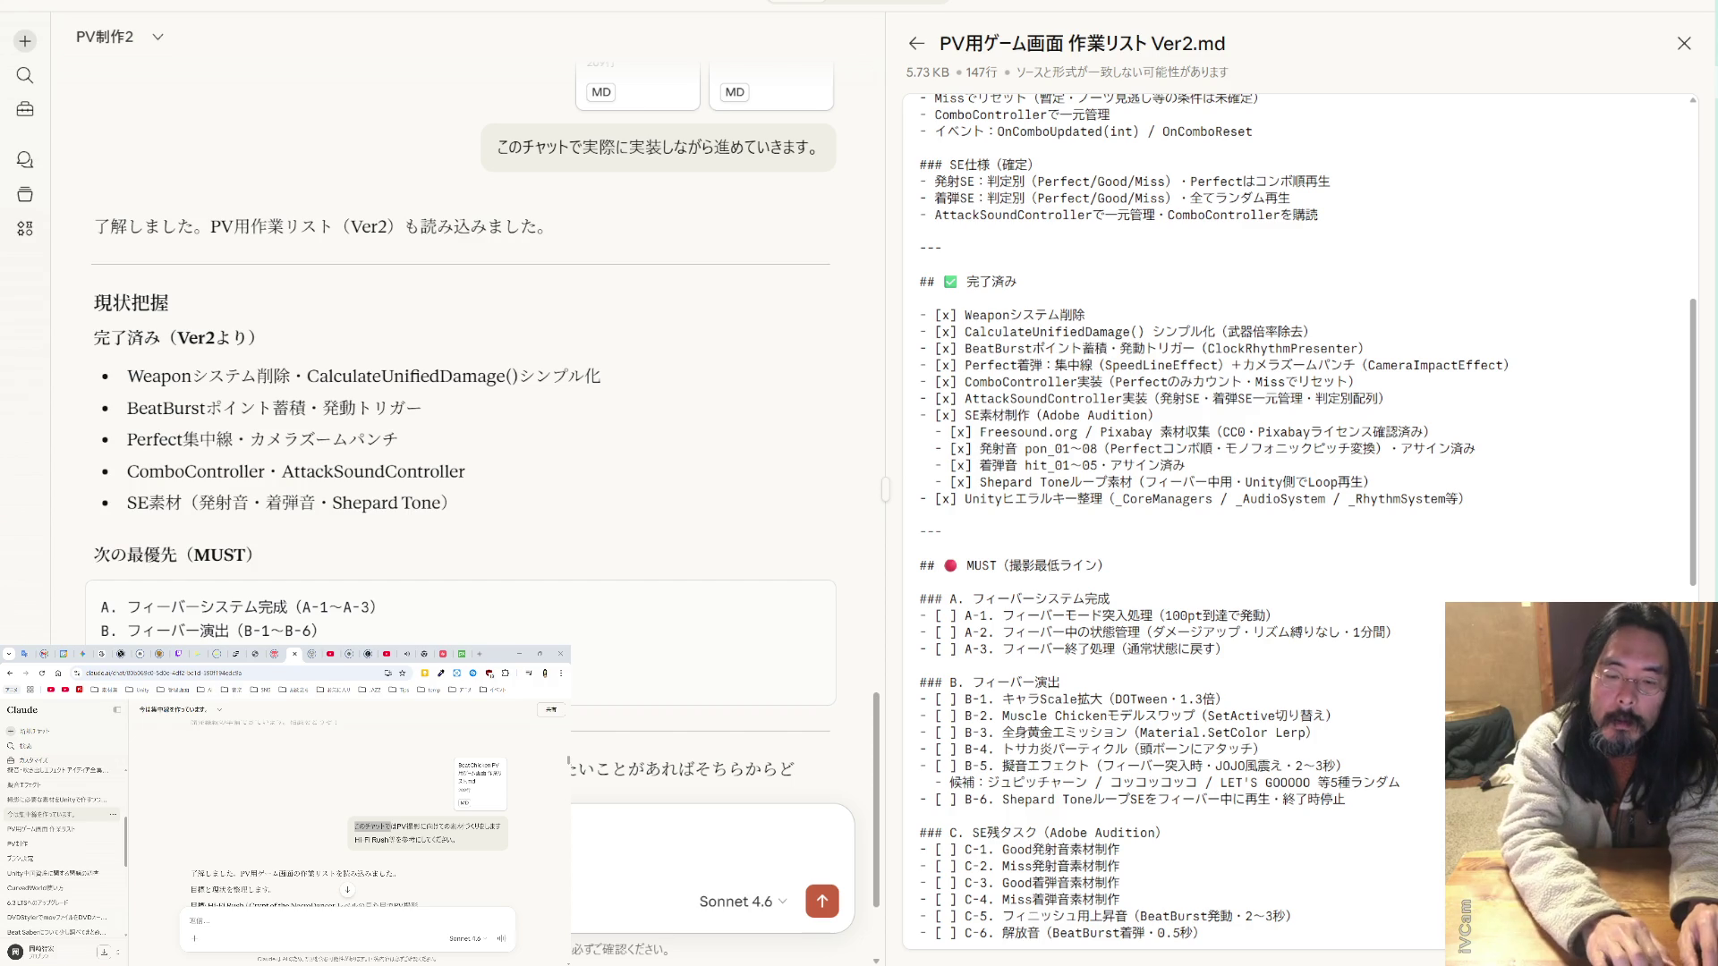
type("かに")
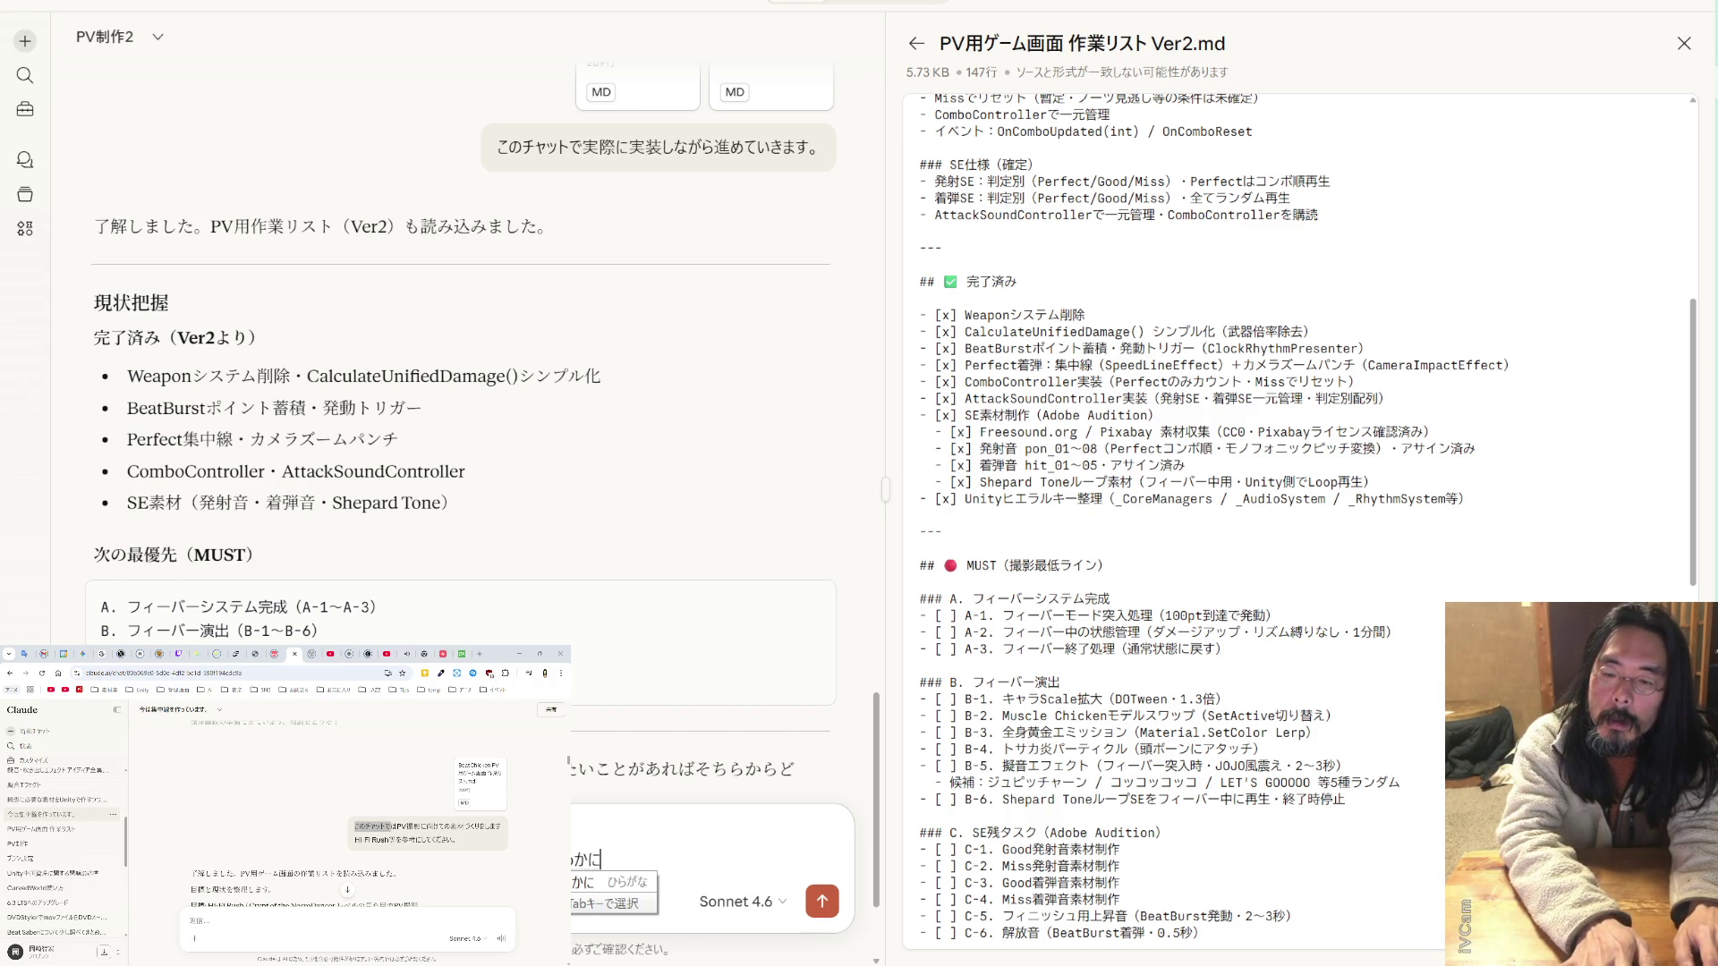
key("BackSpace")
key("BackSpace")
key("BackSpace")
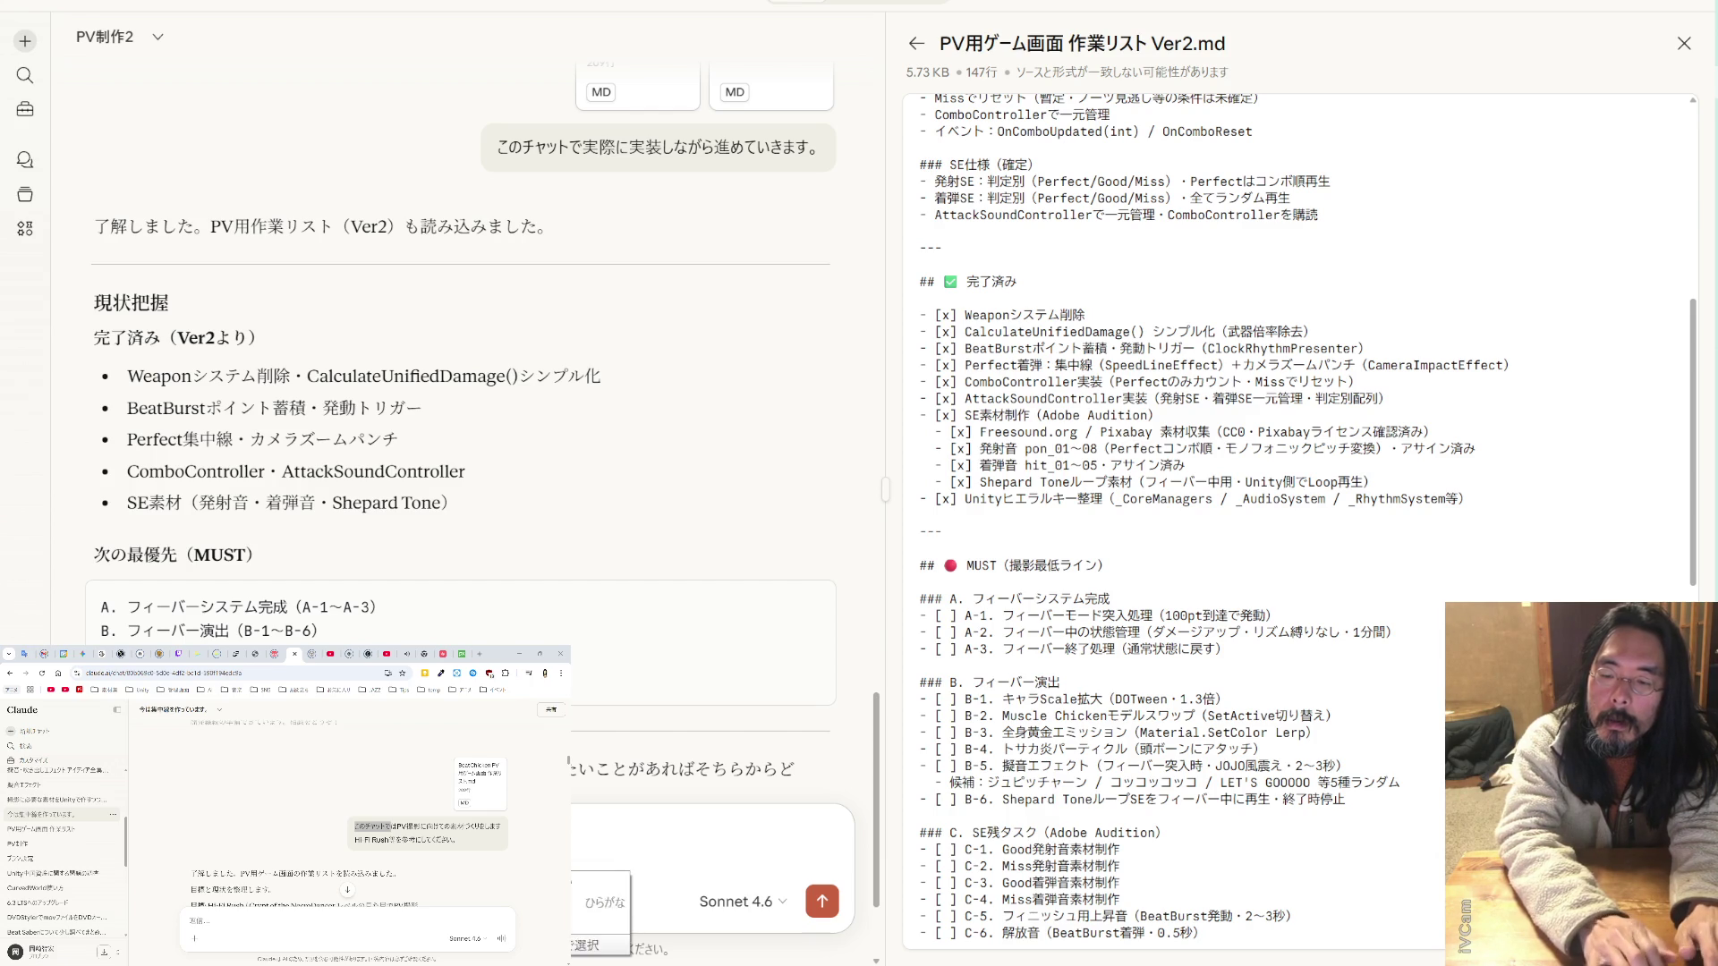
key("Return")
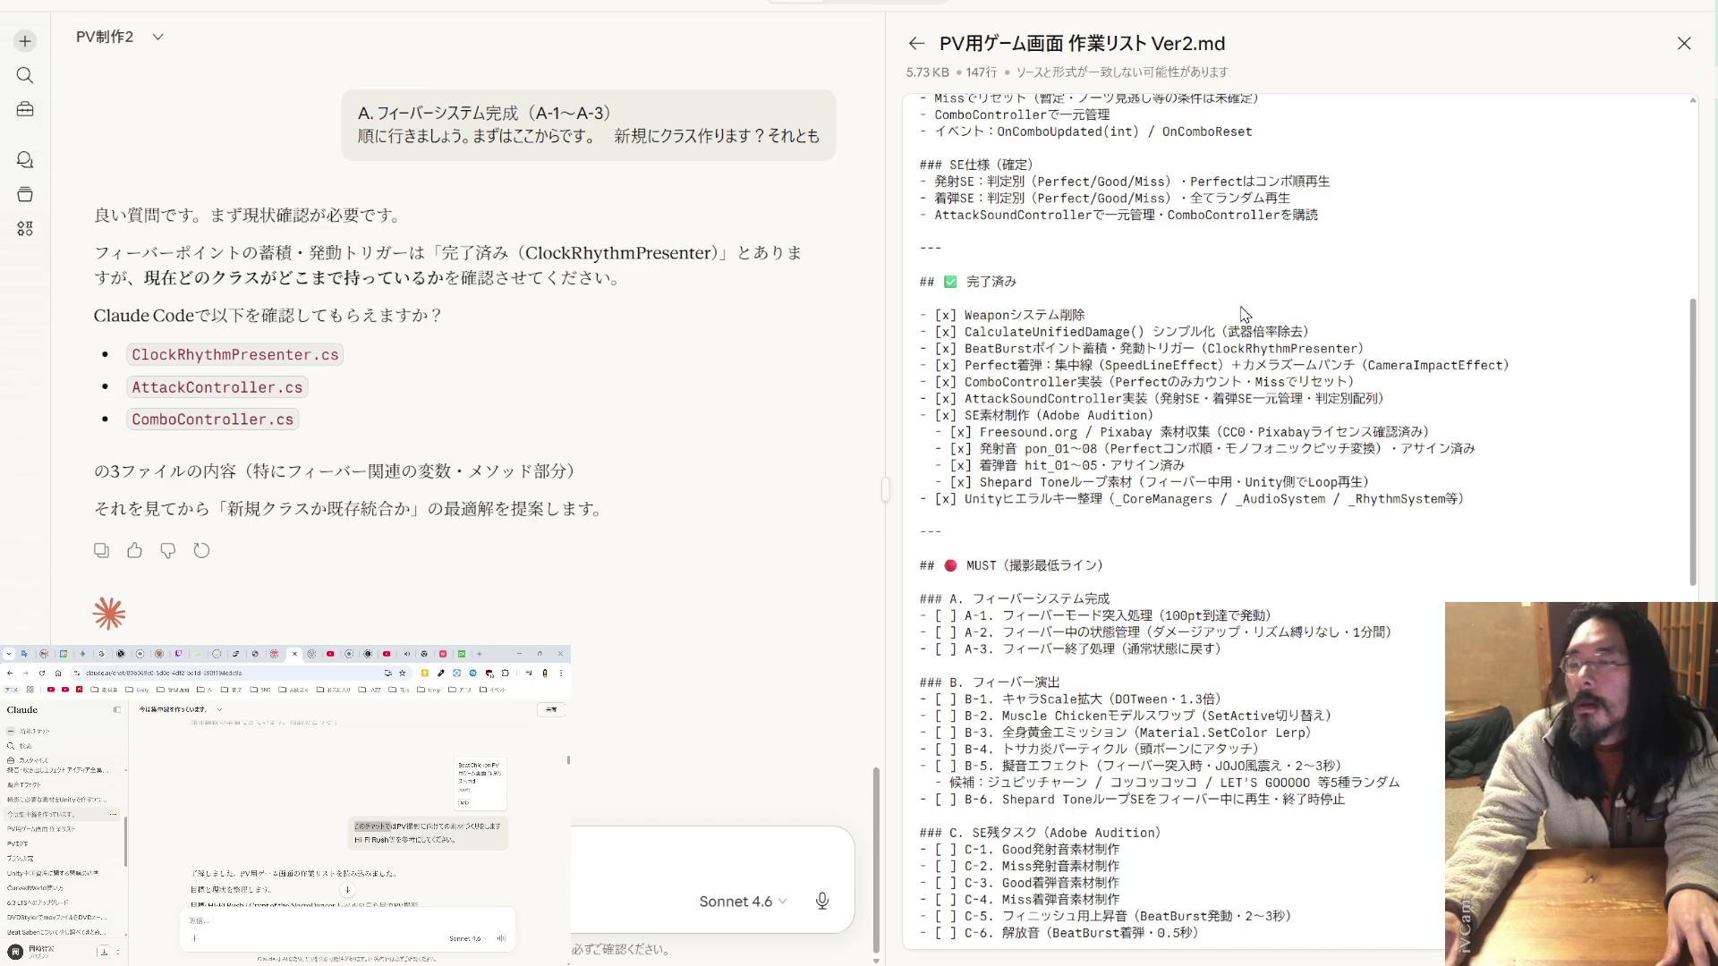
left_click_drag(313, 355, 132, 355)
key("ctrl+c")
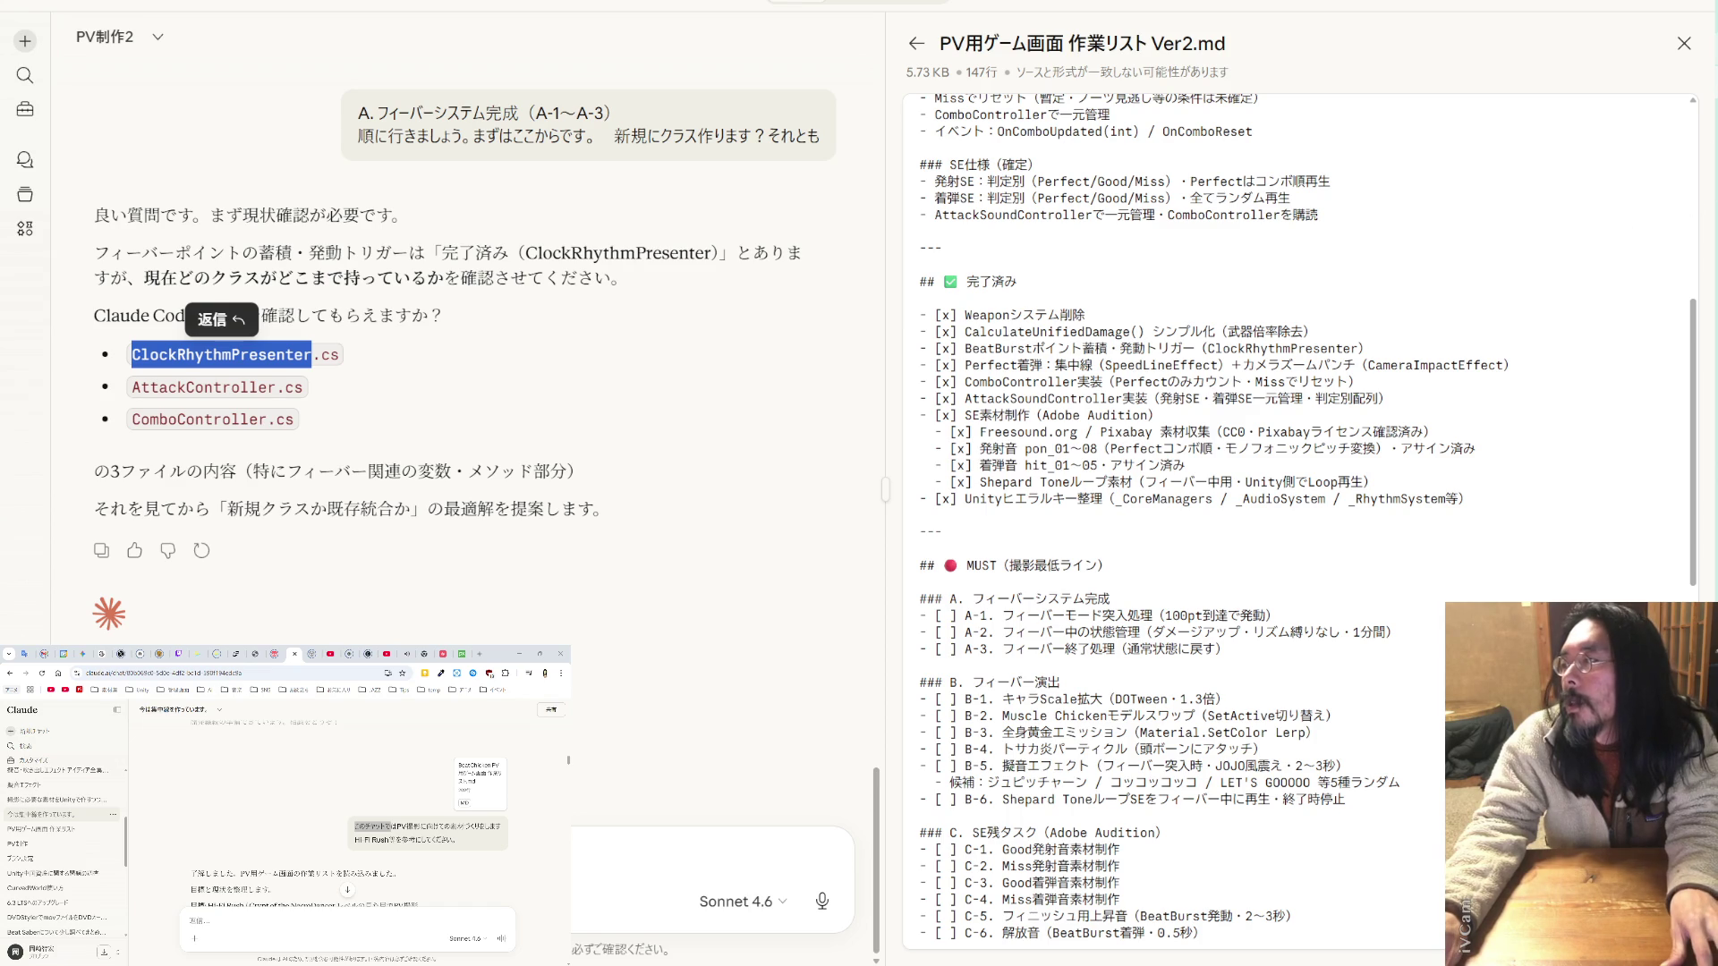
- Find ClockRhythmPresenter.cs in the _My_Scripts folder and attach it to the Claude message
key("alt+Tab")
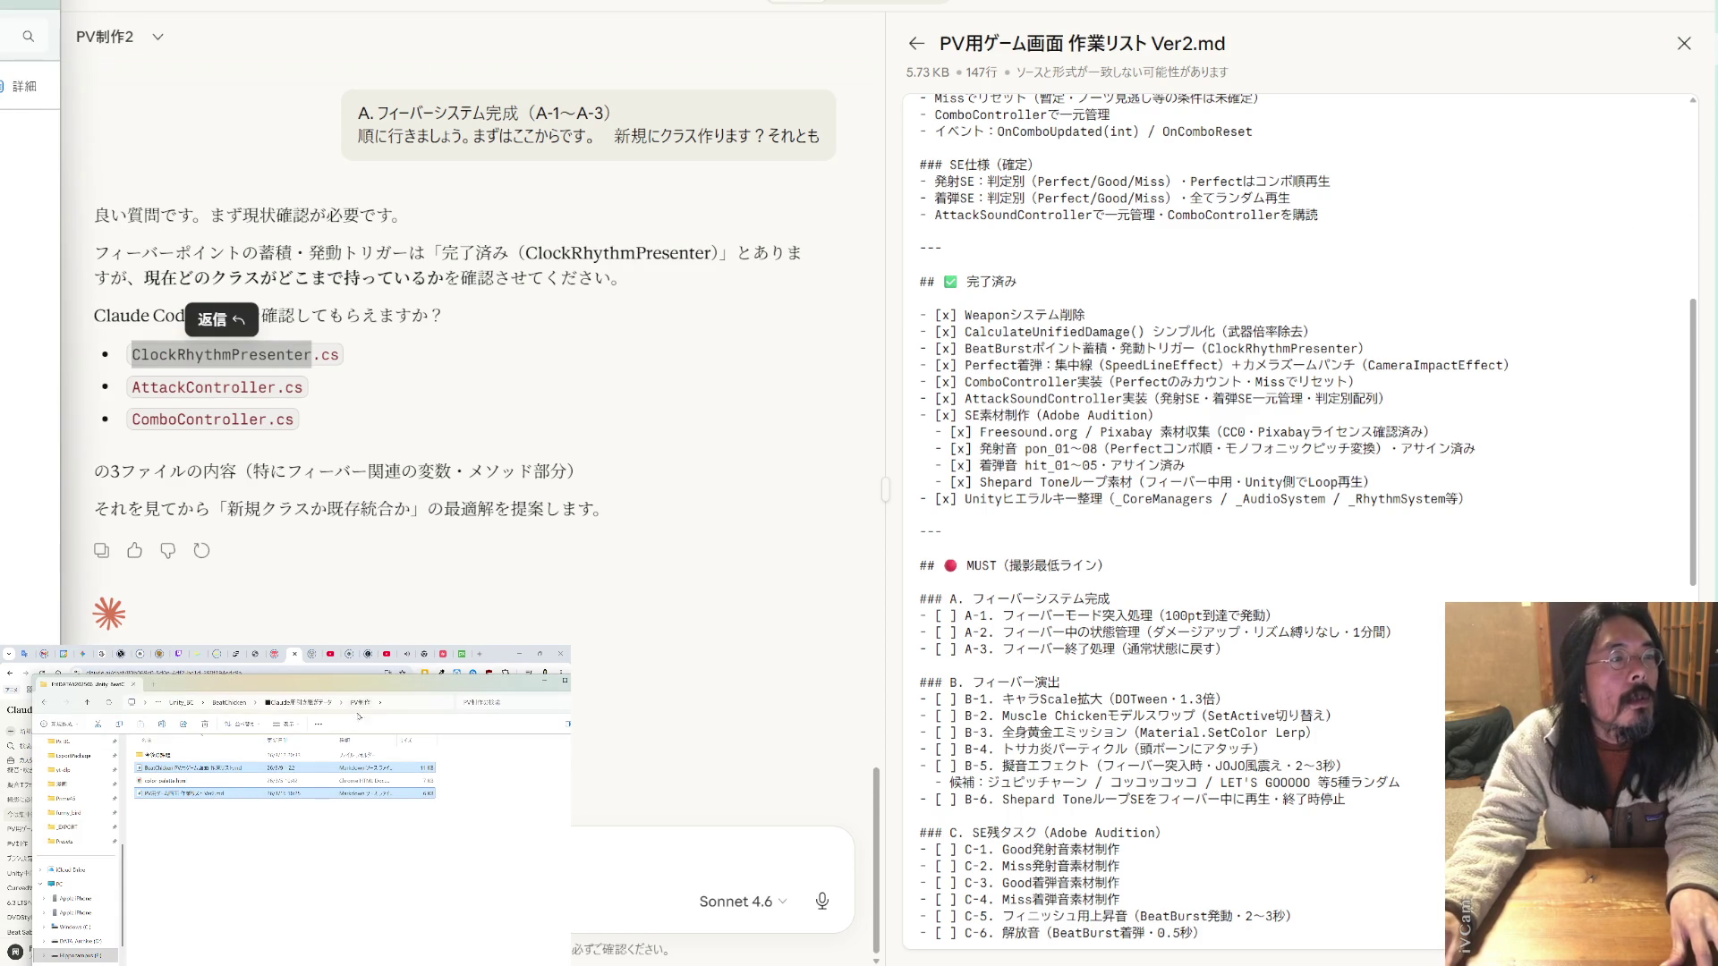
scroll(77, 850, "up", 5)
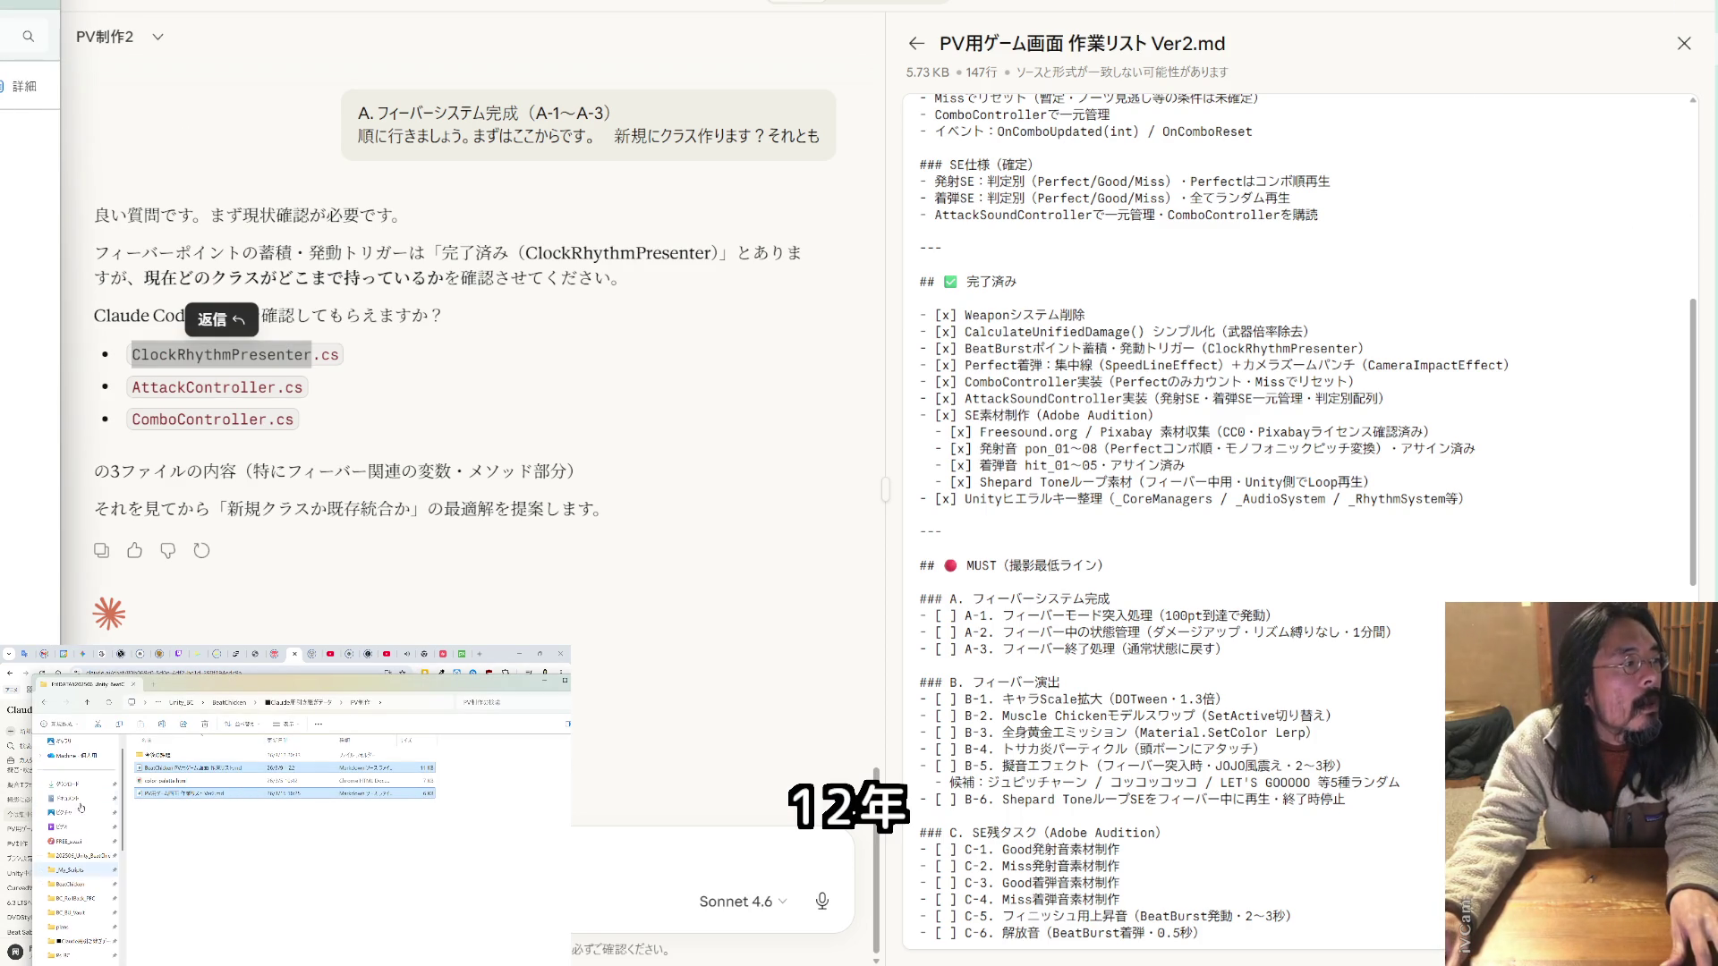
left_click(77, 872)
left_click(479, 704)
key("ctrl+v")
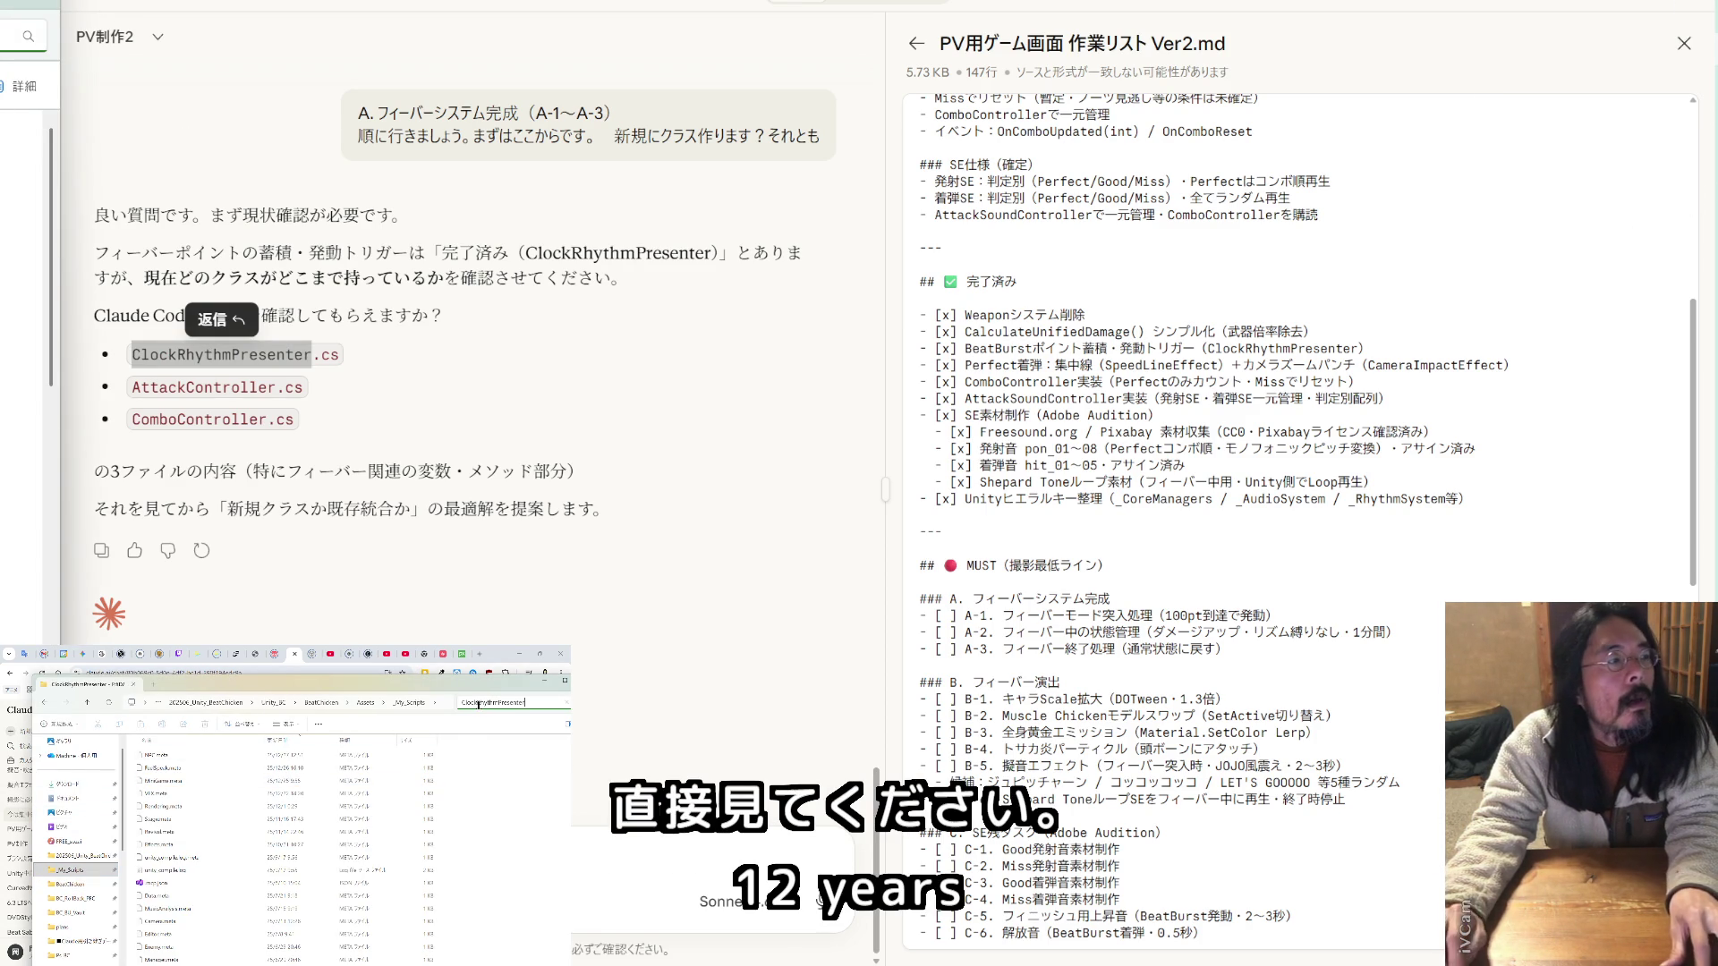
mouse_move(197, 744)
left_mouse_down()
mouse_move(460, 575)
mouse_move(284, 383)
mouse_move(131, 386)
left_mouse_up()
- Attach AttackController.cs and ComboController.cs too, then send all three scripts
left_click(501, 702)
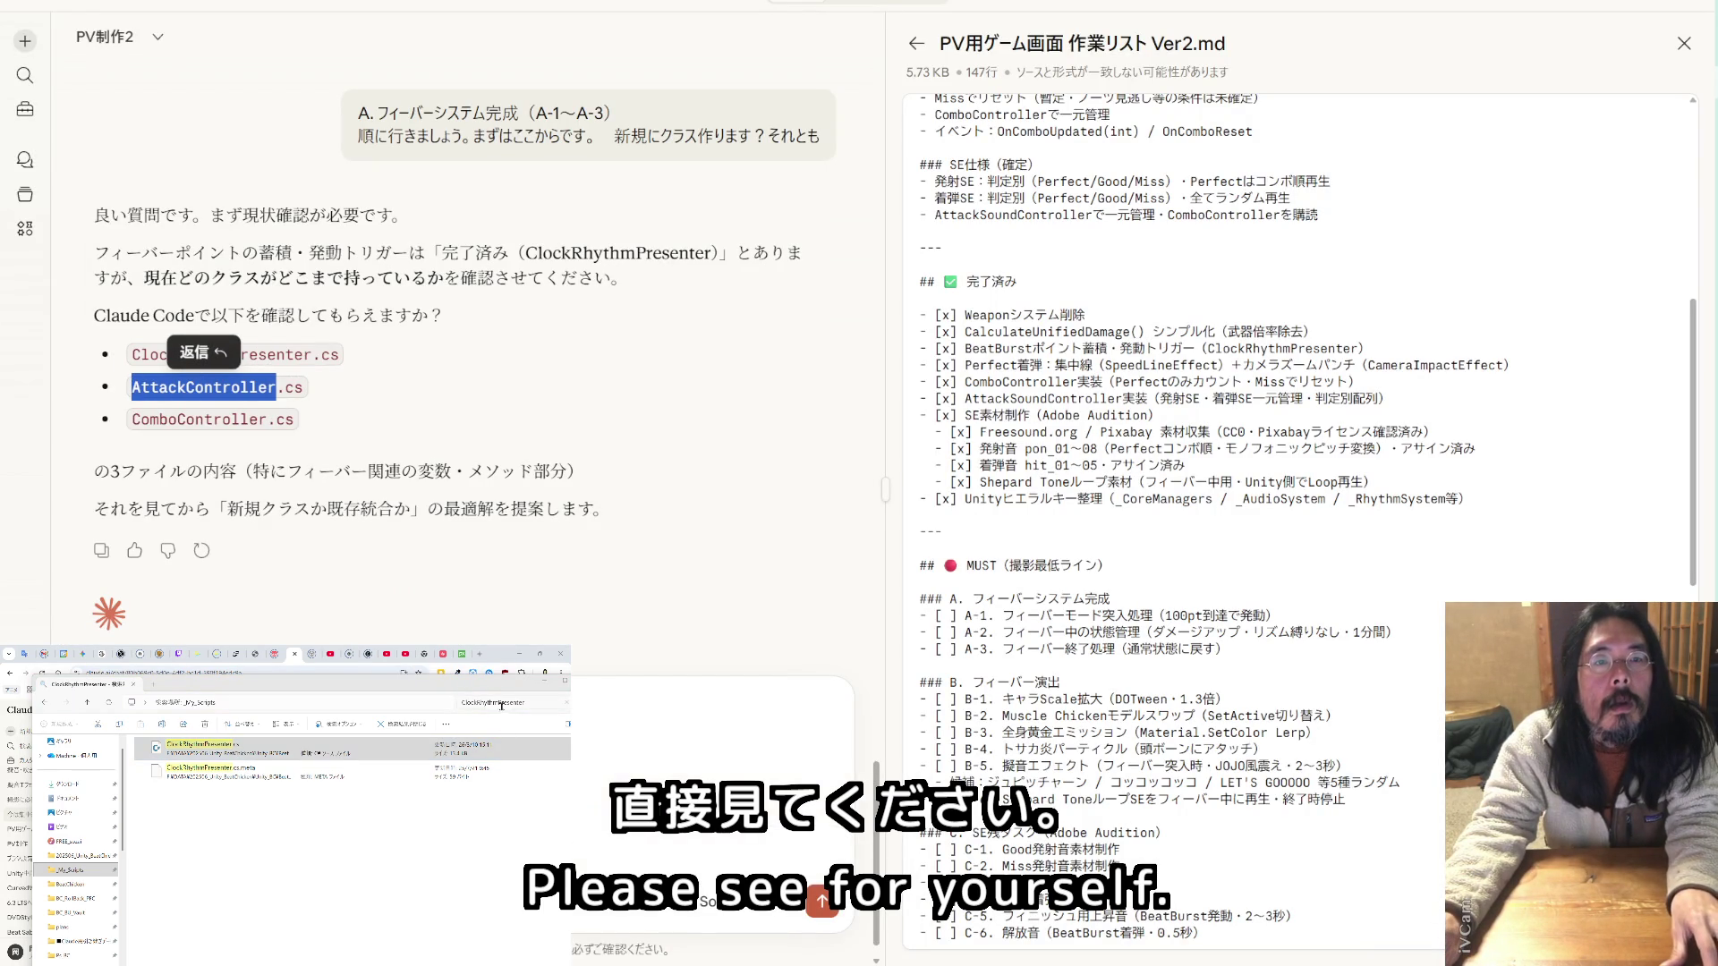
type("AttackController")
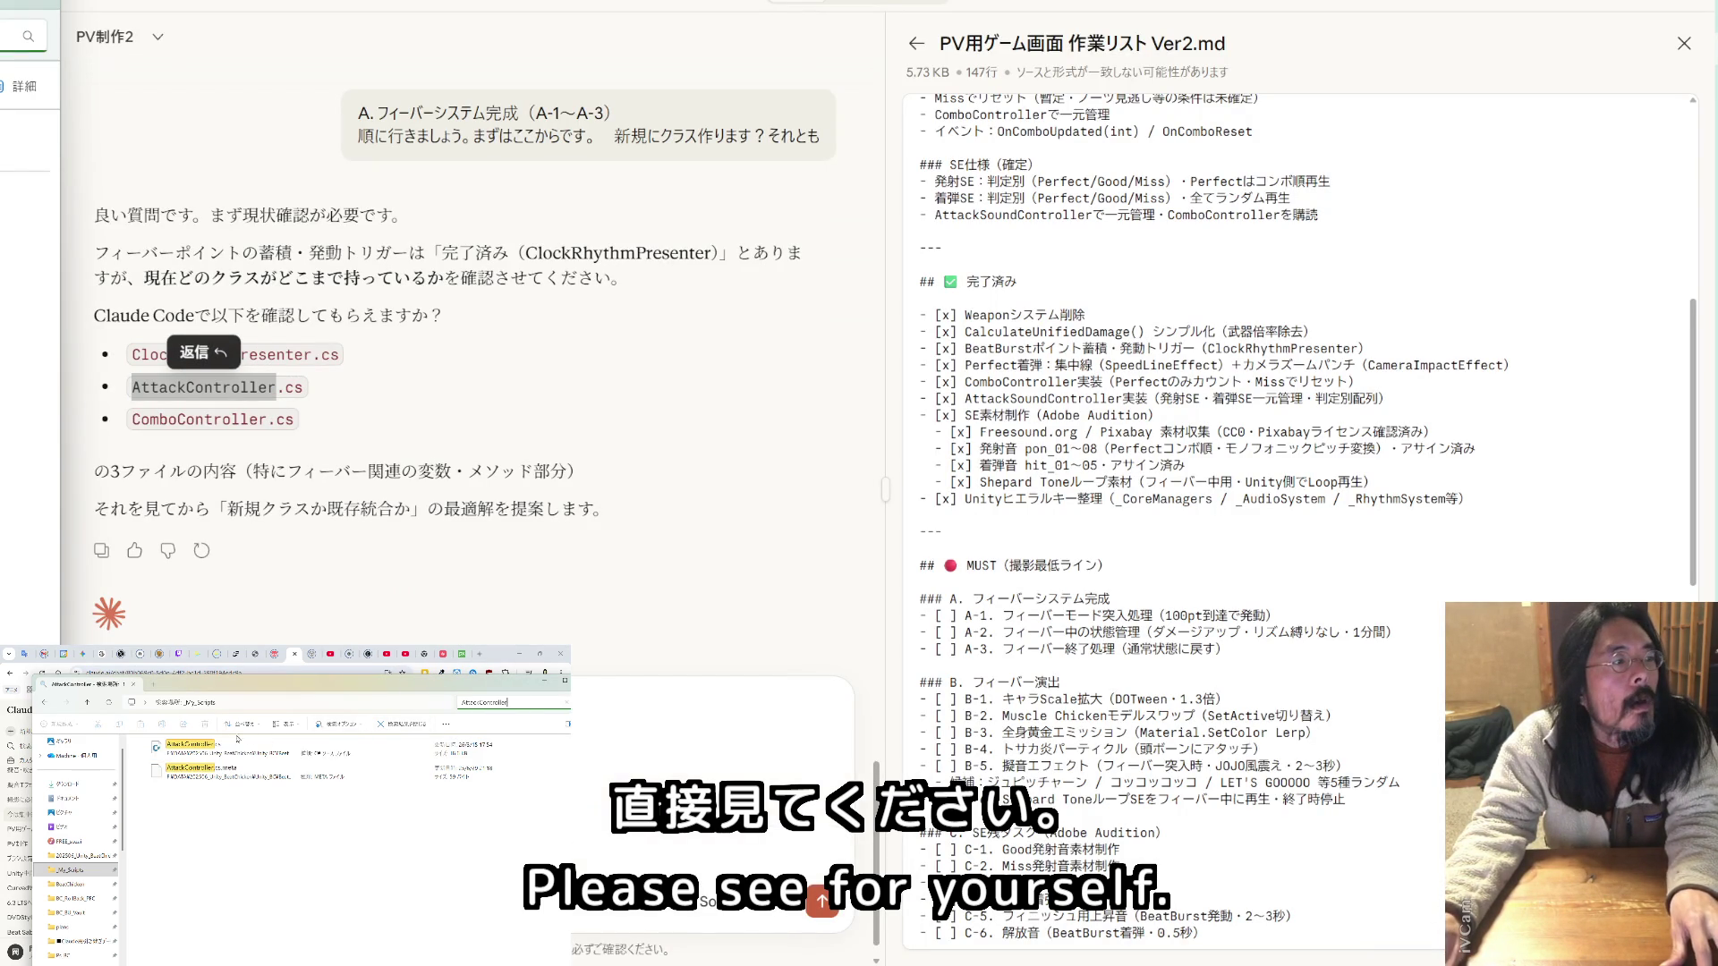
mouse_move(190, 745)
left_mouse_down()
mouse_move(272, 456)
mouse_move(245, 466)
mouse_move(175, 421)
mouse_move(130, 423)
left_mouse_up()
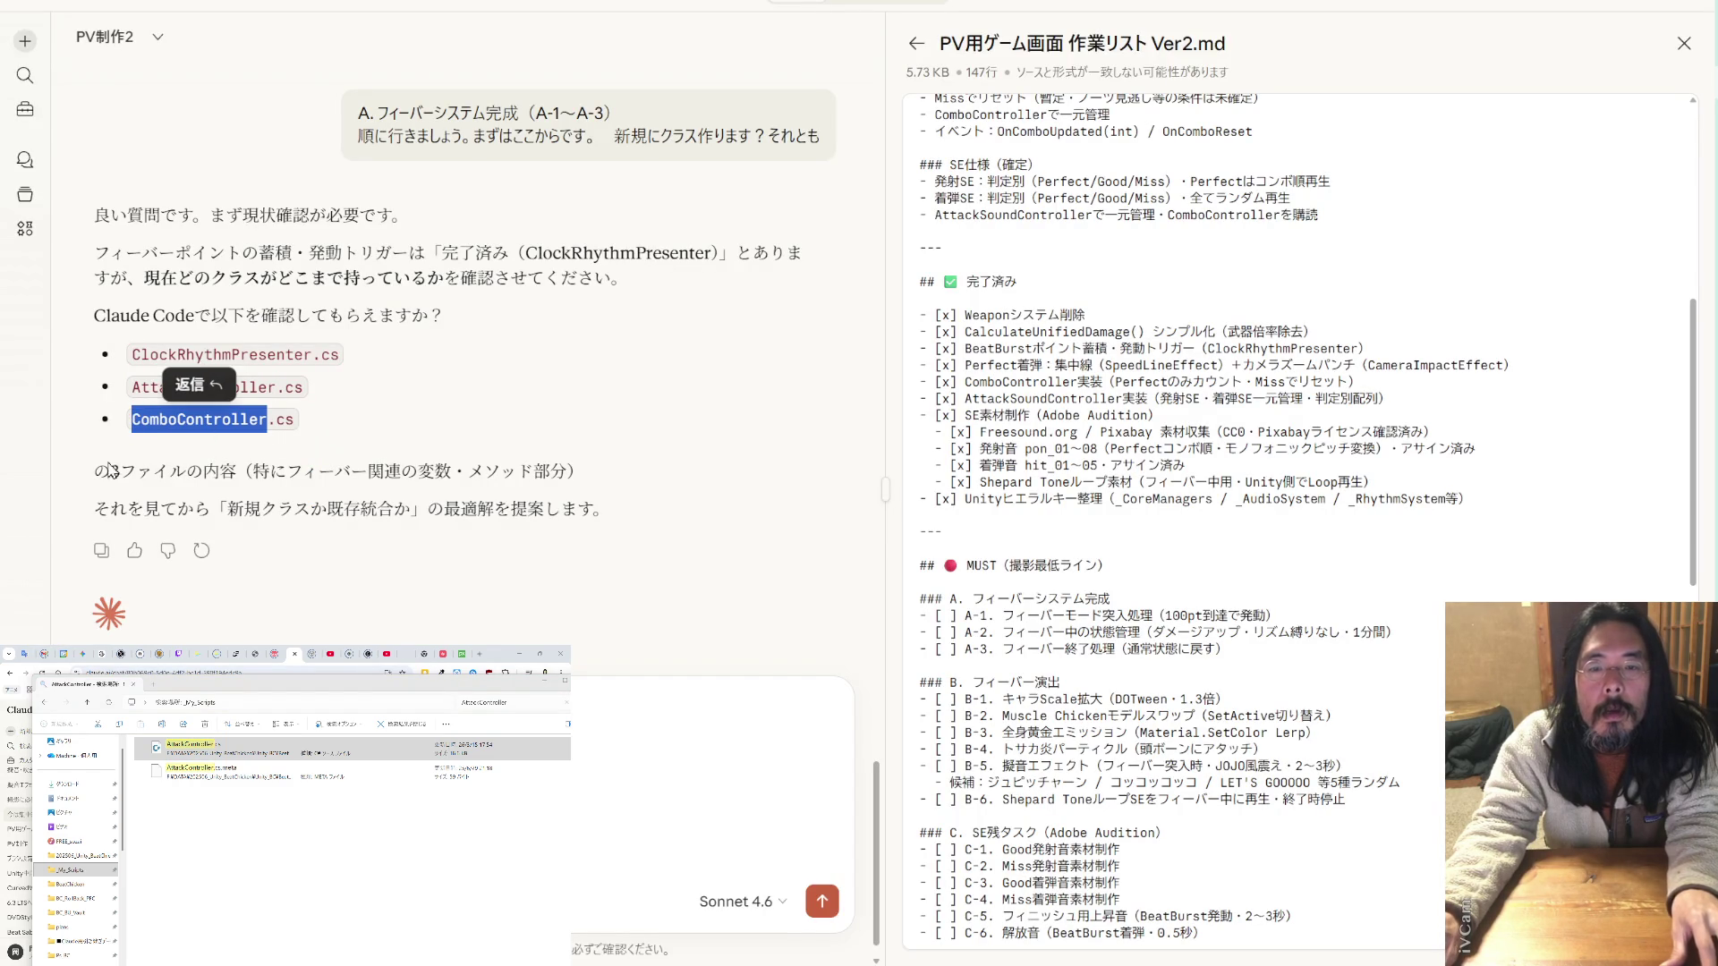
left_click(515, 702)
type("ComboController")
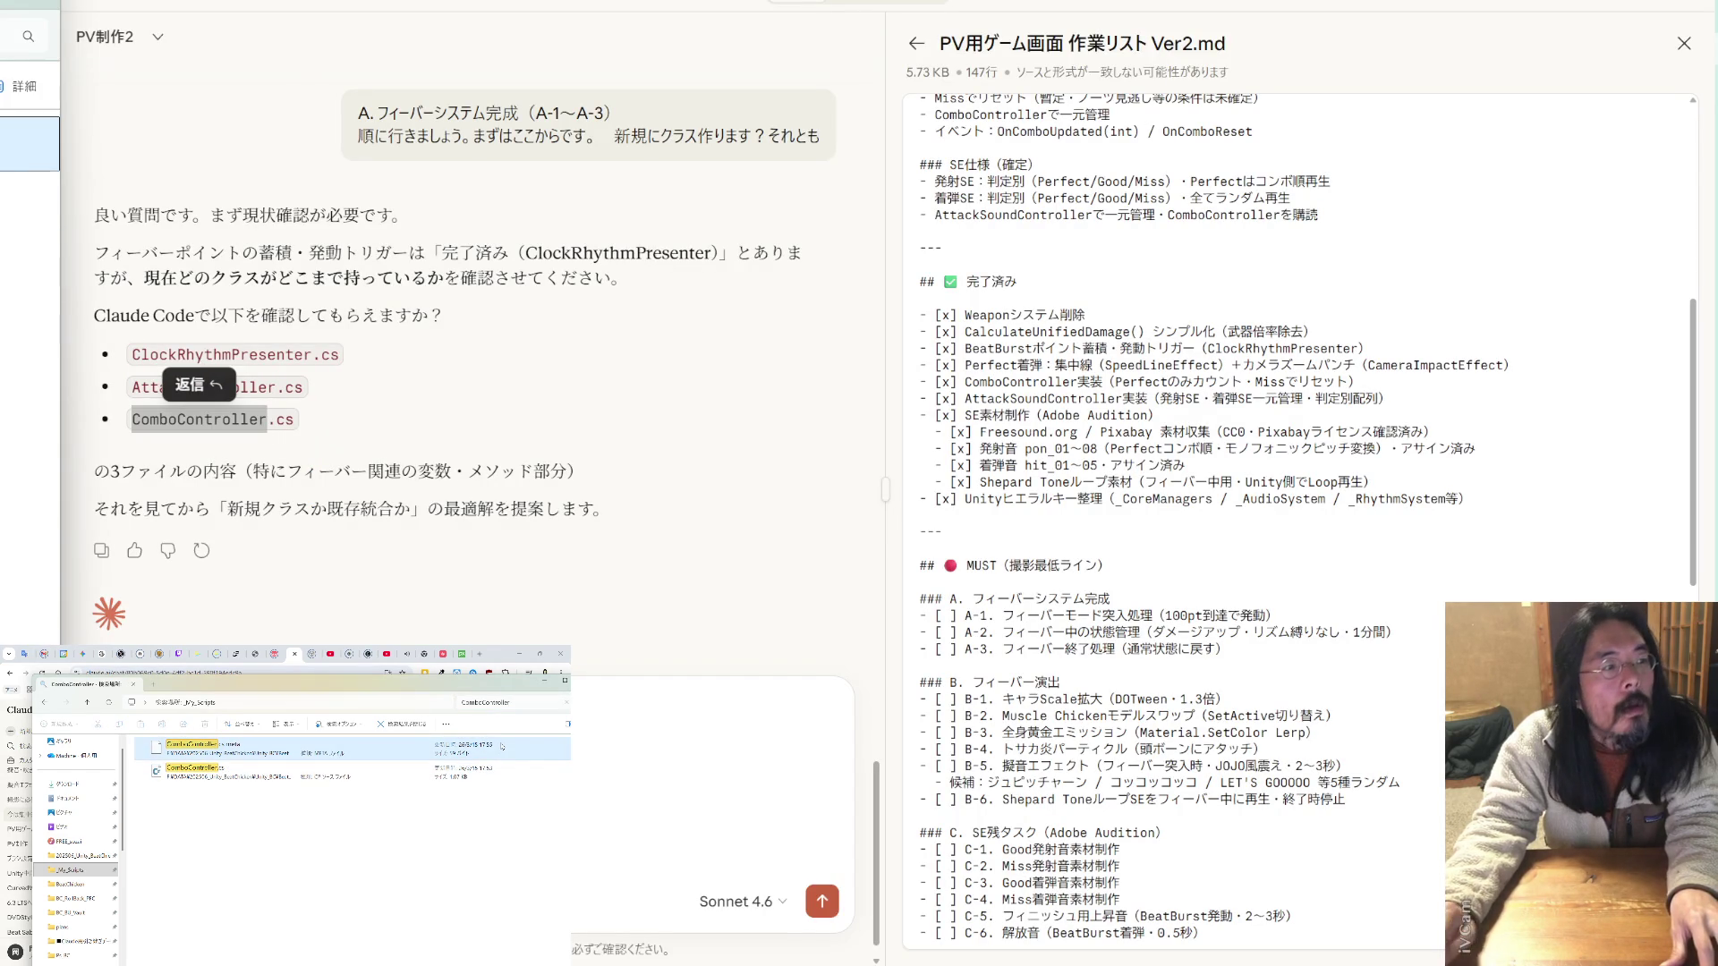
left_click(316, 786)
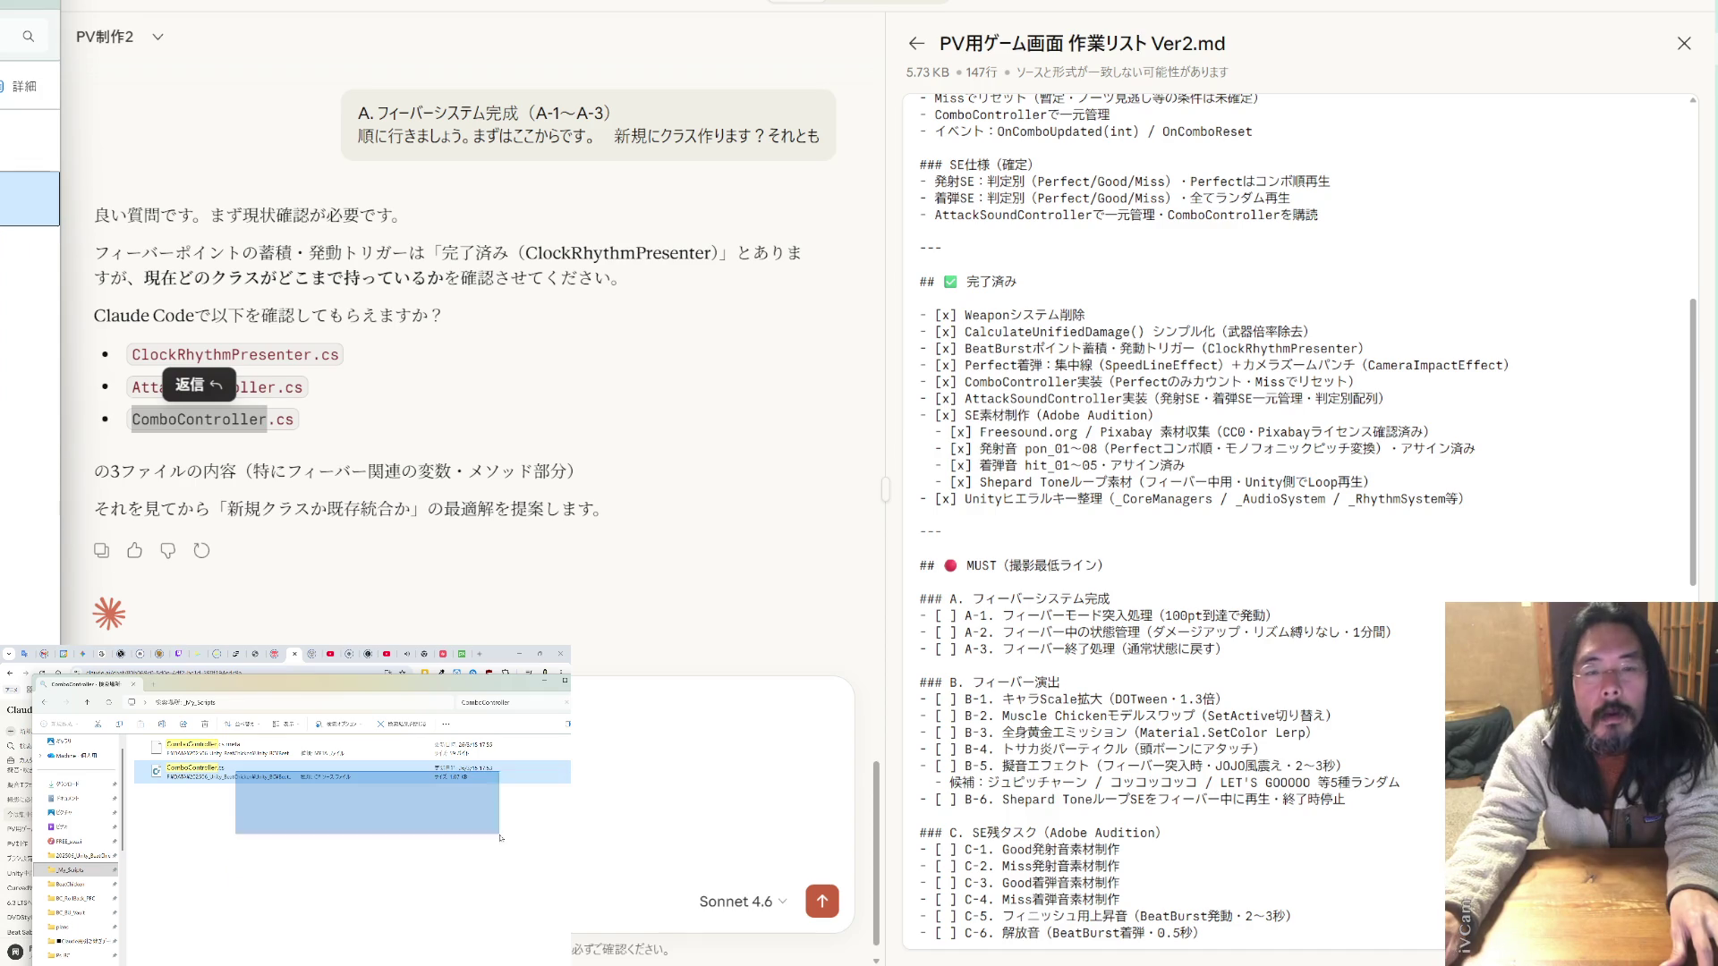
mouse_move(316, 787)
left_mouse_down()
mouse_move(349, 773)
mouse_move(338, 575)
left_mouse_up()
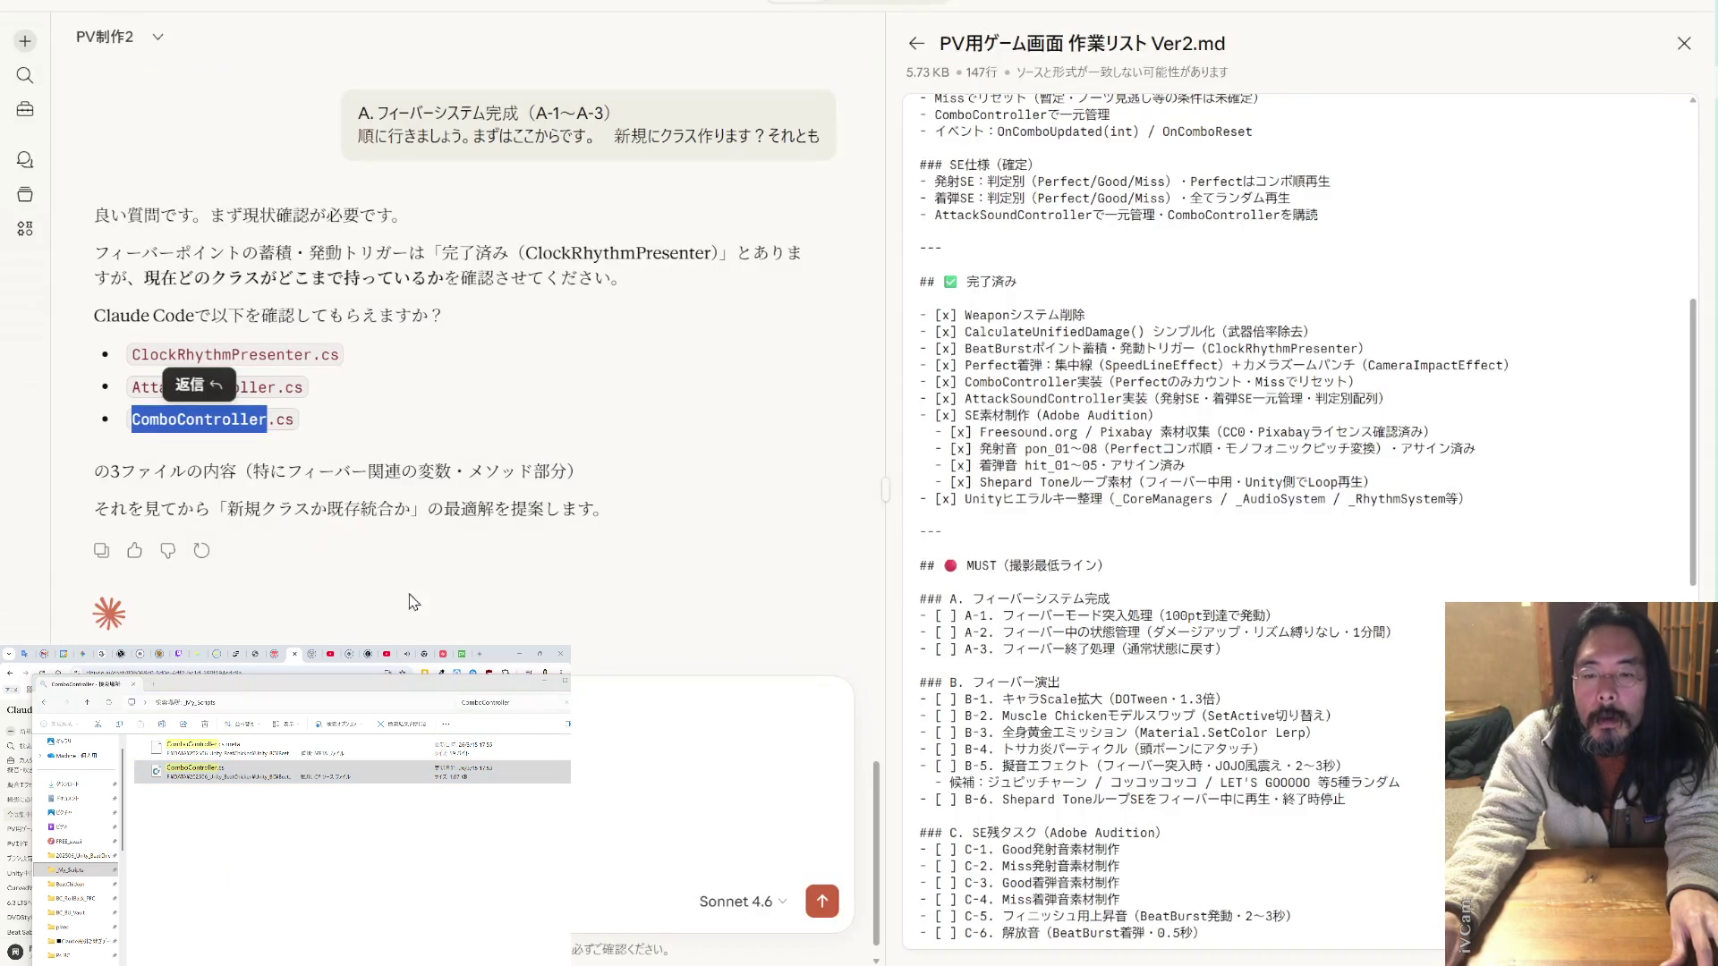
key("Return")
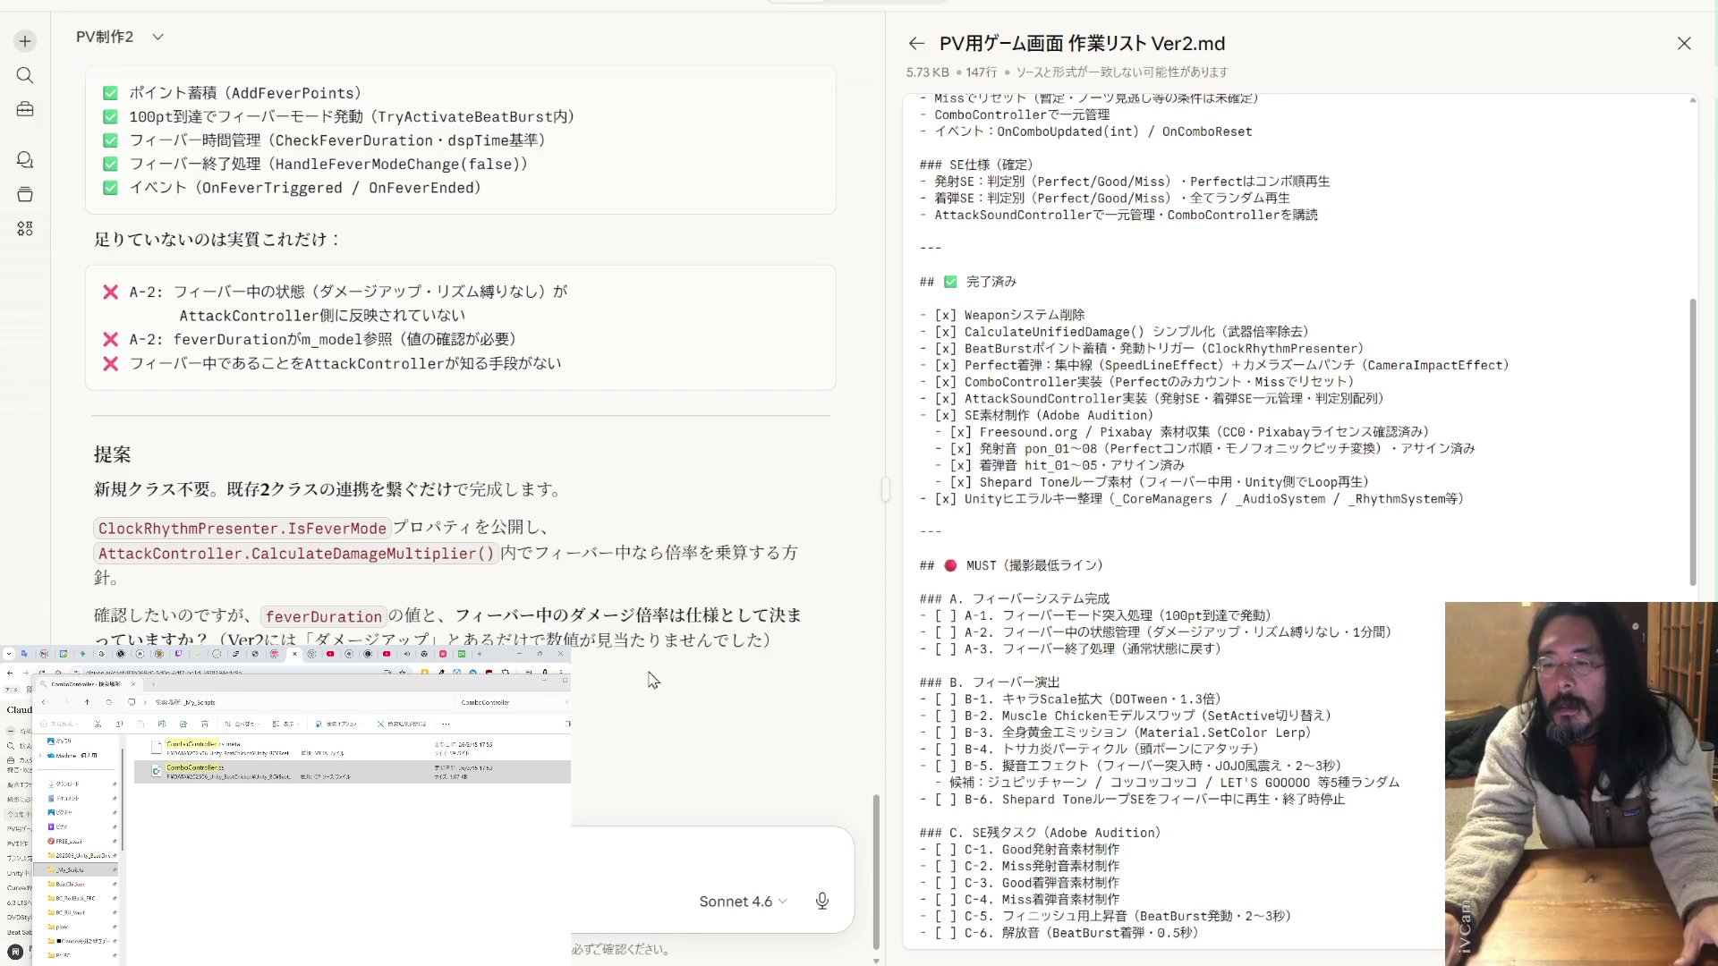
- Quote the 'ダメージ倍率' question and reply that fever damage is a provisional 2x
left_click_drag(670, 616, 574, 617)
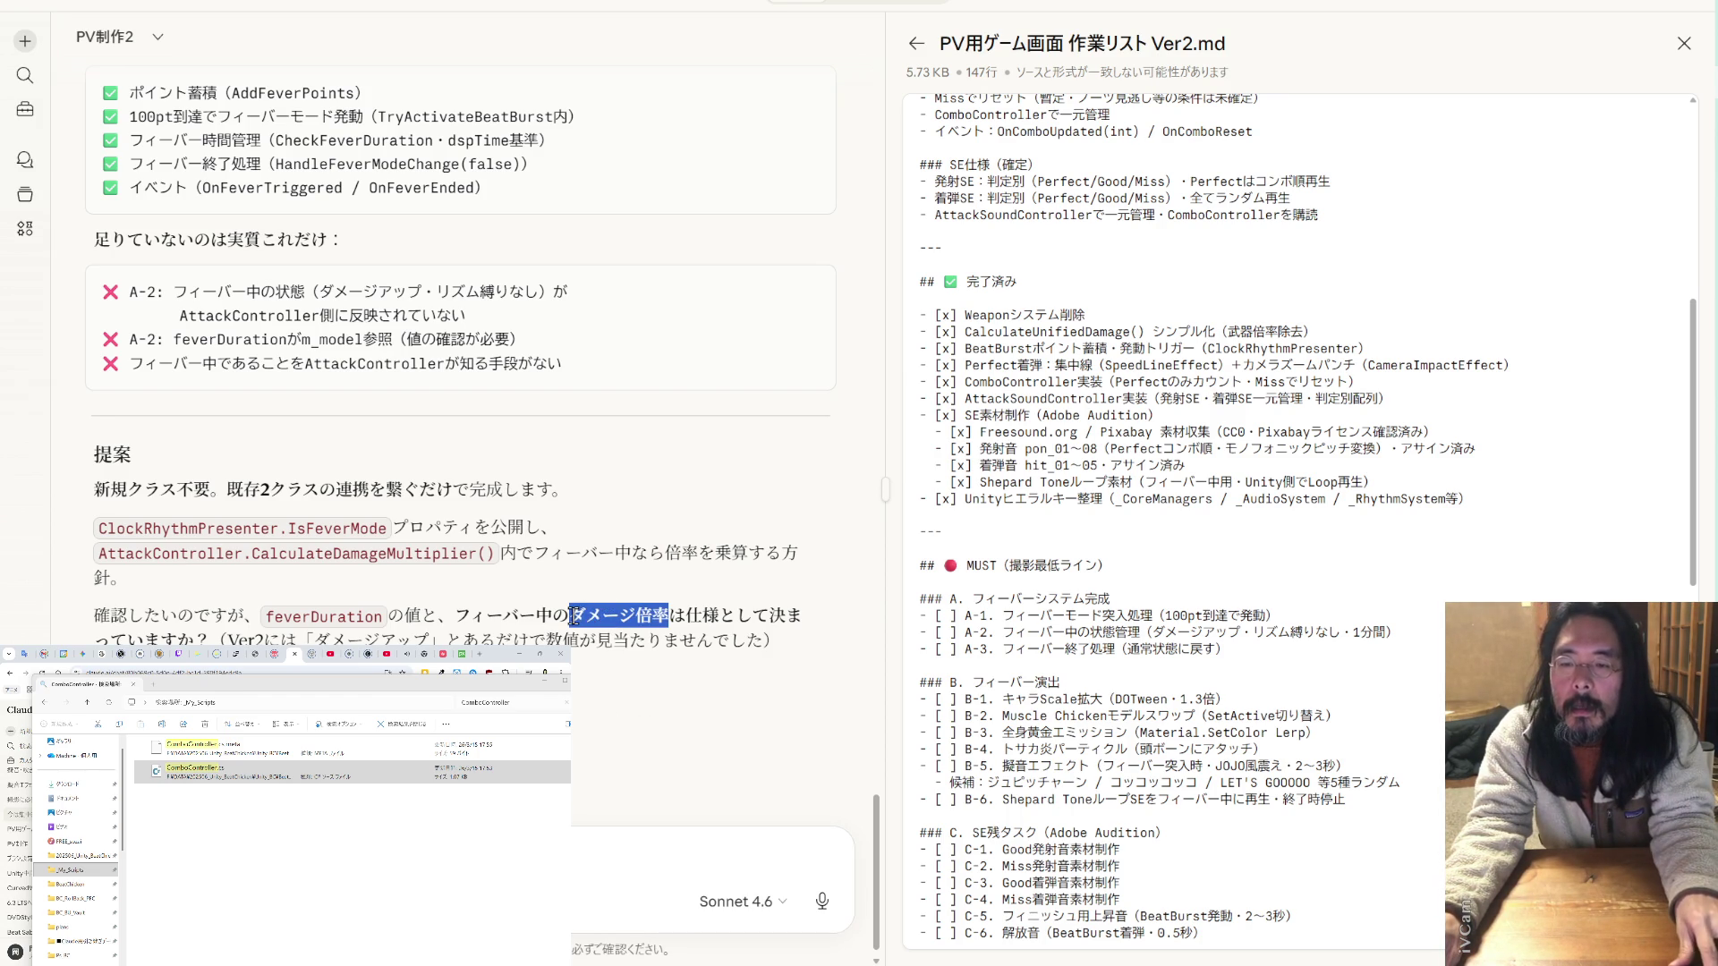
left_click(618, 580)
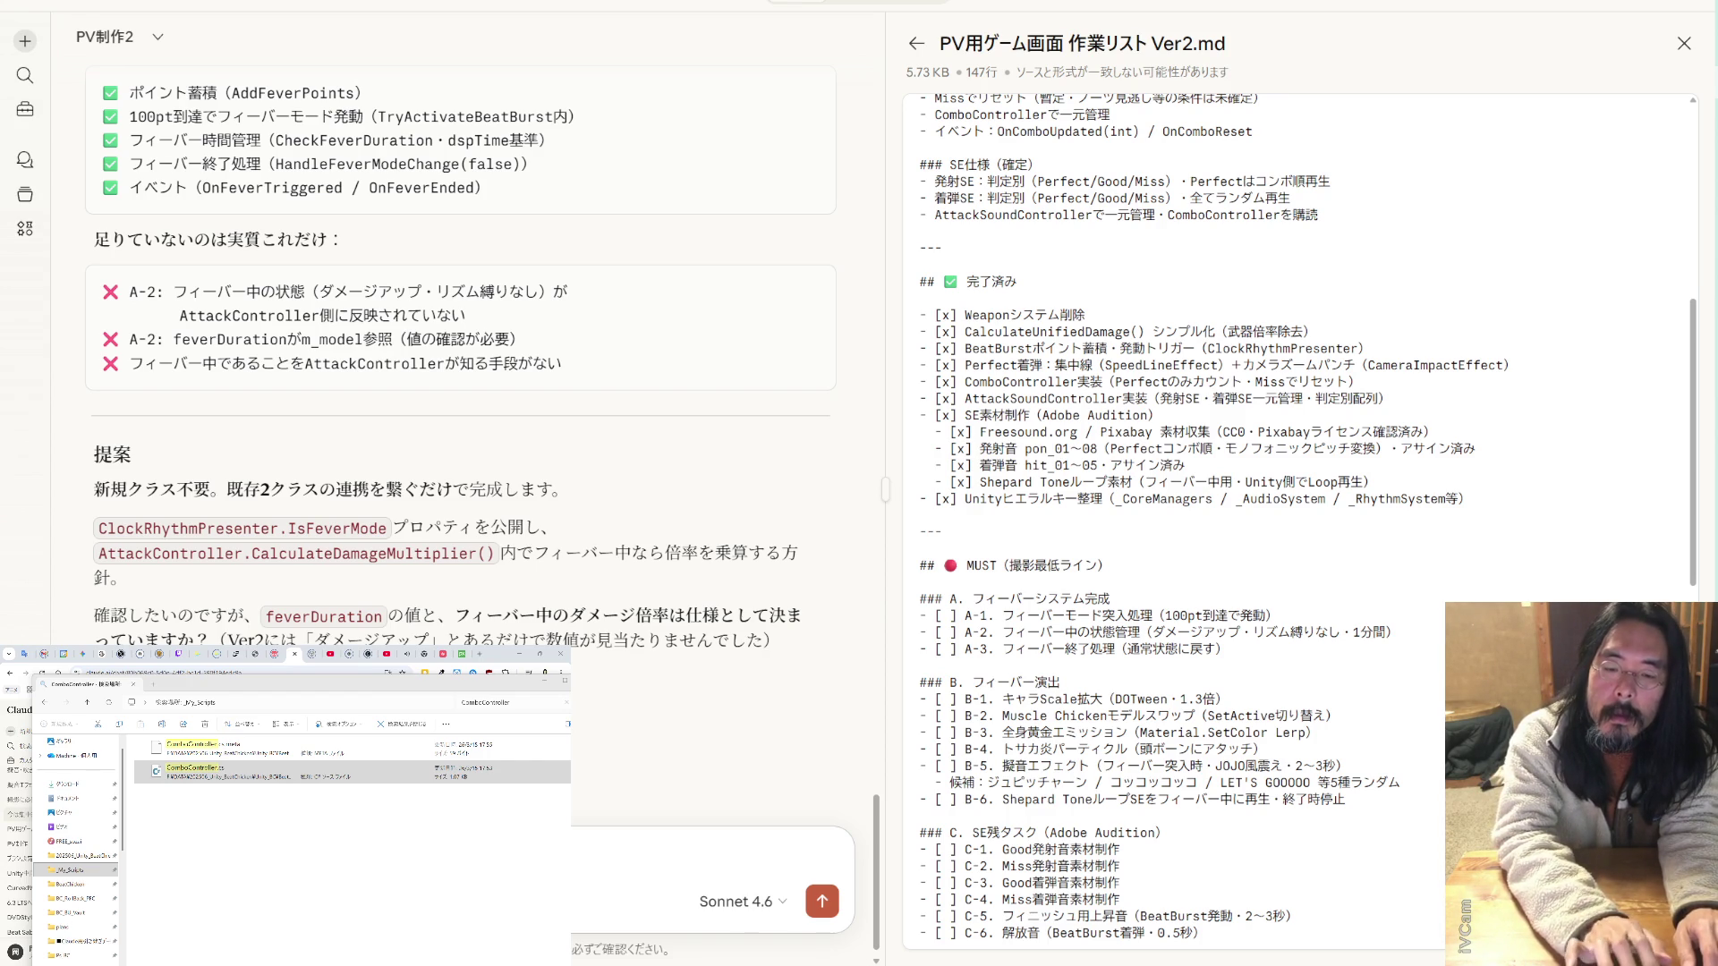
key("Return")
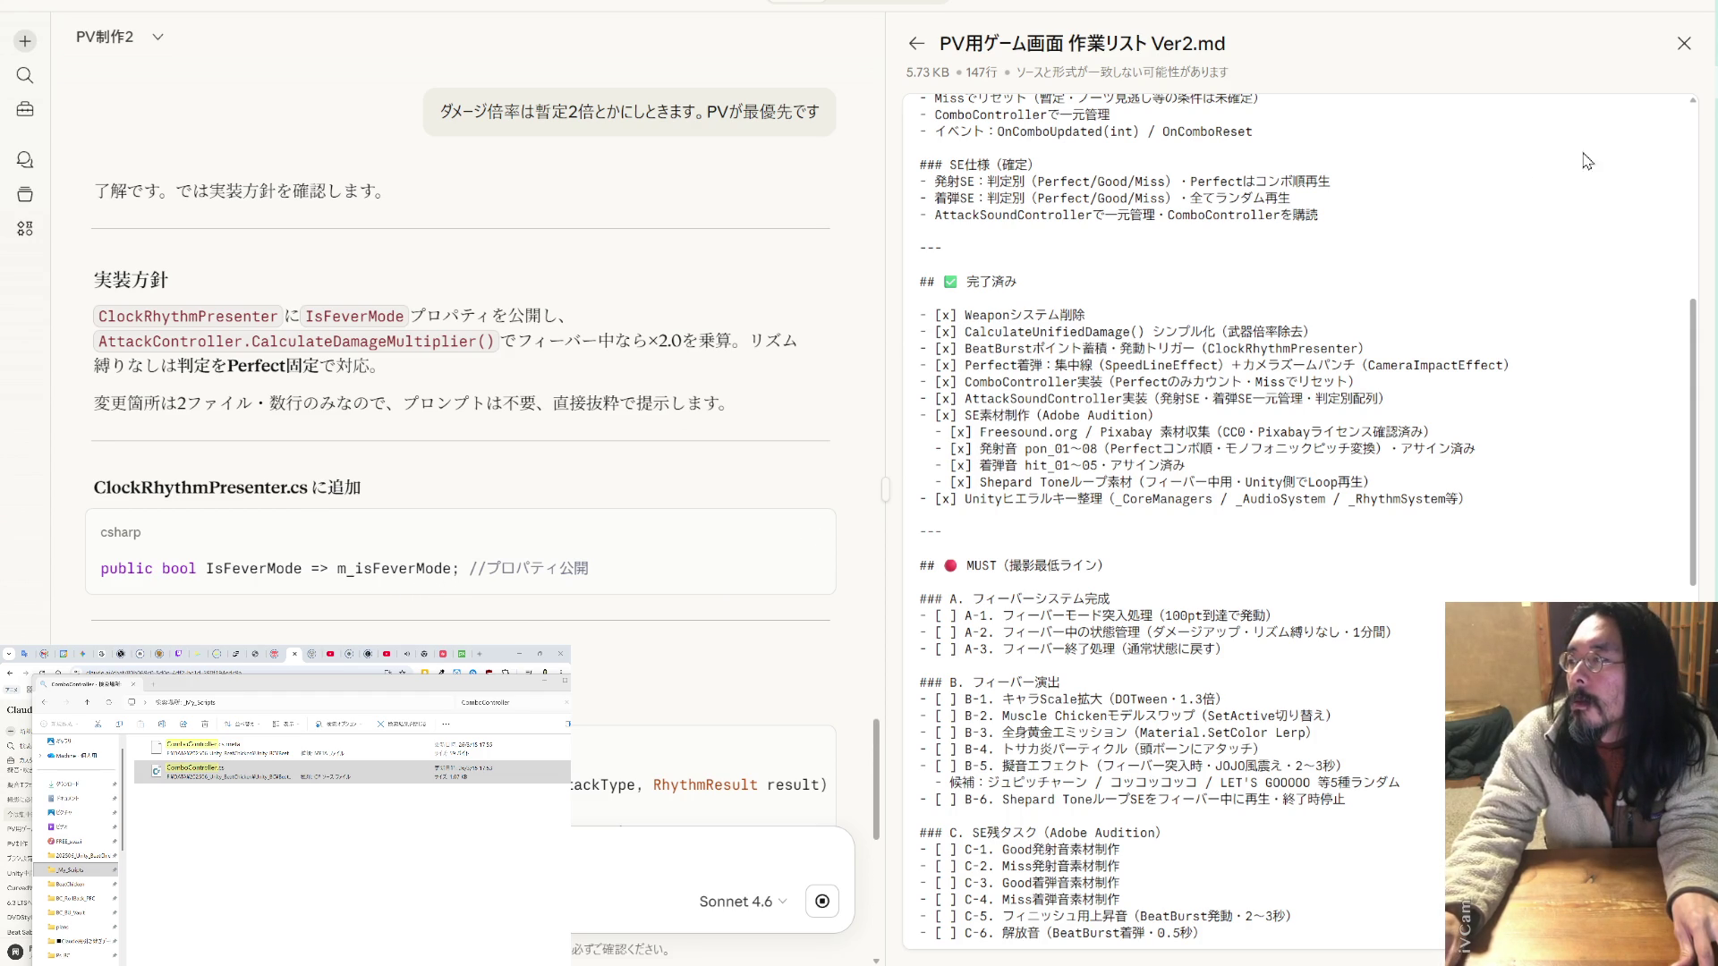
- Check the change summary in VS Code's terminal panel, restoring it to normal size
key("alt+Tab")
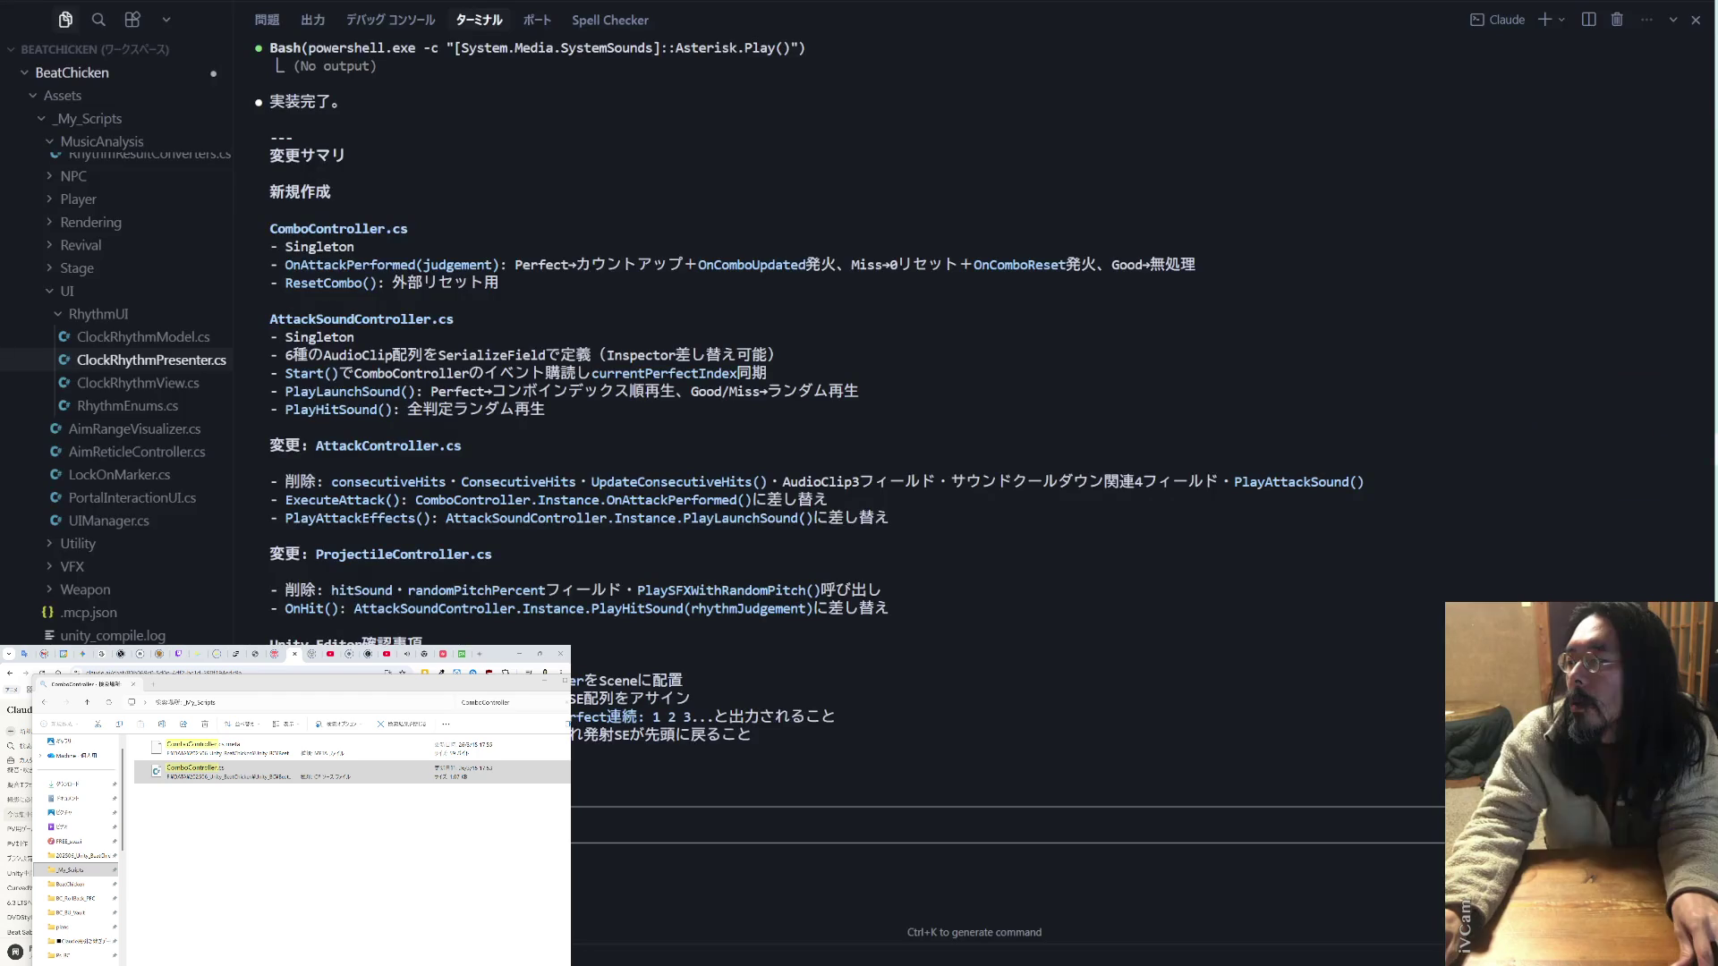
left_click(1671, 20)
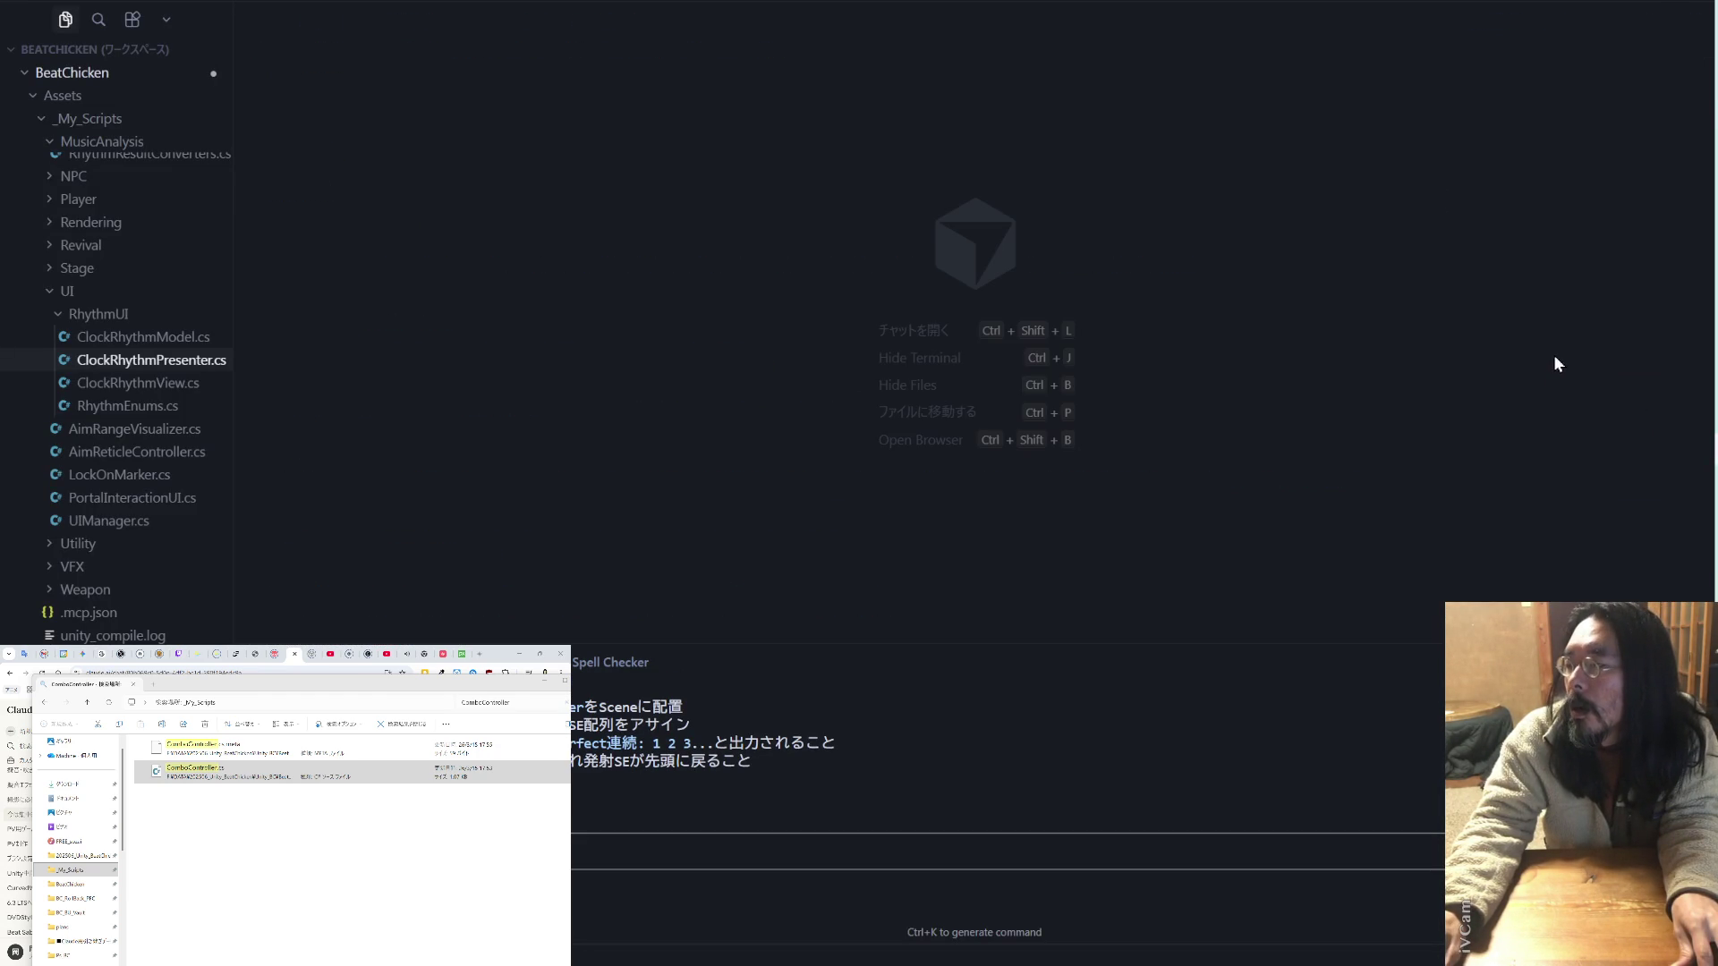
key("alt+Tab")
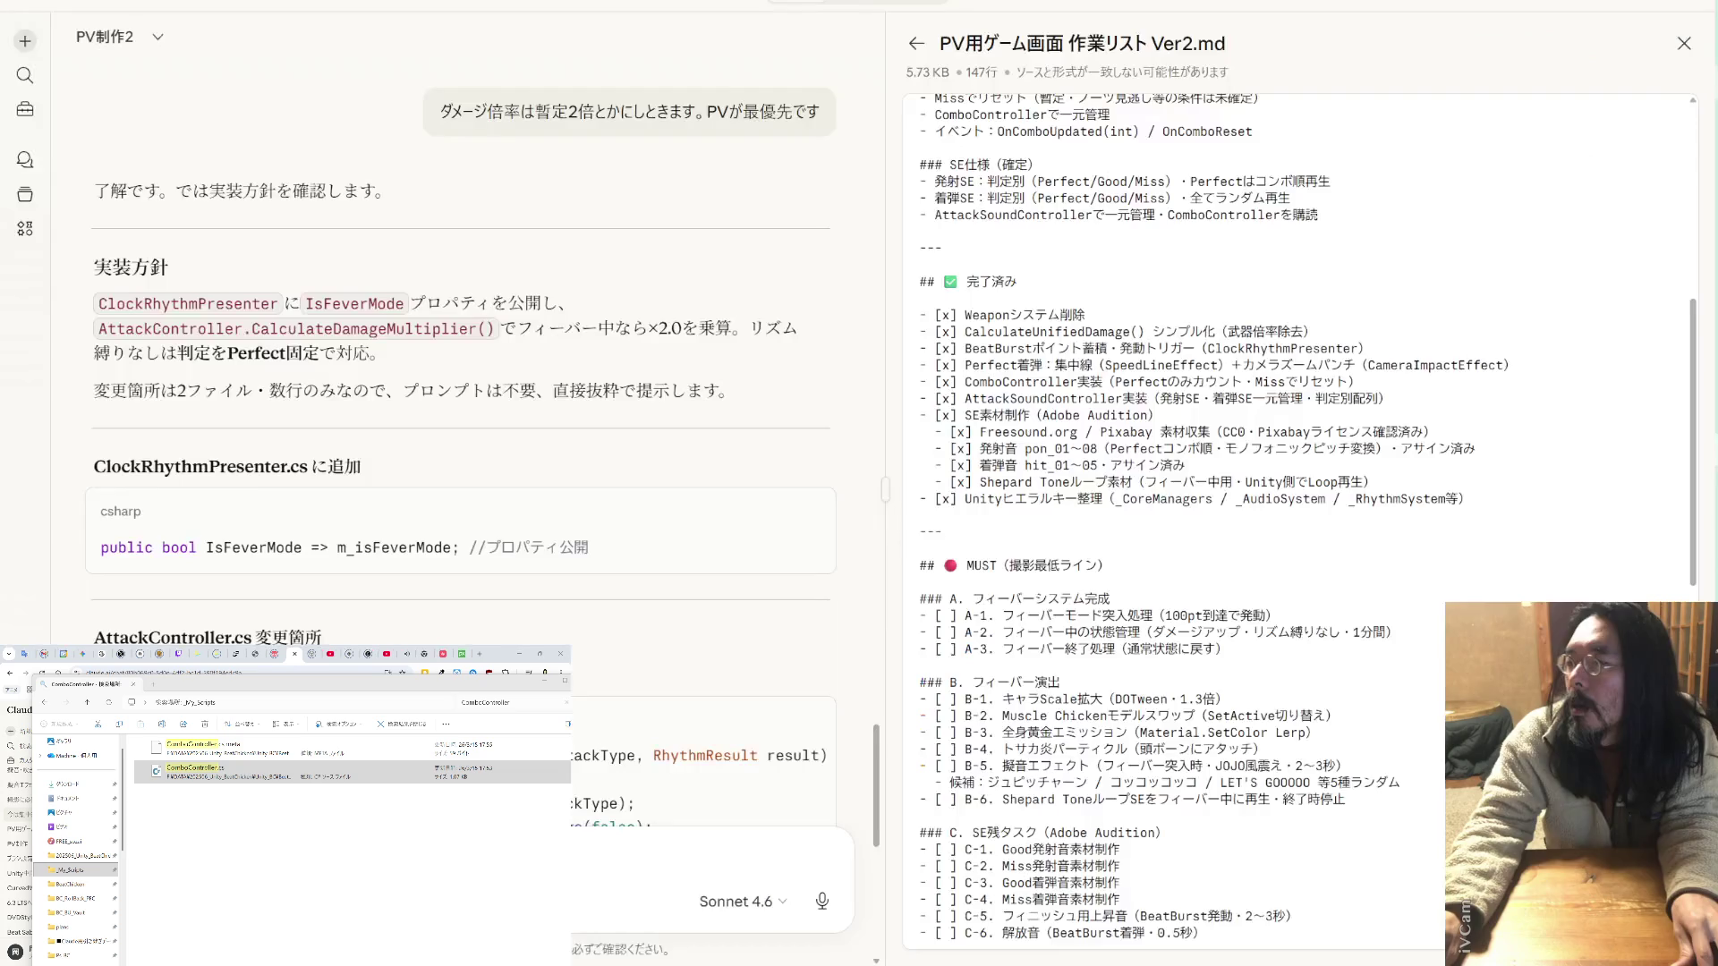
- Review Claude's fever-mode code snippets and reply 'OK' to approve the plan
scroll(349, 525, "down", 10)
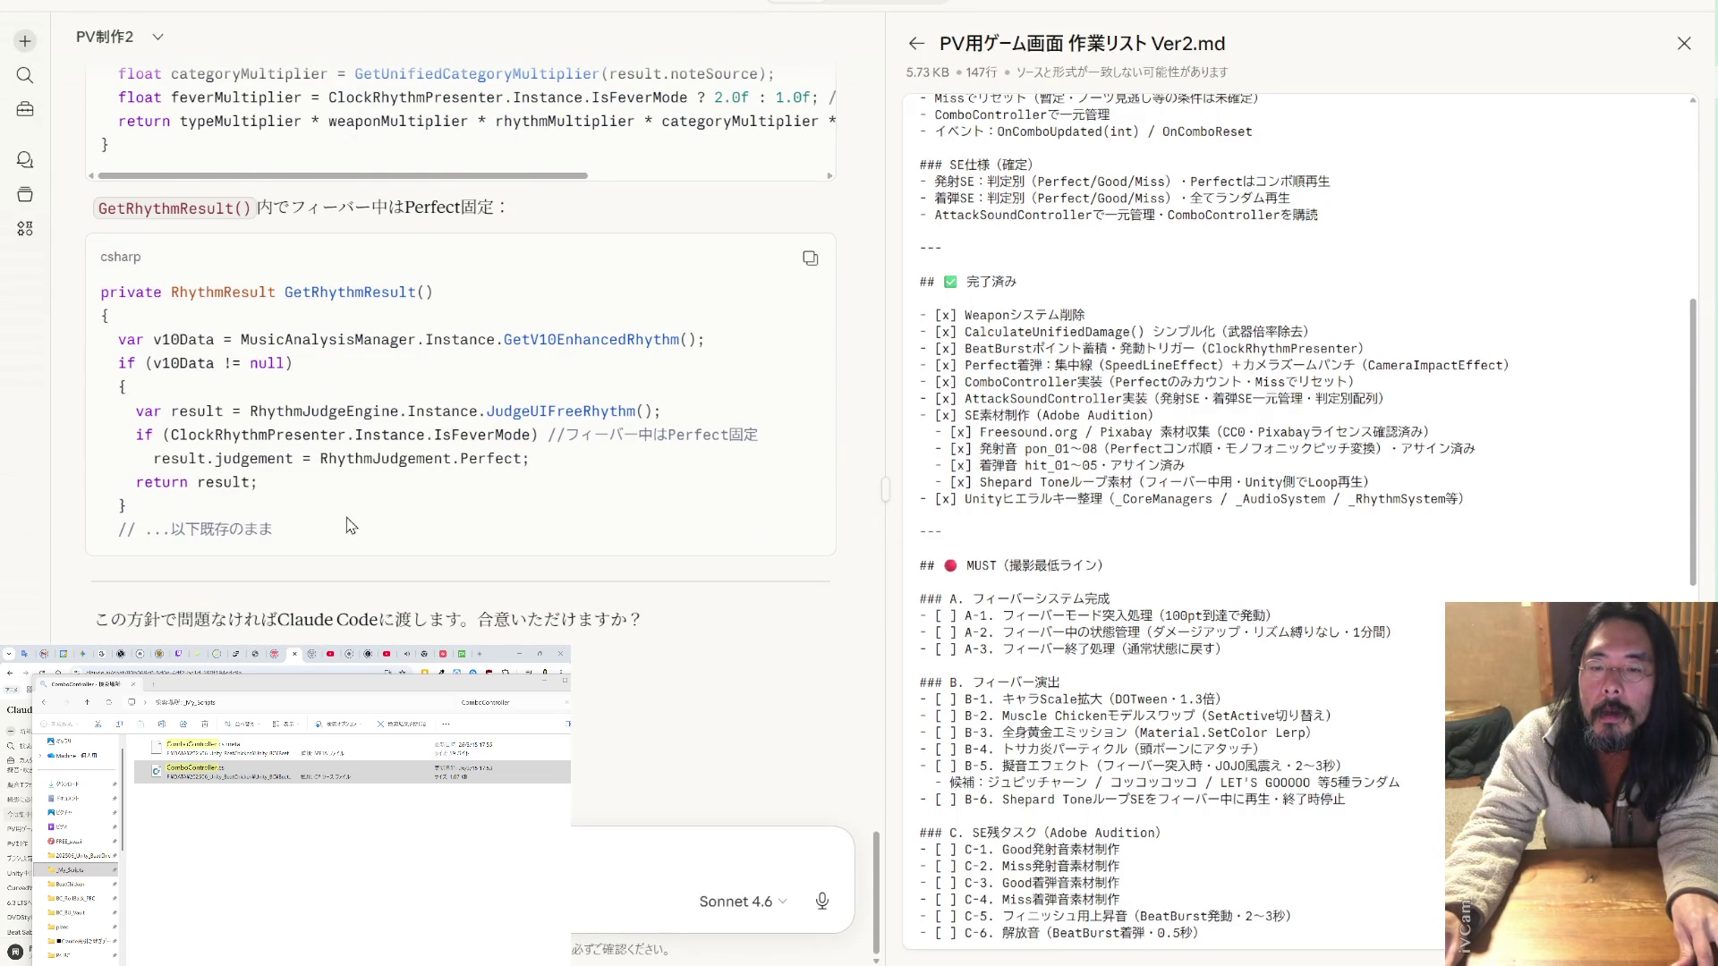
scroll(349, 525, "up", 10)
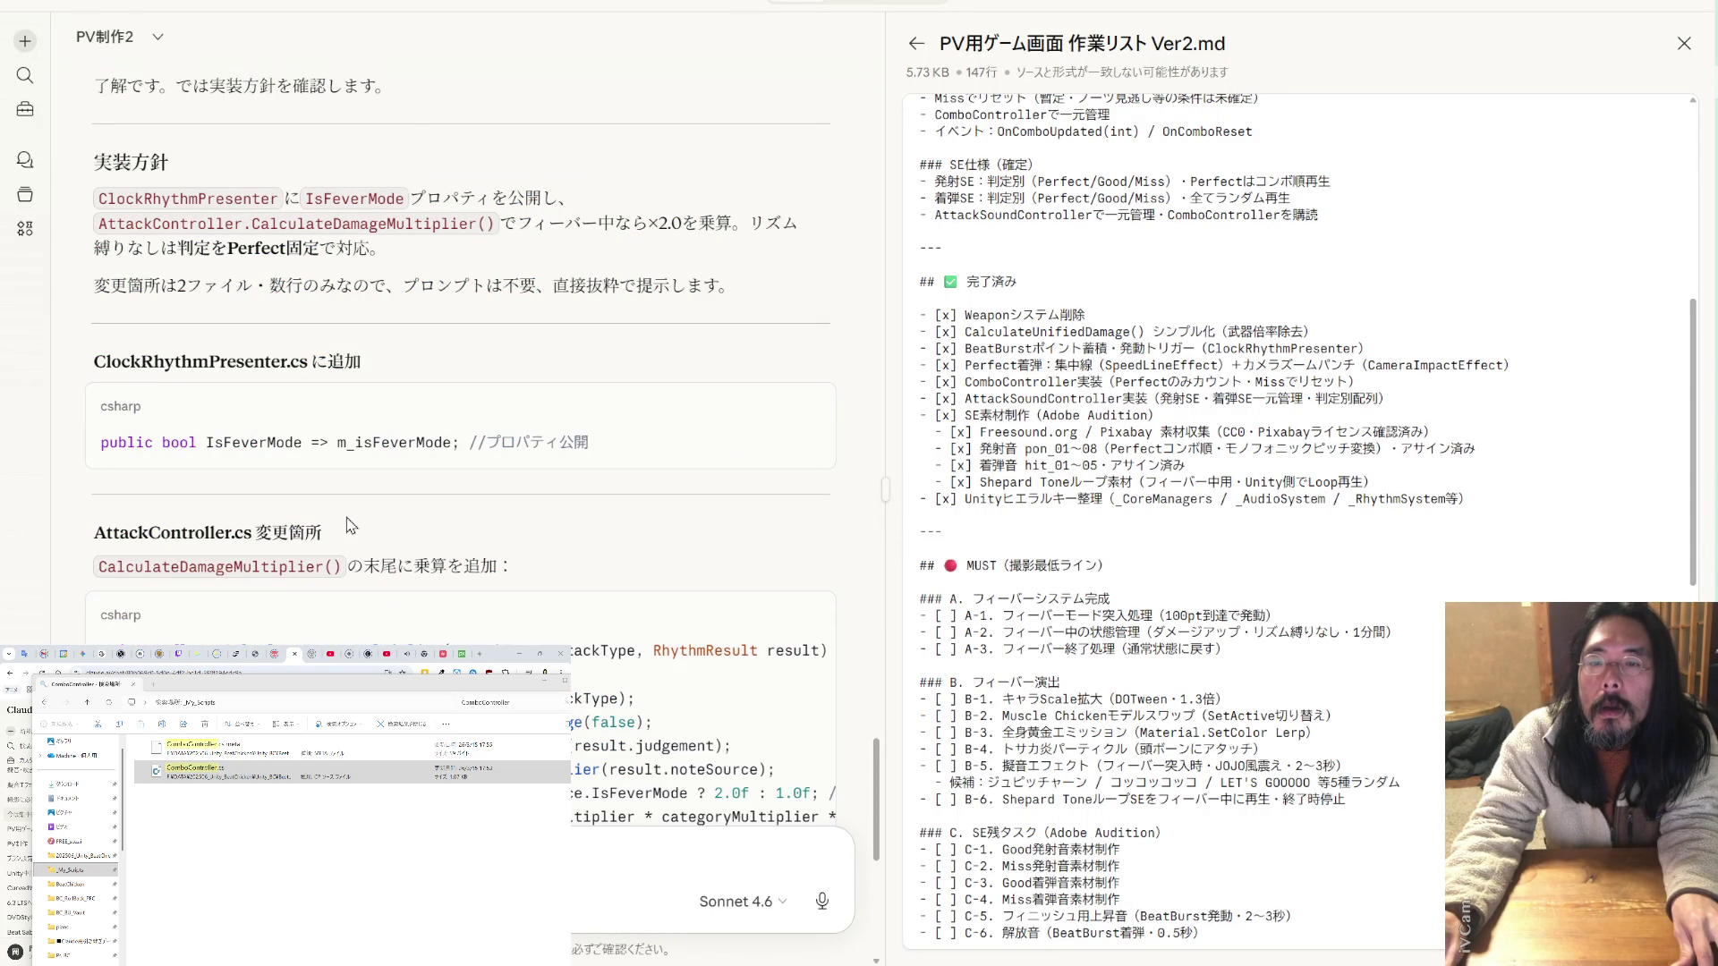
scroll(349, 525, "down", 6)
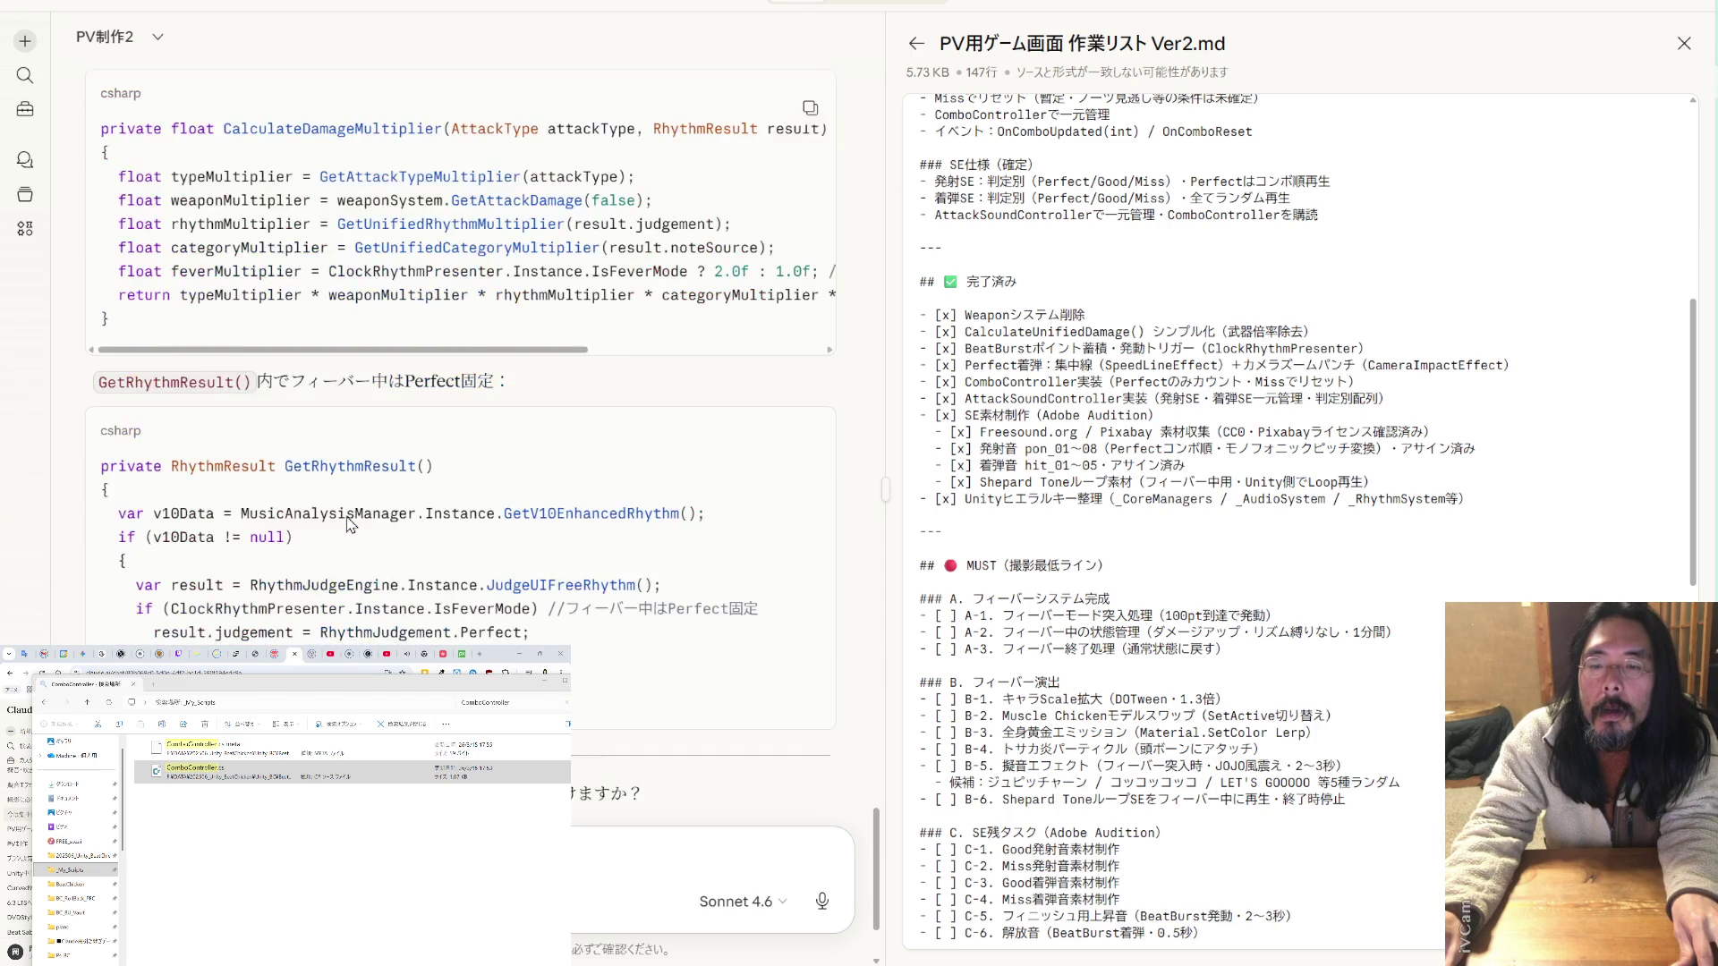
scroll(349, 525, "down", 2)
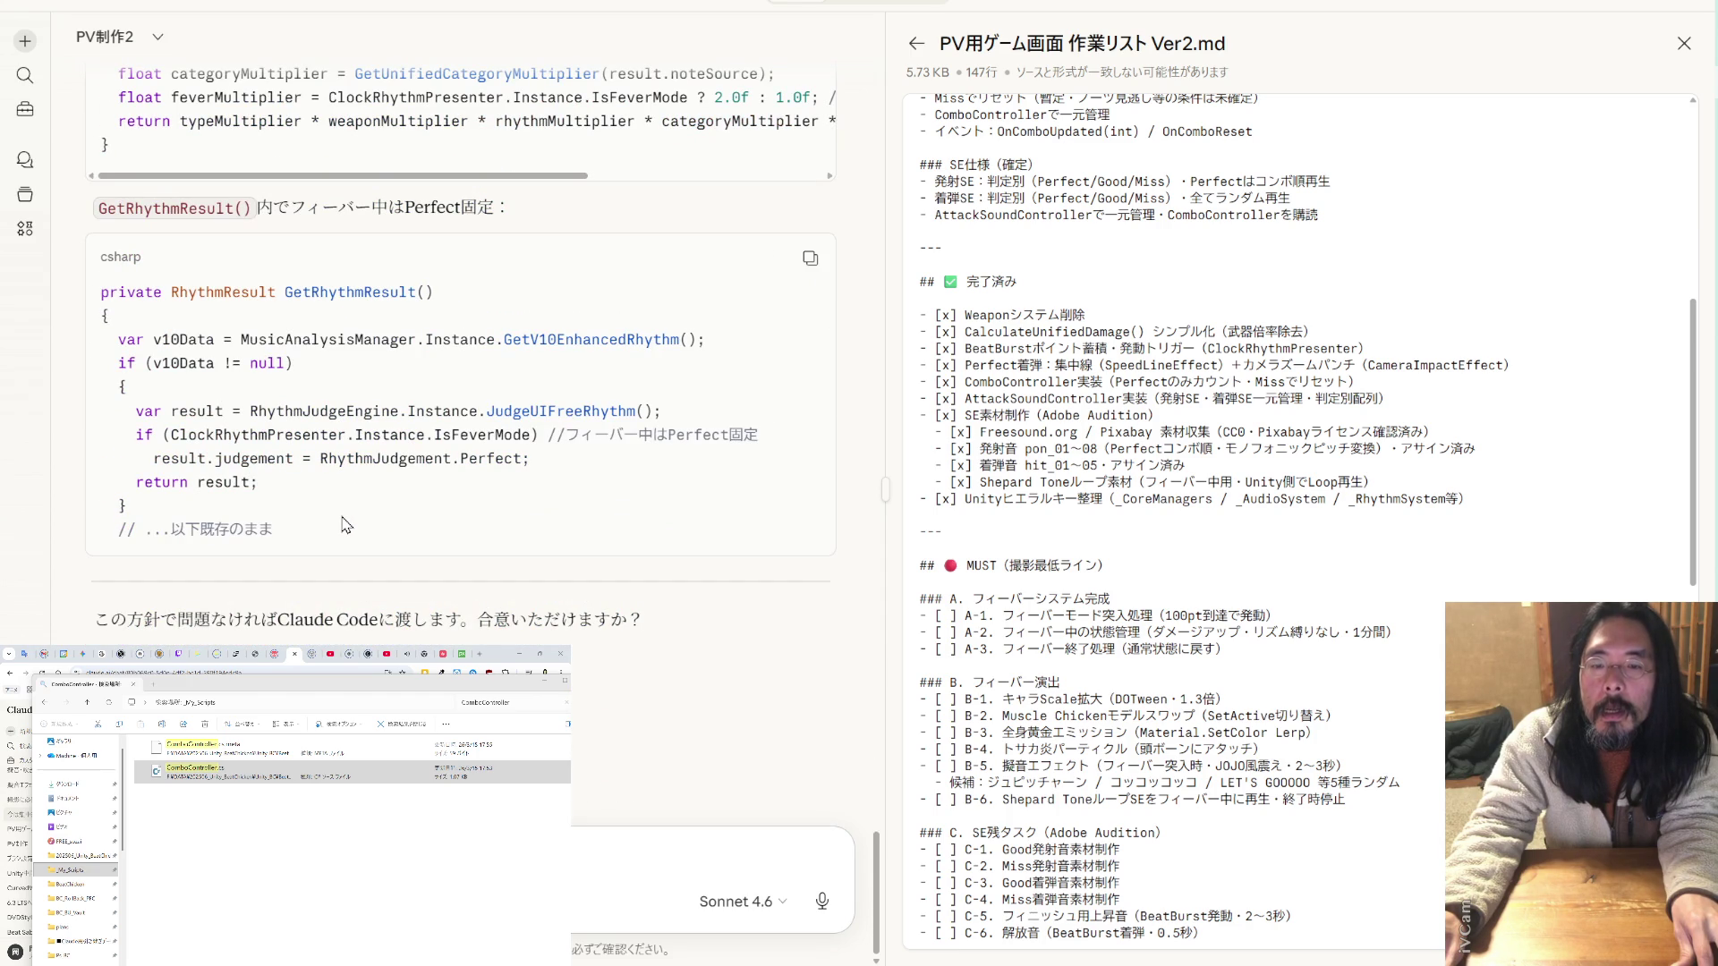
scroll(347, 525, "up", 8)
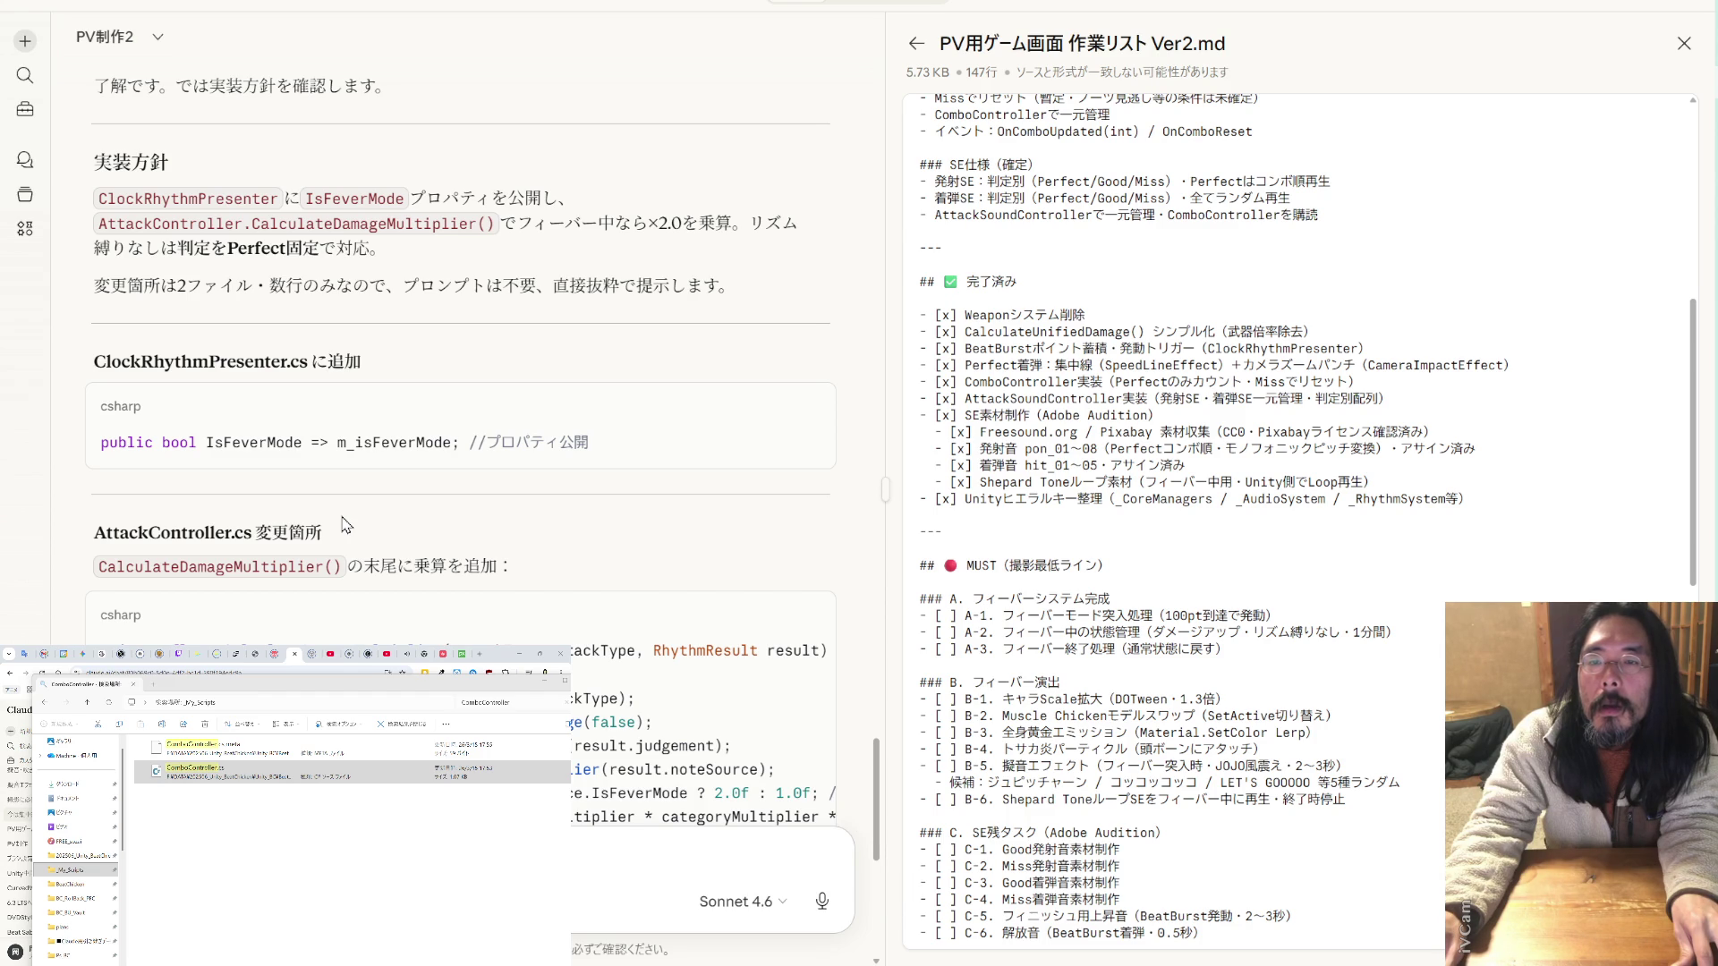
scroll(345, 525, "down", 8)
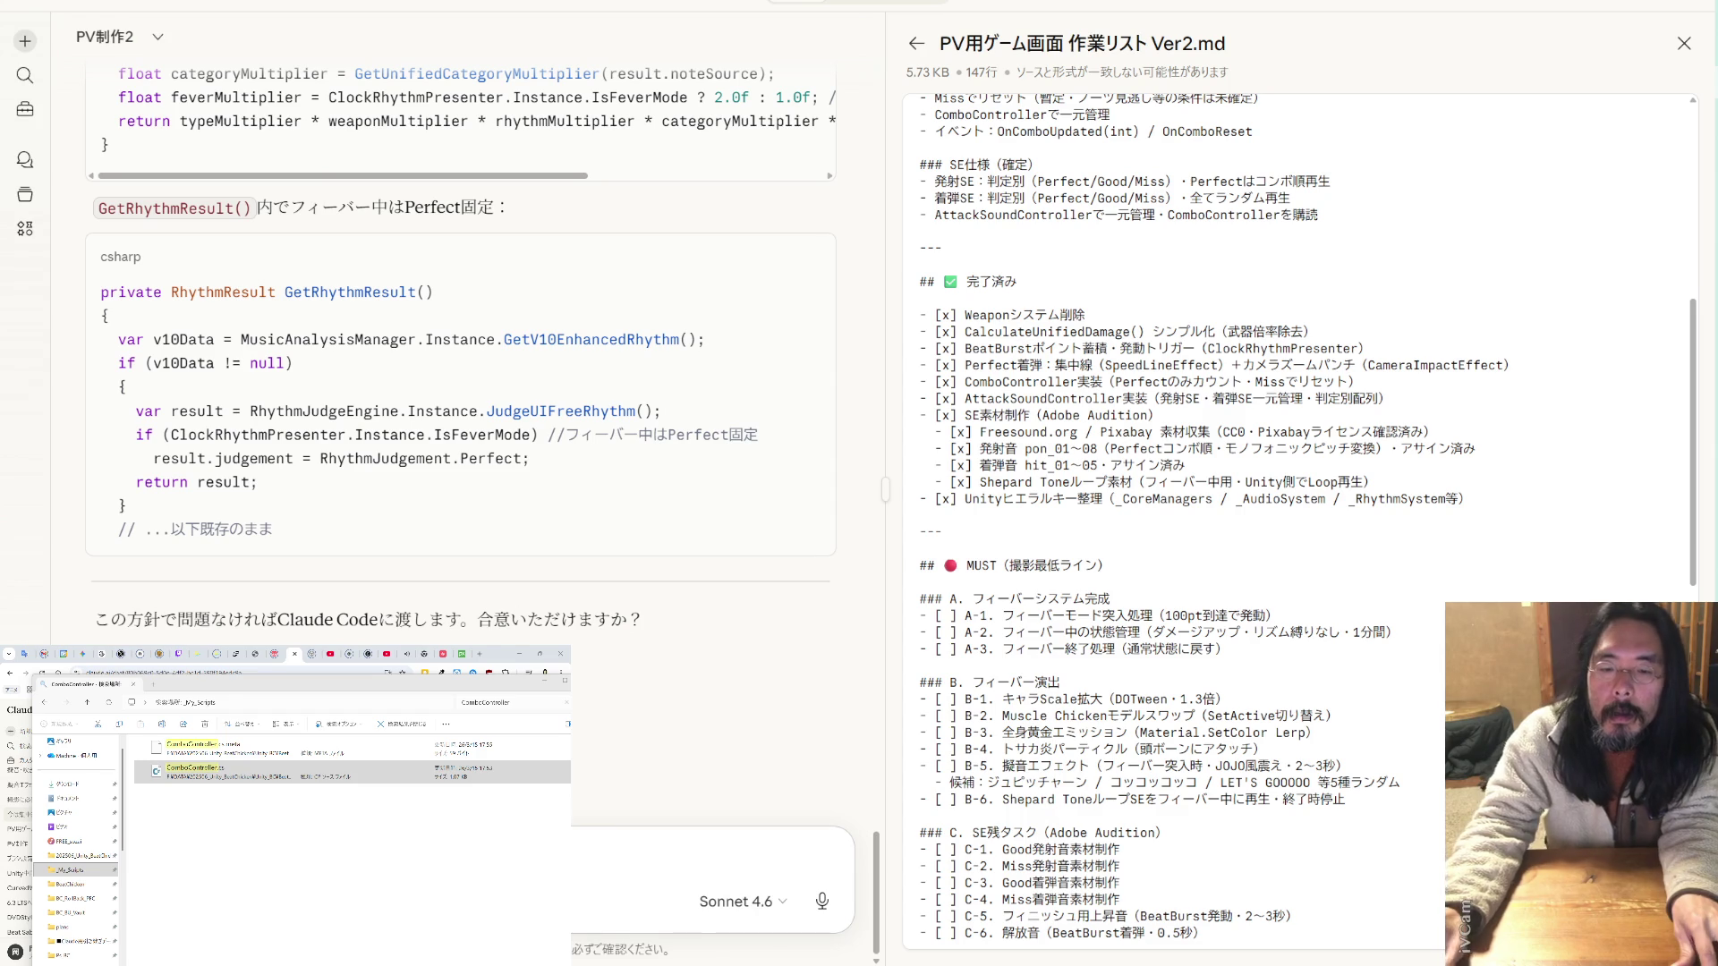
type("OK")
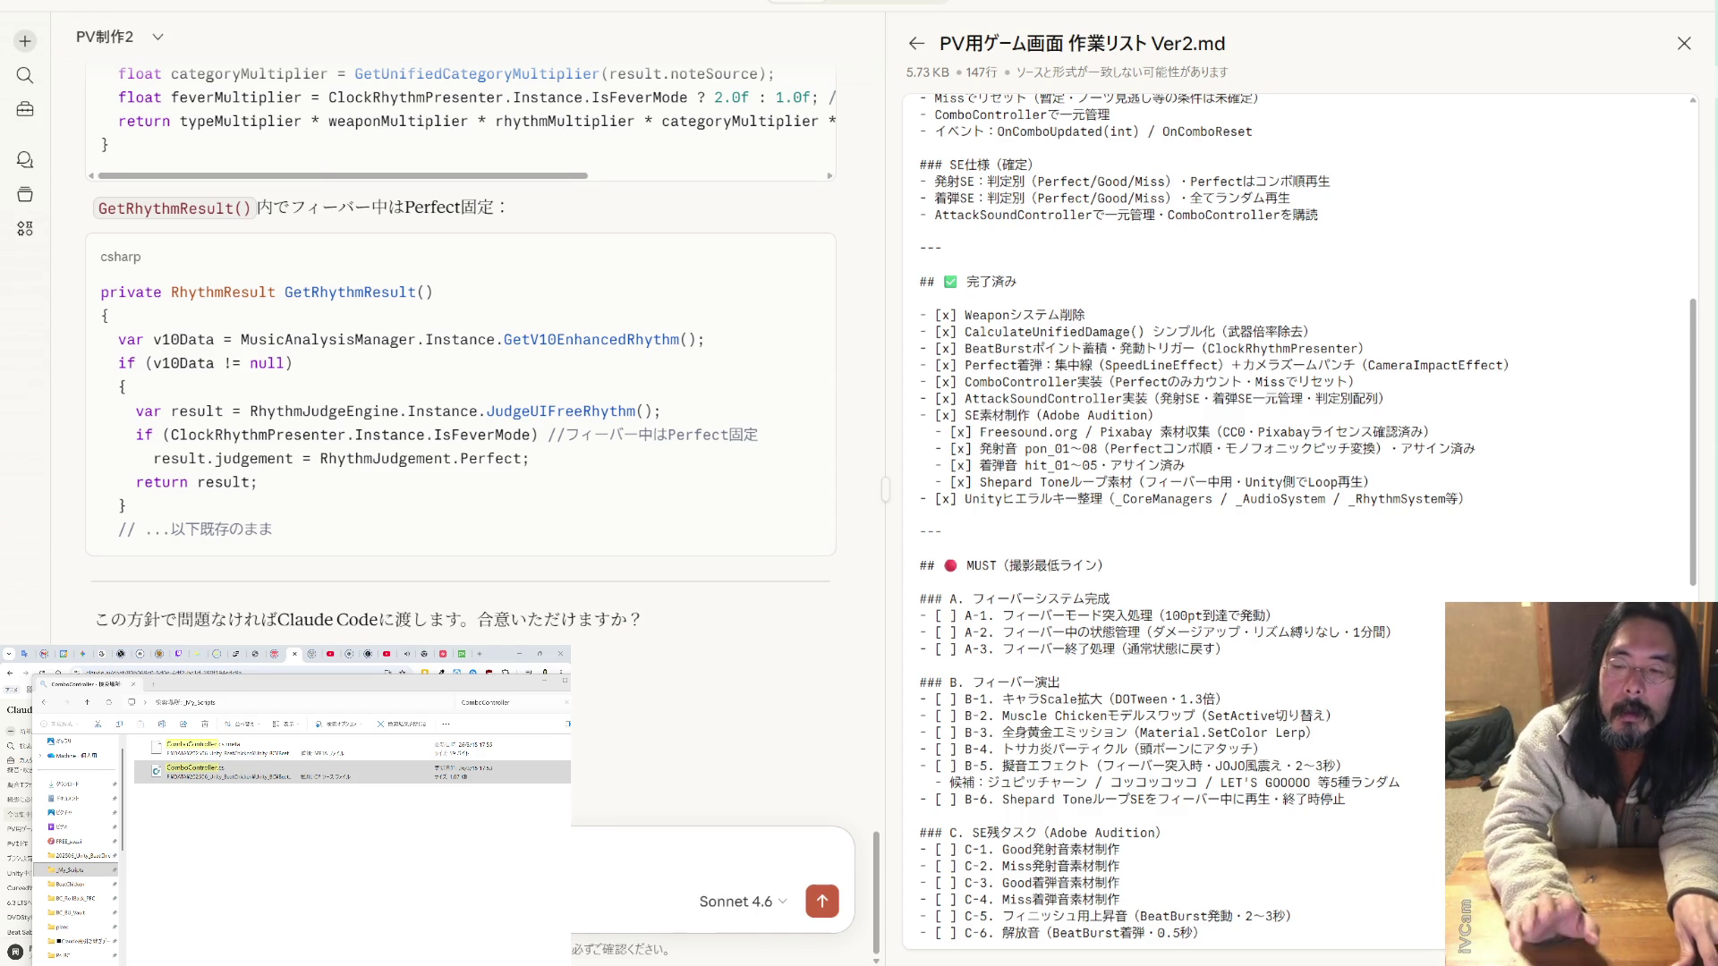
key("Return")
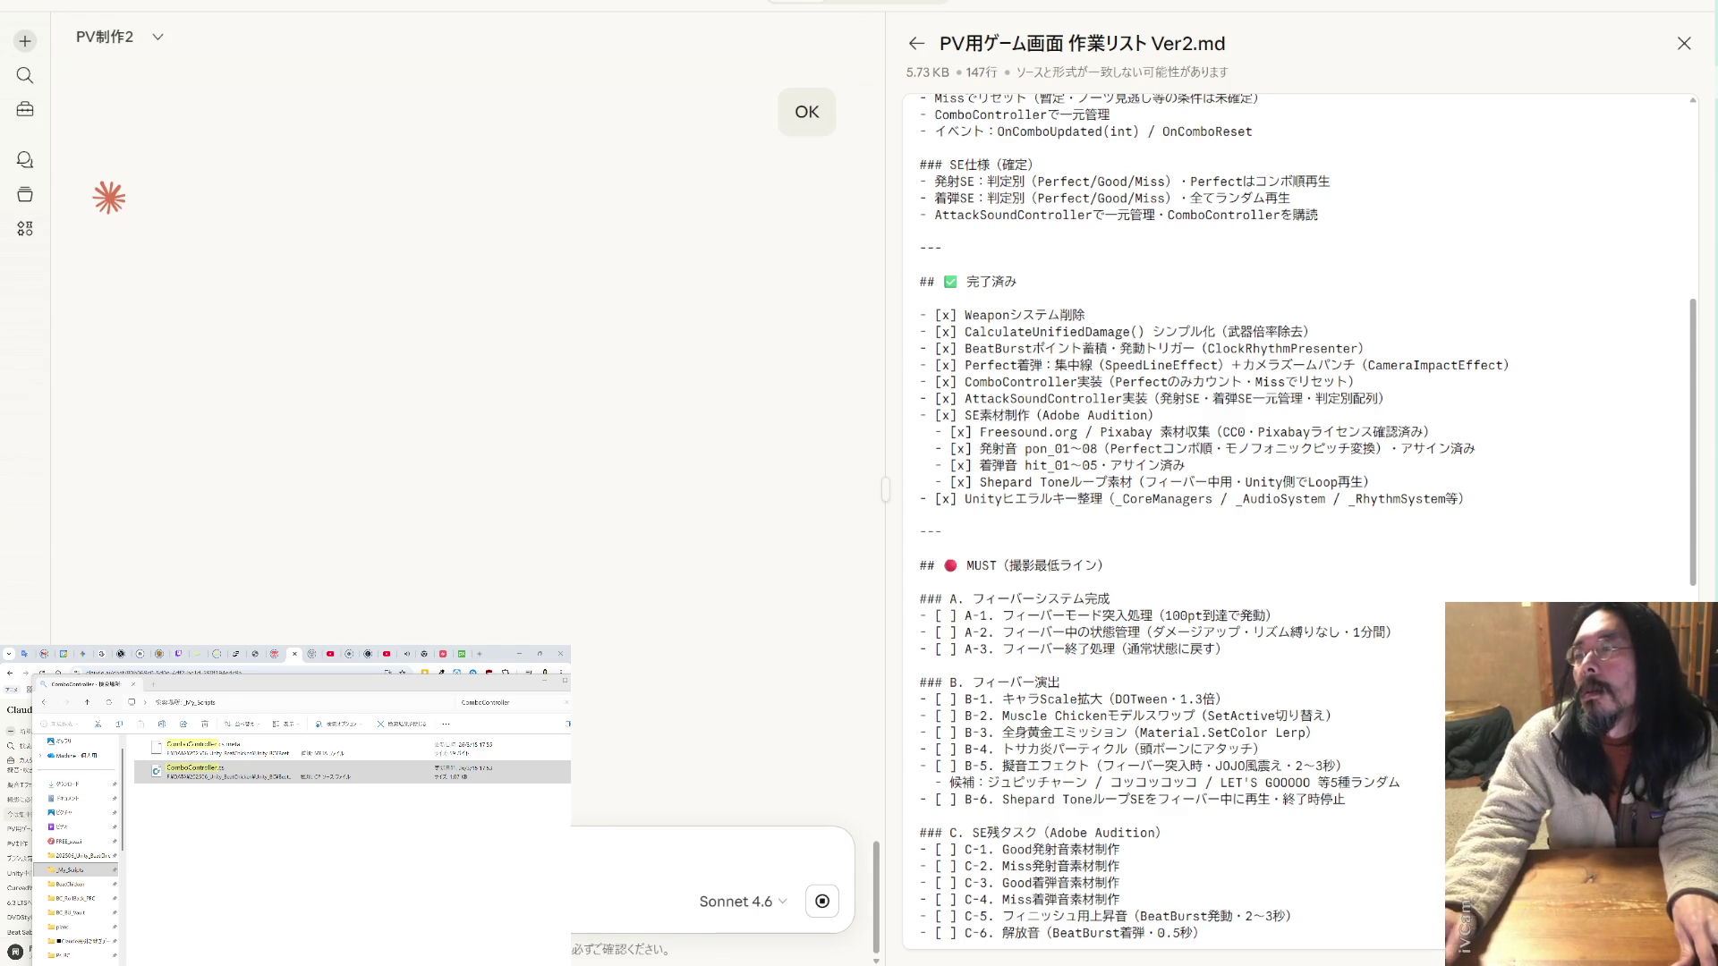